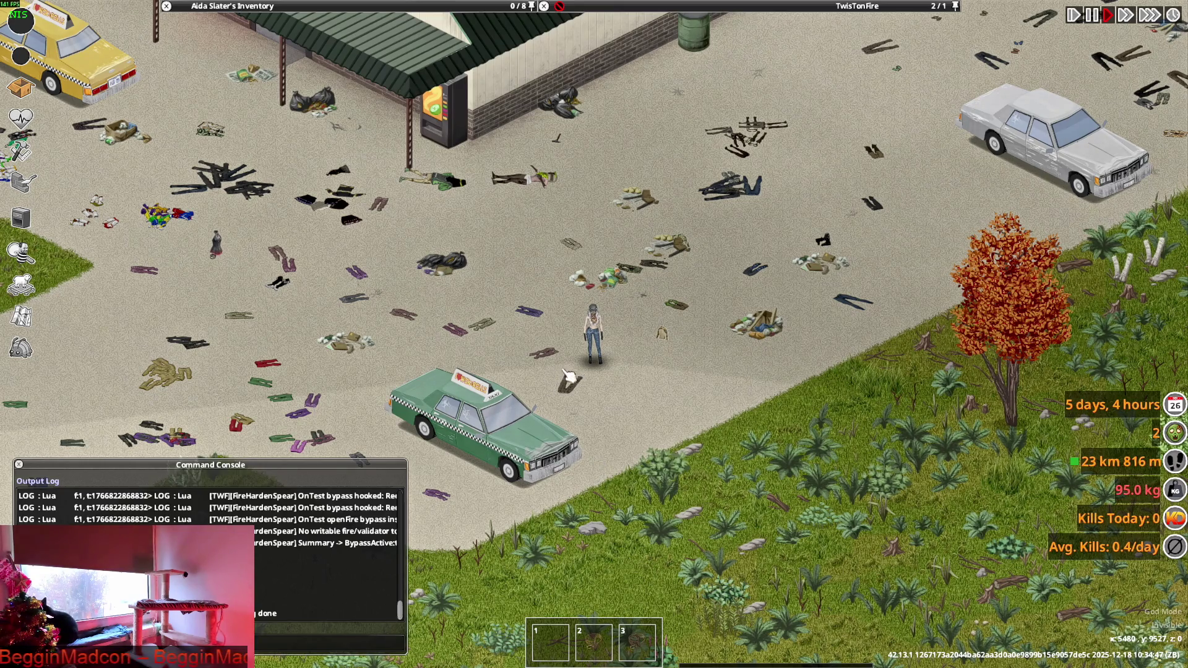
Zoom in on the character, then switch to brita_clothing.txt in the code editor.
{"action": "scroll", "coordinate": [582, 378], "scroll_direction": "up", "scroll_amount": 4}
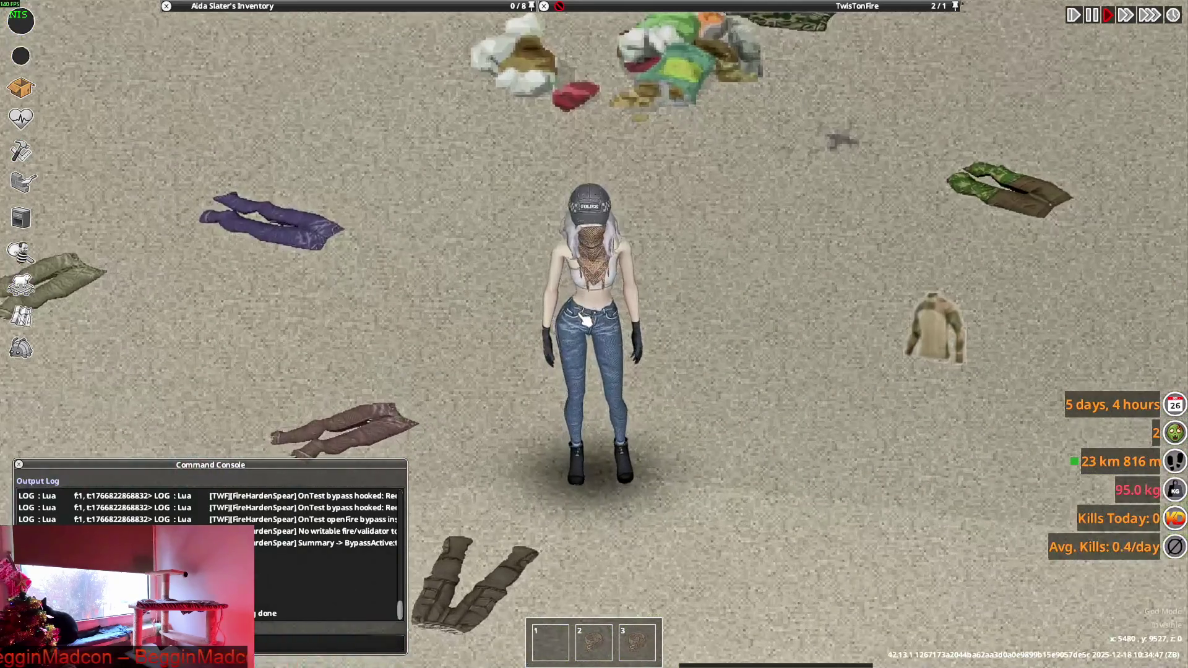
{"action": "key", "text": "alt+Tab"}
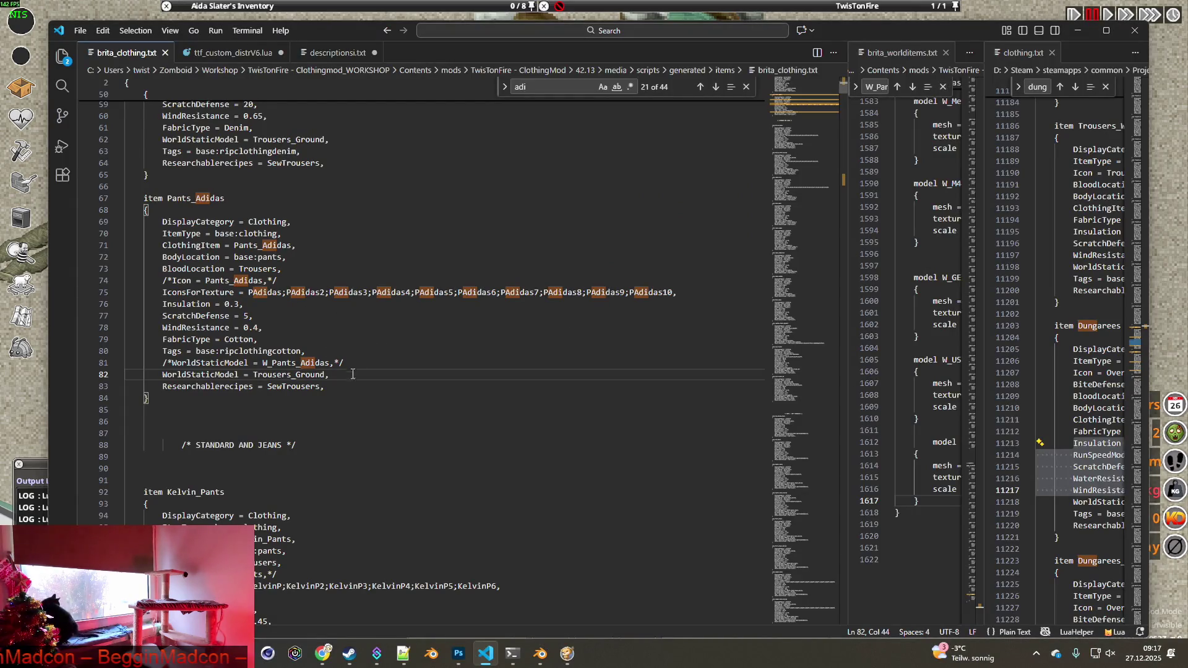
Locate and select the Ashe_Jeans item name, then move to the Jeans_Slim texture folder window.
{"action": "scroll", "coordinate": [350, 371], "scroll_direction": "up", "scroll_amount": 4}
{"action": "scroll", "coordinate": [365, 377], "scroll_direction": "down", "scroll_amount": 15}
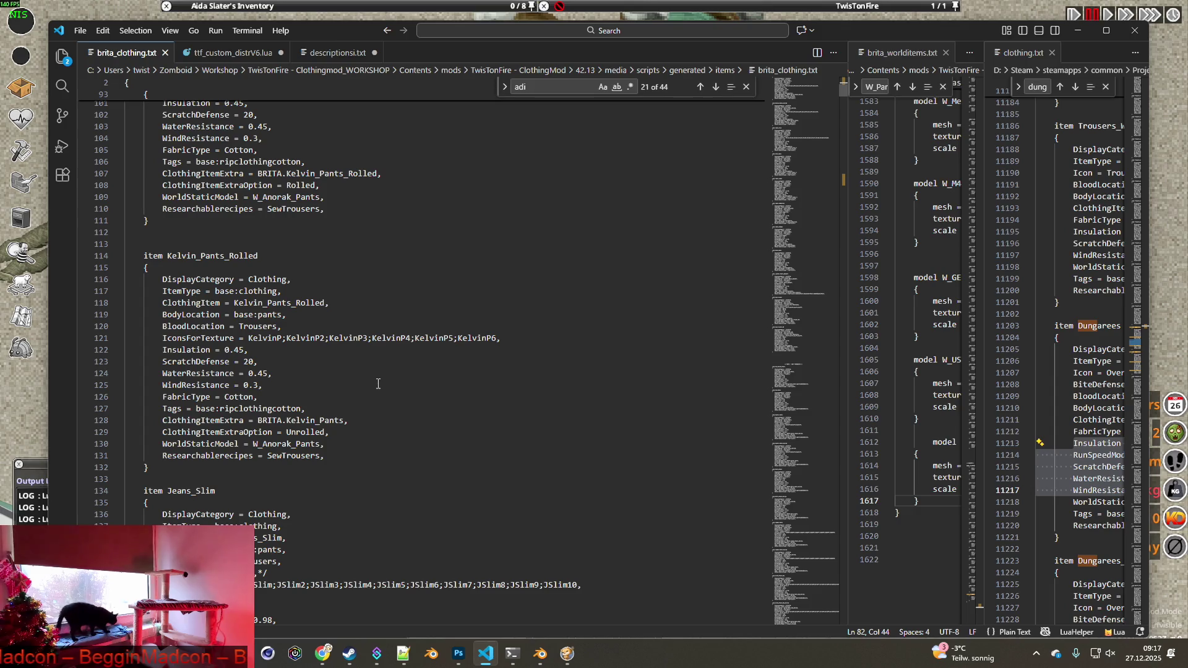
{"action": "scroll", "coordinate": [378, 384], "scroll_direction": "down", "scroll_amount": 15}
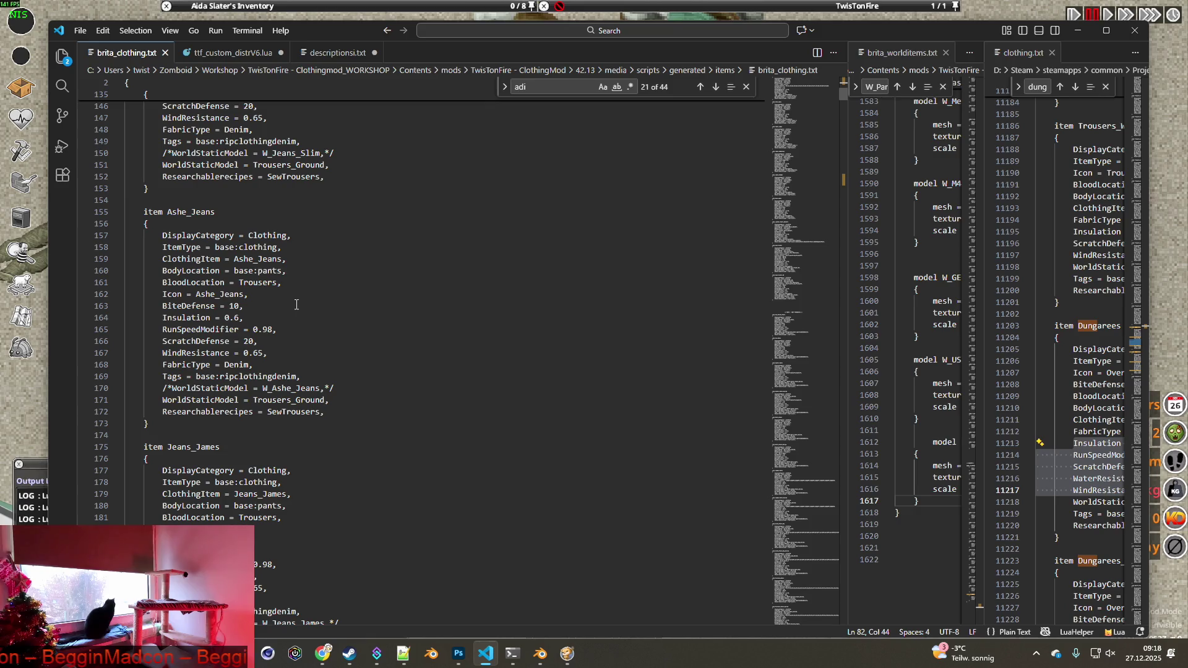
{"action": "scroll", "coordinate": [298, 307], "scroll_direction": "down", "scroll_amount": 3}
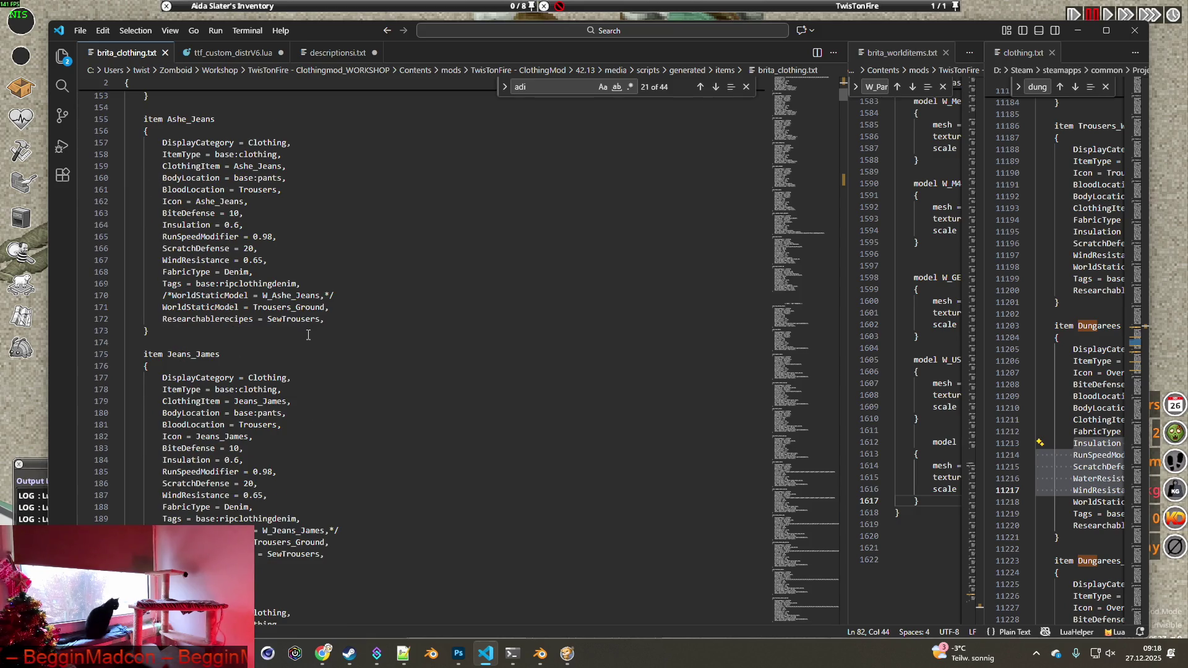
{"action": "scroll", "coordinate": [317, 343], "scroll_direction": "up", "scroll_amount": 4}
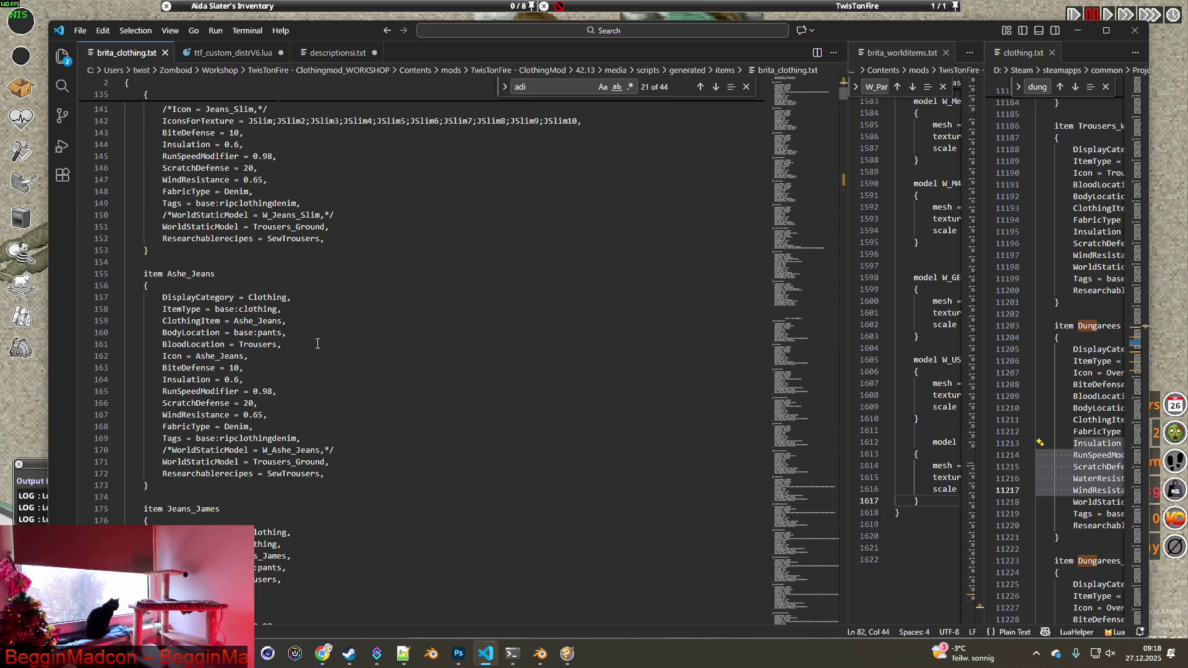
{"action": "double_click", "coordinate": [168, 275]}
{"action": "key", "text": "ctrl+c"}
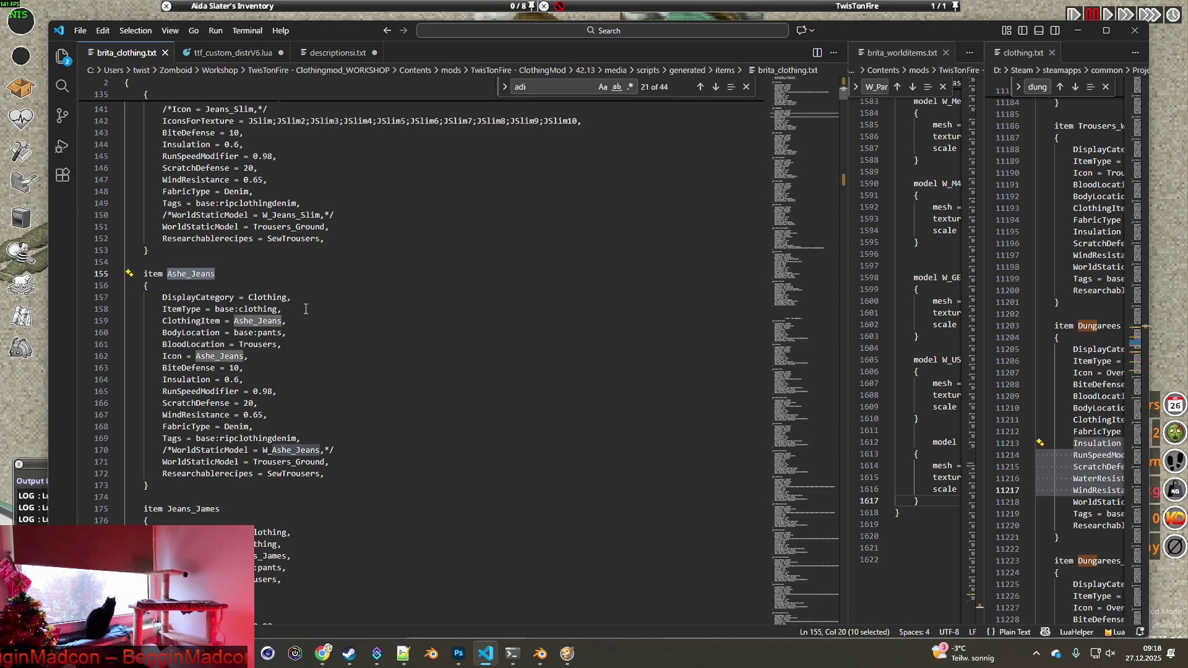
{"action": "key", "text": "alt+Tab"}
{"action": "key", "text": "alt+Tab"}
{"action": "key", "text": "alt+Tab"}
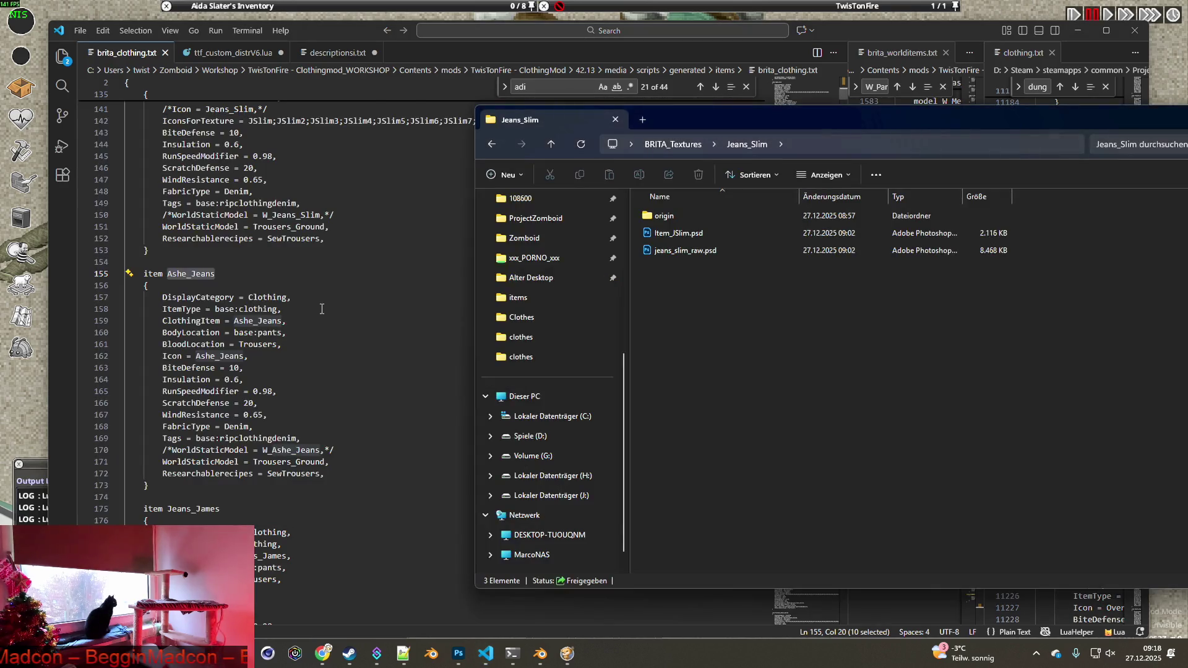
Search clothingItems for Ashe_Jeans and open Ashe_Jeans.xml in VS Code.
{"action": "key", "text": "alt+Tab"}
{"action": "key", "text": "alt+Tab"}
{"action": "key", "text": "alt+Tab"}
{"action": "key", "text": "alt+Tab"}
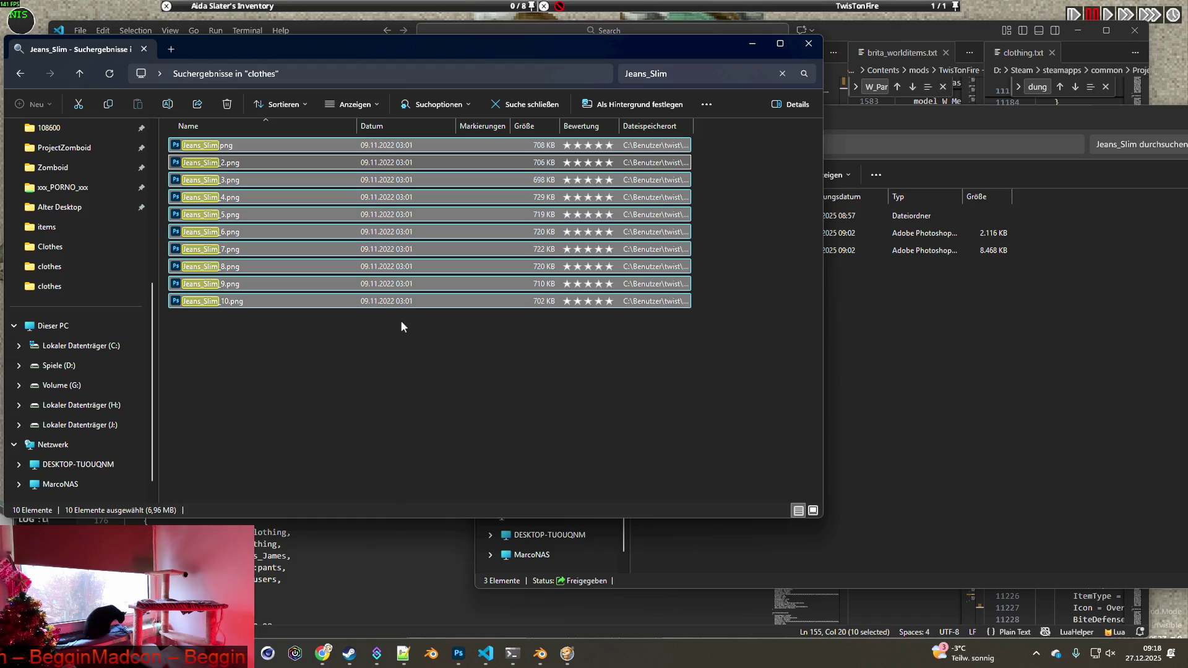
{"action": "key", "text": "alt+Tab"}
{"action": "key", "text": "alt+Tab"}
{"action": "key", "text": "alt+Tab"}
{"action": "key", "text": "alt+Tab"}
{"action": "key", "text": "alt+Tab"}
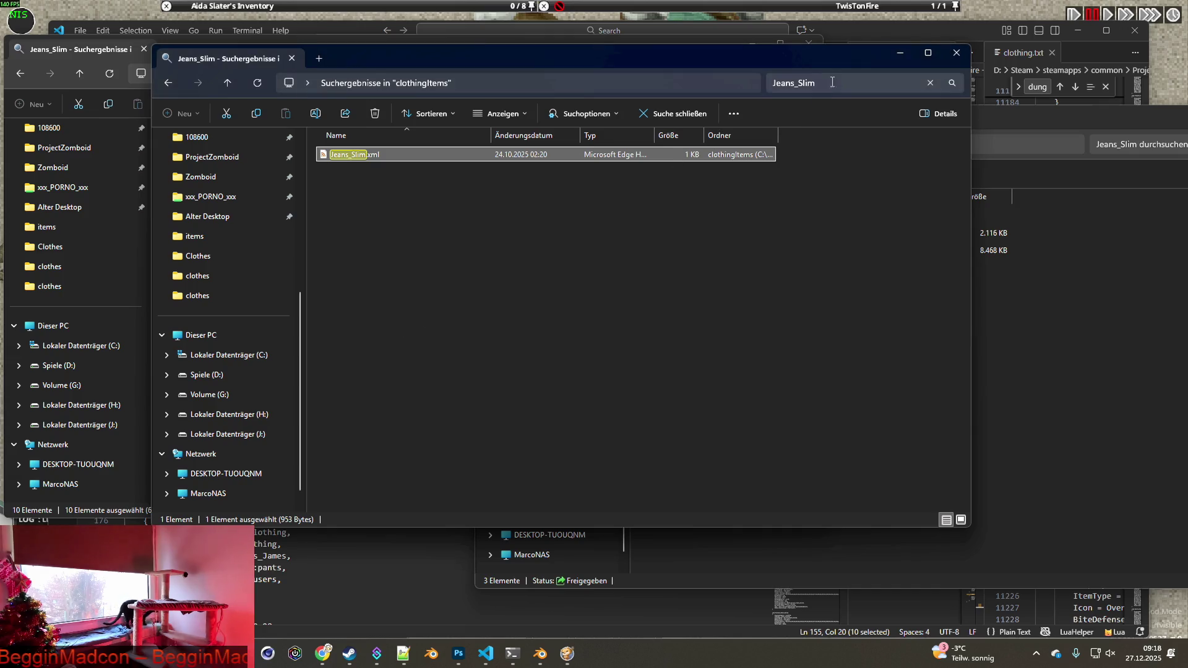
{"action": "left_click", "coordinate": [832, 83]}
{"action": "key", "text": "ctrl+v"}
{"action": "double_click", "coordinate": [364, 154]}
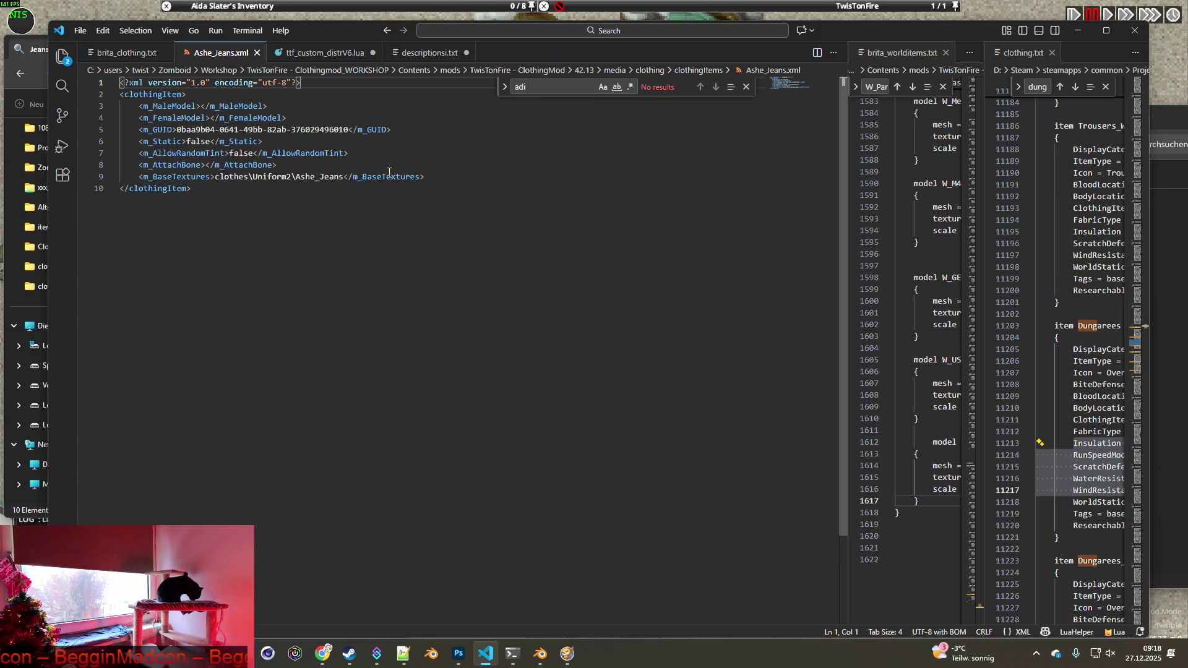
Close Ashe_Jeans.xml, review the Ashe_Jeans entry in brita_clothing.txt, and return to the game.
{"action": "key", "text": "alt+Tab"}
{"action": "key", "text": "alt+Tab"}
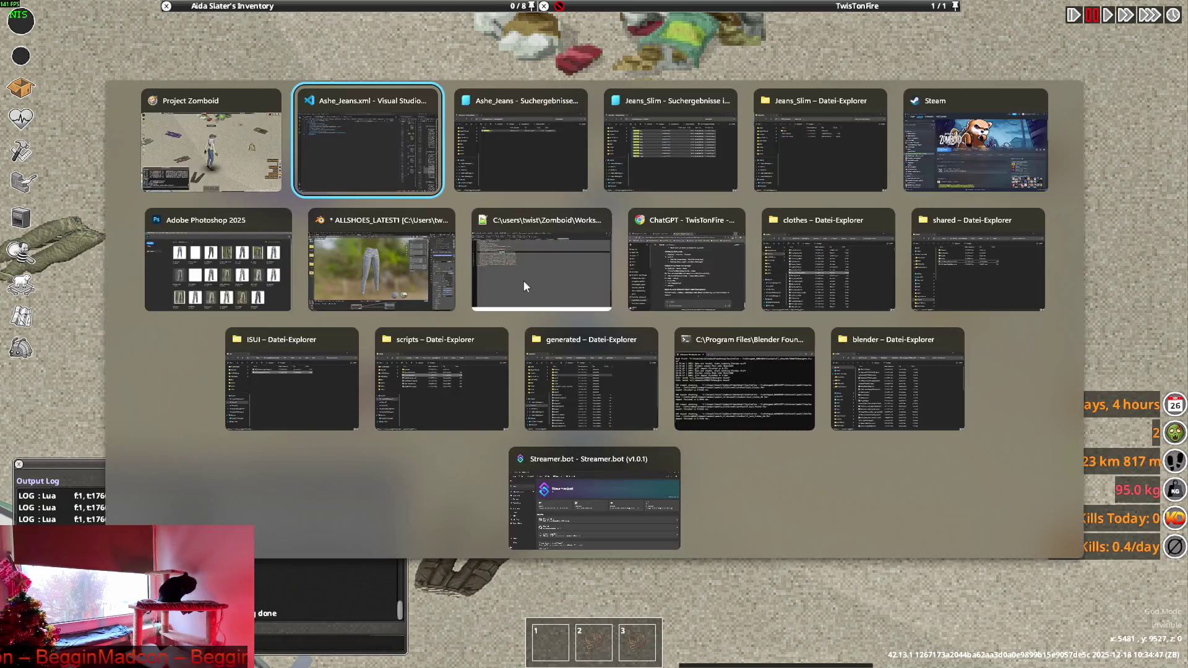
{"action": "key", "text": "alt+Tab"}
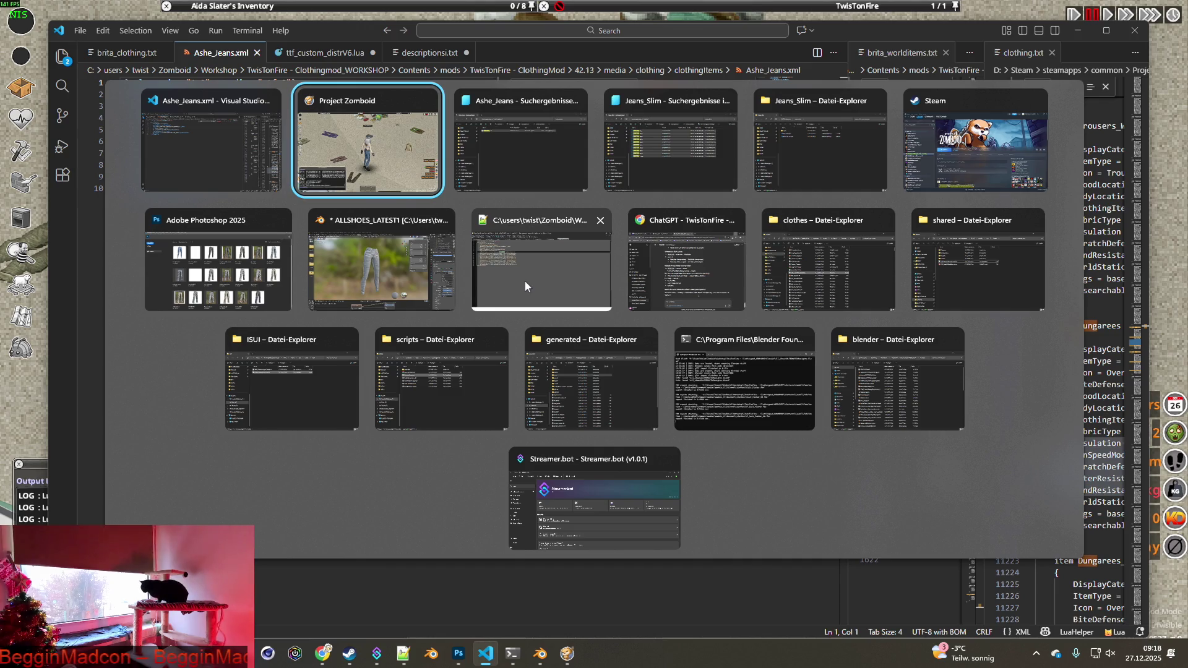
{"action": "key", "text": "alt+Tab"}
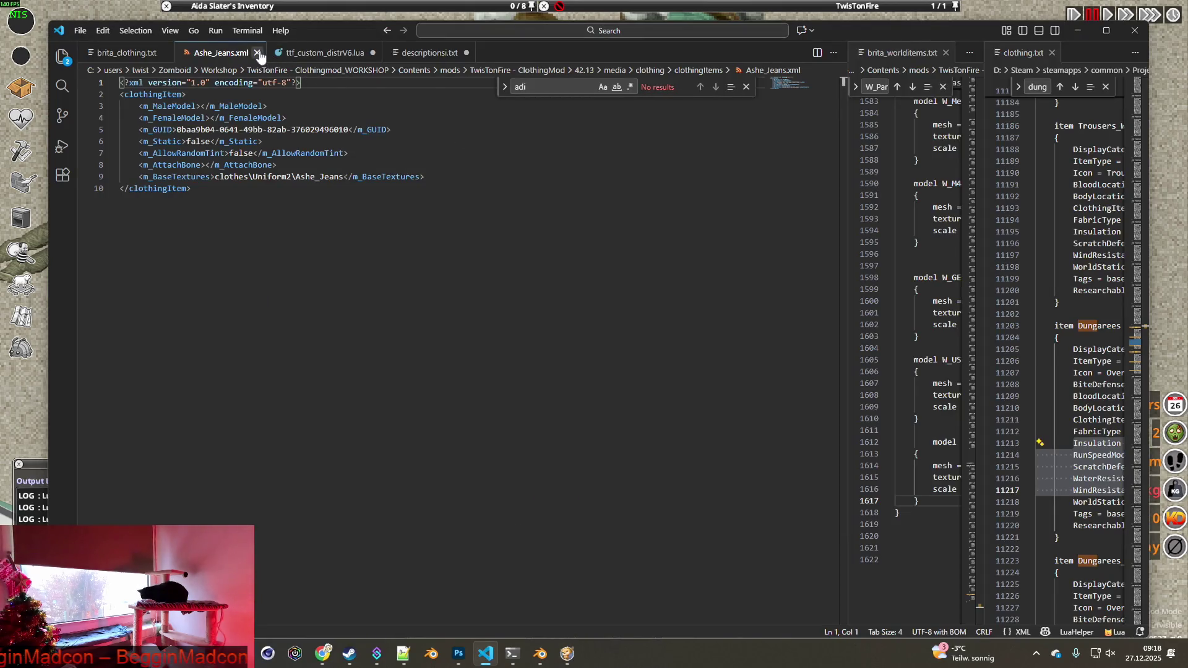
{"action": "left_click", "coordinate": [257, 52]}
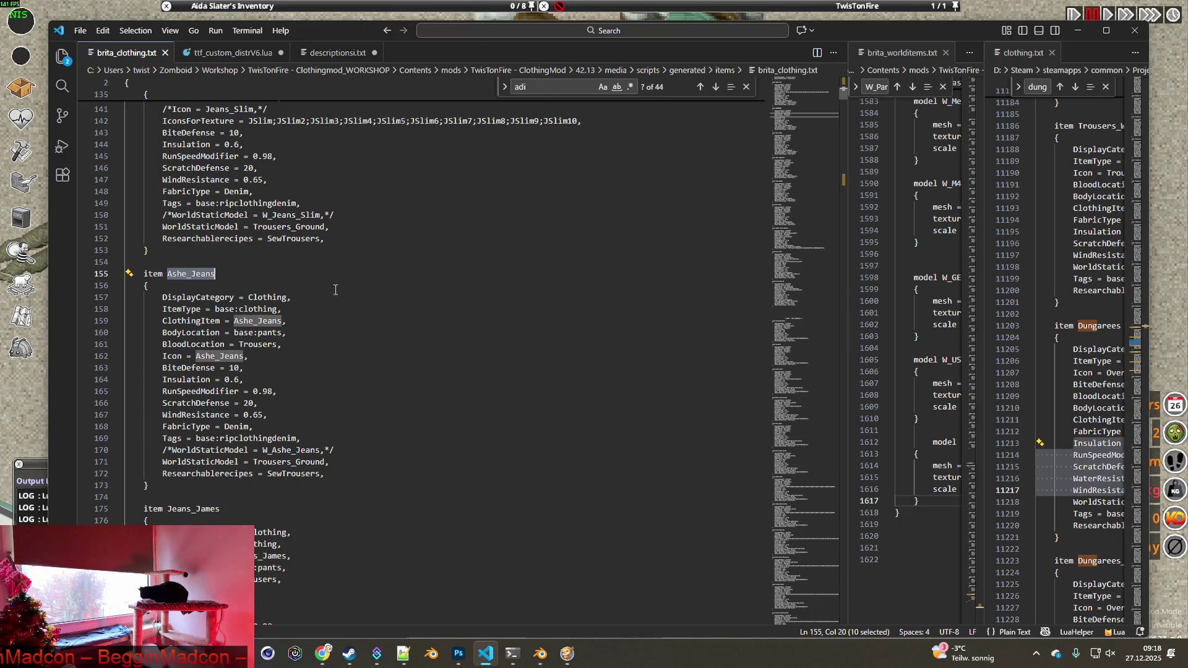
{"action": "scroll", "coordinate": [304, 452], "scroll_direction": "down", "scroll_amount": 1}
{"action": "scroll", "coordinate": [391, 400], "scroll_direction": "up", "scroll_amount": 5}
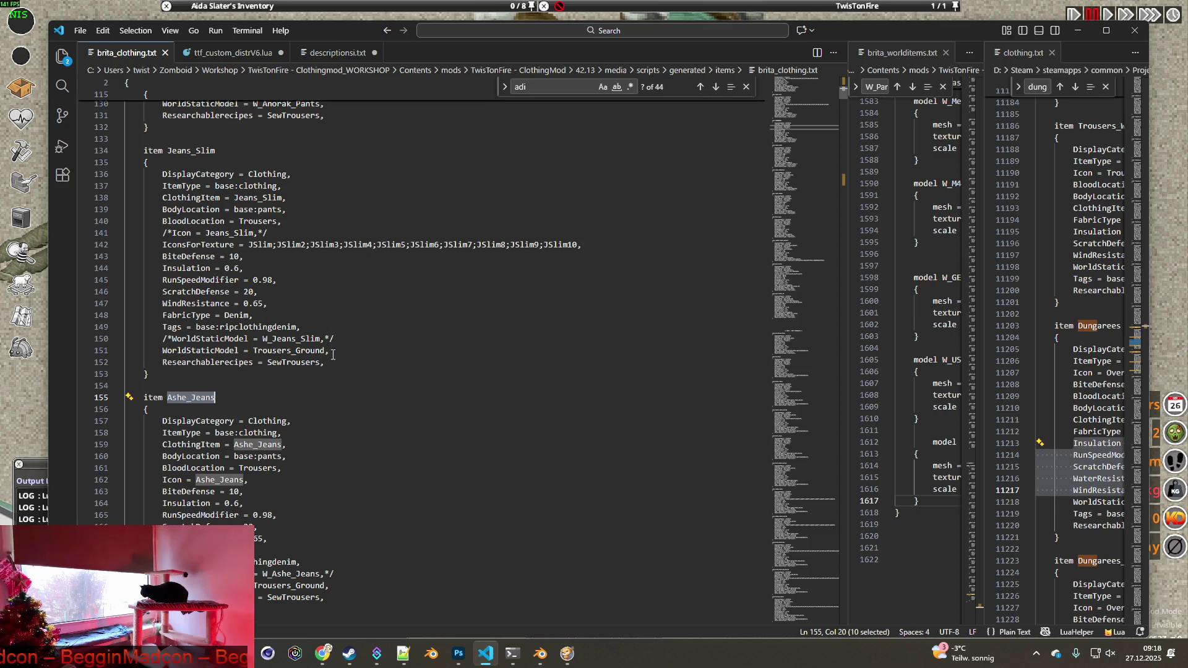
{"action": "scroll", "coordinate": [346, 413], "scroll_direction": "down", "scroll_amount": 3}
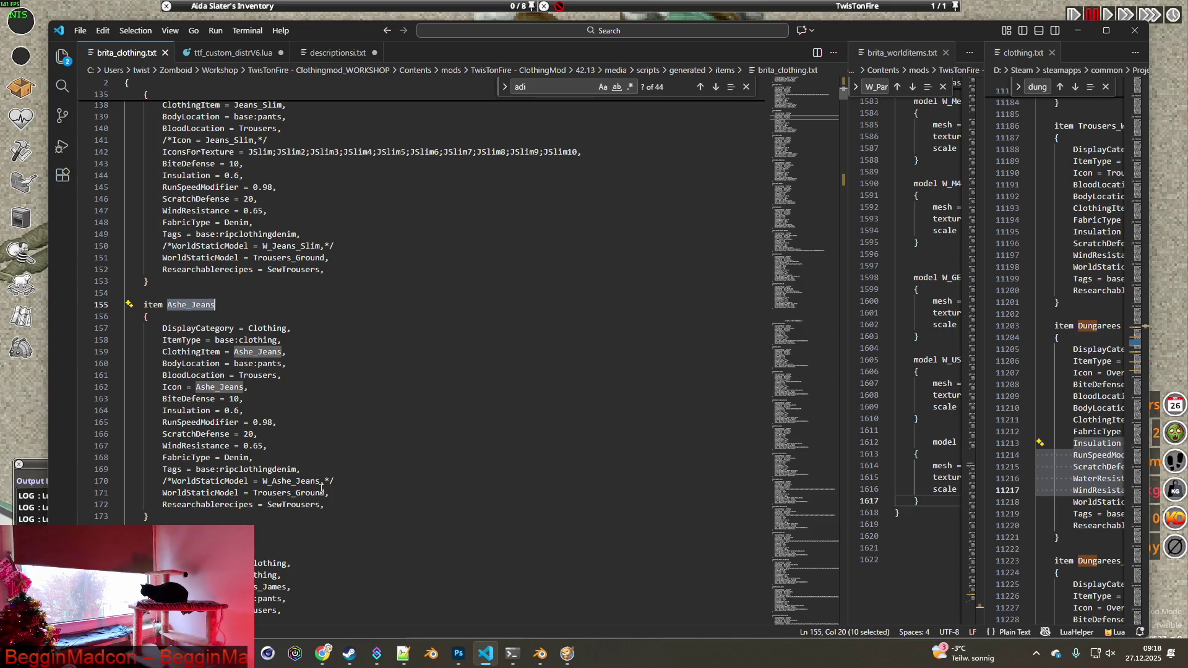
{"action": "scroll", "coordinate": [322, 489], "scroll_direction": "down", "scroll_amount": 5}
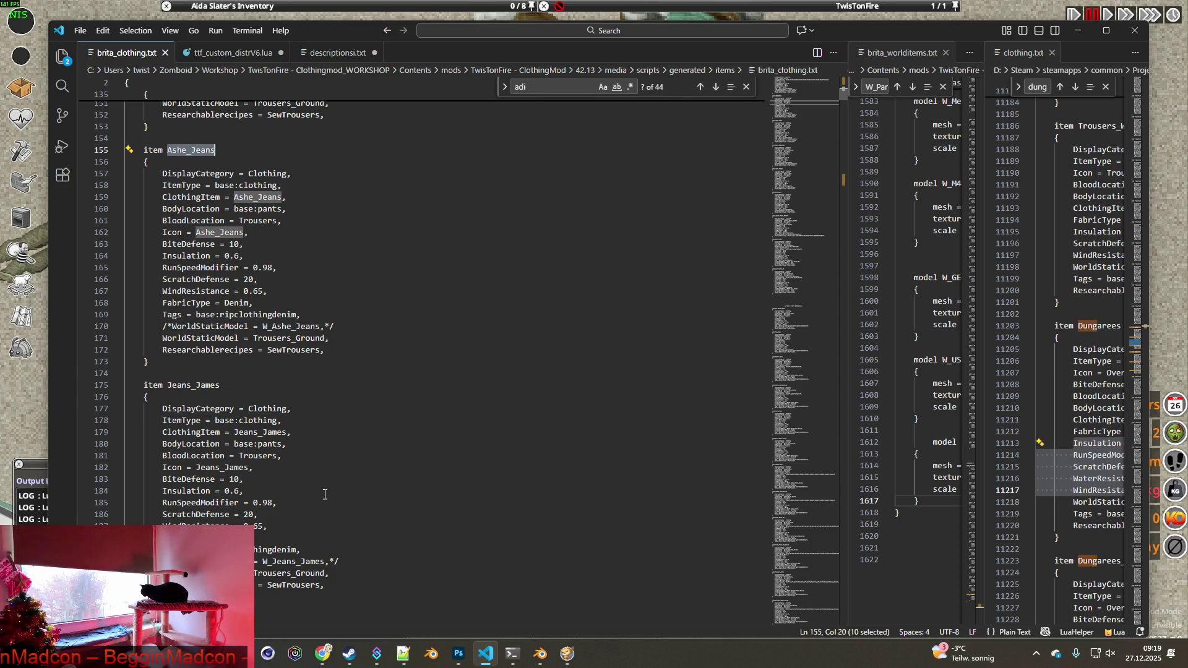
{"action": "key", "text": "alt+Tab"}
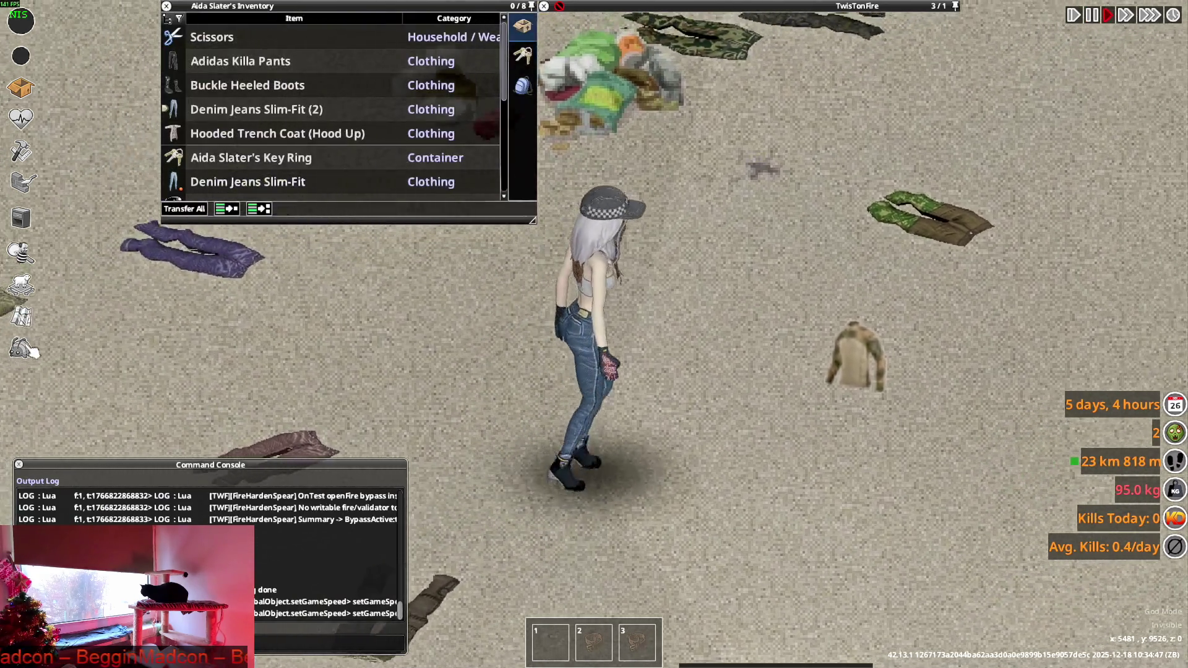
Spawn Ashe_Jeans from the debug Items List, filtered to the BRITA tab and type 'ashe'.
{"action": "left_click", "coordinate": [20, 348]}
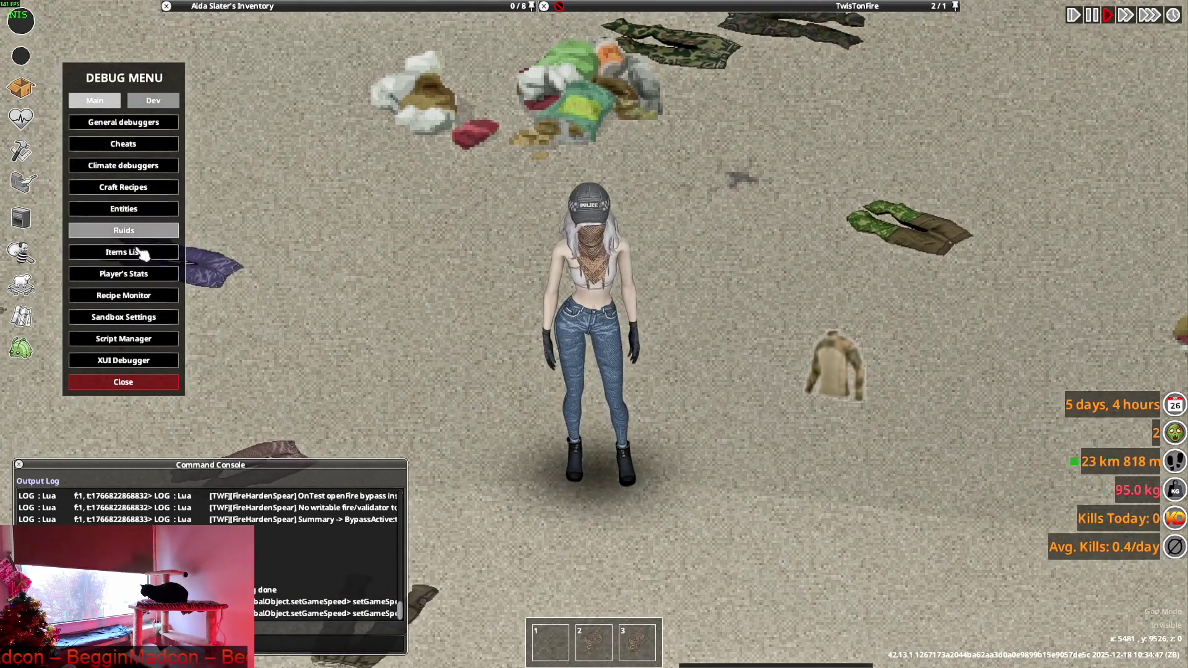
{"action": "left_click", "coordinate": [142, 250]}
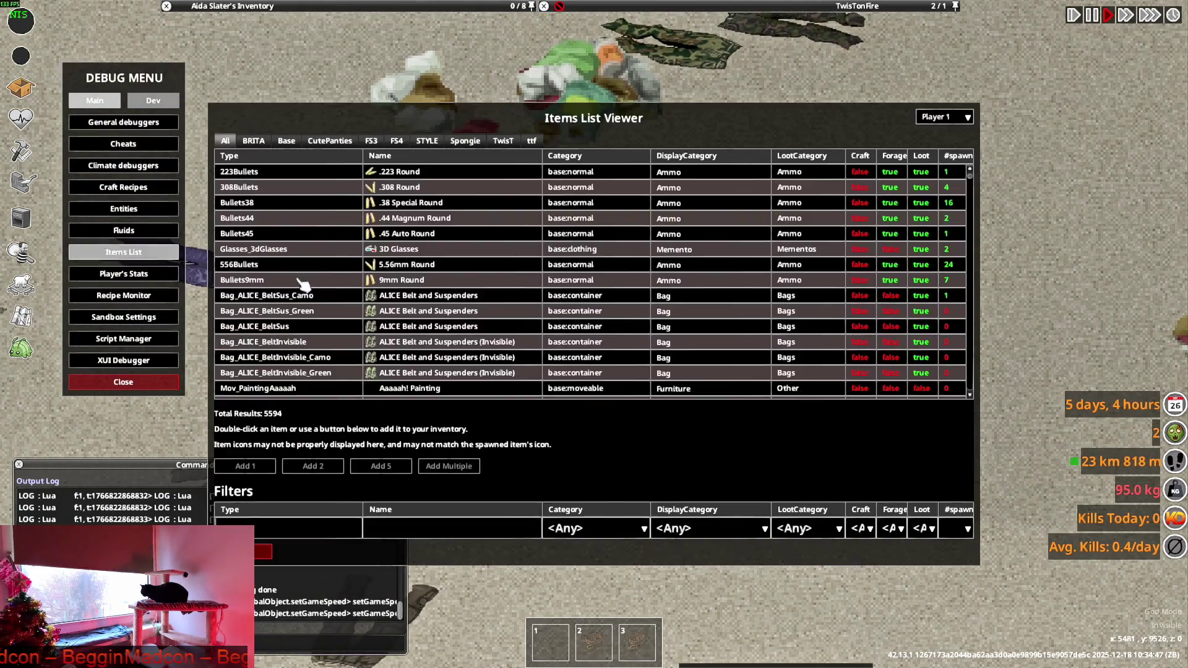
{"action": "left_click", "coordinate": [253, 141]}
{"action": "left_click", "coordinate": [285, 529]}
{"action": "type", "text": "ashe"}
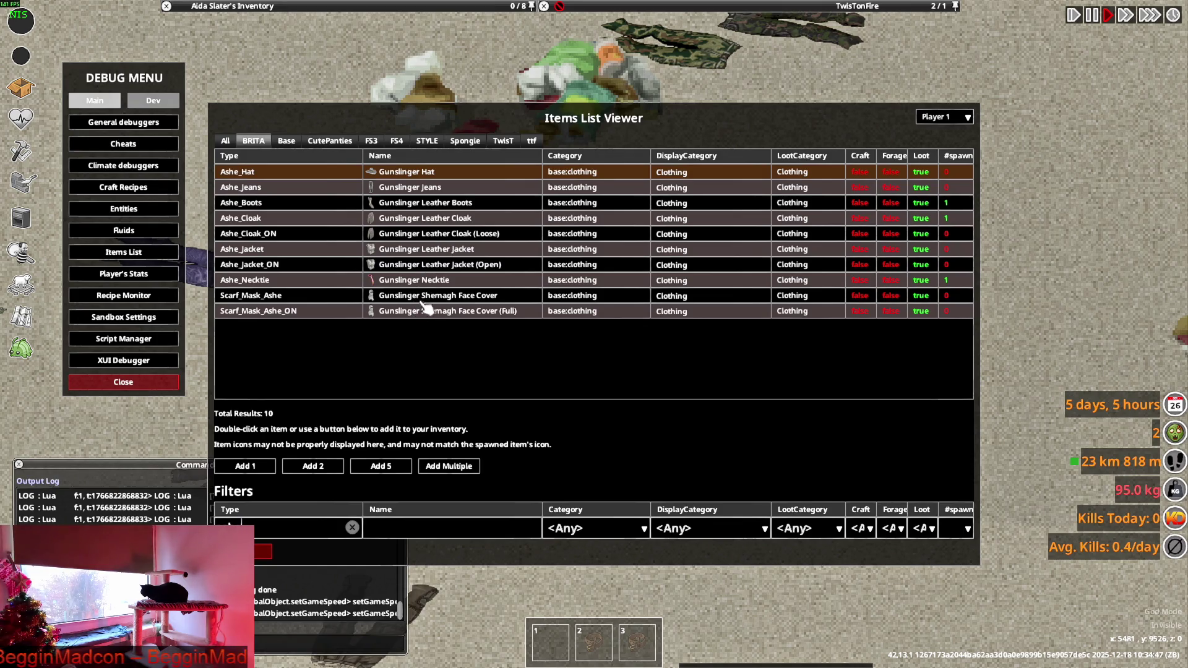
{"action": "left_click", "coordinate": [412, 189]}
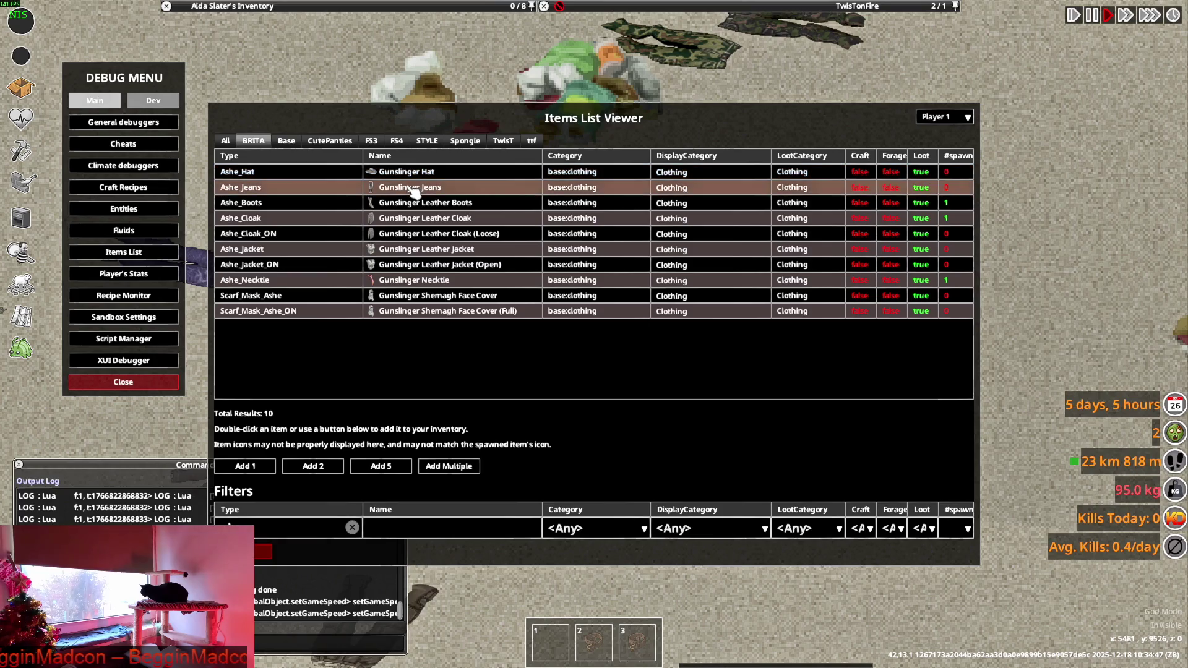
{"action": "key", "text": "Escape"}
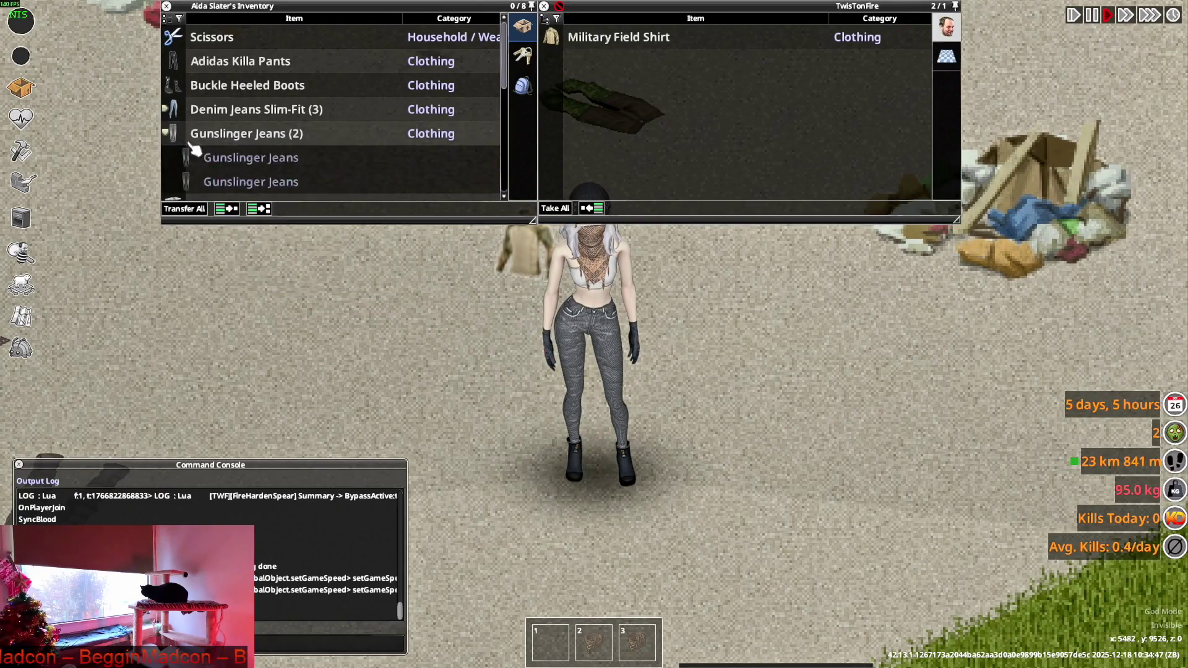
Drop the Gunslinger and slim-fit jeans, take off the worn pair, then return to VS Code.
{"action": "left_click_drag", "start_coordinate": [231, 142], "coordinate": [424, 265]}
{"action": "double_click", "coordinate": [233, 113]}
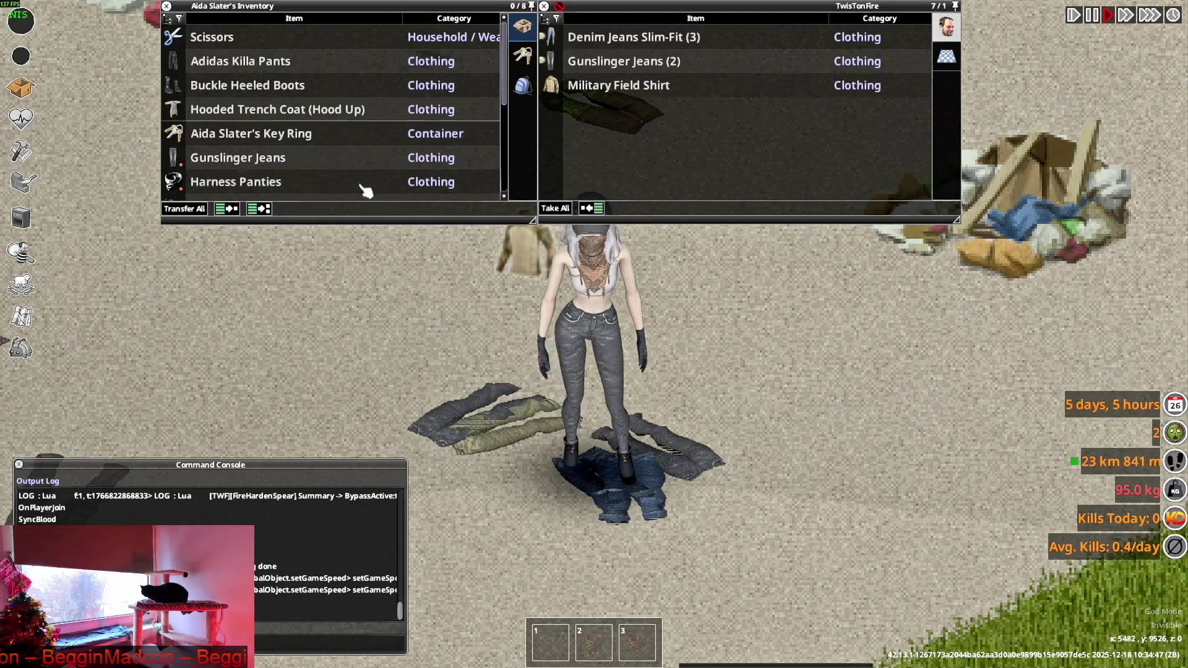
{"action": "scroll", "coordinate": [265, 162], "scroll_direction": "down", "scroll_amount": 1}
{"action": "double_click", "coordinate": [240, 115]}
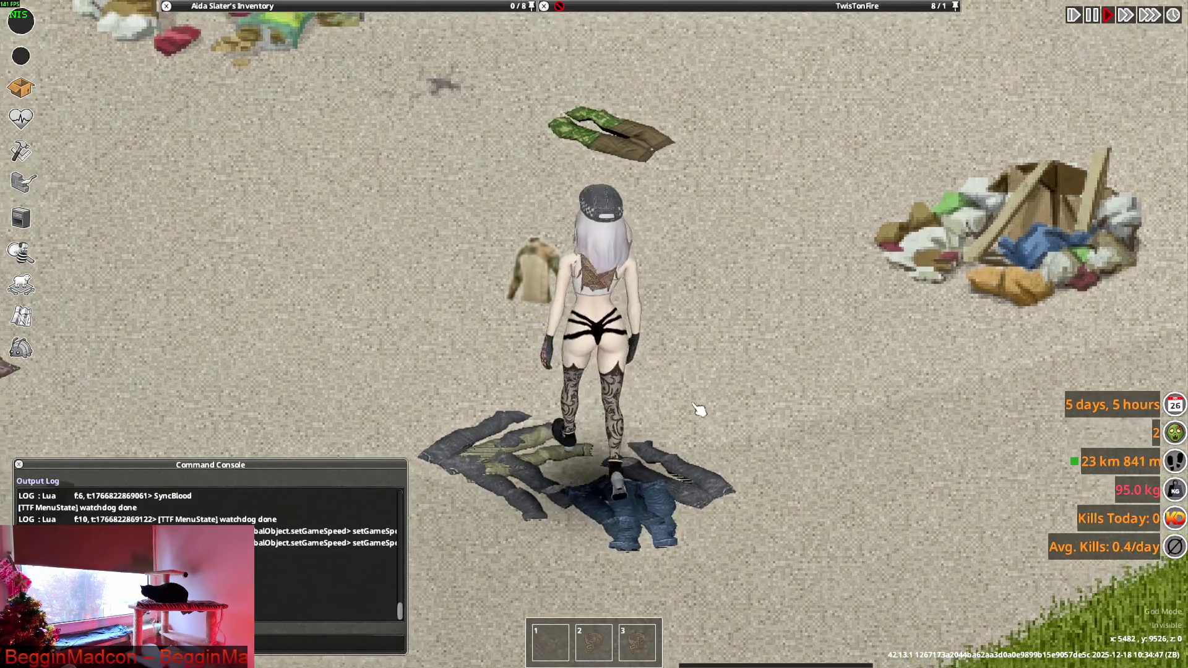
{"action": "key", "text": "alt+Tab"}
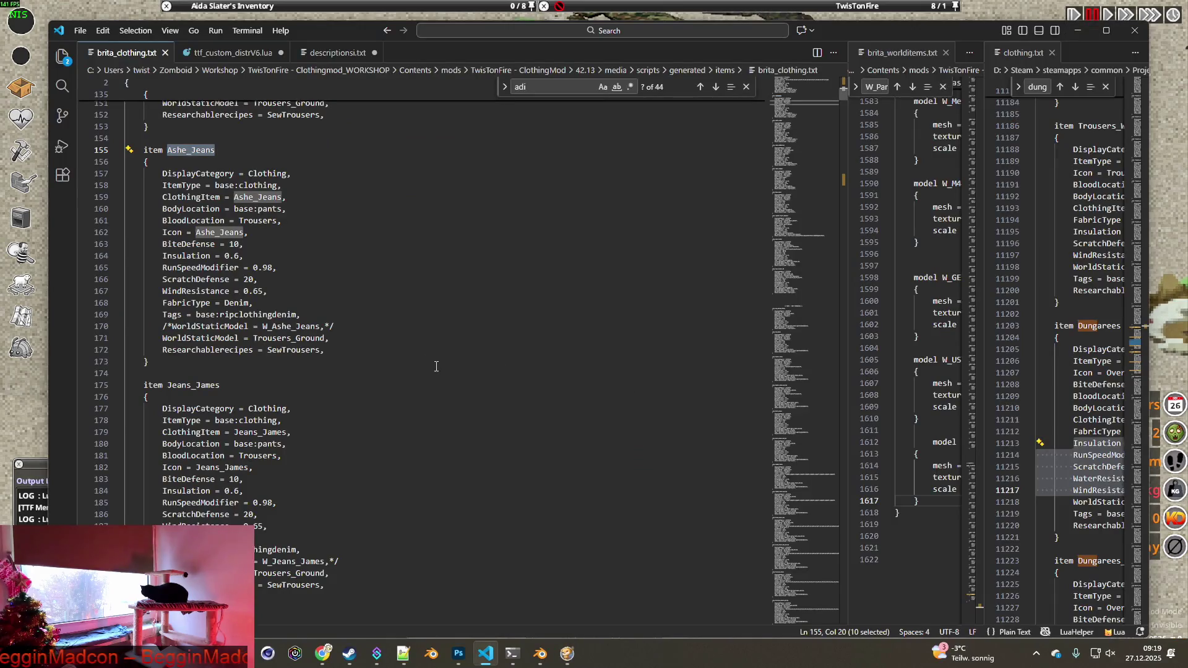
Select the Jeans_James item name in brita_clothing.txt and return to the game.
{"action": "scroll", "coordinate": [363, 321], "scroll_direction": "down", "scroll_amount": 2}
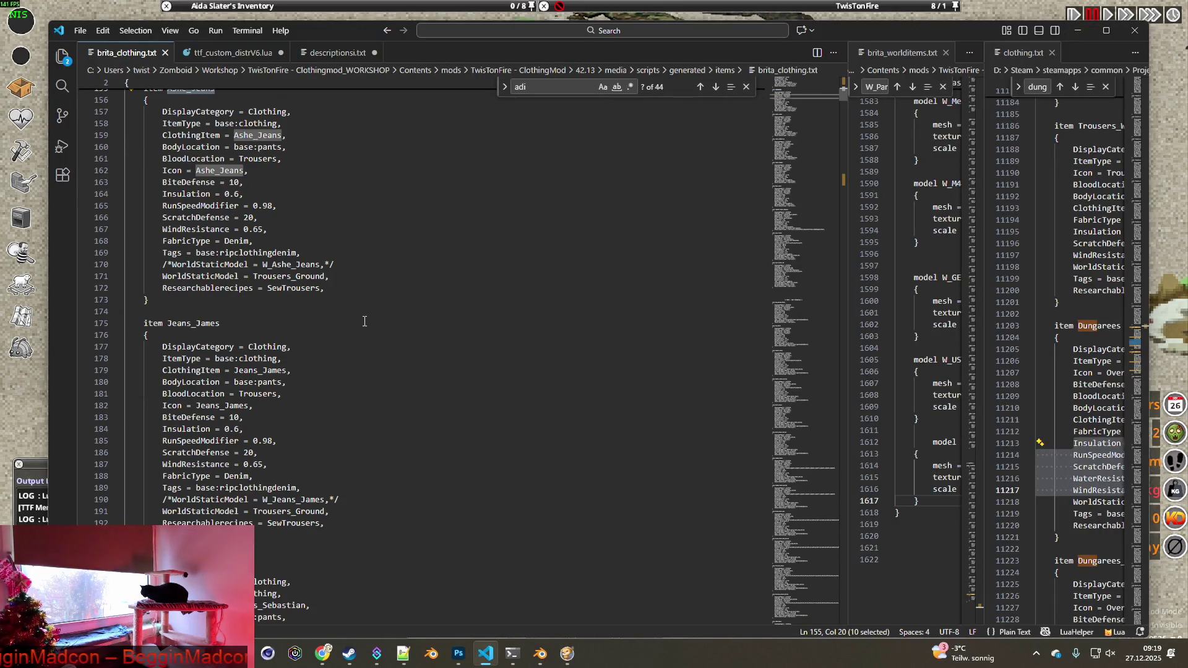
{"action": "double_click", "coordinate": [176, 322]}
{"action": "key", "text": "ctrl+c"}
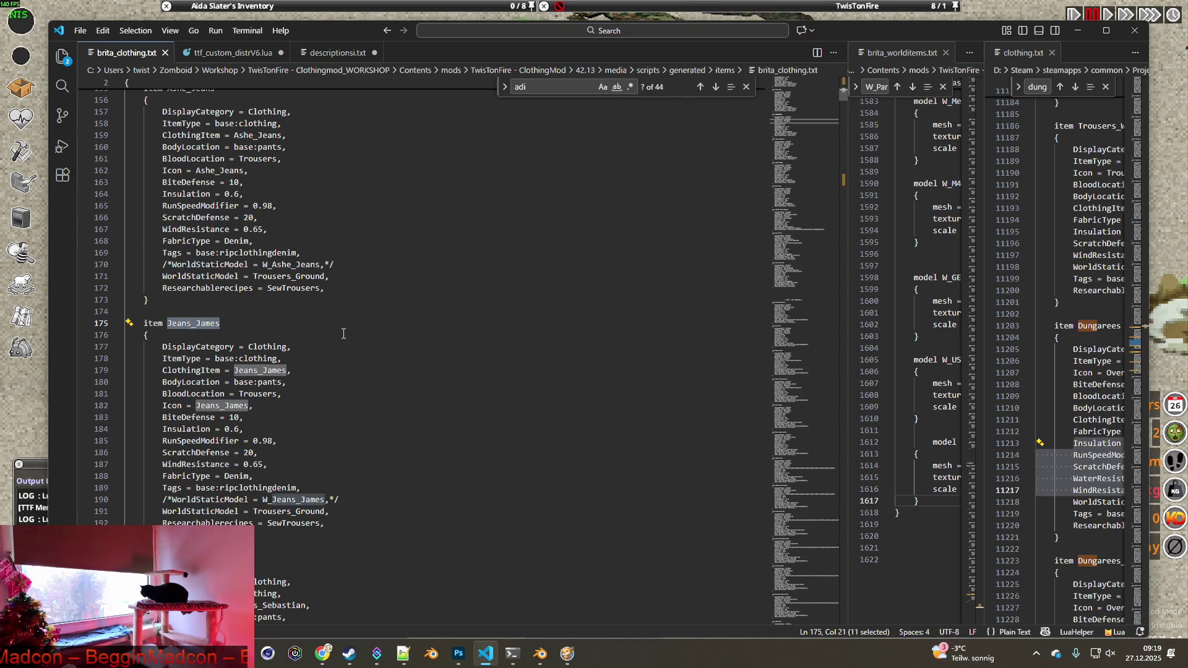
{"action": "key", "text": "alt+Tab"}
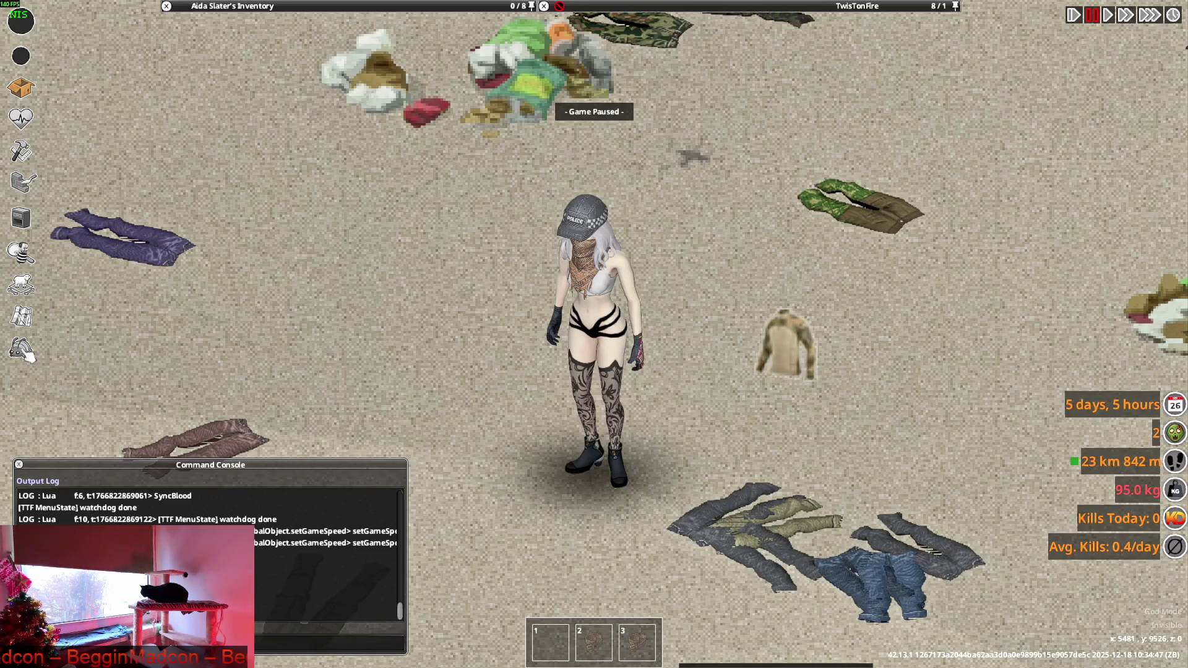
Add one Fogbound Wanderer Jeans (Jeans_James) via the debug Items List and resume play.
{"action": "left_click", "coordinate": [21, 350]}
{"action": "left_click", "coordinate": [143, 254]}
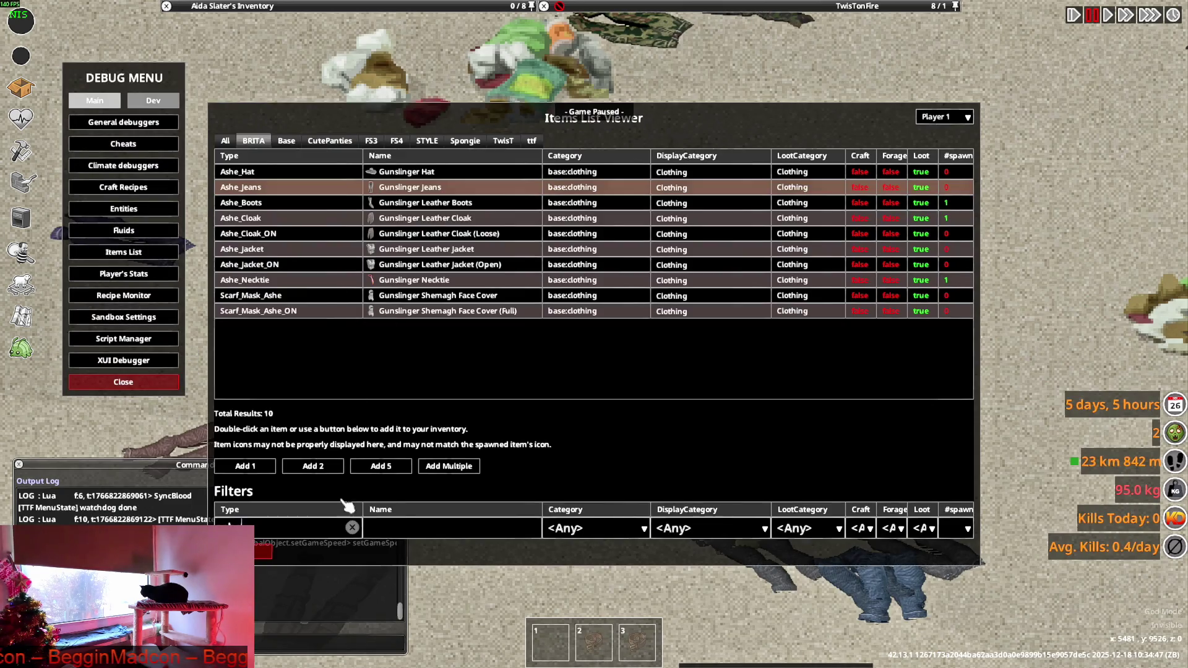
{"action": "left_click", "coordinate": [353, 526]}
{"action": "key", "text": "ctrl+v"}
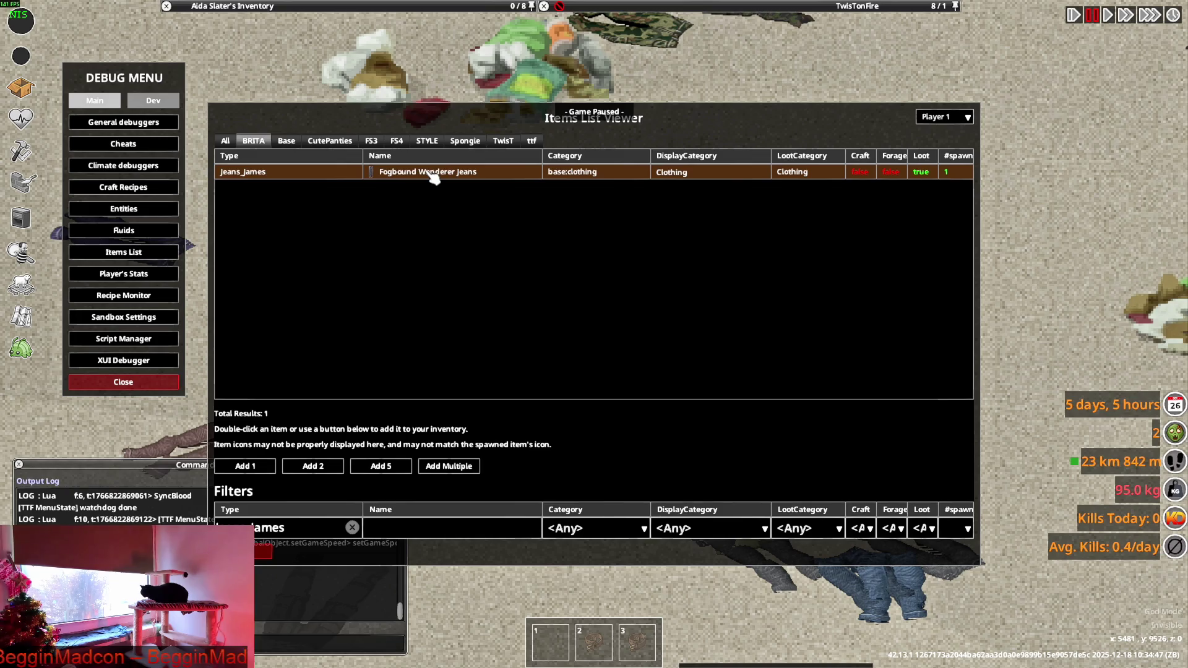
{"action": "double_click", "coordinate": [432, 179]}
{"action": "mouse_move", "coordinate": [221, 66]}
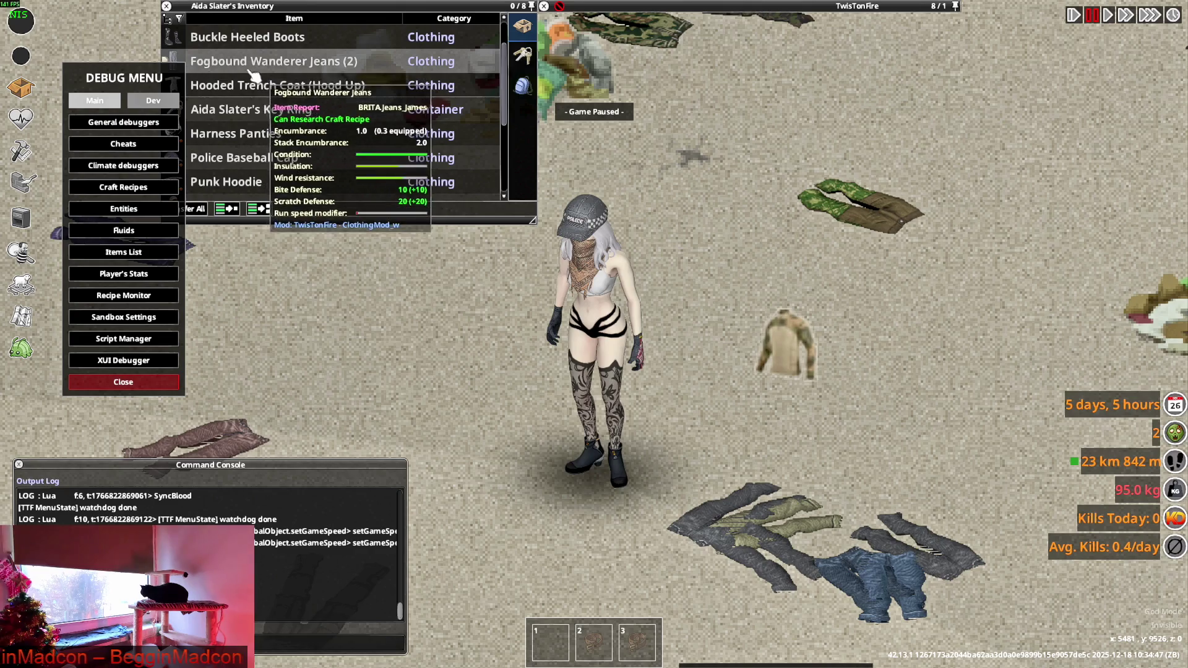
{"action": "left_click", "coordinate": [123, 382]}
Wear the Fogbound Wanderer Jeans and walk around to inspect them.
{"action": "right_click", "coordinate": [242, 64]}
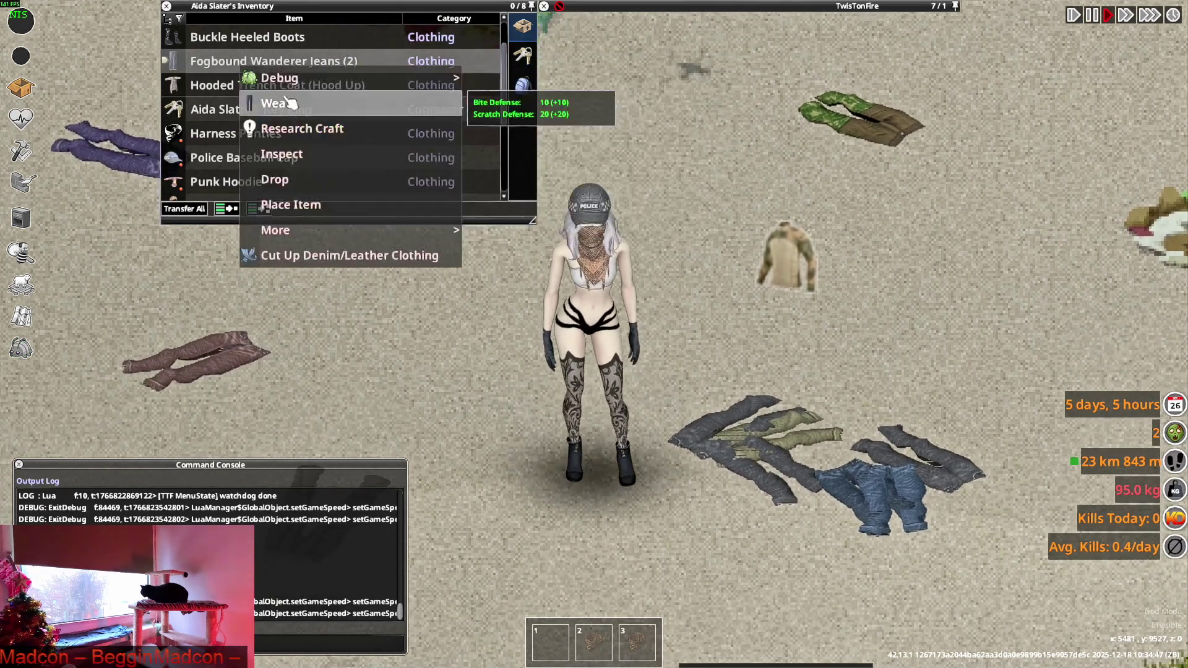
{"action": "left_click", "coordinate": [288, 103]}
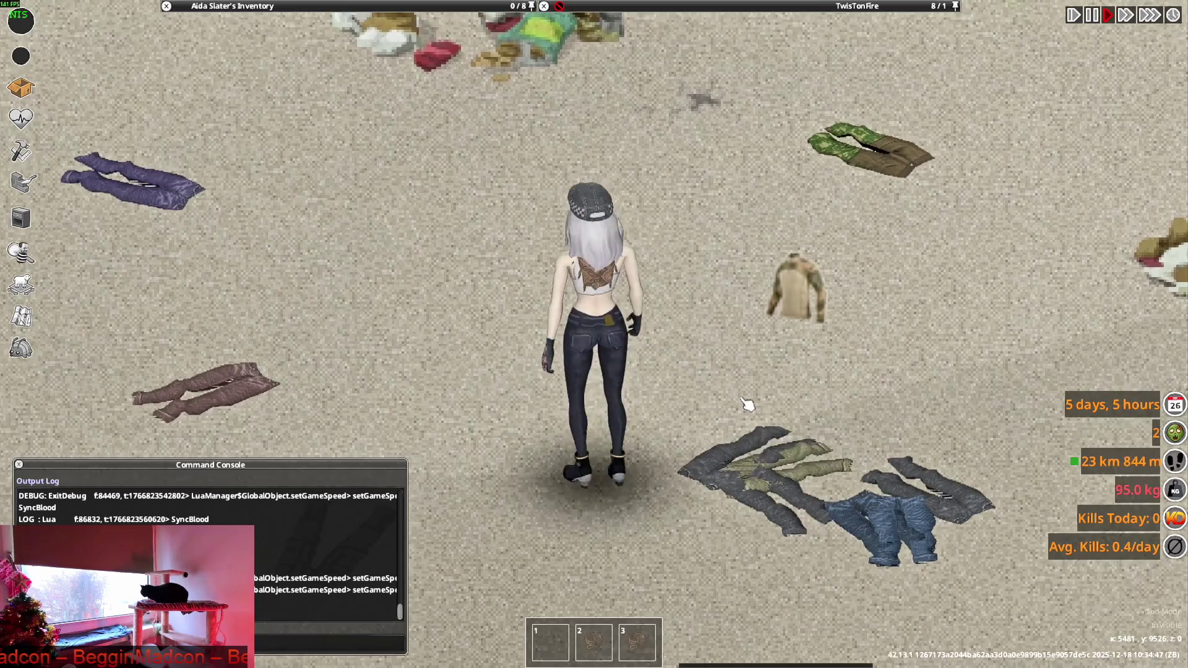
{"action": "key", "text": "s"}
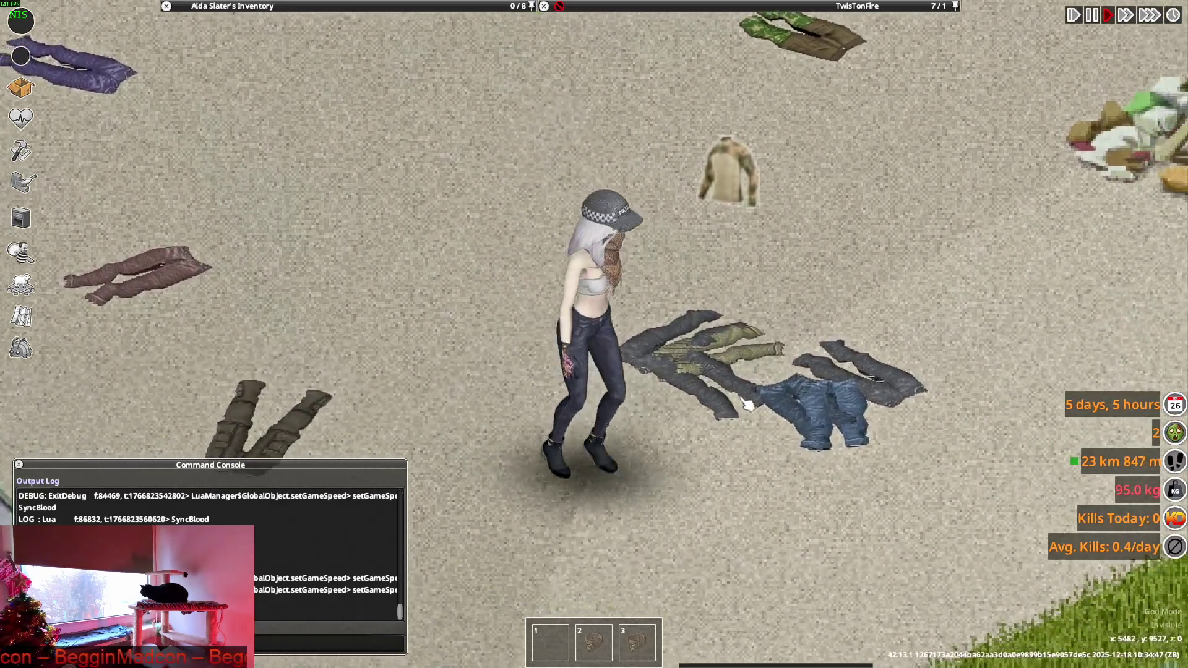
{"action": "key", "text": "d"}
{"action": "key", "text": "w"}
{"action": "key", "text": "a"}
{"action": "key", "text": "s"}
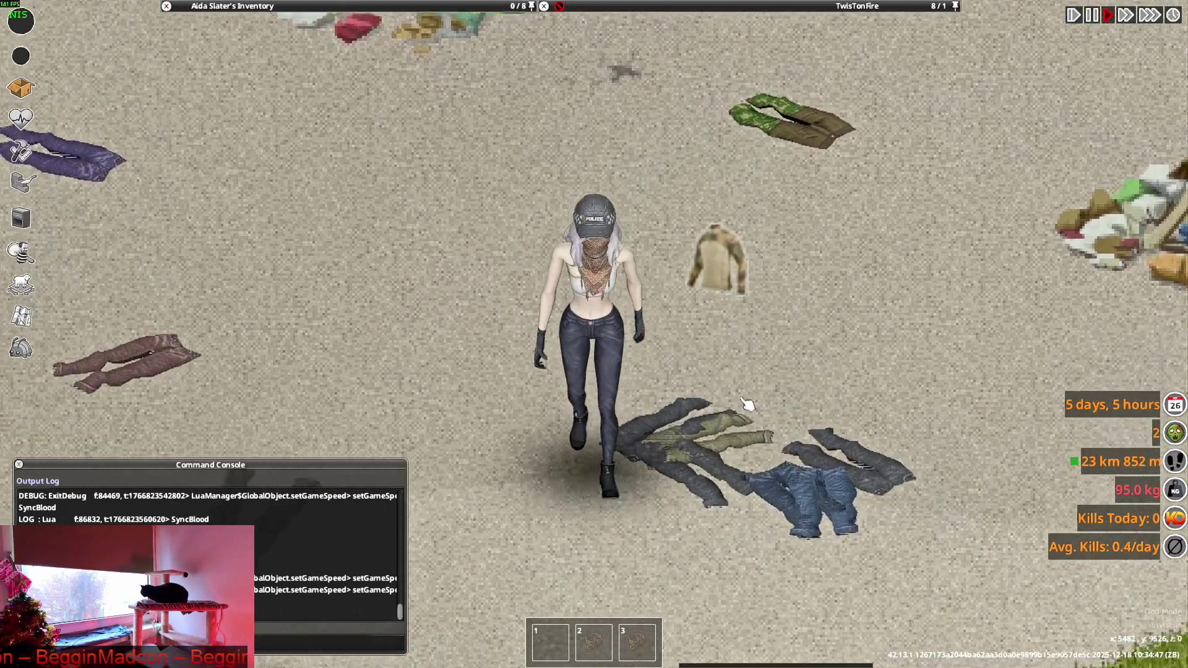
{"action": "key", "text": "d"}
{"action": "key", "text": "w"}
{"action": "key", "text": "a"}
Take off the worn jeans and drop both pairs on the ground.
{"action": "mouse_move", "coordinate": [366, 38]}
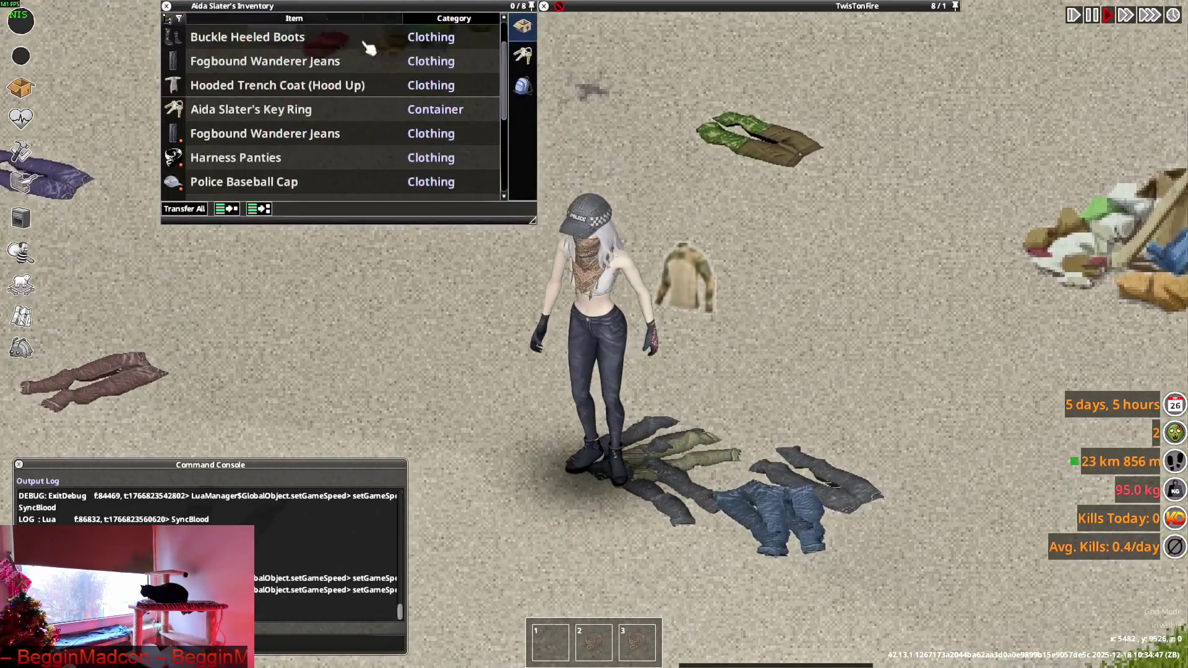
{"action": "mouse_move", "coordinate": [258, 143]}
{"action": "key", "text": "s"}
{"action": "mouse_move", "coordinate": [258, 142]}
{"action": "left_mouse_down"}
{"action": "mouse_move", "coordinate": [681, 124]}
{"action": "mouse_move", "coordinate": [716, 419]}
{"action": "left_mouse_up"}
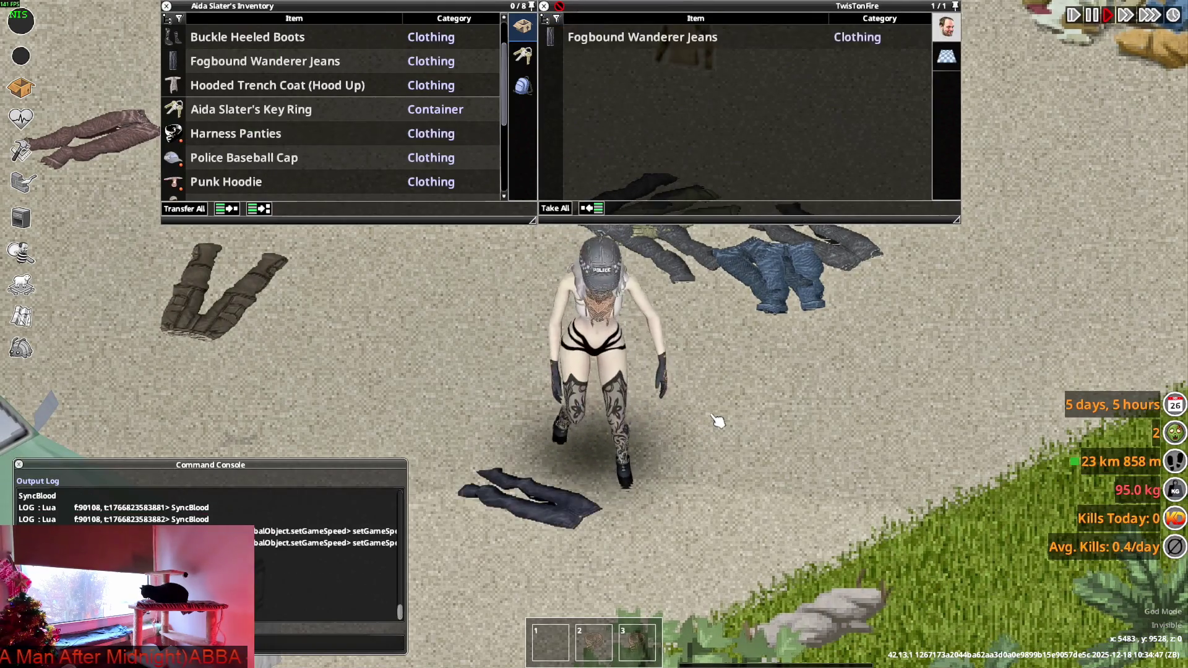
{"action": "left_click_drag", "start_coordinate": [260, 60], "coordinate": [591, 346]}
{"action": "key", "text": "alt+Tab"}
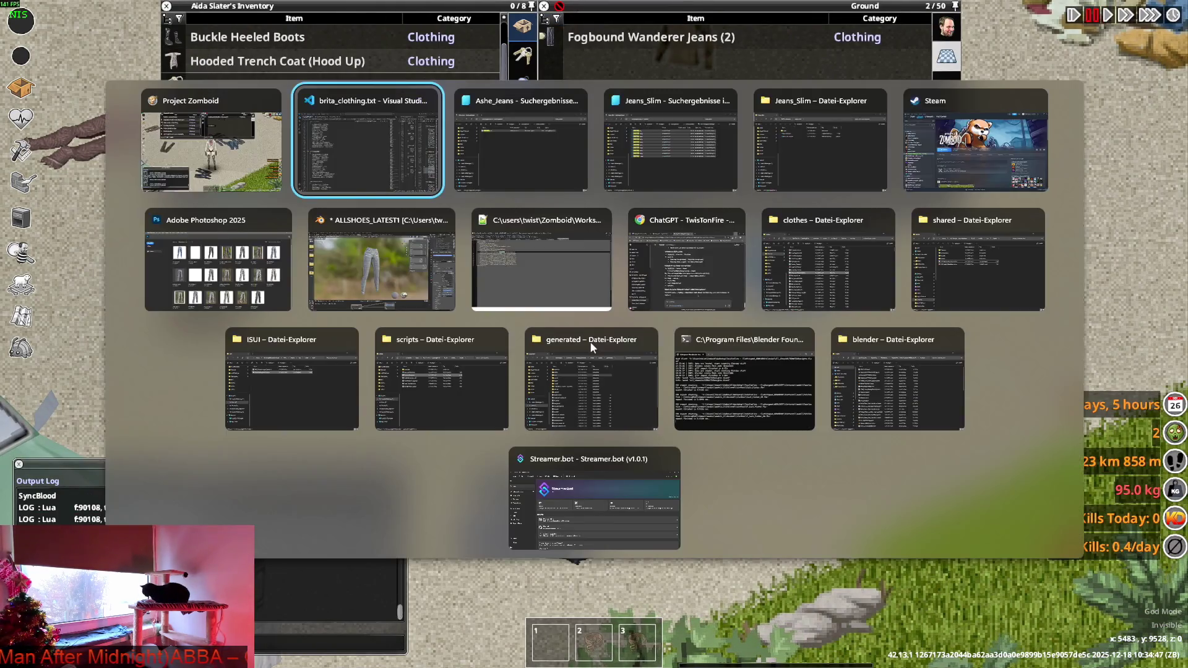
{"action": "scroll", "coordinate": [413, 400], "scroll_direction": "down", "scroll_amount": 4}
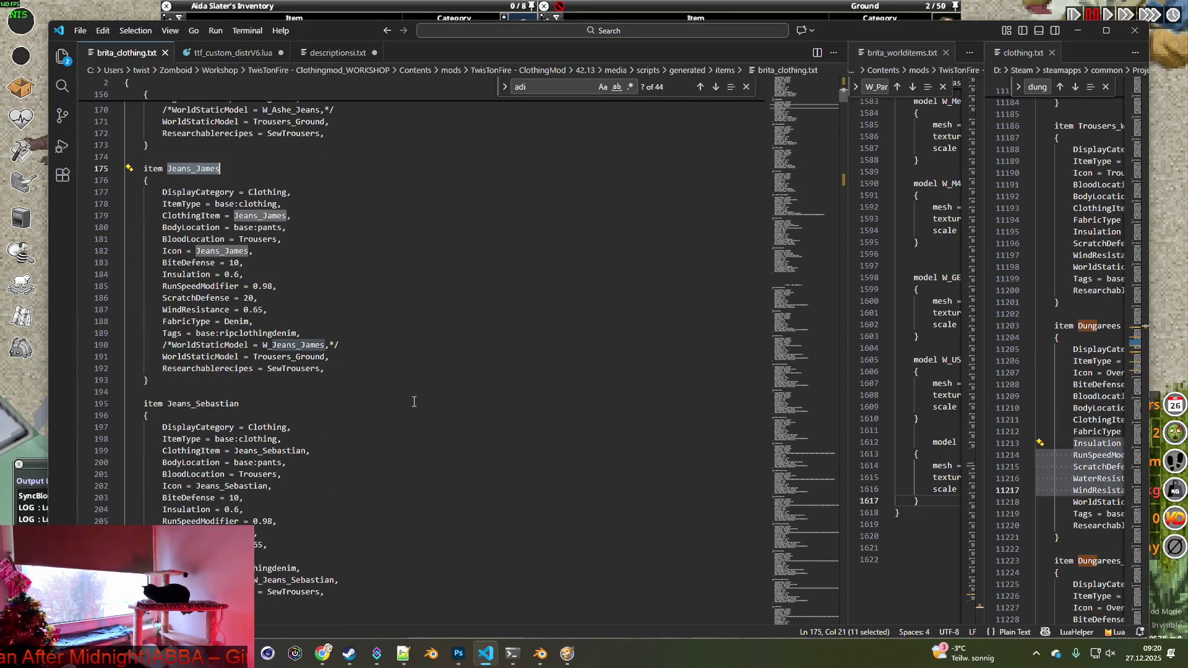
{"action": "double_click", "coordinate": [183, 402]}
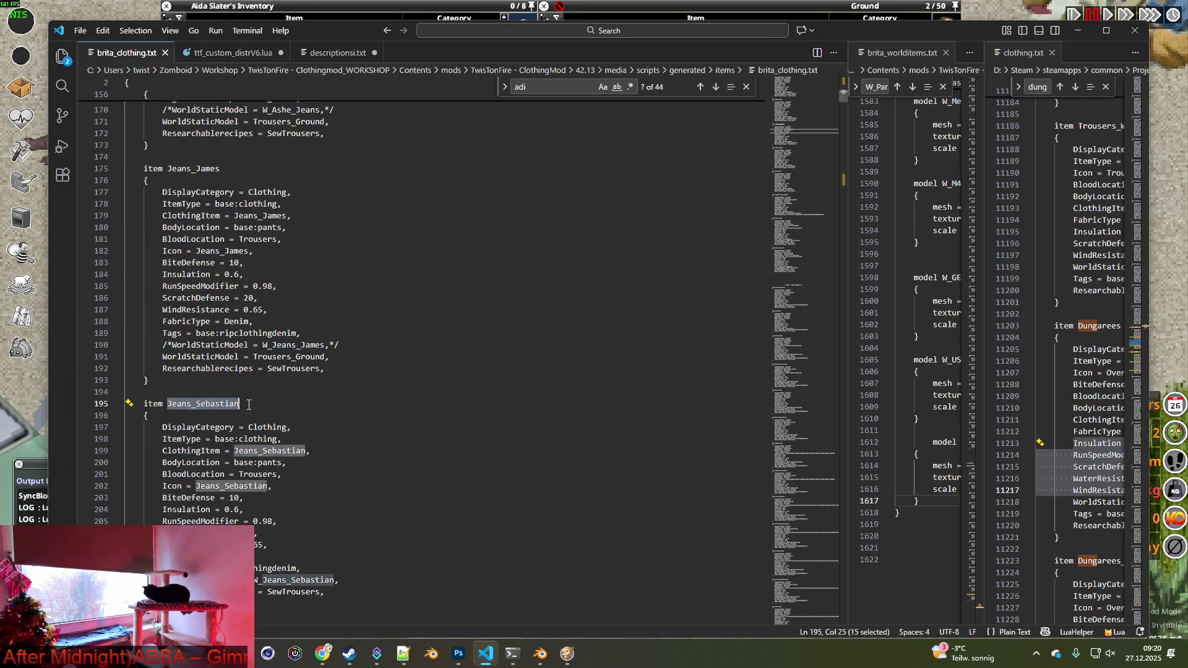
{"action": "key", "text": "alt+Tab"}
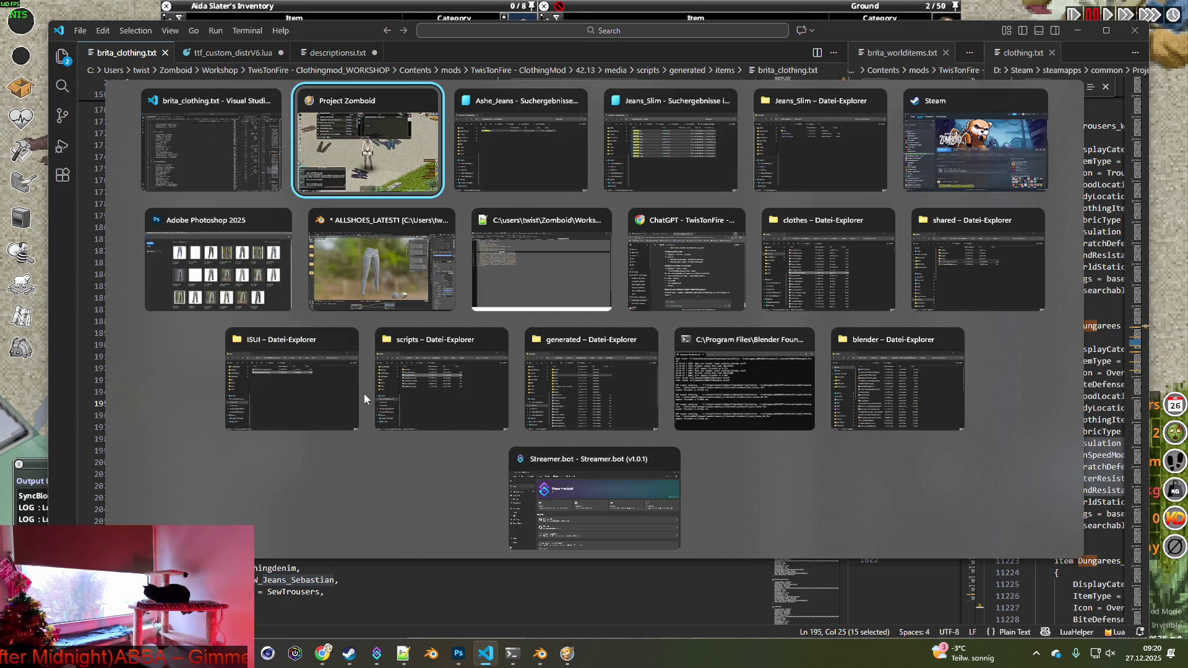
{"action": "key", "text": "alt+Tab"}
{"action": "key", "text": "alt+Tab"}
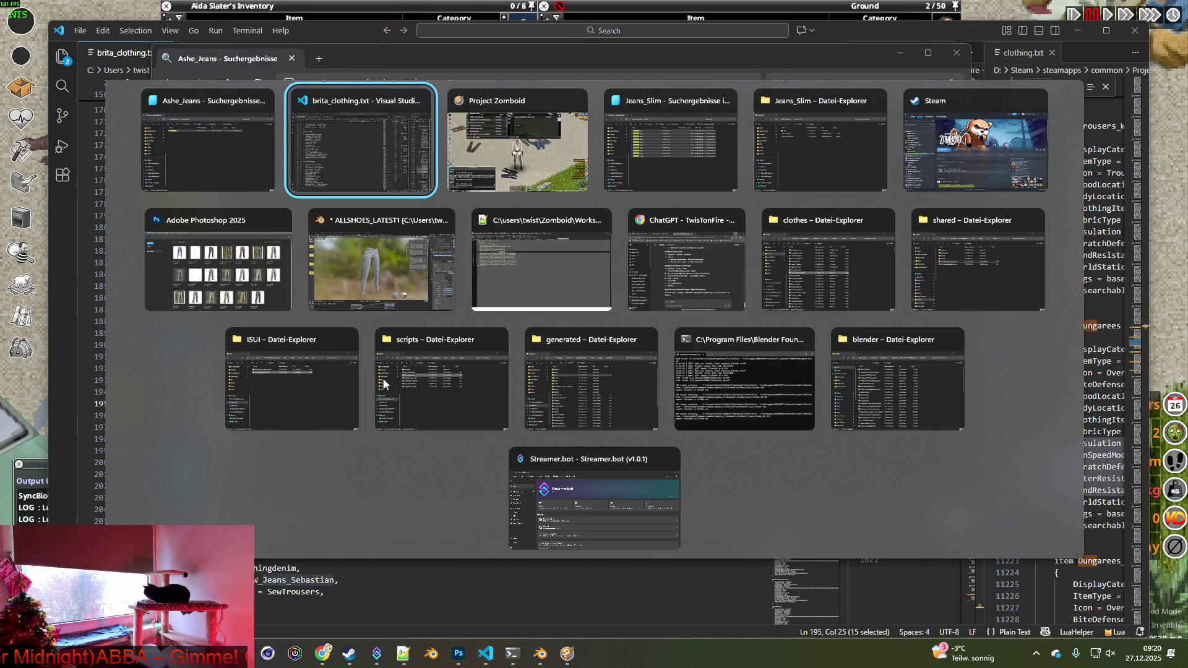
{"action": "key", "text": "alt+Tab"}
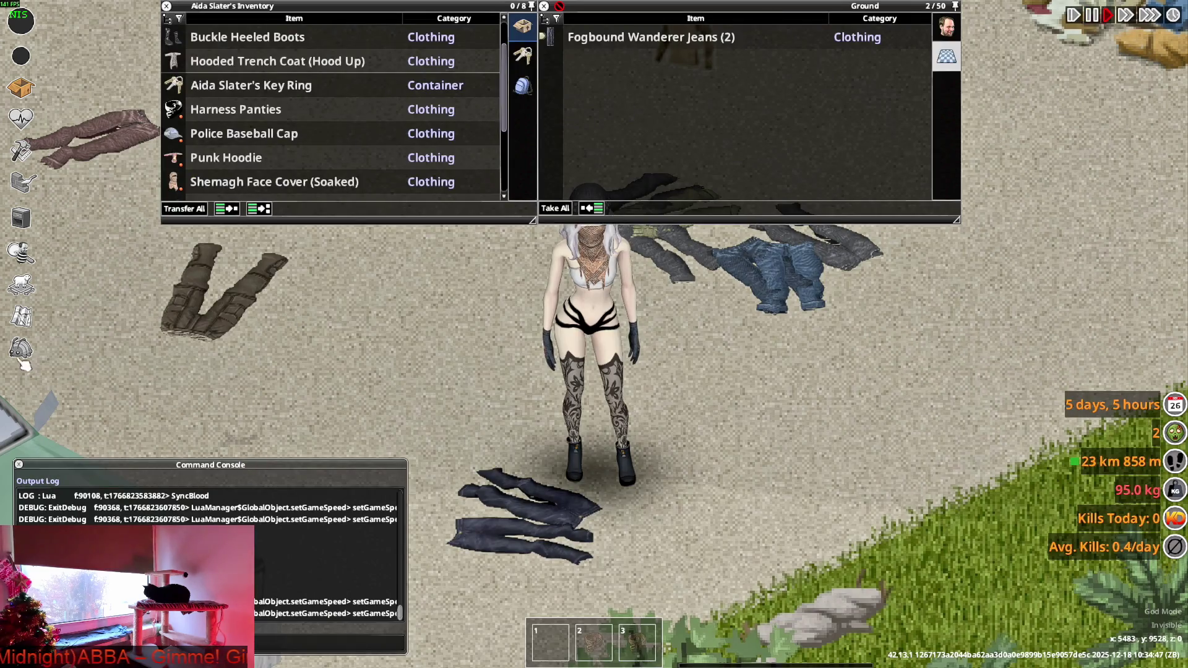
Filter the debug Items List to Jeans_Sebastian, add a quantity of 5, and close the debug tools.
{"action": "left_click", "coordinate": [20, 348]}
{"action": "left_click", "coordinate": [124, 251]}
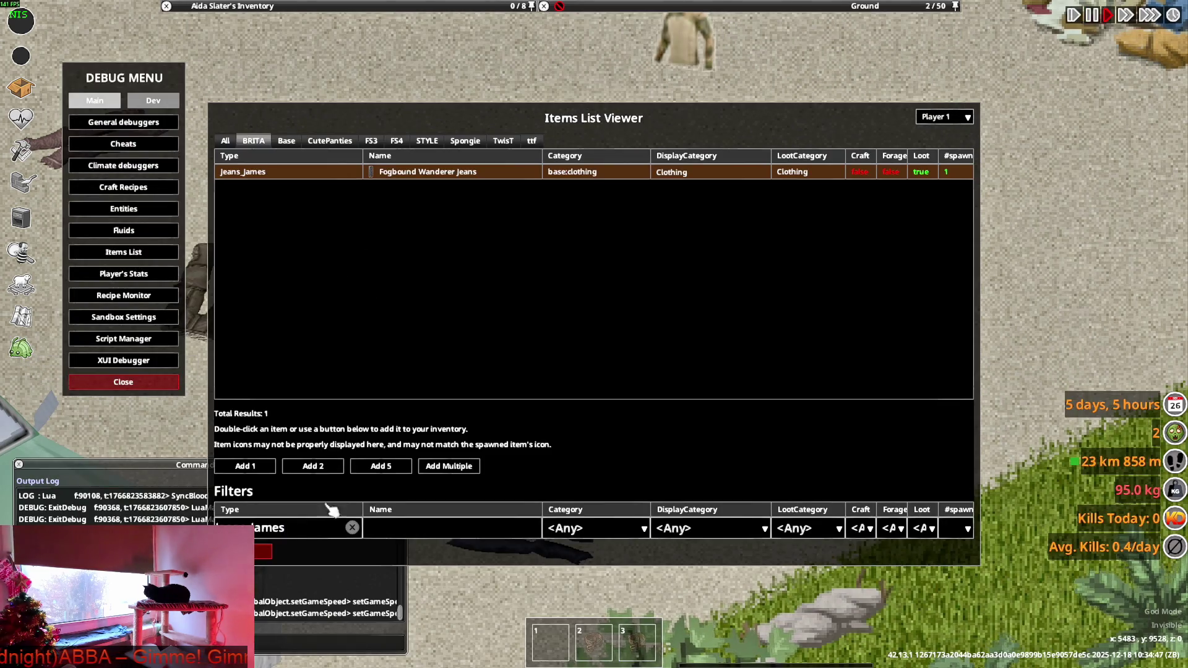
{"action": "left_click", "coordinate": [352, 527]}
{"action": "left_click", "coordinate": [334, 530]}
{"action": "key", "text": "ctrl+v"}
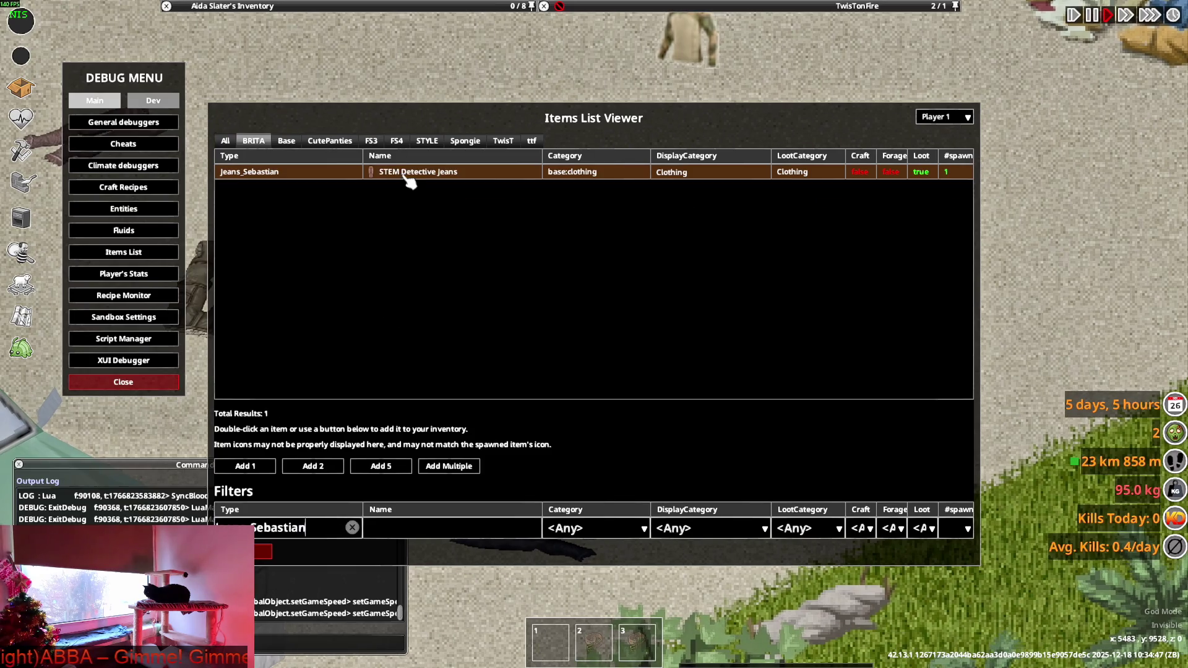
{"action": "left_click", "coordinate": [469, 467]}
{"action": "key", "text": "BackSpace"}
{"action": "type", "text": "5"}
{"action": "left_click", "coordinate": [469, 504]}
{"action": "left_click", "coordinate": [266, 552]}
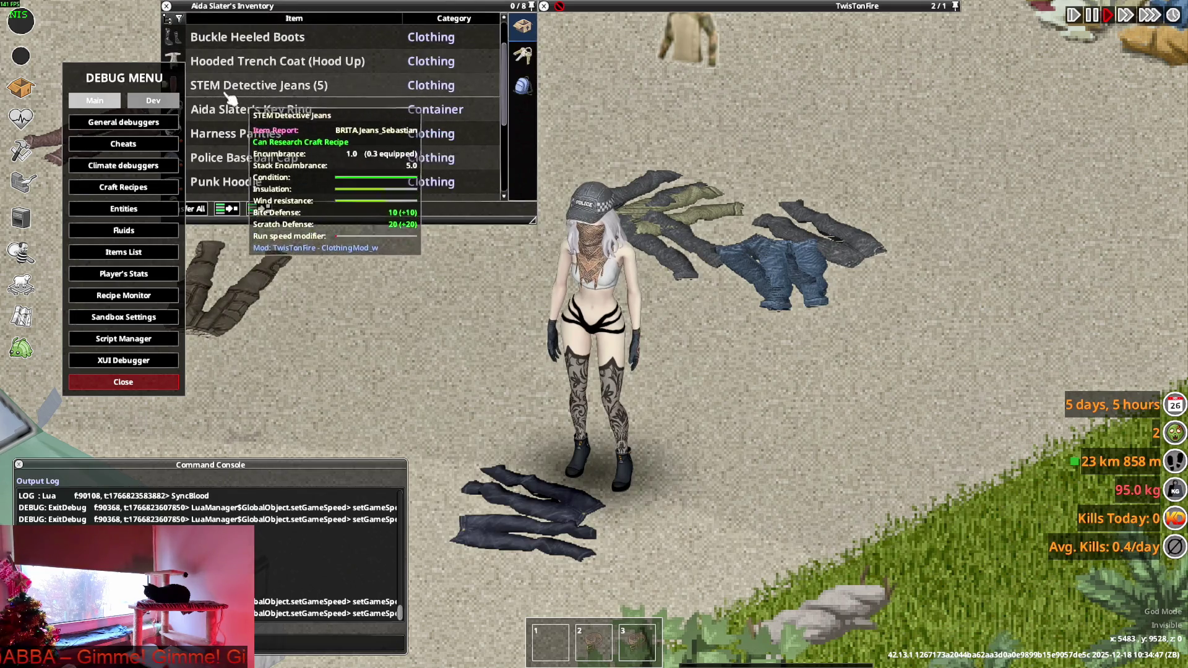
{"action": "left_click", "coordinate": [123, 382]}
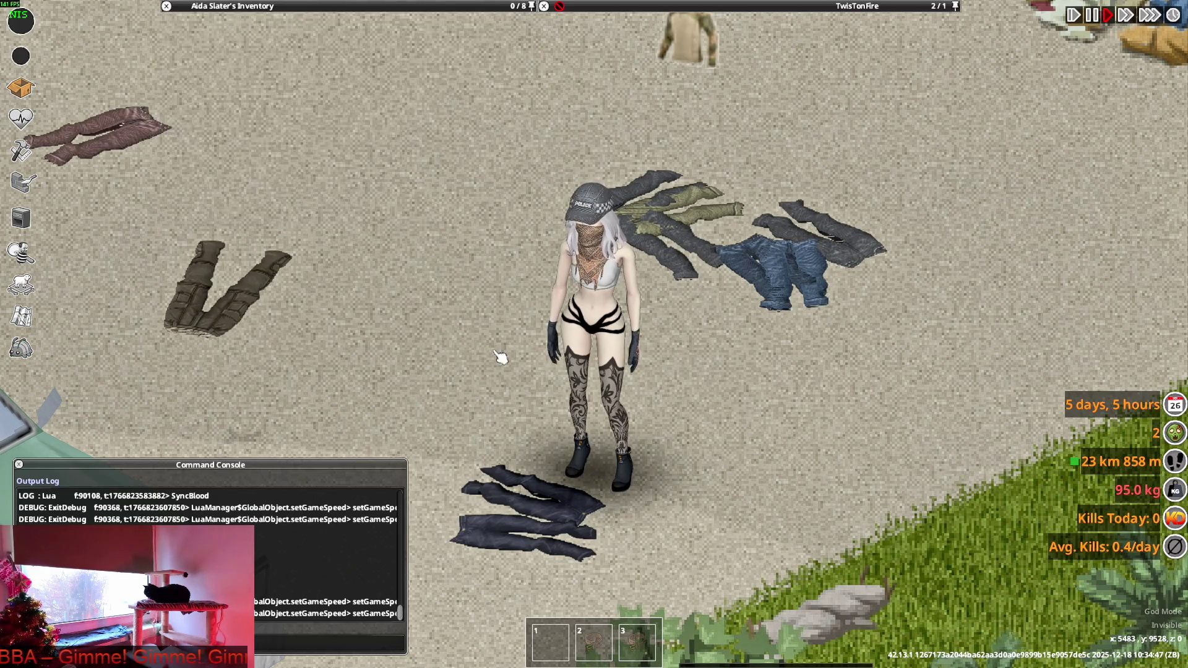
{"action": "left_click", "coordinate": [167, 84]}
Put on the brown STEM Detective Jeans and walk around to inspect them.
{"action": "key", "text": "w"}
{"action": "scroll", "coordinate": [234, 119], "scroll_direction": "down", "scroll_amount": 3}
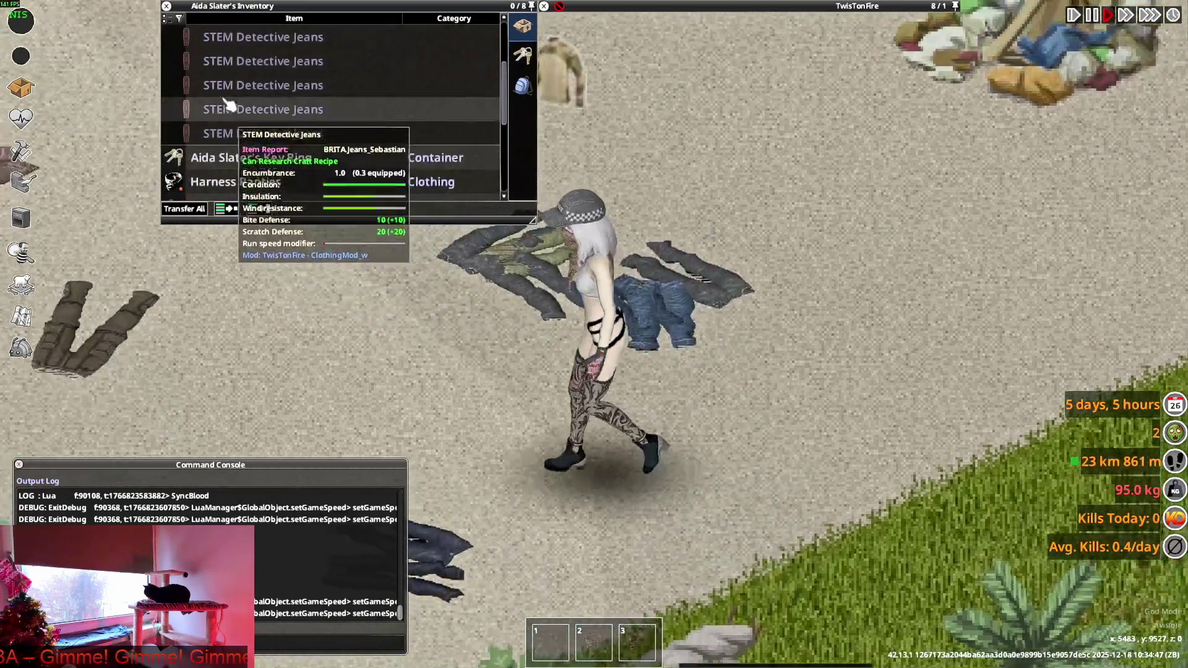
{"action": "right_click", "coordinate": [228, 62]}
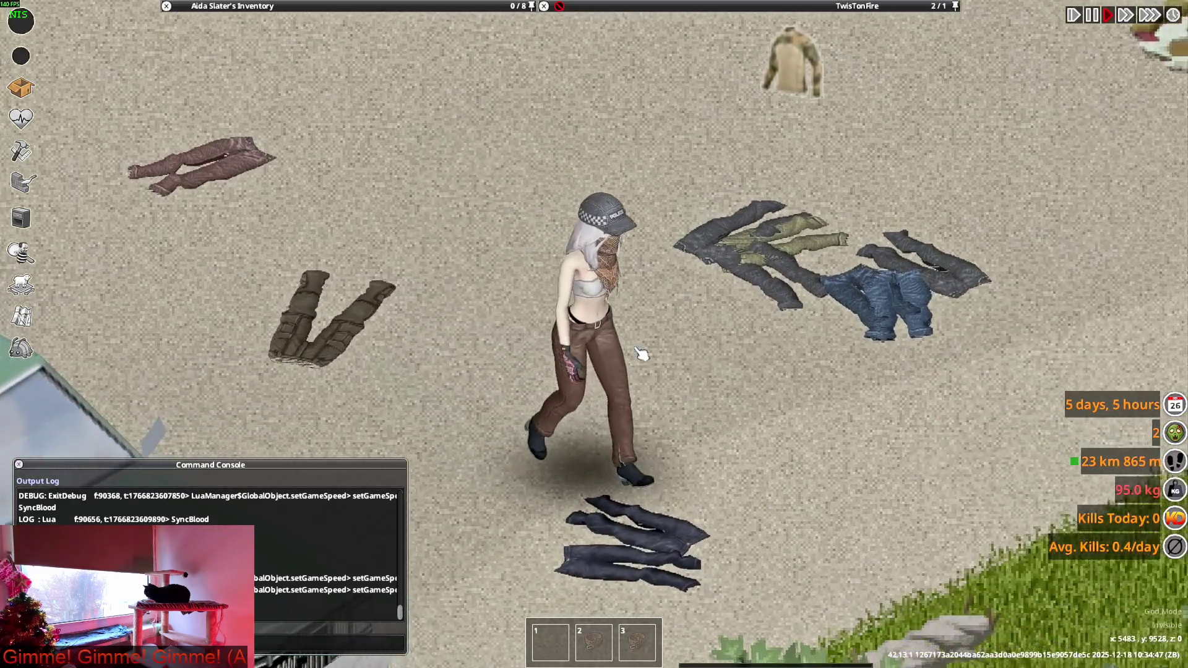
{"action": "key", "text": "a"}
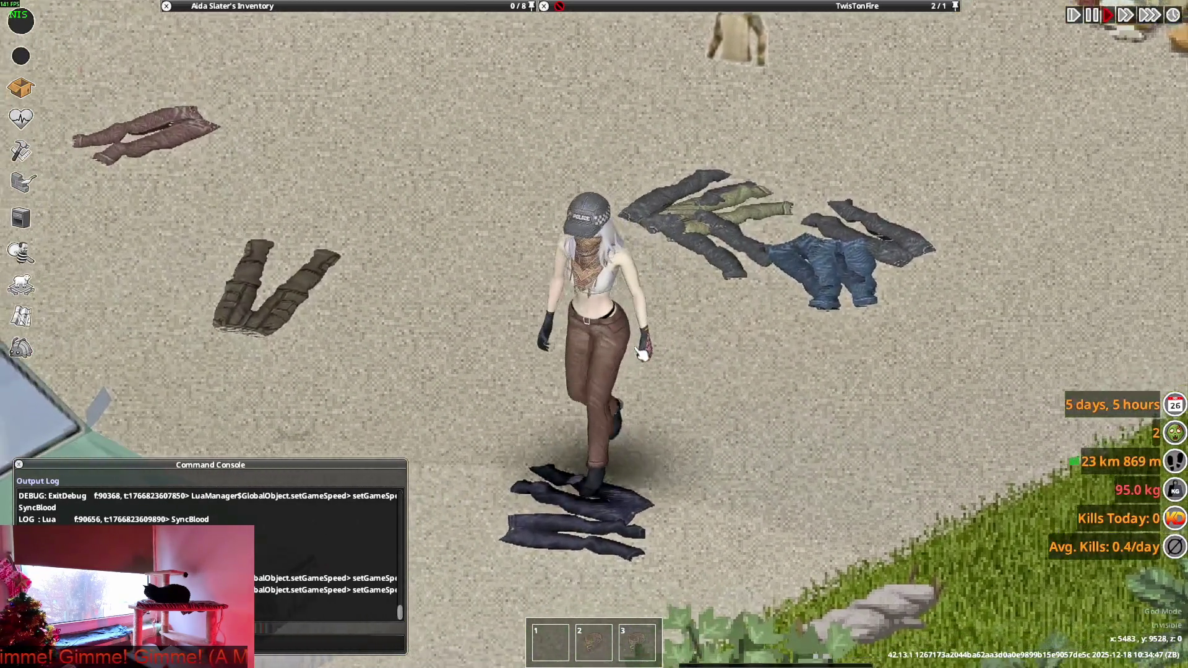
{"action": "key", "text": "w"}
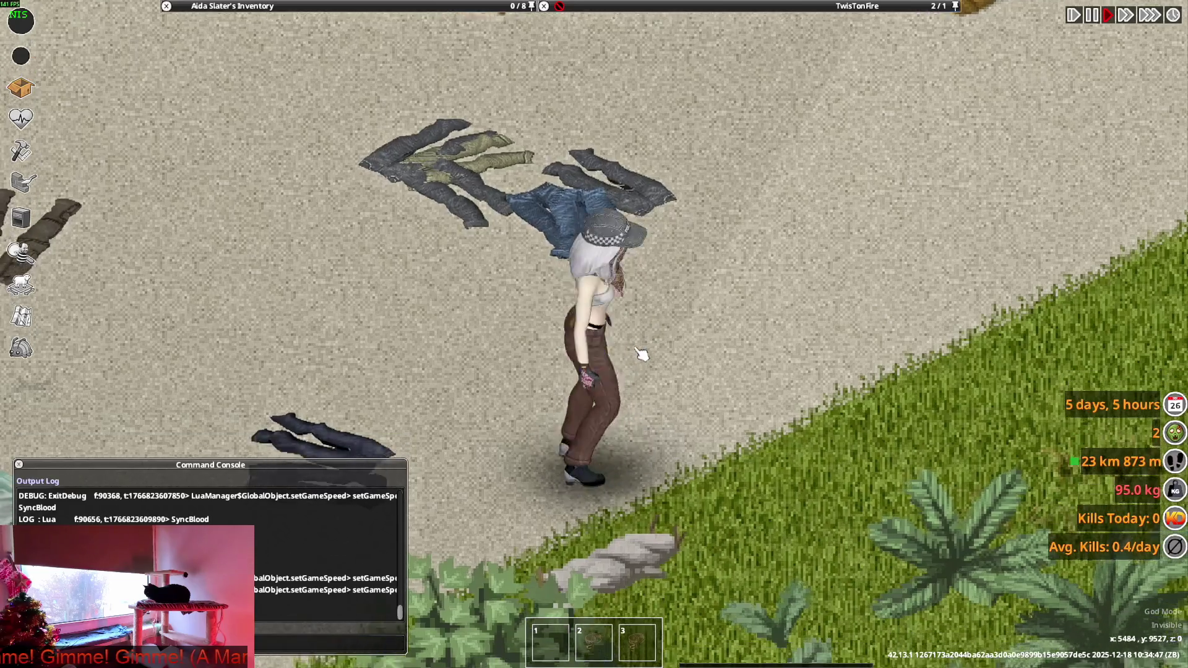
{"action": "key", "text": "a"}
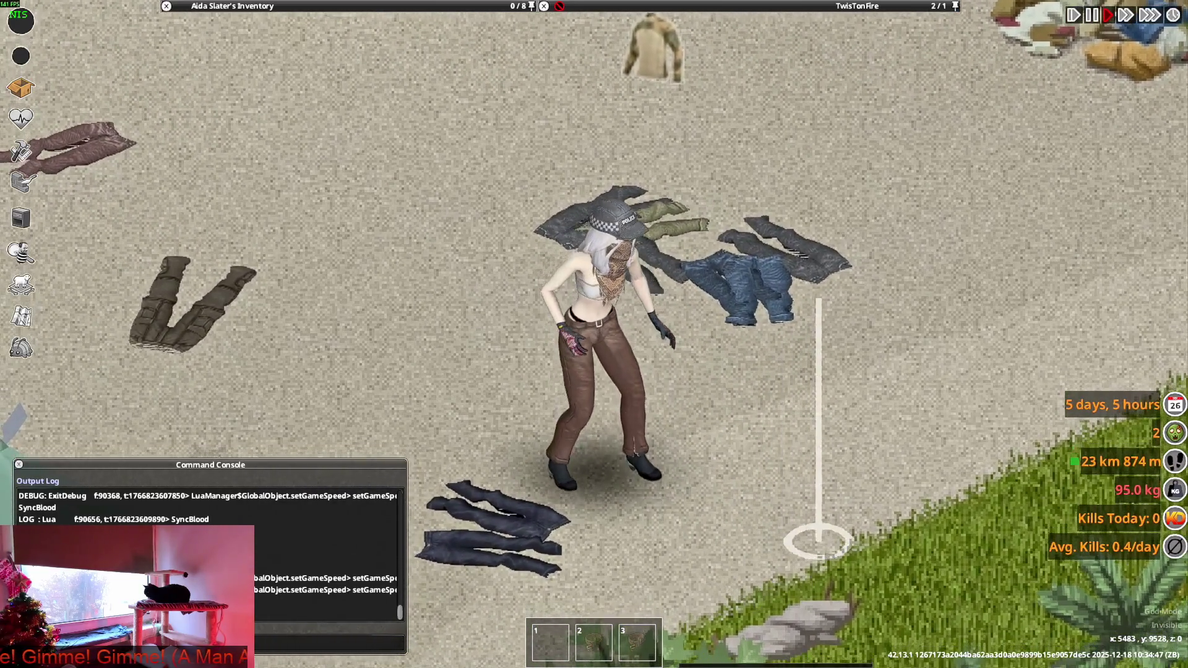
{"action": "key", "text": "d"}
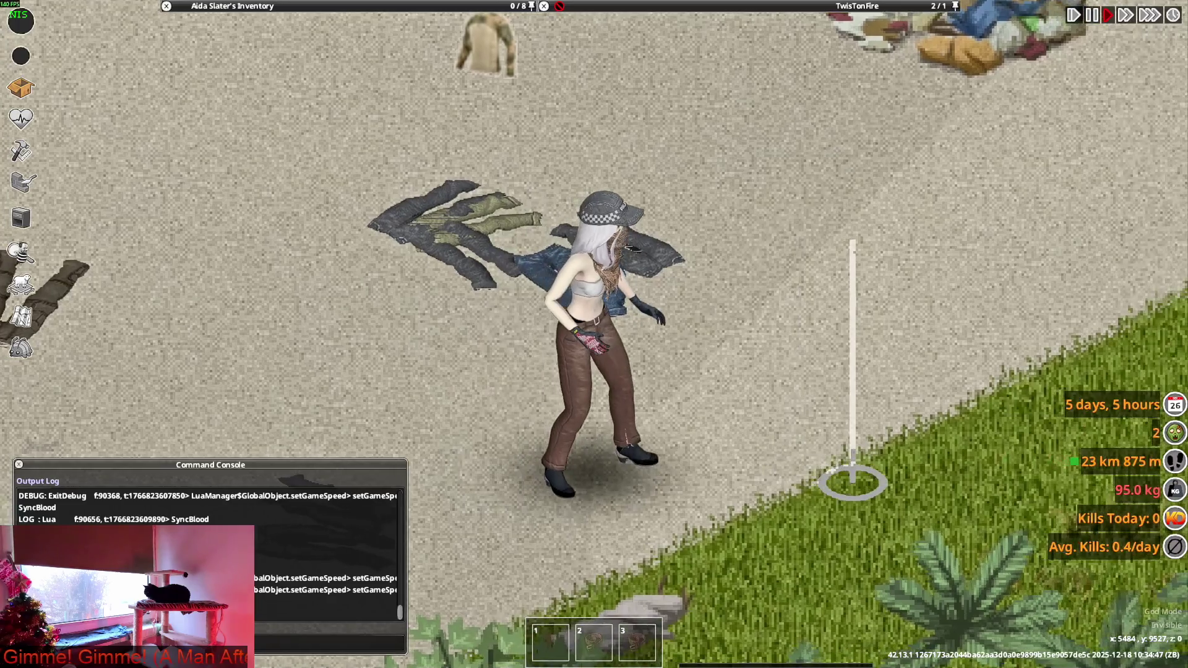
{"action": "key", "text": "a"}
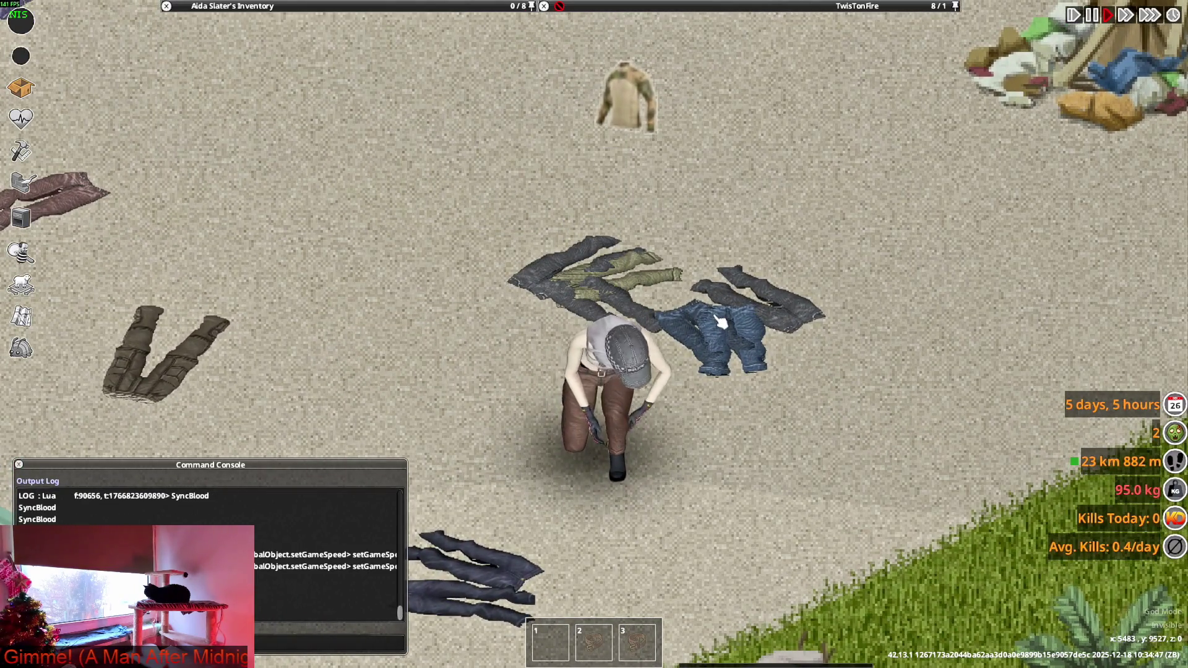
{"action": "key", "text": "d"}
{"action": "key", "text": "a"}
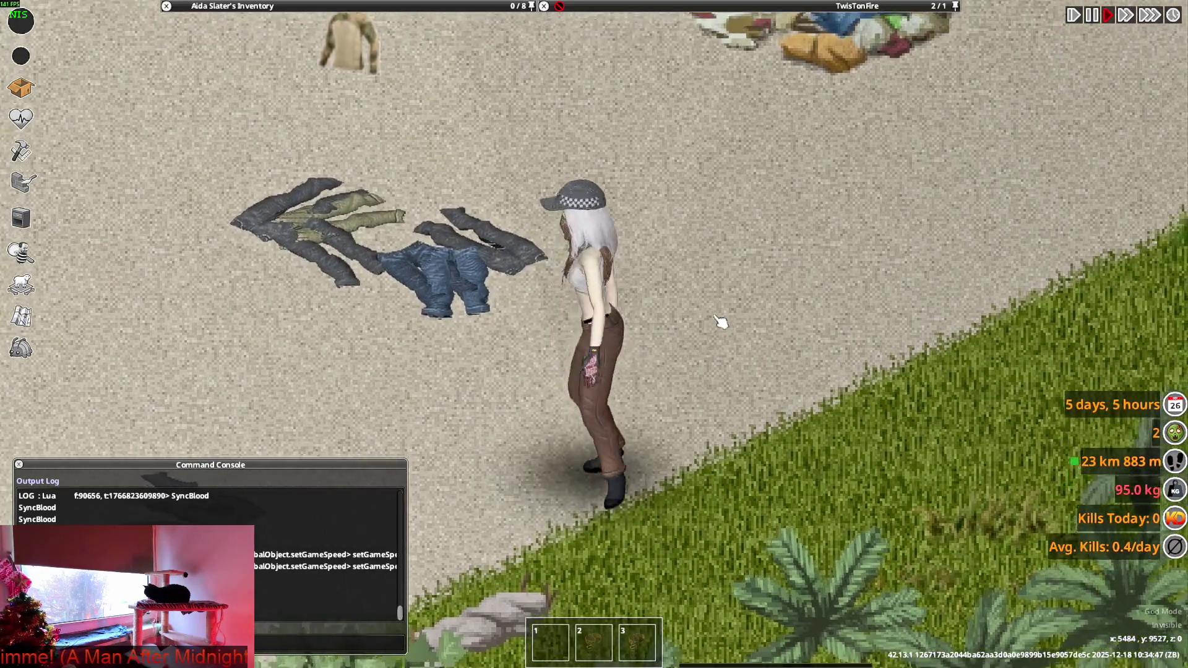
Remove the Urban Ankle Boots and drop them on the ground.
{"action": "mouse_move", "coordinate": [344, 84]}
{"action": "scroll", "coordinate": [241, 139], "scroll_direction": "up", "scroll_amount": 2}
{"action": "scroll", "coordinate": [240, 145], "scroll_direction": "down", "scroll_amount": 5}
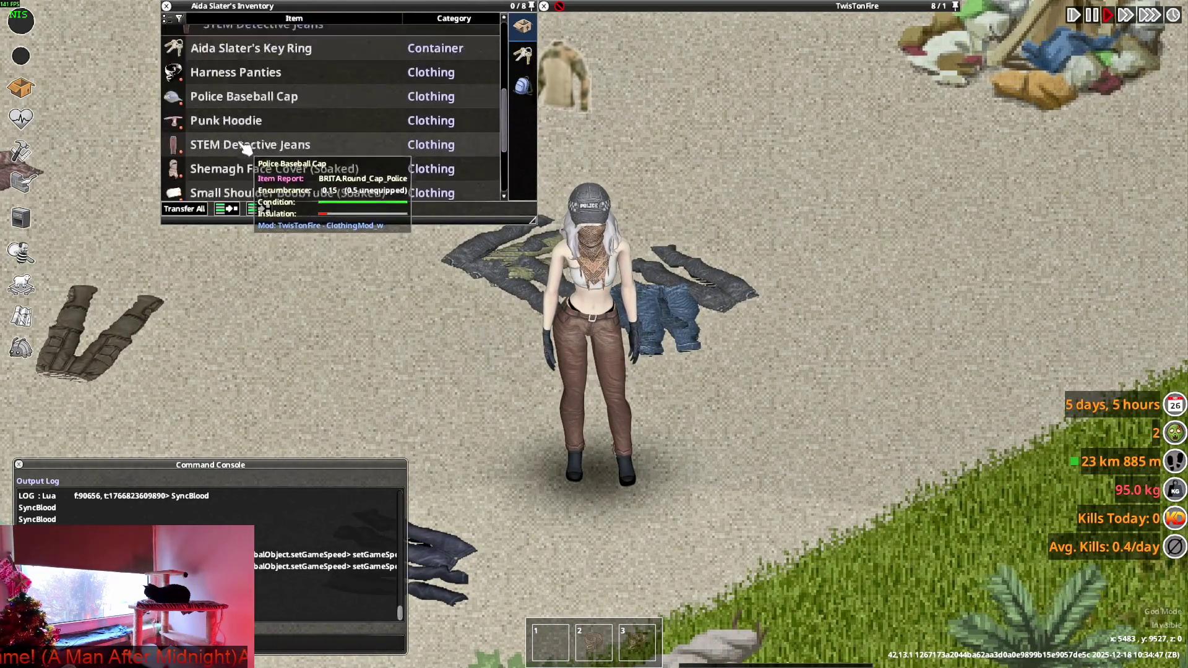
{"action": "left_click_drag", "start_coordinate": [238, 157], "coordinate": [739, 427]}
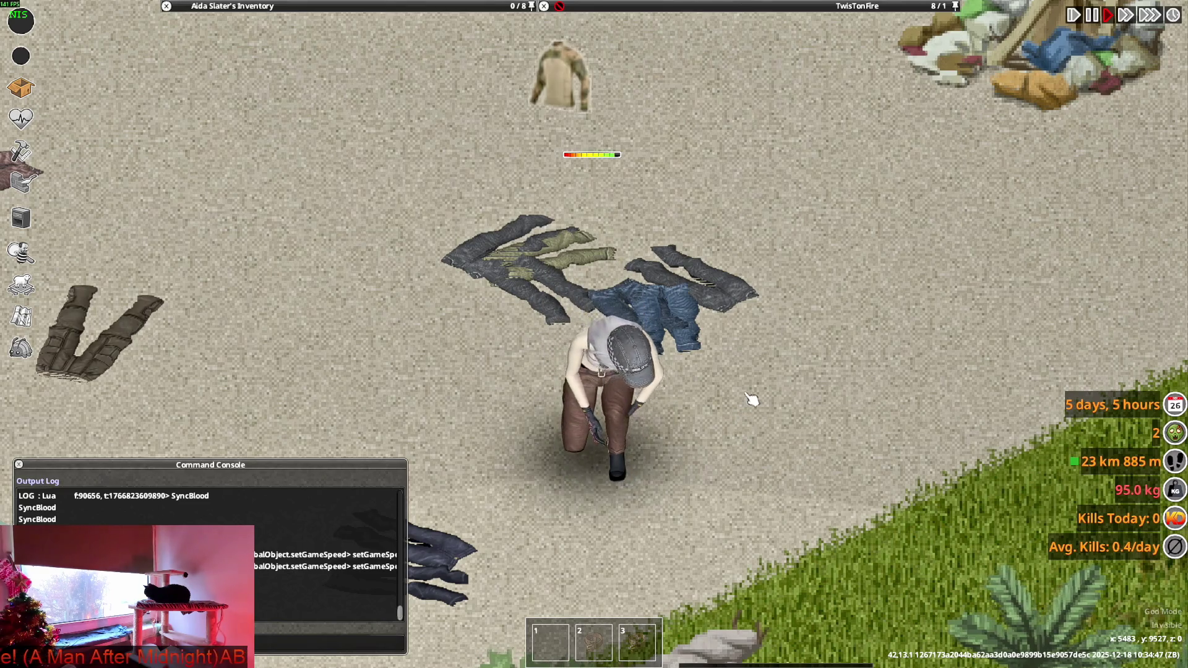
{"action": "key", "text": "d"}
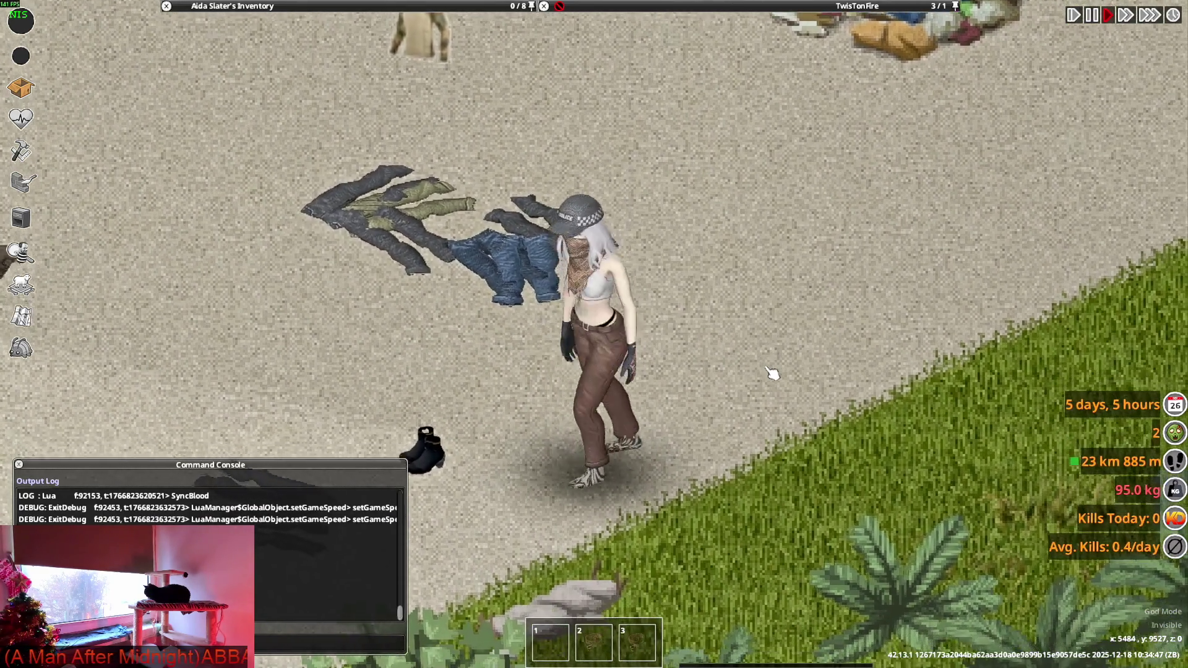
{"action": "mouse_move", "coordinate": [772, 373]}
{"action": "right_mouse_down"}
{"action": "mouse_move", "coordinate": [807, 319]}
{"action": "mouse_move", "coordinate": [787, 219]}
{"action": "mouse_move", "coordinate": [787, 318]}
{"action": "mouse_move", "coordinate": [832, 255]}
{"action": "right_mouse_up"}
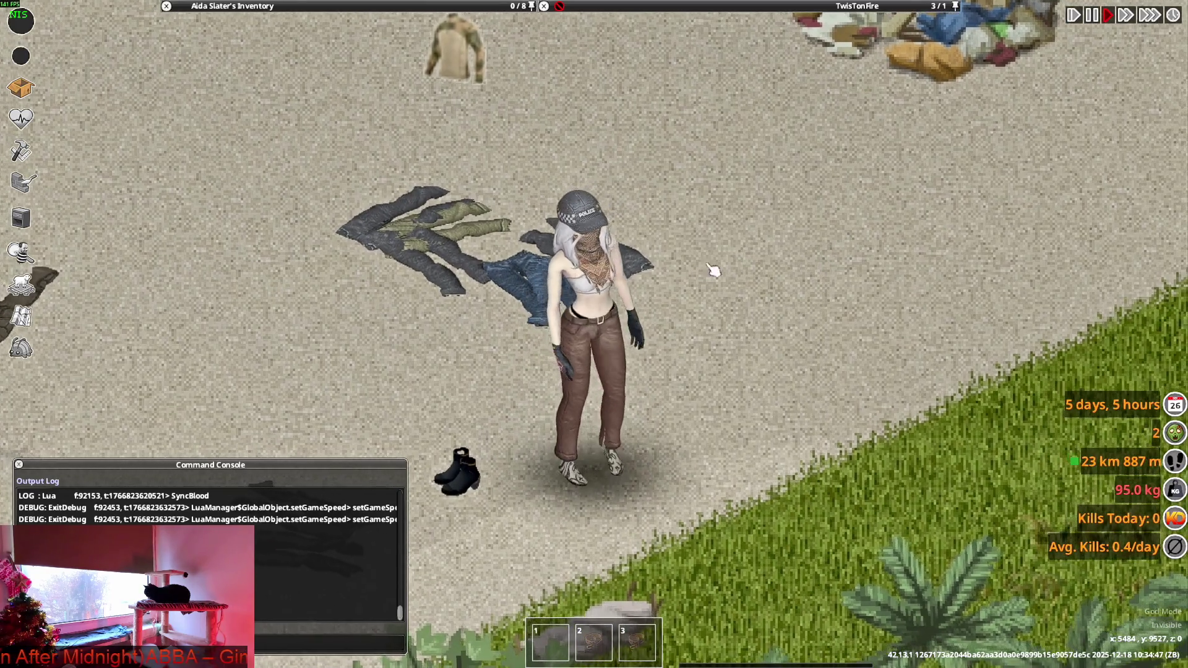
{"action": "key", "text": "alt+Tab"}
{"action": "key", "text": "Tab"}
{"action": "key", "text": "Tab"}
{"action": "key", "text": "Tab"}
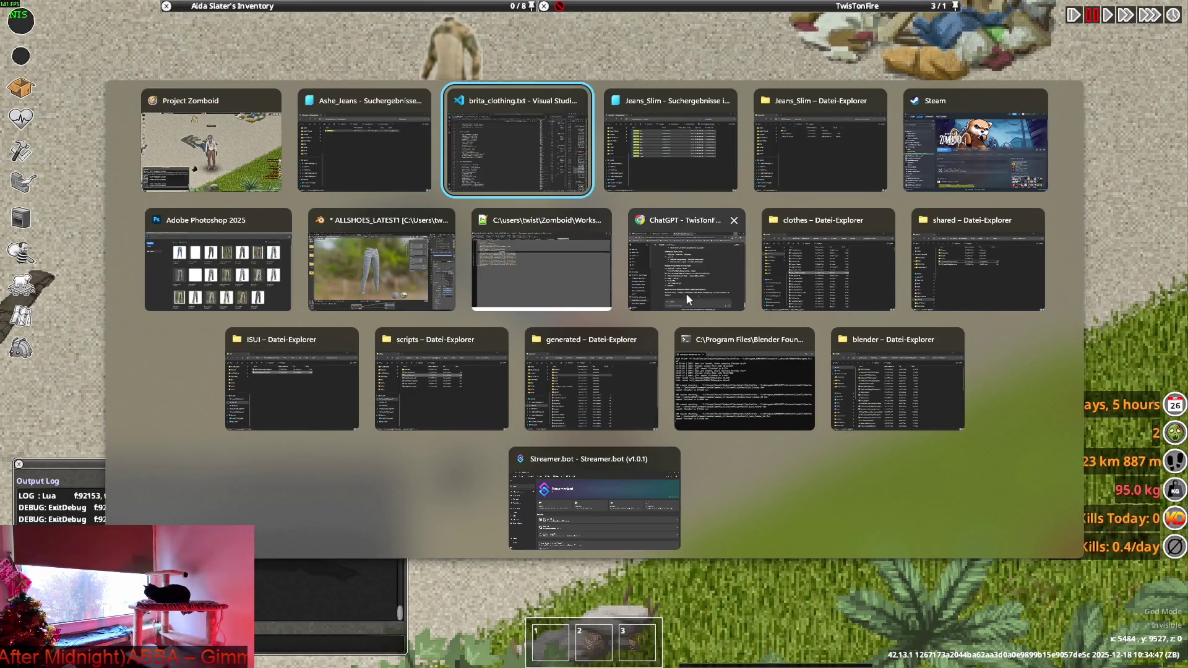
Save ALLSHOES_LATEST1.blend in Blender and minimize it to reveal the game.
{"action": "key", "text": "Tab"}
{"action": "key", "text": "Tab"}
{"action": "key", "text": "Tab"}
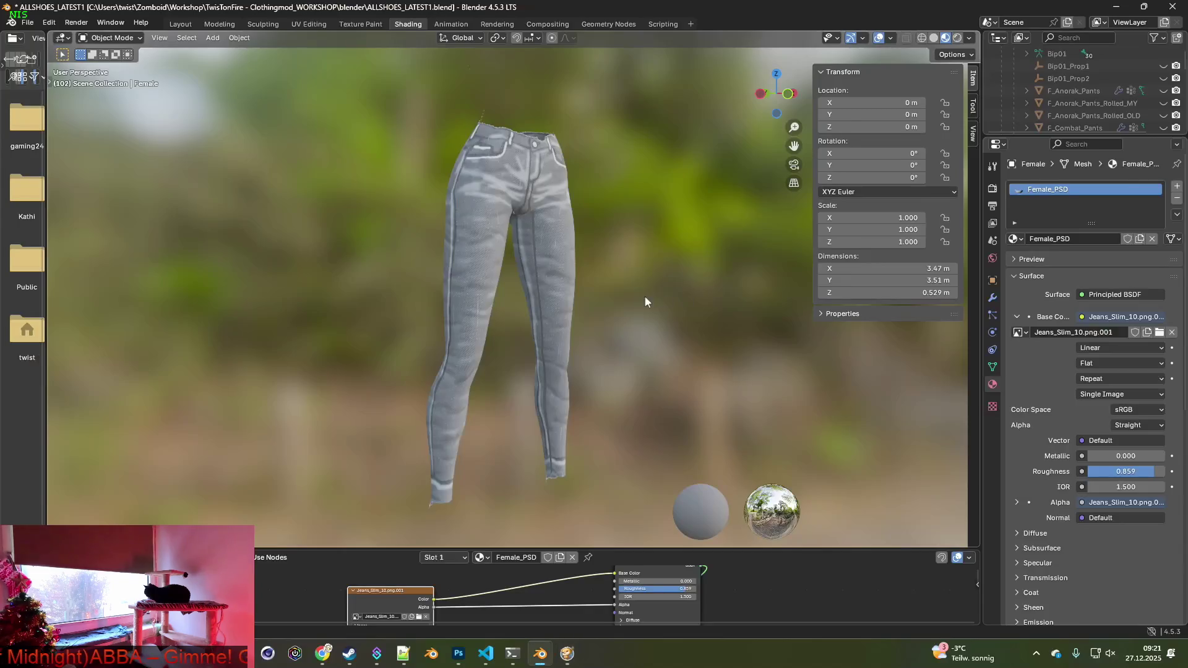
{"action": "left_click", "coordinate": [28, 22]}
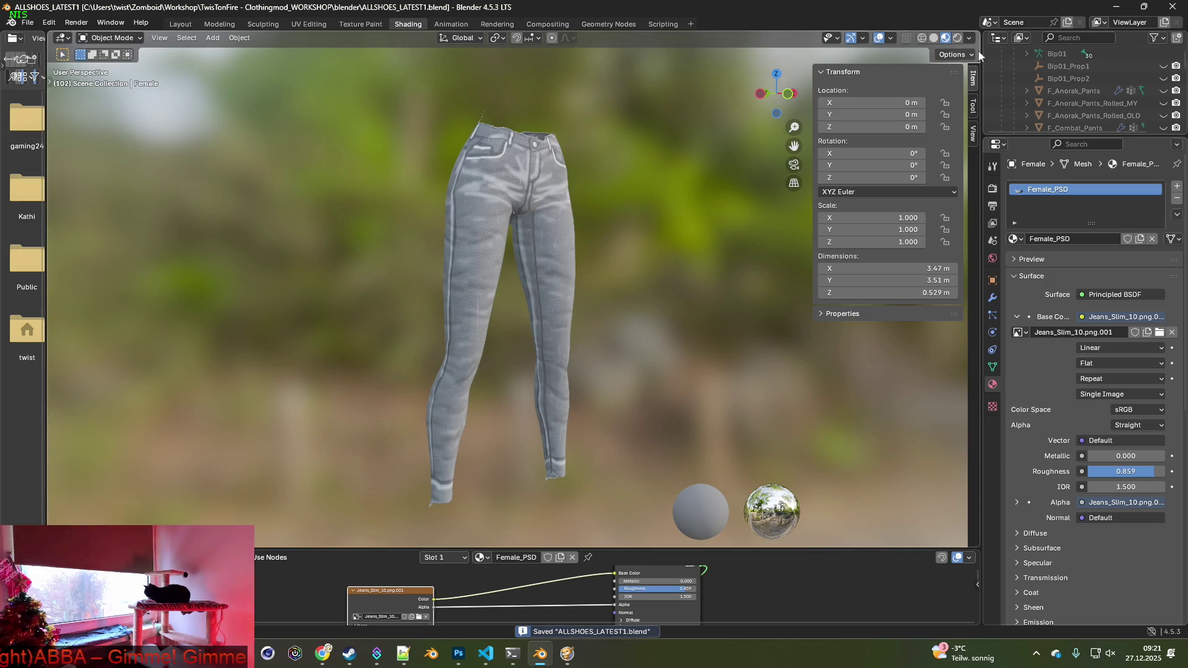
{"action": "left_click", "coordinate": [1172, 7]}
{"action": "key", "text": "alt+Tab"}
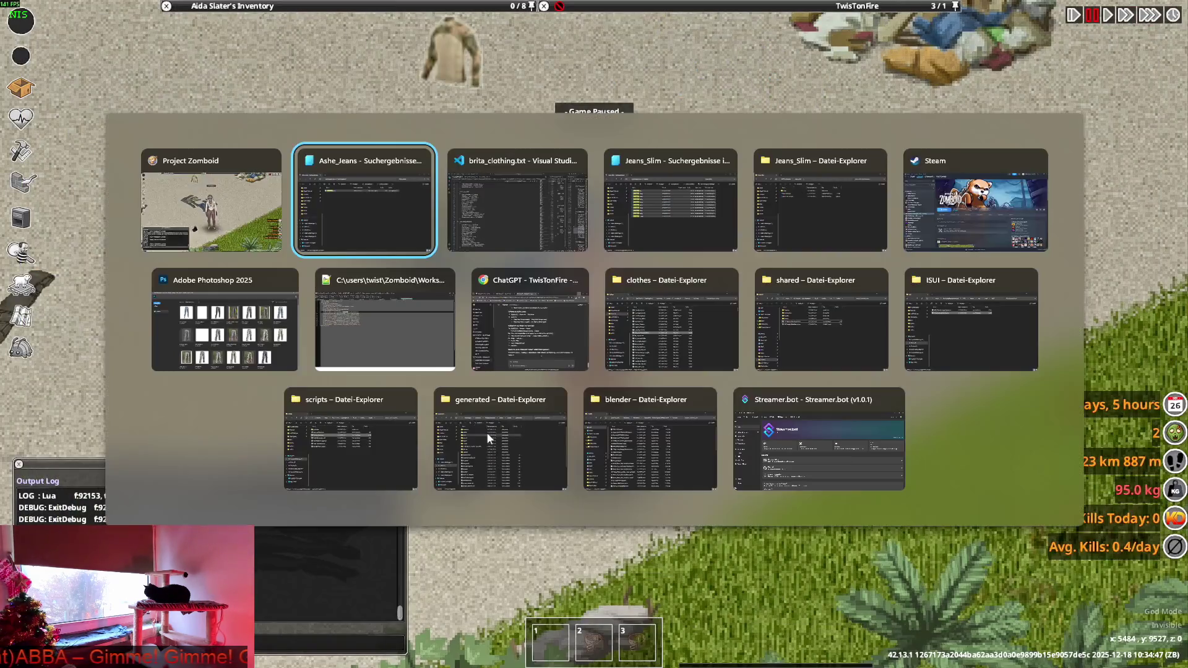
Open TOMB_Pants_Meshes_SKINNY.blend from the blender folder in Blender.
{"action": "key", "text": "Tab"}
{"action": "key", "text": "Tab"}
{"action": "key", "text": "Tab"}
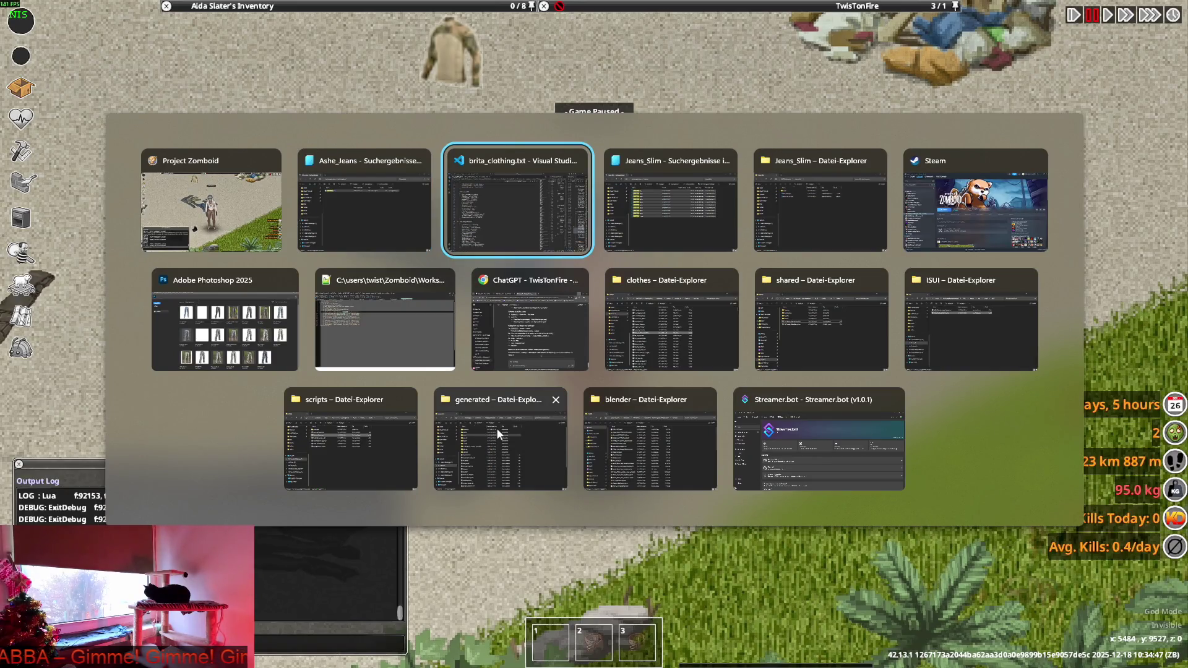
{"action": "key", "text": "Tab"}
{"action": "key", "text": "Tab"}
{"action": "key", "text": "Tab"}
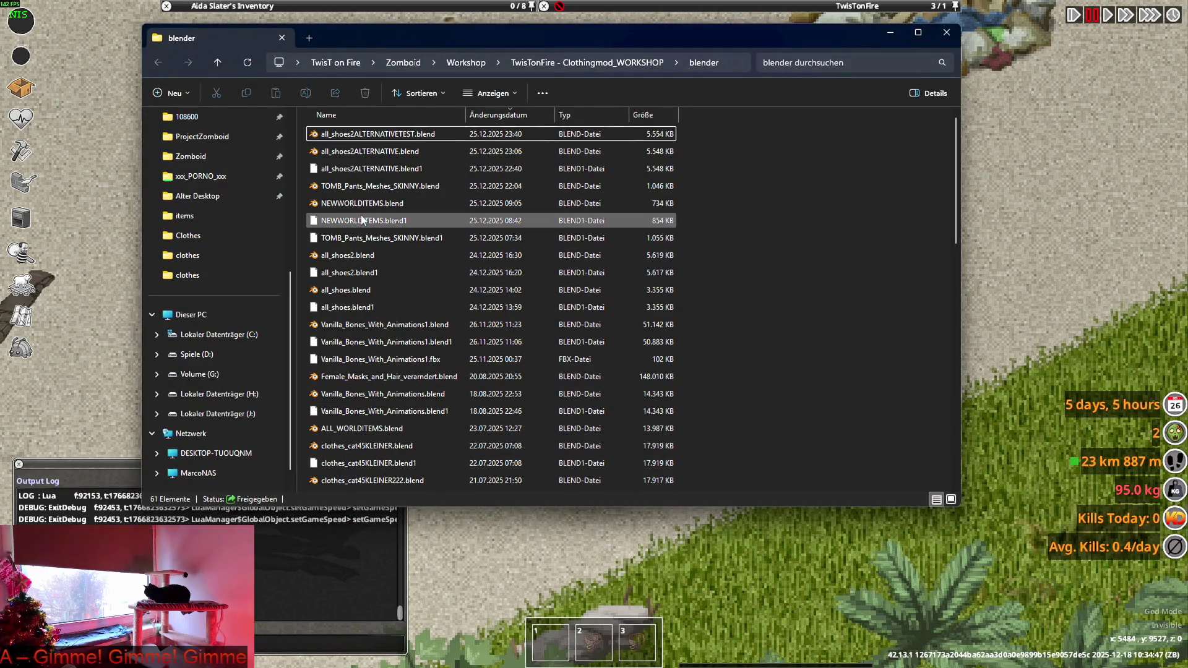
{"action": "double_click", "coordinate": [359, 188]}
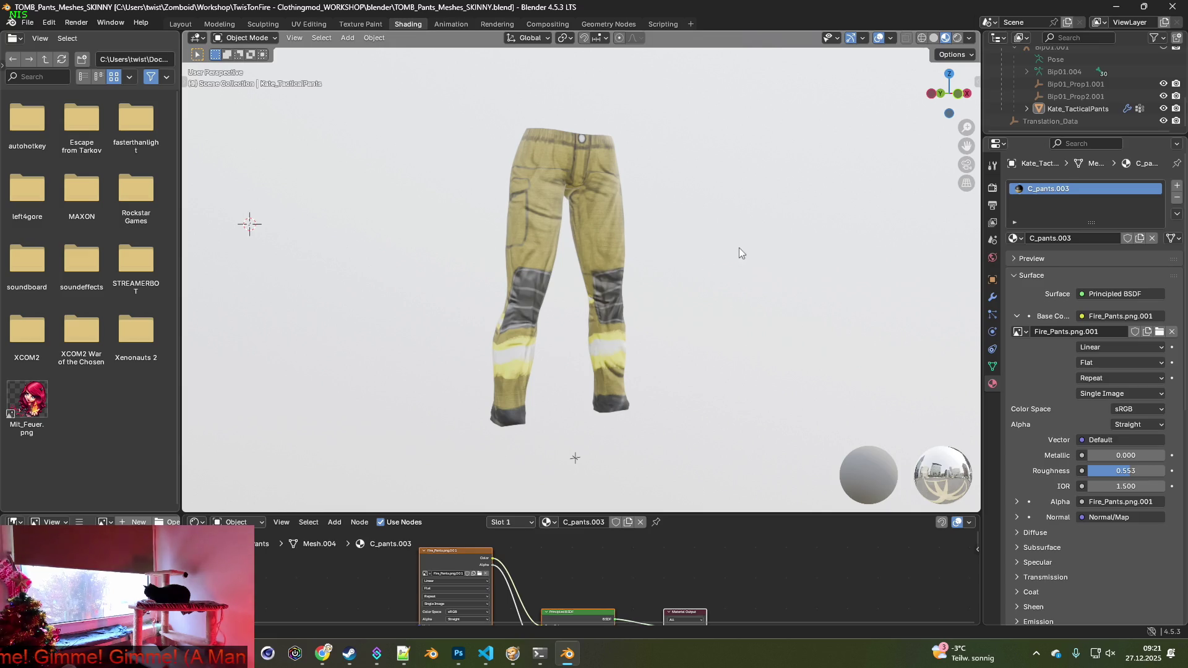
Expand Kate_TacticalPants, enlarge the node editor, and browse for a new Image Texture image in Fire_Pants.
{"action": "left_click", "coordinate": [1027, 109]}
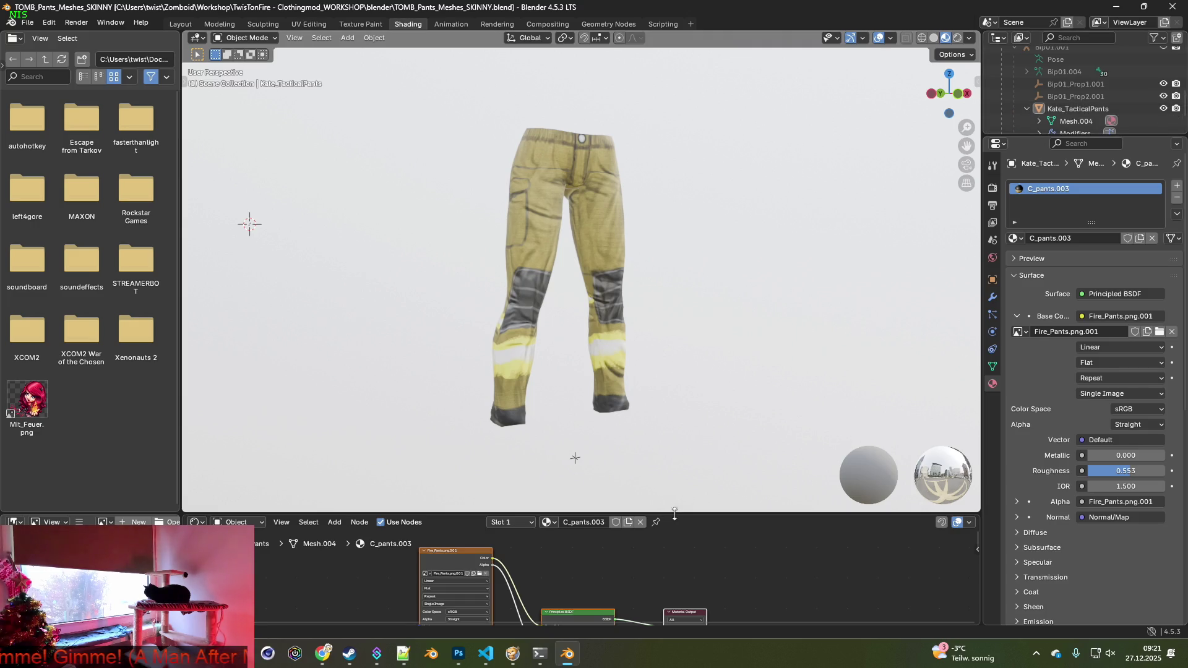
{"action": "left_click_drag", "start_coordinate": [671, 514], "coordinate": [581, 442]}
{"action": "mouse_move", "coordinate": [499, 537]}
{"action": "middle_mouse_down"}
{"action": "mouse_move", "coordinate": [551, 509]}
{"action": "mouse_move", "coordinate": [538, 488]}
{"action": "mouse_move", "coordinate": [526, 498]}
{"action": "middle_mouse_up"}
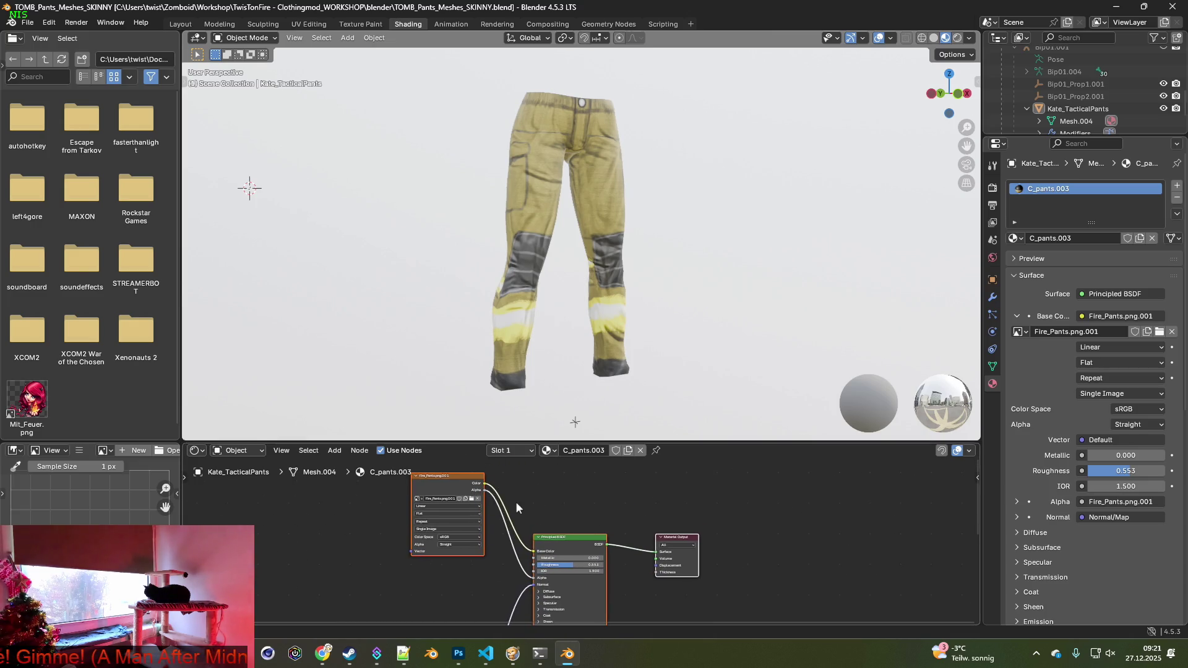
{"action": "left_click", "coordinate": [472, 500]}
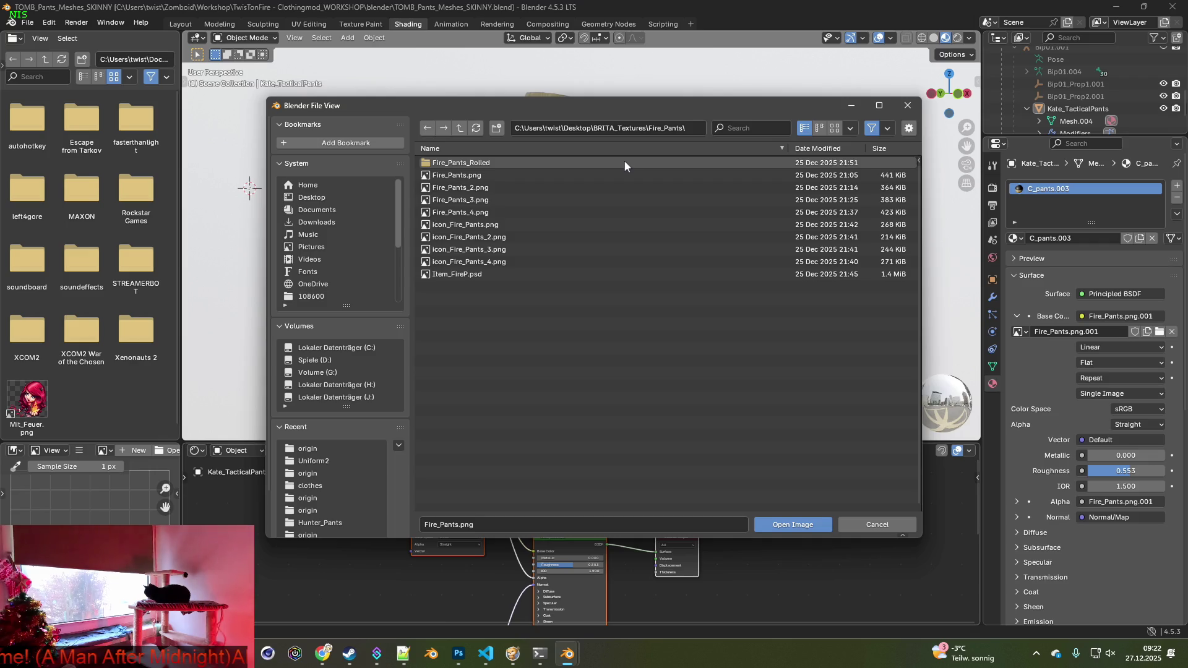
{"action": "key", "text": "alt+Tab"}
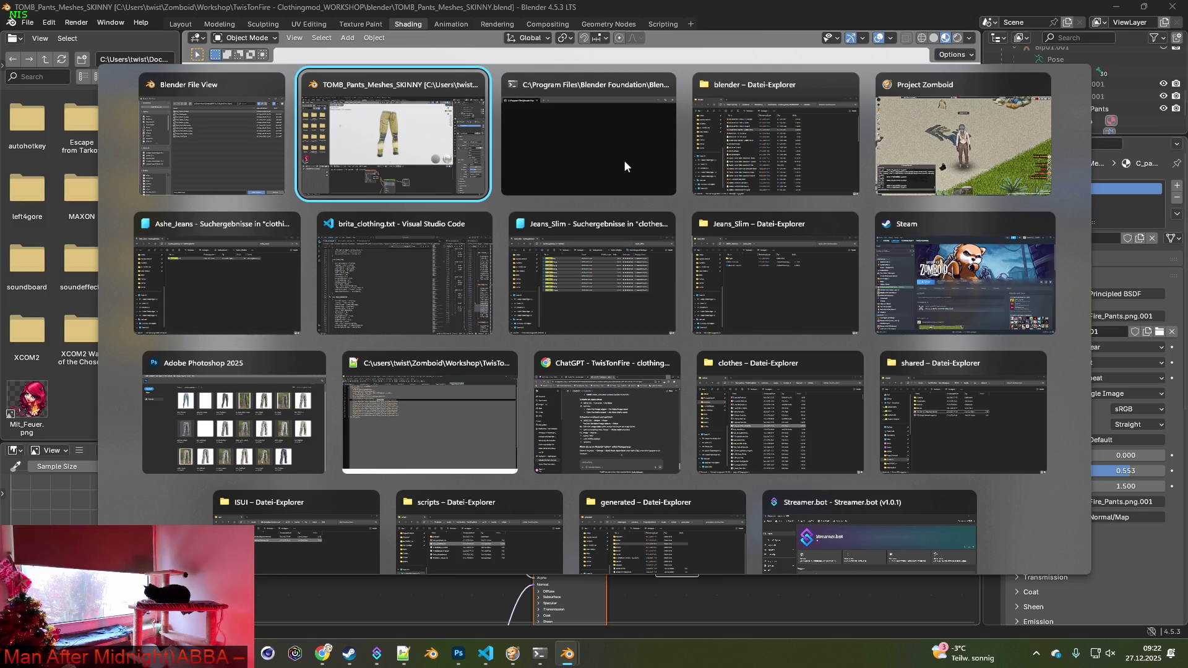
Copy Jeans_Sebastian from line 195 of brita_clothing.txt, then return to the Ashe_Jeans search results.
{"action": "key", "text": "alt+Tab"}
{"action": "key", "text": "alt+Tab"}
{"action": "key", "text": "alt+Tab"}
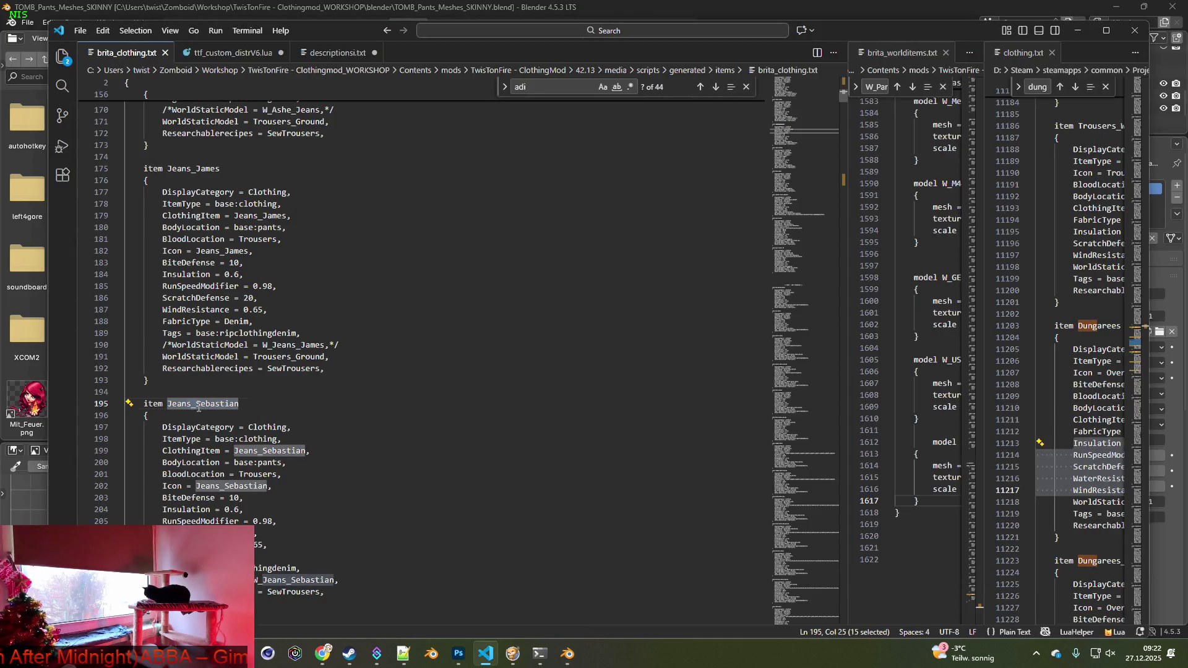
{"action": "left_click_drag", "start_coordinate": [238, 405], "coordinate": [167, 406]}
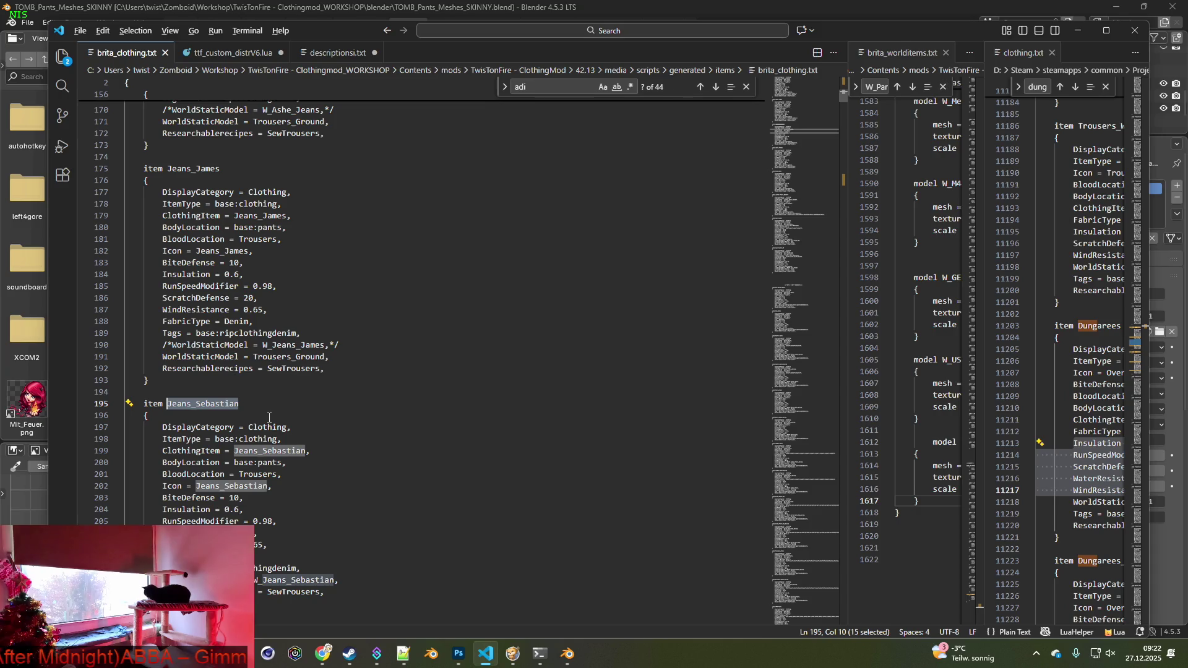
{"action": "key", "text": "alt+Tab"}
{"action": "key", "text": "alt+Tab"}
{"action": "key", "text": "alt+Tab"}
{"action": "key", "text": "alt+Tab"}
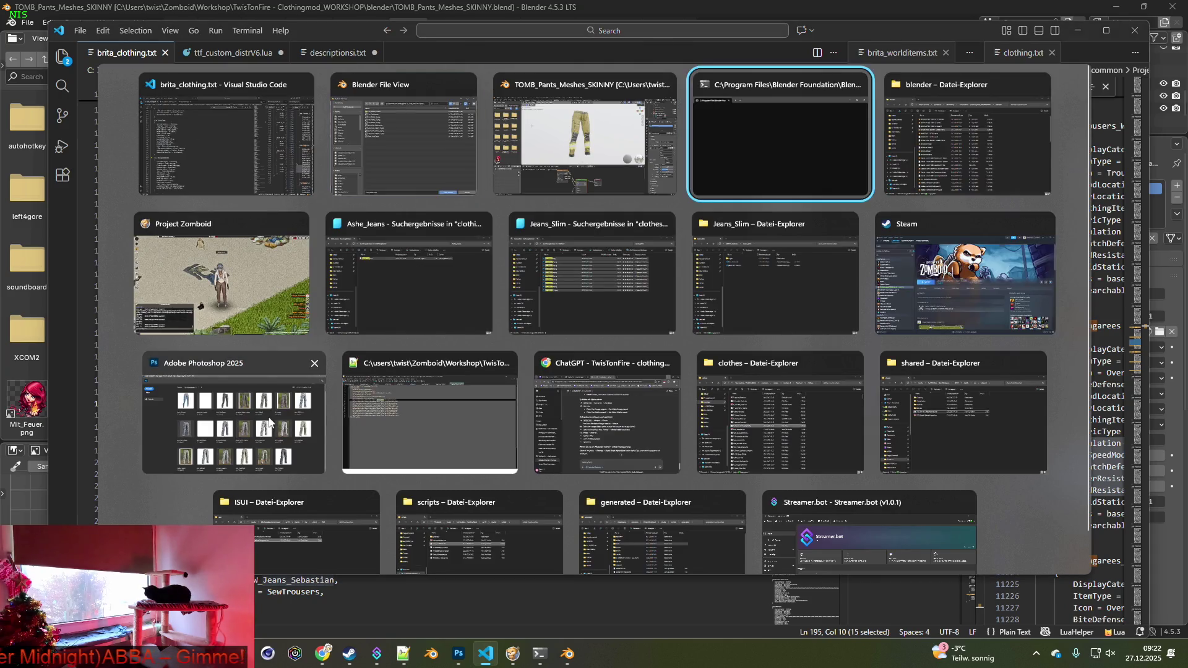
{"action": "key", "text": "alt+Tab"}
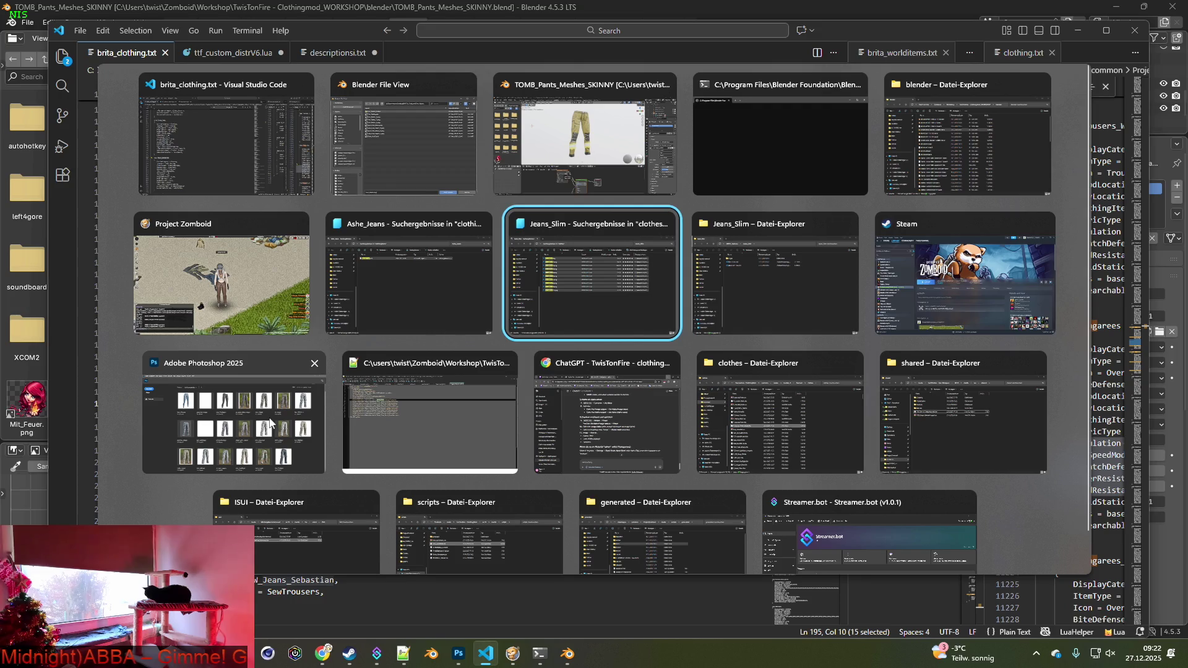
{"action": "left_click", "coordinate": [387, 273]}
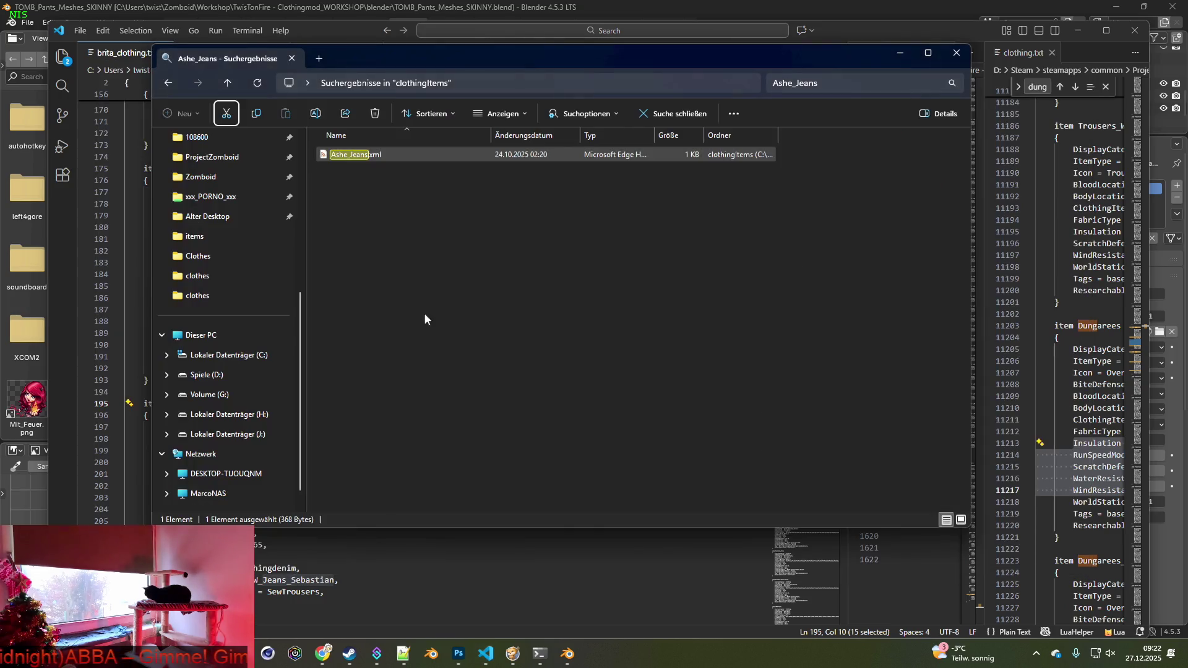
Search clothingItems for Jeans_Sebastian and edit Jeans_Sebastian.xml in Notepad++.
{"action": "left_click", "coordinate": [804, 86]}
{"action": "type", "text": "Jeans_Sebastian"}
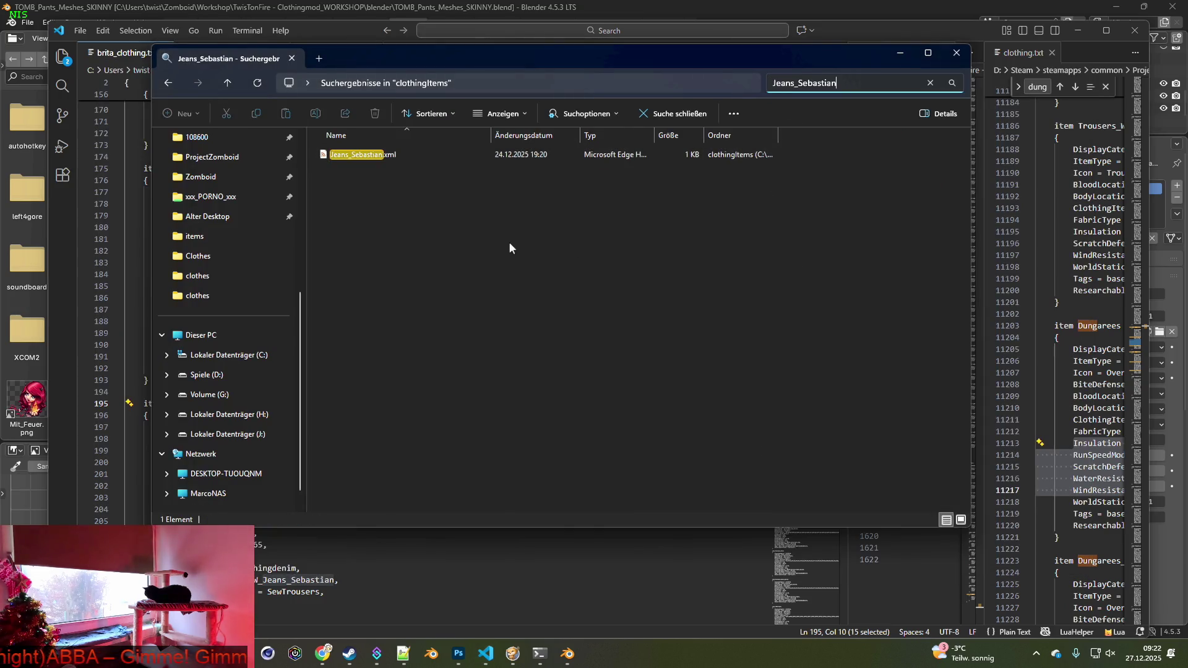
{"action": "right_click", "coordinate": [362, 154]}
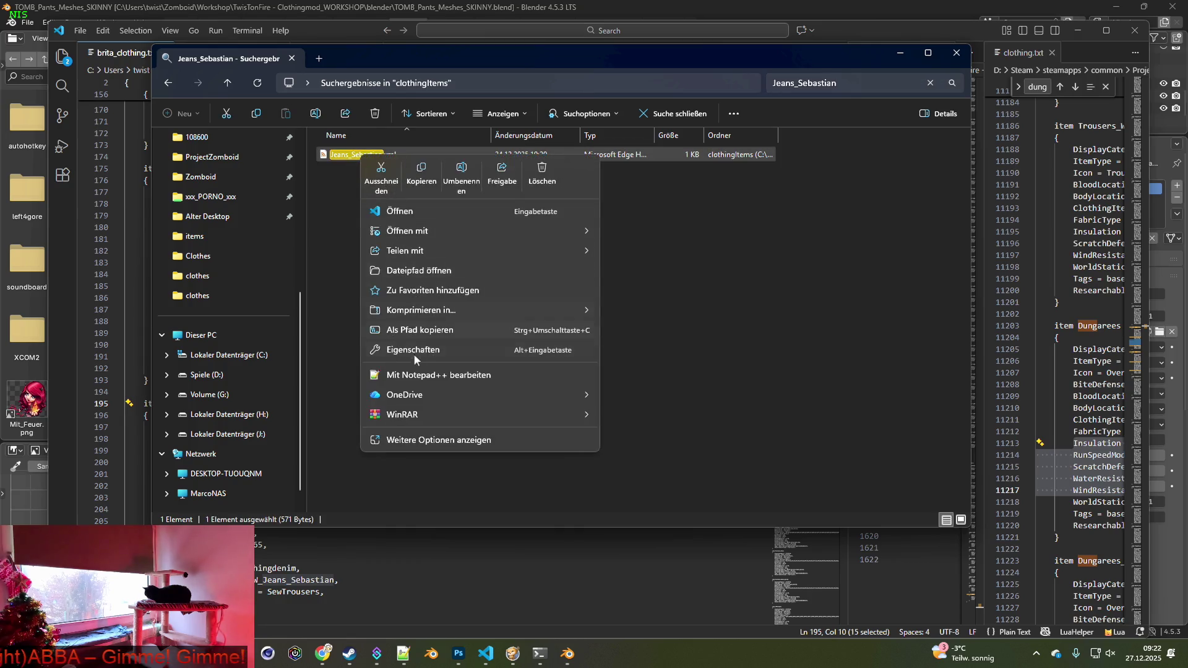
{"action": "left_click", "coordinate": [415, 375]}
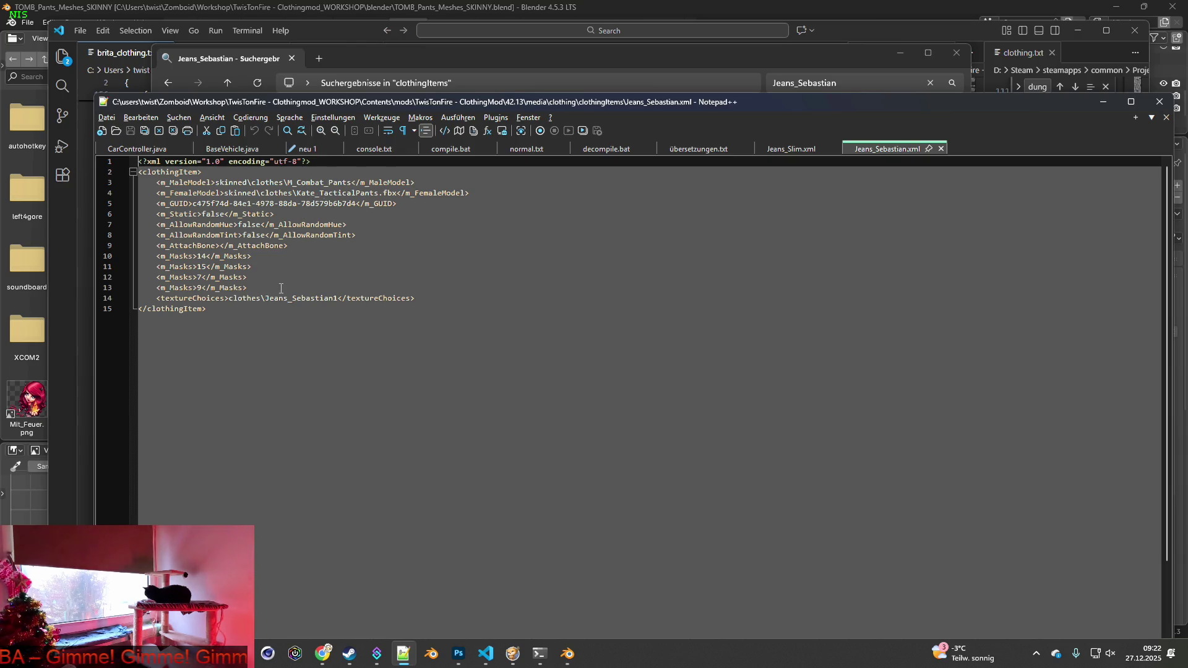
Delete the four m_Masks lines from Jeans_Sebastian.xml, save it, and return to Project Zomboid.
{"action": "left_click_drag", "start_coordinate": [268, 297], "coordinate": [305, 298]}
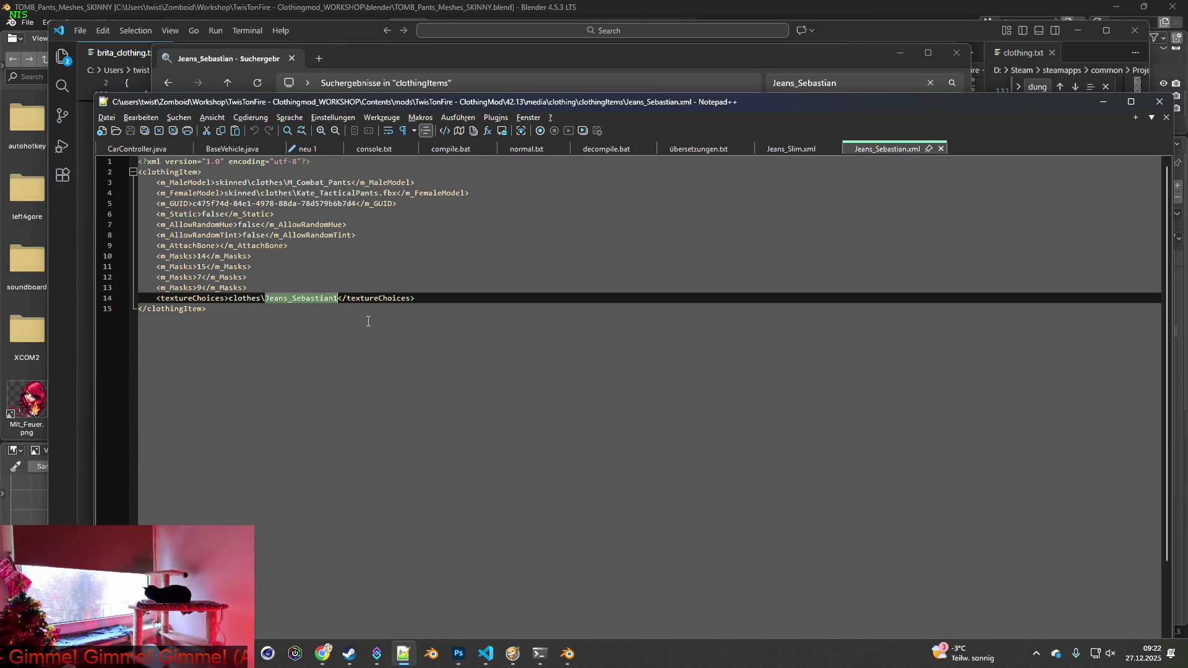
{"action": "left_click_drag", "start_coordinate": [262, 286], "coordinate": [141, 261]}
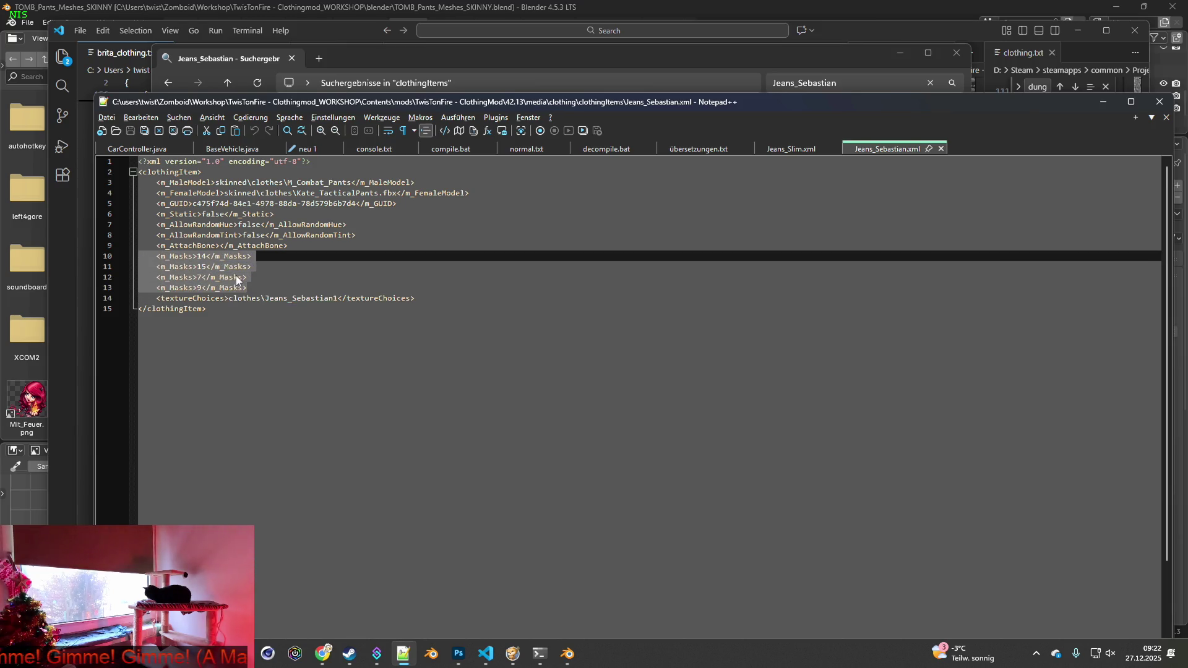
{"action": "key", "text": "BackSpace"}
{"action": "key", "text": "BackSpace"}
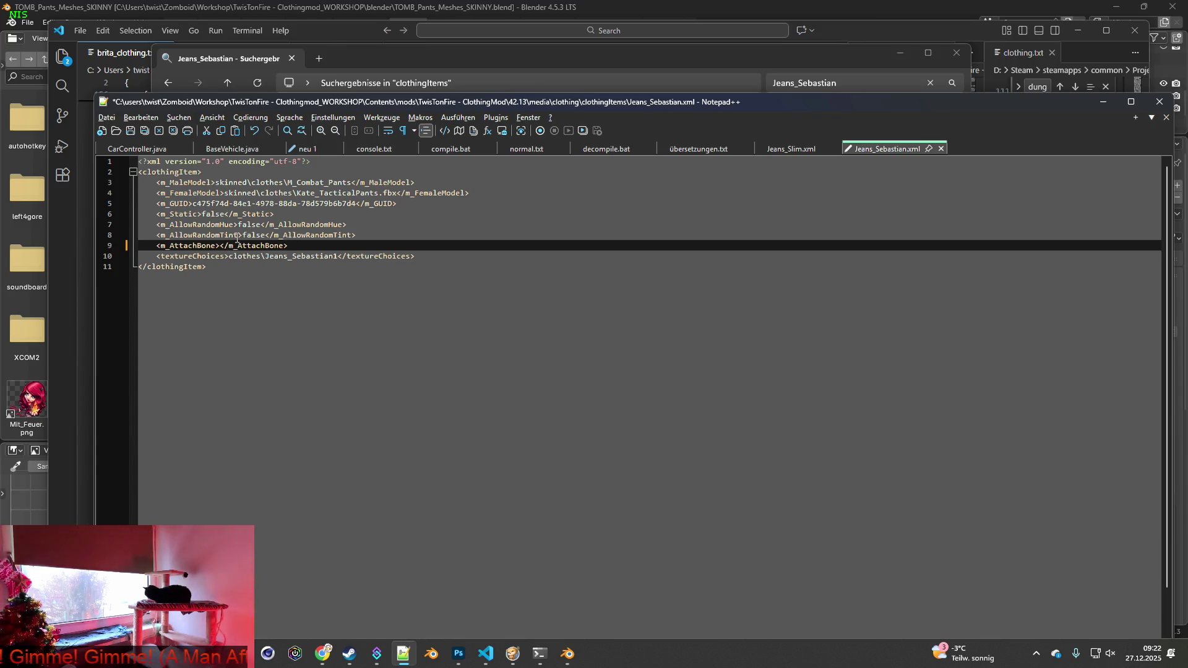
{"action": "left_click", "coordinate": [130, 129]}
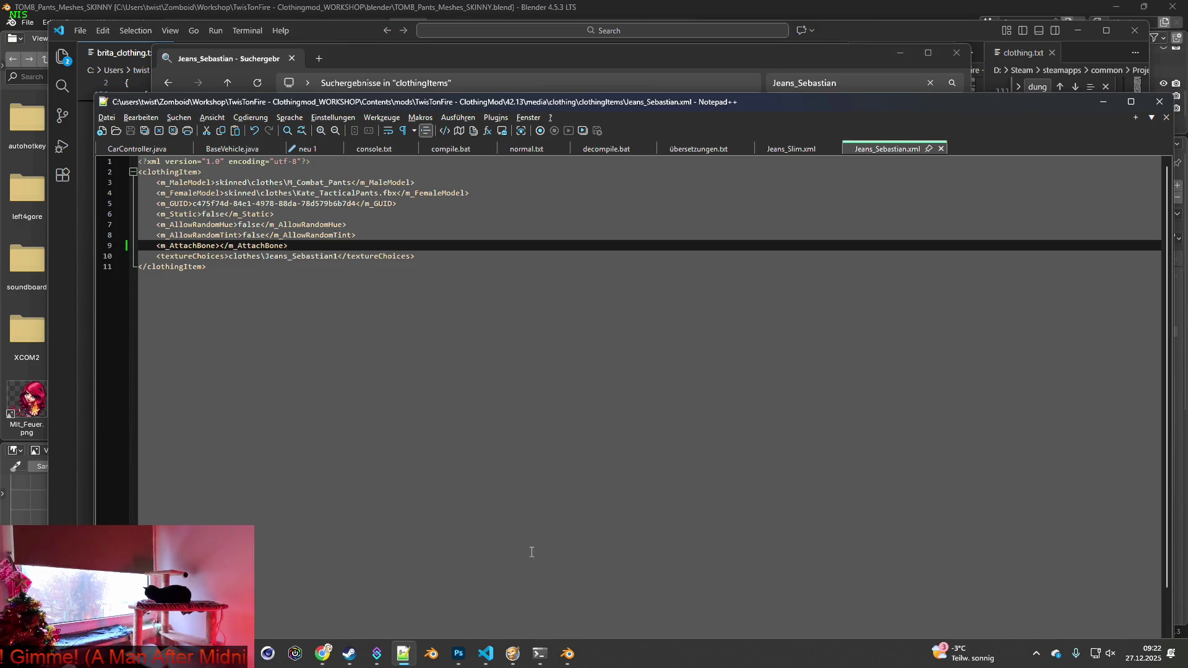
{"action": "left_click", "coordinate": [514, 654]}
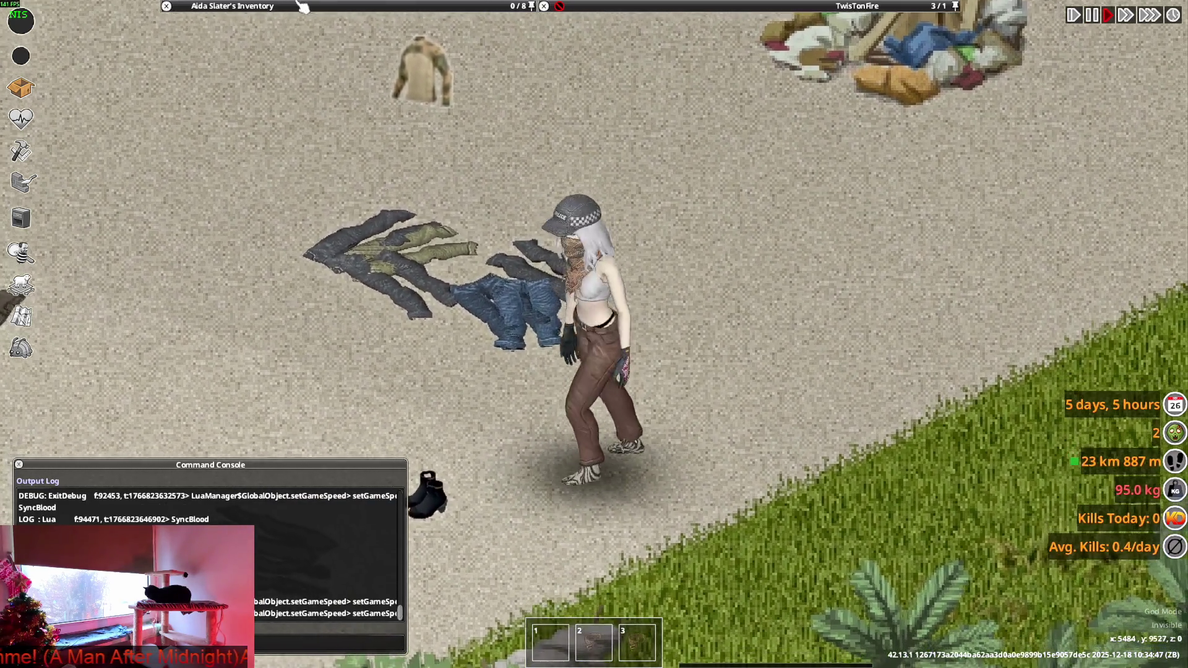
Check the STEM Detective Jeans in inventory and walk past the taxi back to the clothes pile.
{"action": "mouse_move", "coordinate": [303, 6]}
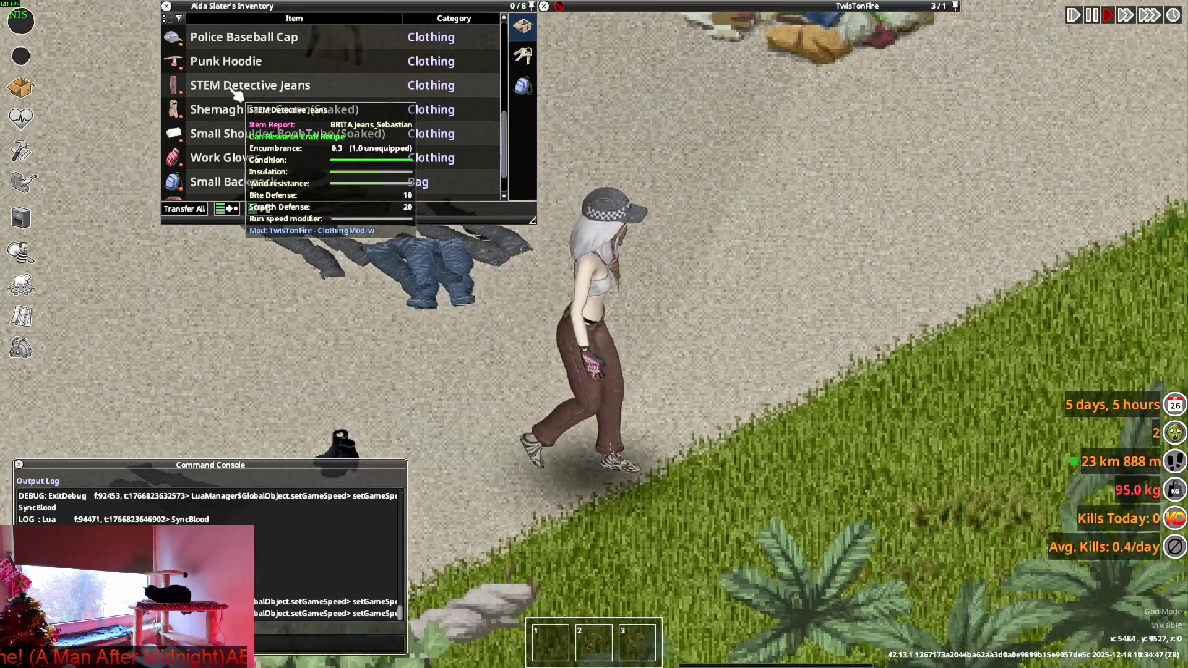
{"action": "key", "text": "a"}
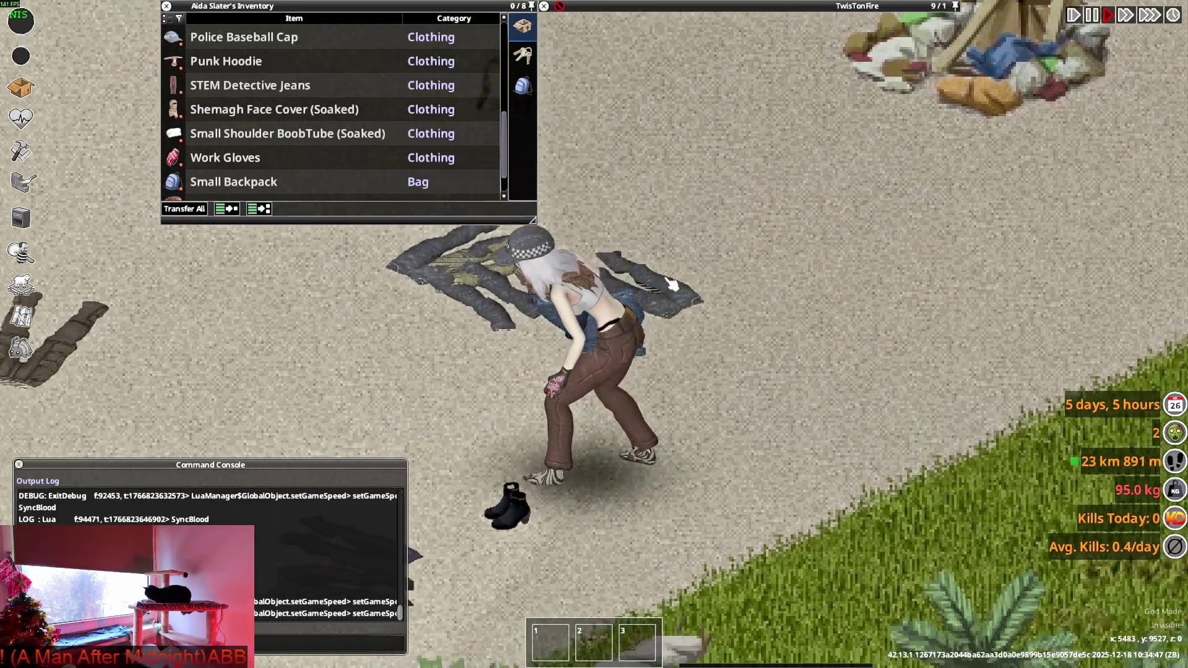
{"action": "key", "text": "a"}
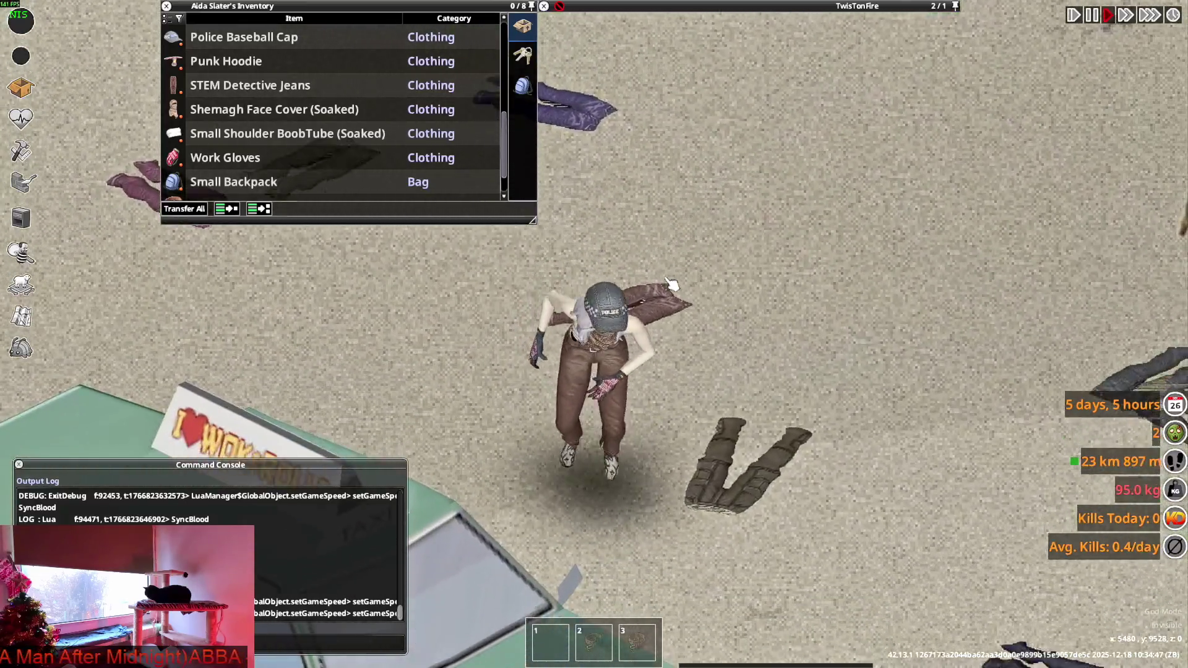
{"action": "key", "text": "s"}
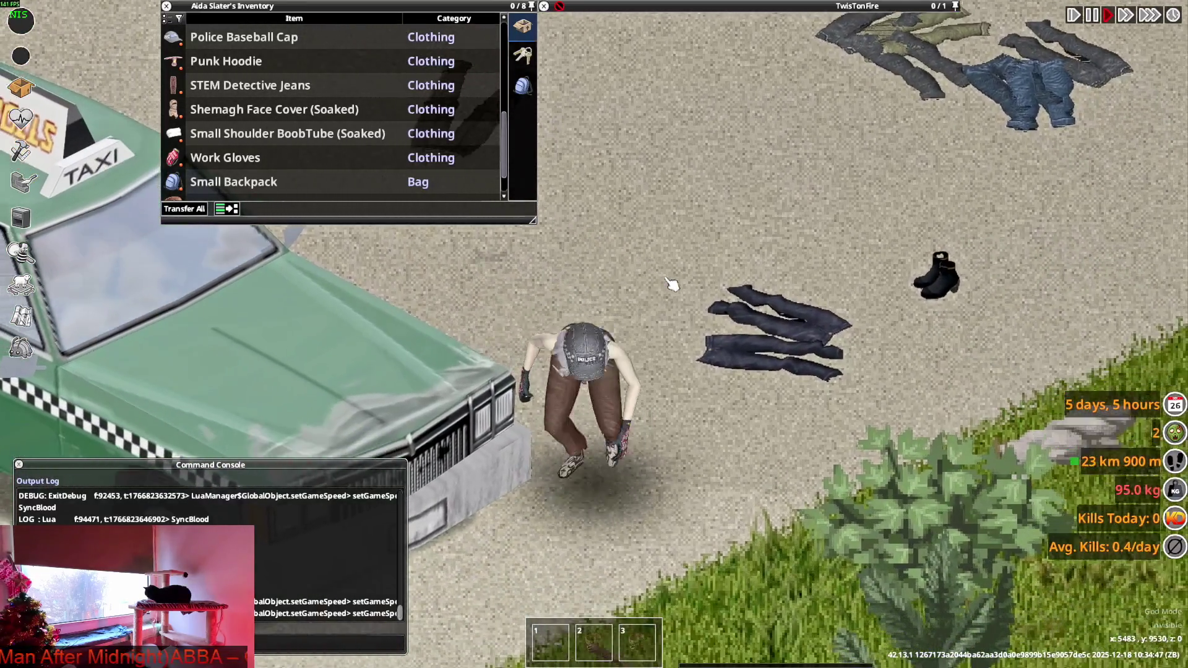
{"action": "key", "text": "a"}
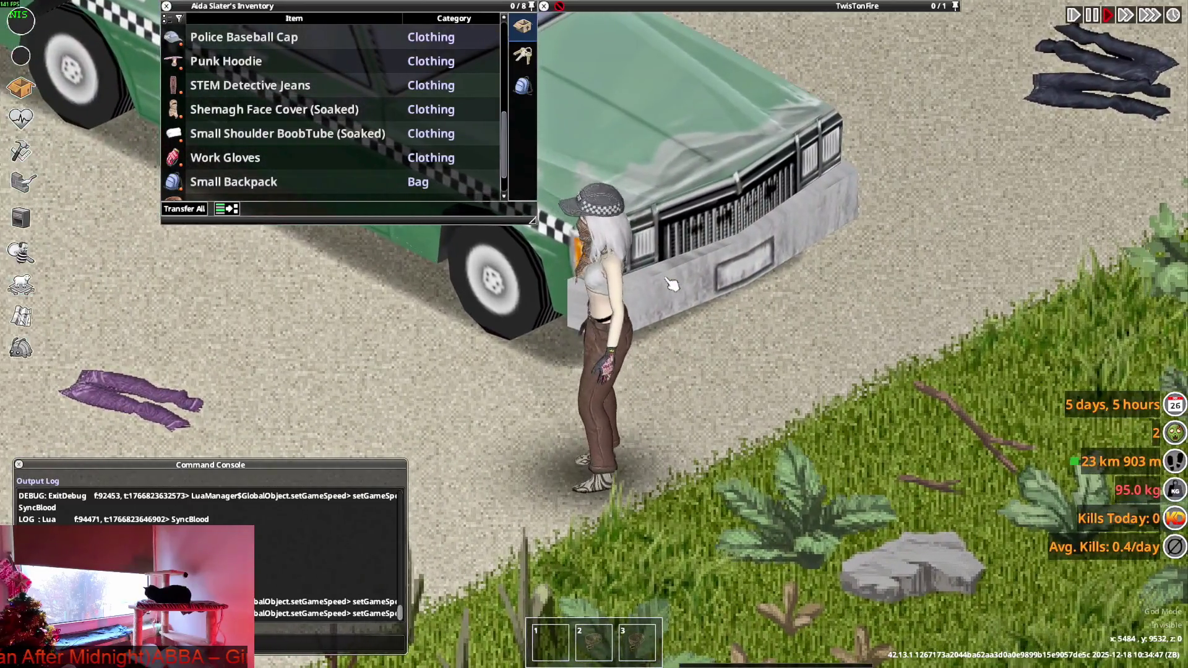
{"action": "key", "text": "w"}
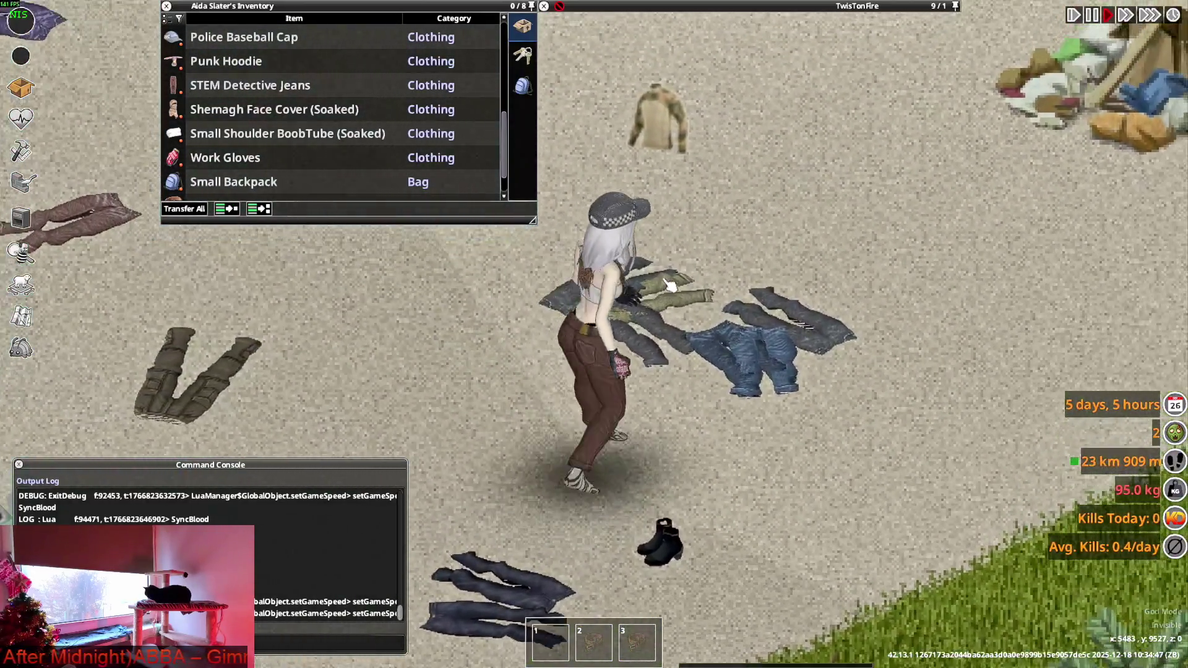
{"action": "key", "text": "alt+Tab"}
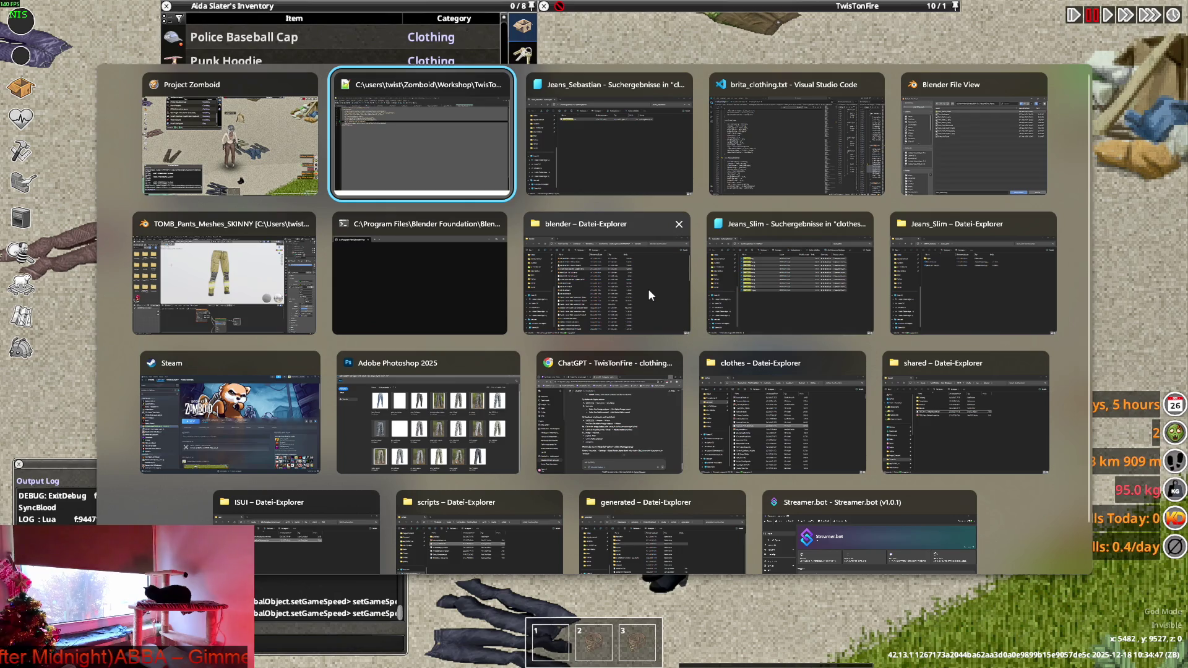
Load Jeans_Sebastian1.png from the clothes textures folder as the pants' image texture.
{"action": "key", "text": "Tab"}
{"action": "key", "text": "Tab"}
{"action": "key", "text": "Tab"}
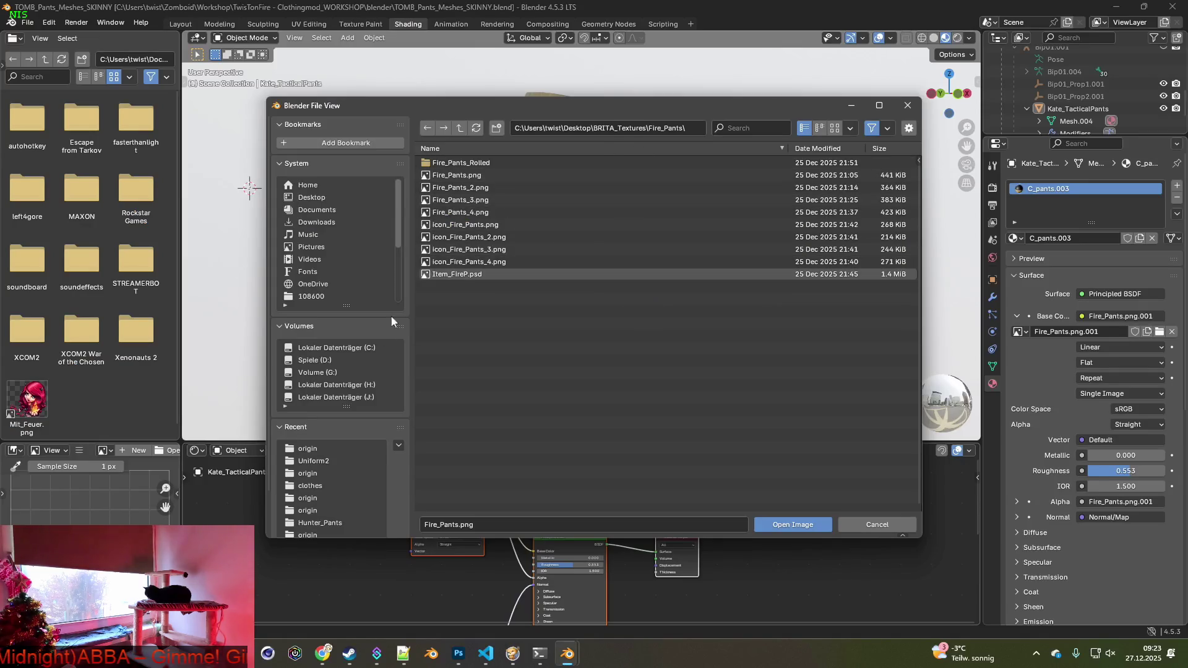
{"action": "left_click", "coordinate": [313, 461]}
{"action": "left_click", "coordinate": [750, 128]}
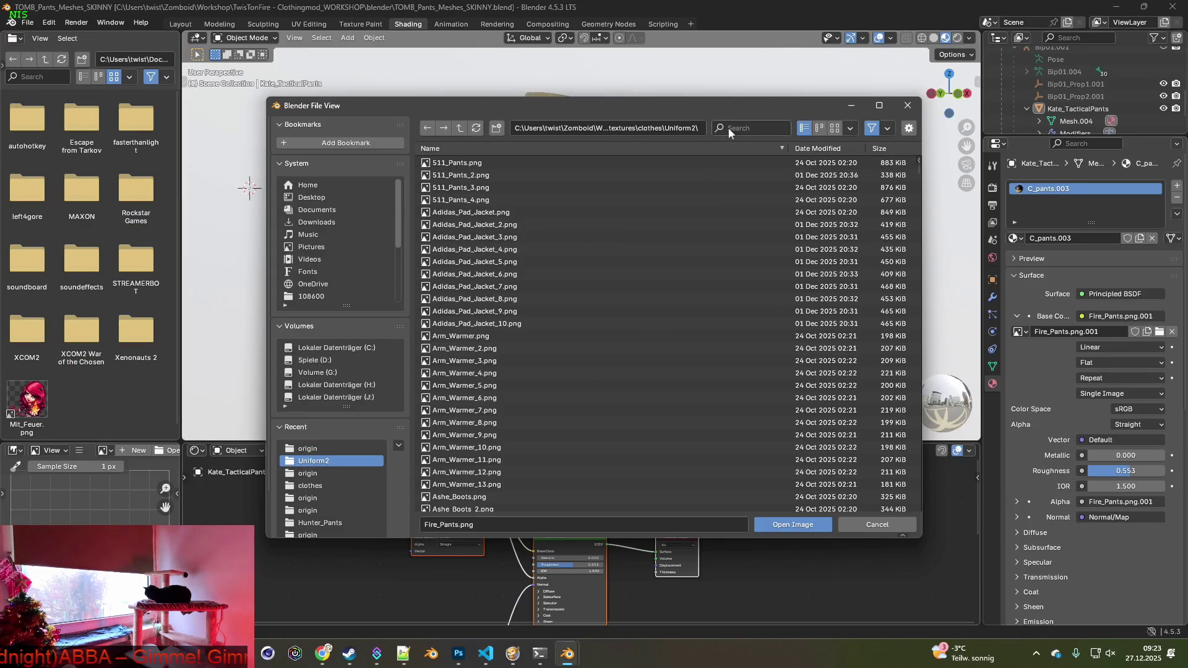
{"action": "key", "text": "ctrl+v"}
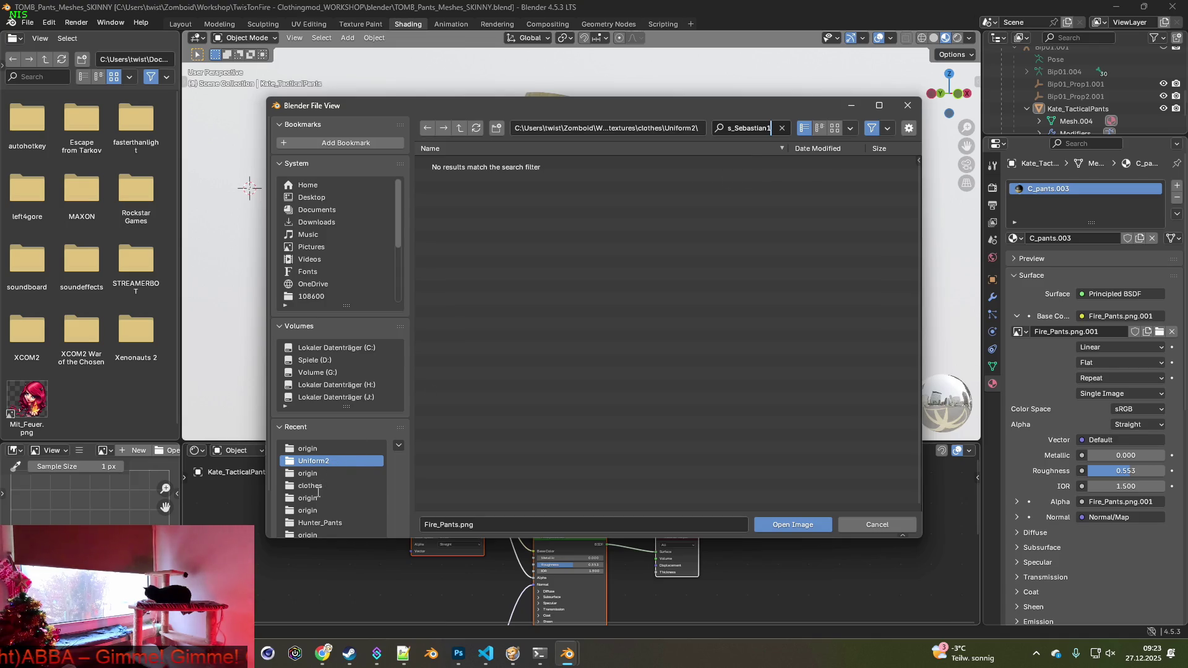
{"action": "left_click", "coordinate": [316, 488]}
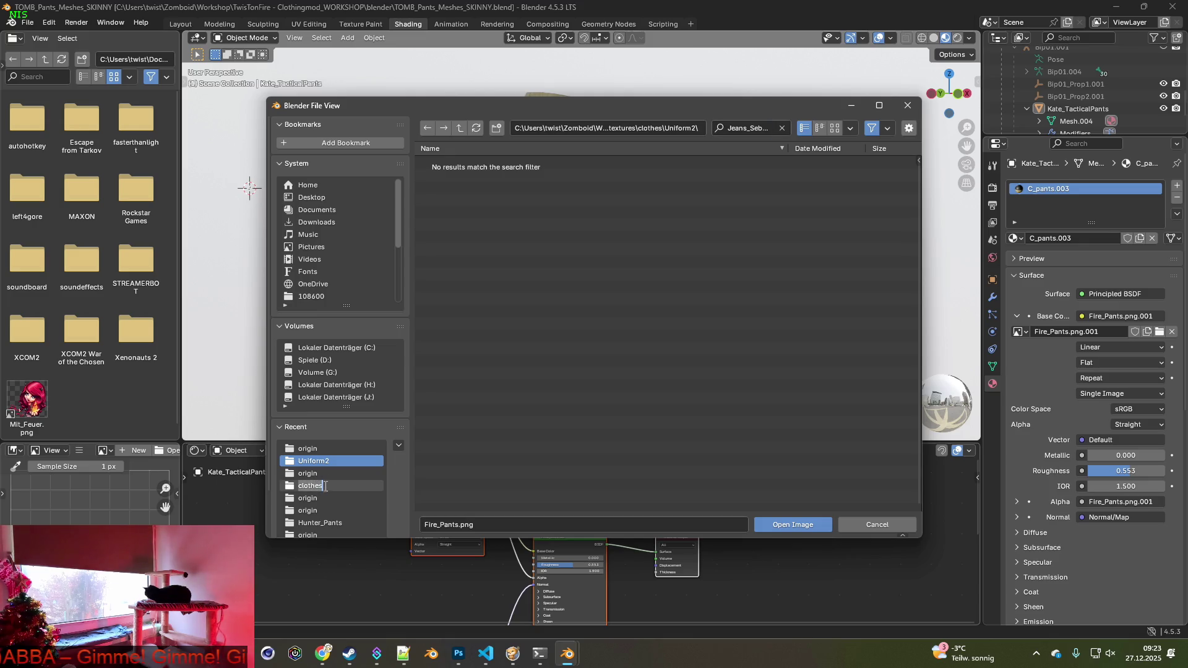
{"action": "key", "text": "Escape"}
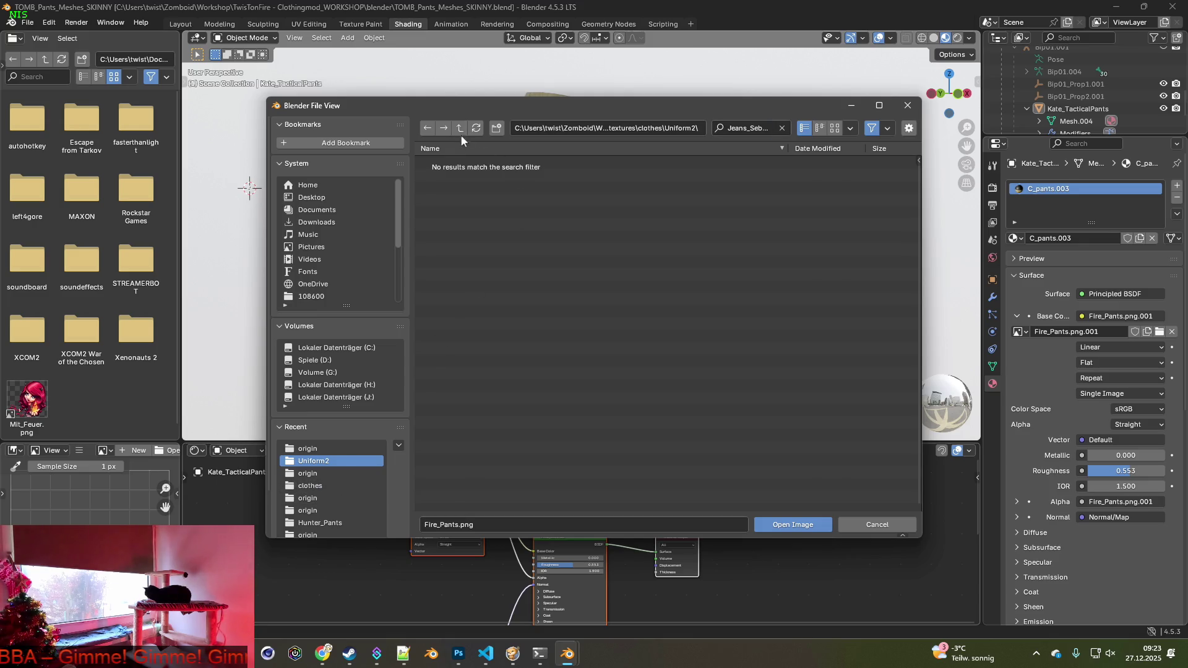
{"action": "left_click", "coordinate": [460, 128]}
{"action": "left_click", "coordinate": [749, 125]}
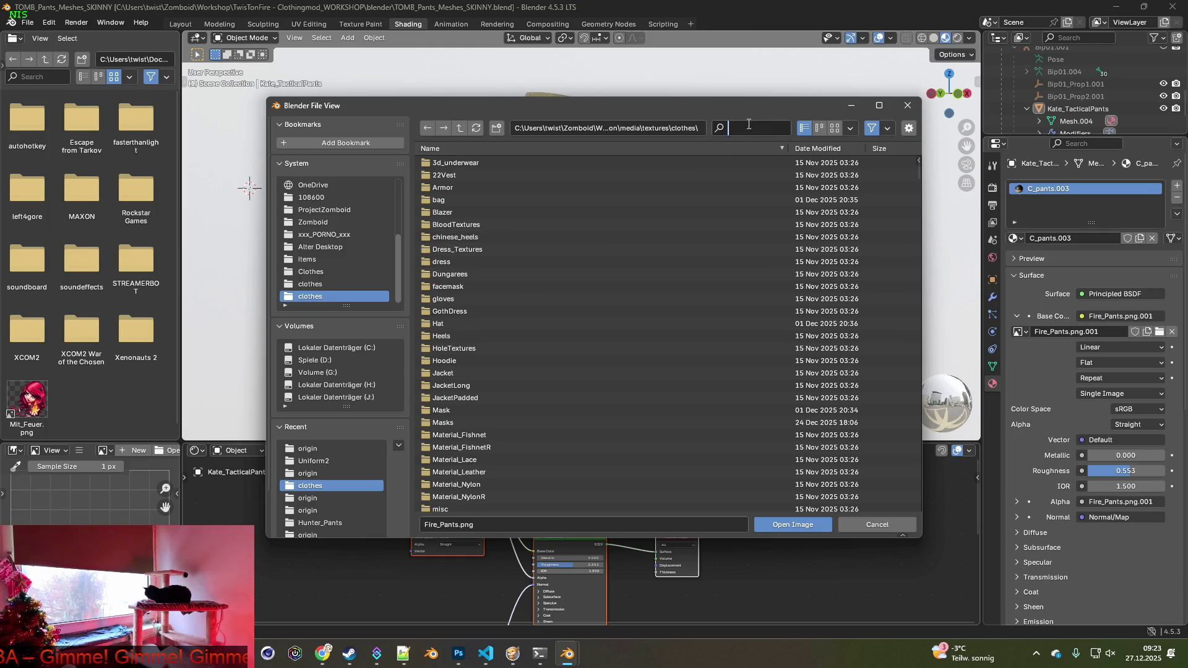
{"action": "type", "text": "Jeans_Sebastian1"}
{"action": "left_click", "coordinate": [504, 162]}
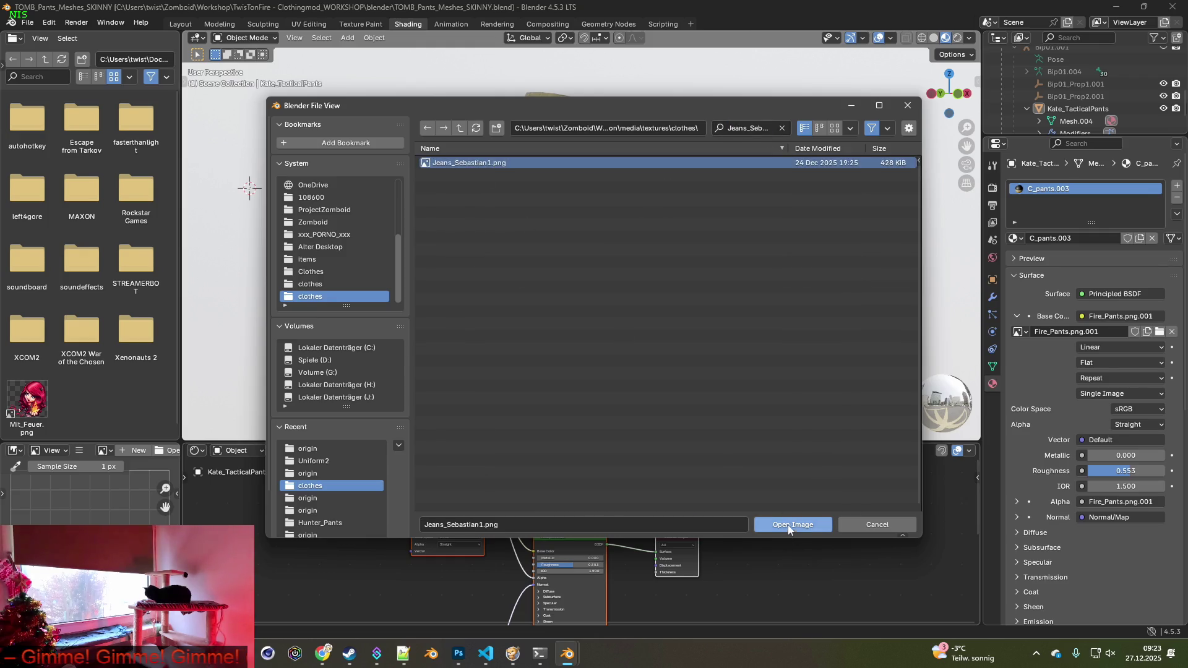
{"action": "left_click", "coordinate": [792, 524]}
{"action": "mouse_move", "coordinate": [626, 363]}
{"action": "middle_mouse_down"}
{"action": "mouse_move", "coordinate": [590, 380]}
{"action": "mouse_move", "coordinate": [625, 398]}
{"action": "mouse_move", "coordinate": [604, 279]}
{"action": "mouse_move", "coordinate": [565, 299]}
{"action": "mouse_move", "coordinate": [573, 311]}
{"action": "mouse_move", "coordinate": [543, 290]}
{"action": "middle_mouse_up"}
Switch to the Texture Paint workspace and orbit toward the lower pant legs.
{"action": "scroll", "coordinate": [614, 386], "scroll_direction": "down", "scroll_amount": 4}
{"action": "left_click", "coordinate": [365, 28]}
{"action": "scroll", "coordinate": [543, 291], "scroll_direction": "up", "scroll_amount": 3}
{"action": "mouse_move", "coordinate": [503, 380]}
{"action": "middle_mouse_down"}
{"action": "mouse_move", "coordinate": [611, 165]}
{"action": "mouse_move", "coordinate": [480, 255]}
{"action": "mouse_move", "coordinate": [586, 321]}
{"action": "middle_mouse_up"}
{"action": "scroll", "coordinate": [583, 198], "scroll_direction": "up", "scroll_amount": 3}
{"action": "scroll", "coordinate": [603, 192], "scroll_direction": "up", "scroll_amount": 2}
Frame both thighs and the crotch, and raise the Clone brush radius to 128 px.
{"action": "mouse_move", "coordinate": [603, 192]}
{"action": "middle_mouse_down"}
{"action": "mouse_move", "coordinate": [545, 238]}
{"action": "mouse_move", "coordinate": [549, 321]}
{"action": "mouse_move", "coordinate": [572, 208]}
{"action": "mouse_move", "coordinate": [381, 237]}
{"action": "mouse_move", "coordinate": [588, 330]}
{"action": "middle_mouse_up"}
{"action": "mouse_move", "coordinate": [596, 212]}
{"action": "middle_mouse_down"}
{"action": "mouse_move", "coordinate": [596, 381]}
{"action": "mouse_move", "coordinate": [616, 413]}
{"action": "mouse_move", "coordinate": [679, 281]}
{"action": "middle_mouse_up"}
{"action": "middle_click_drag", "start_coordinate": [532, 258], "coordinate": [667, 375], "text": "shift"}
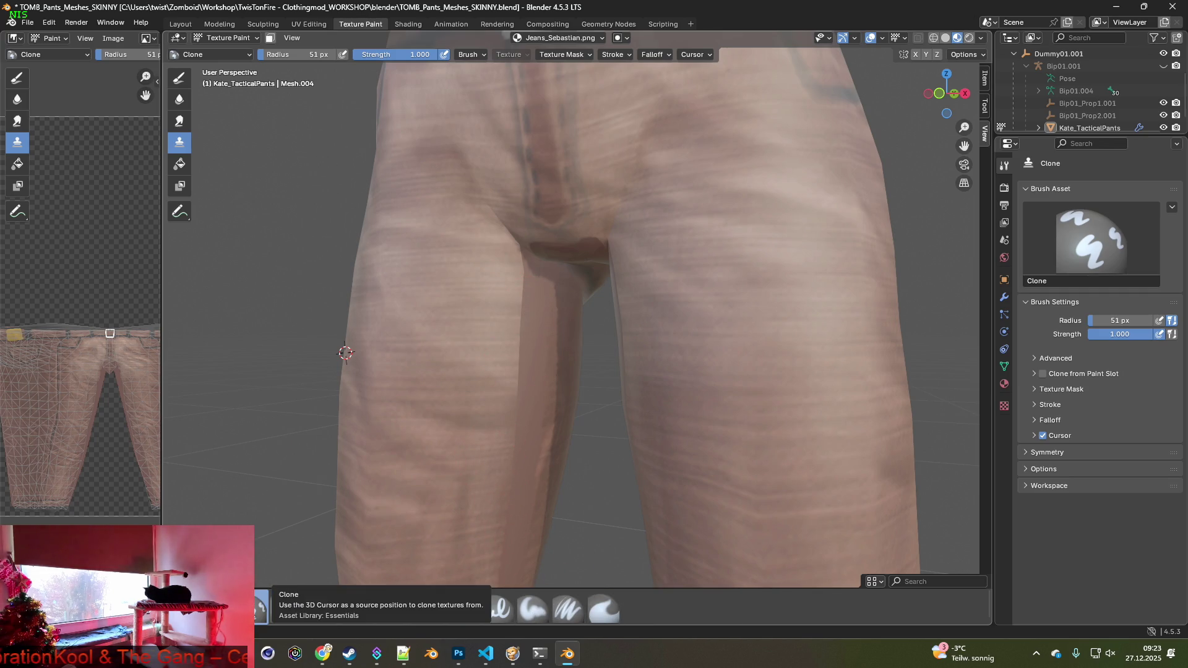
{"action": "mouse_move", "coordinate": [533, 339]}
{"action": "middle_mouse_down"}
{"action": "mouse_move", "coordinate": [509, 390]}
{"action": "mouse_move", "coordinate": [358, 403]}
{"action": "mouse_move", "coordinate": [385, 422]}
{"action": "mouse_move", "coordinate": [273, 424]}
{"action": "mouse_move", "coordinate": [397, 419]}
{"action": "mouse_move", "coordinate": [544, 390]}
{"action": "middle_mouse_up"}
{"action": "scroll", "coordinate": [327, 423], "scroll_direction": "down", "scroll_amount": 3}
{"action": "scroll", "coordinate": [518, 401], "scroll_direction": "up", "scroll_amount": 2}
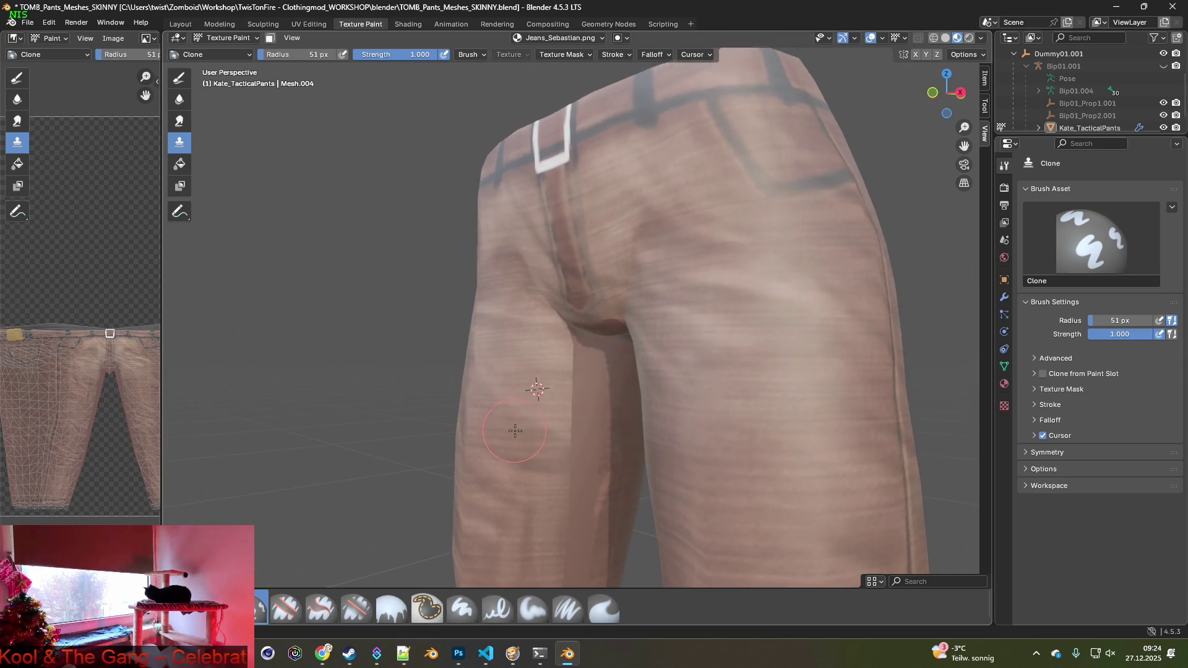
{"action": "scroll", "coordinate": [544, 390], "scroll_direction": "up", "scroll_amount": 3}
{"action": "middle_click_drag", "start_coordinate": [554, 346], "coordinate": [548, 345]}
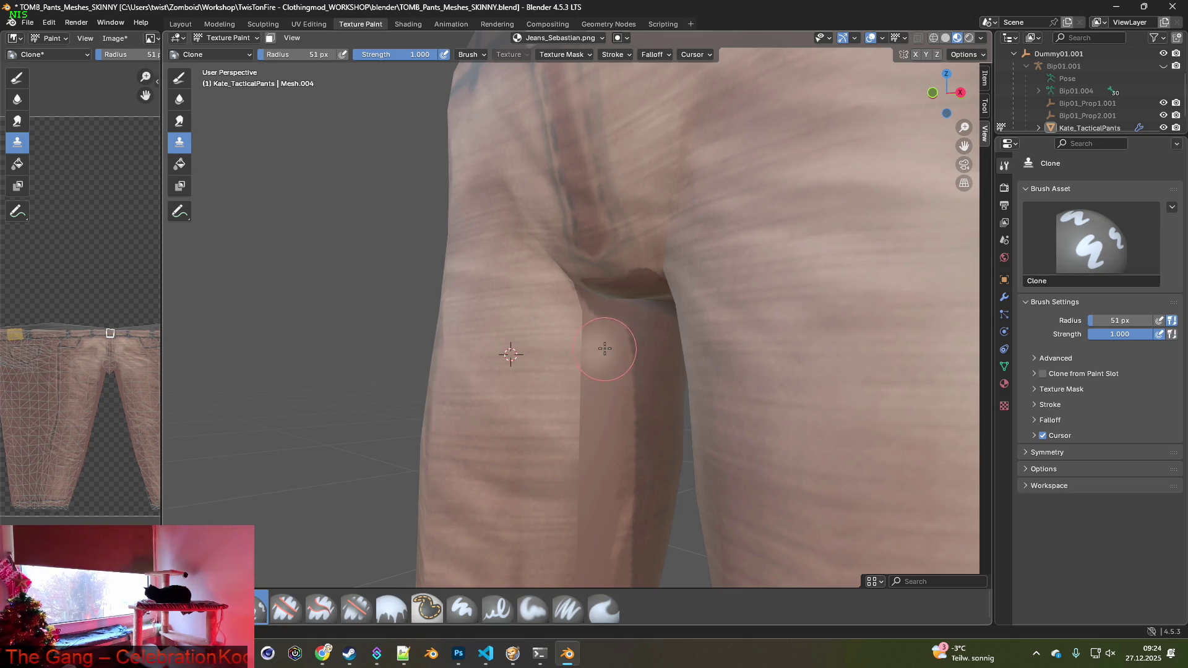
{"action": "left_click_drag", "start_coordinate": [278, 60], "coordinate": [321, 60]}
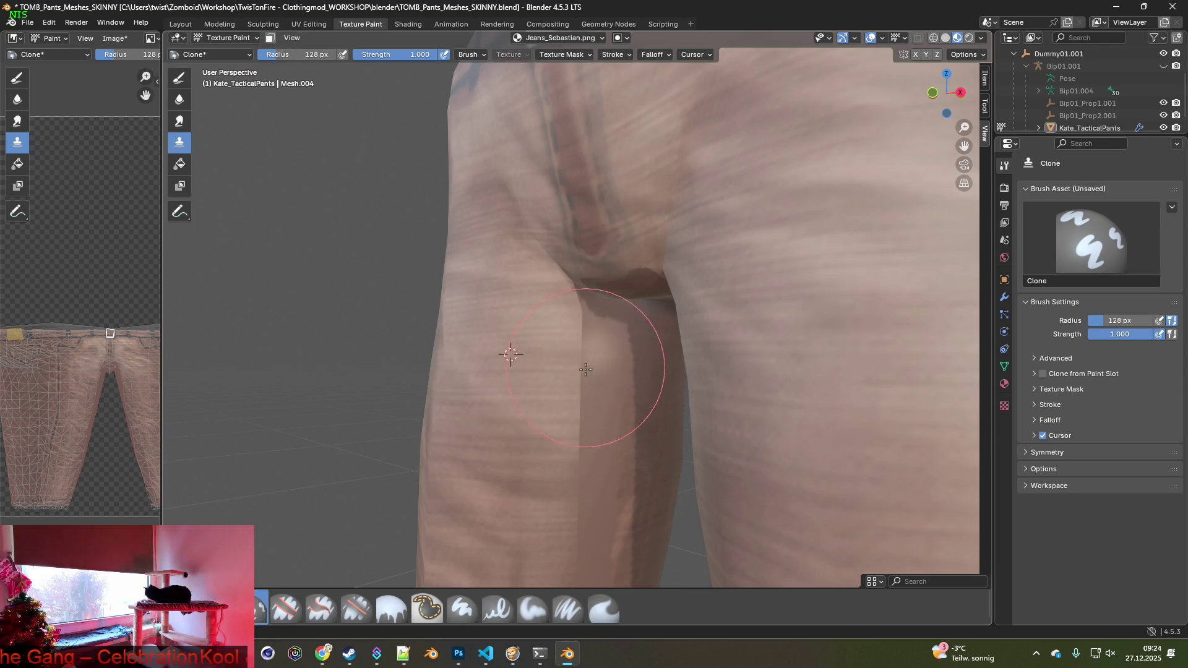
Clone clean fabric over the inner thigh seam, setting sources along the thigh.
{"action": "left_click", "coordinate": [501, 376], "text": "ctrl"}
{"action": "mouse_move", "coordinate": [588, 371]}
{"action": "left_mouse_down"}
{"action": "mouse_move", "coordinate": [618, 371]}
{"action": "mouse_move", "coordinate": [622, 341]}
{"action": "mouse_move", "coordinate": [606, 332]}
{"action": "mouse_move", "coordinate": [637, 379]}
{"action": "mouse_move", "coordinate": [604, 456]}
{"action": "mouse_move", "coordinate": [603, 545]}
{"action": "left_mouse_up"}
{"action": "middle_click_drag", "start_coordinate": [603, 545], "coordinate": [608, 410]}
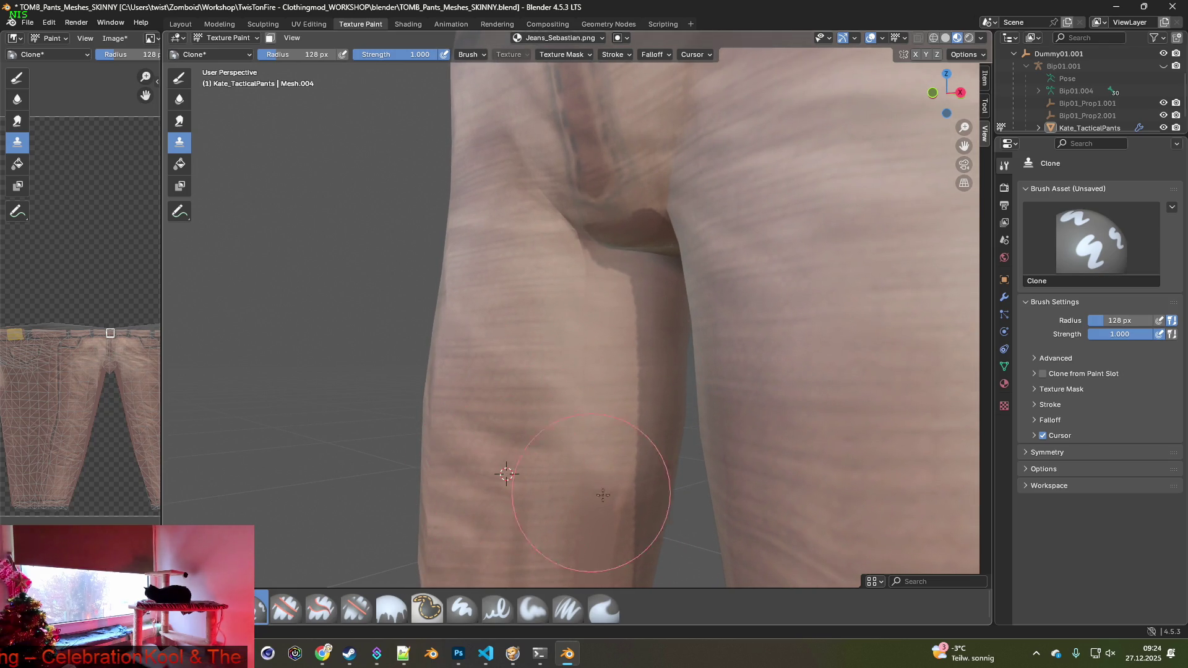
{"action": "left_click", "coordinate": [540, 494], "text": "ctrl"}
{"action": "mouse_move", "coordinate": [610, 504]}
{"action": "middle_mouse_down"}
{"action": "mouse_move", "coordinate": [604, 311]}
{"action": "mouse_move", "coordinate": [641, 263]}
{"action": "mouse_move", "coordinate": [636, 233]}
{"action": "mouse_move", "coordinate": [628, 313]}
{"action": "middle_mouse_up"}
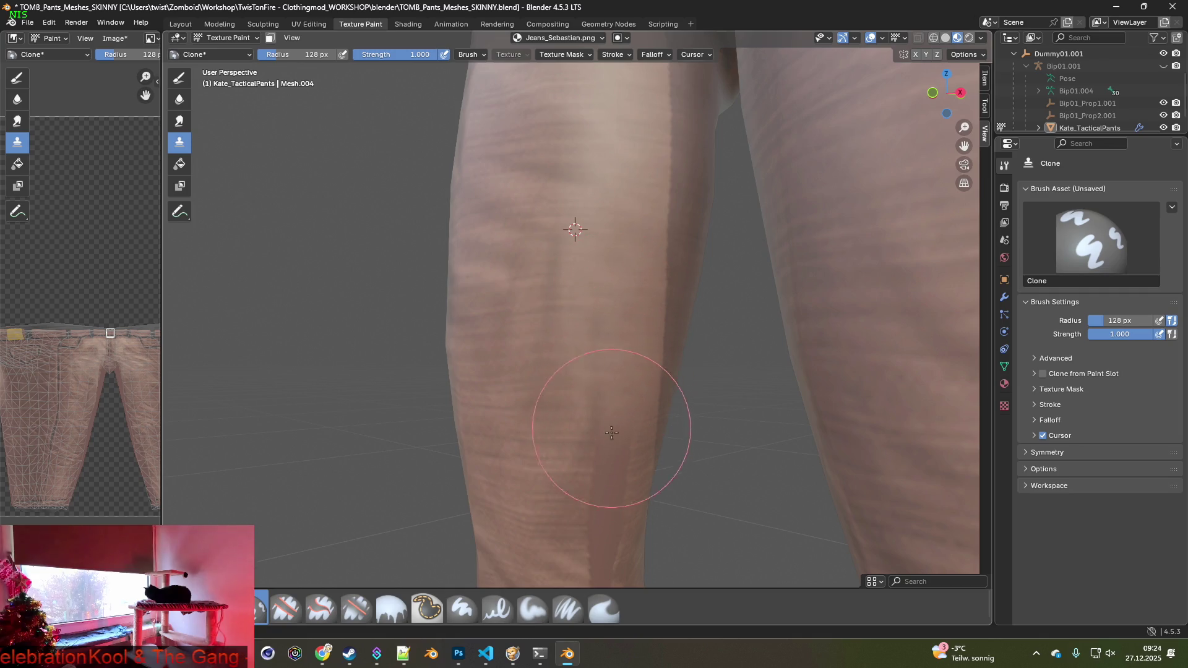
{"action": "middle_click_drag", "start_coordinate": [637, 411], "coordinate": [635, 179]}
{"action": "left_click", "coordinate": [550, 363], "text": "ctrl"}
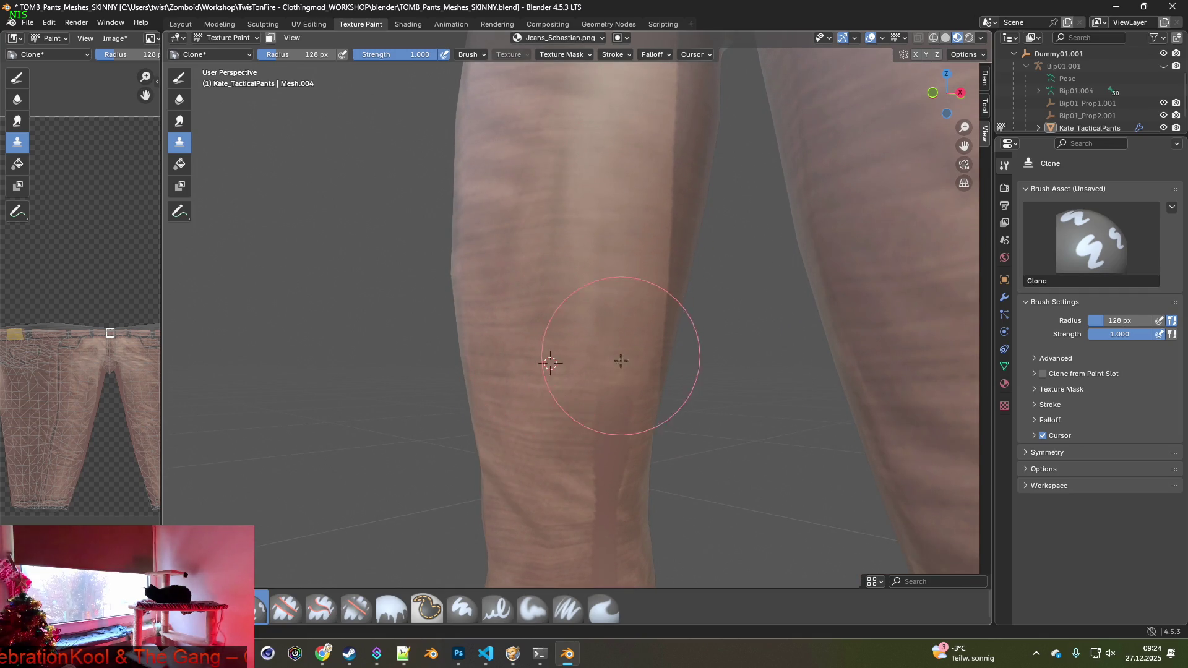
{"action": "mouse_move", "coordinate": [609, 447]}
{"action": "middle_mouse_down"}
{"action": "mouse_move", "coordinate": [552, 286]}
{"action": "mouse_move", "coordinate": [531, 398]}
{"action": "middle_mouse_up"}
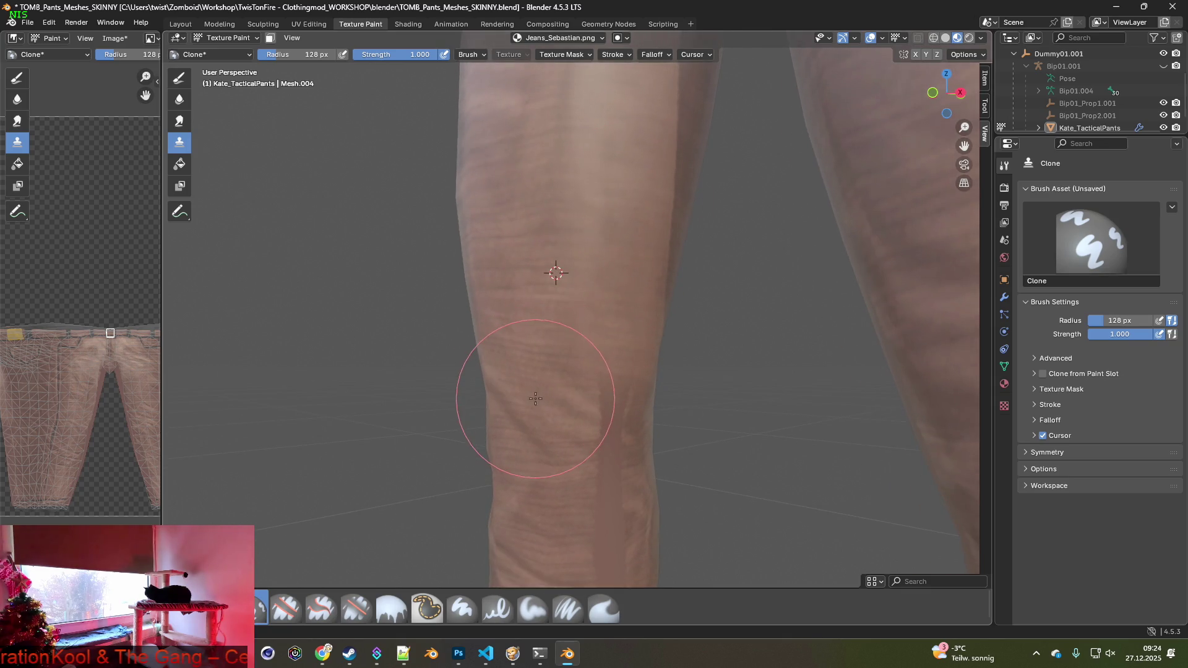
{"action": "left_click", "coordinate": [527, 320], "text": "ctrl"}
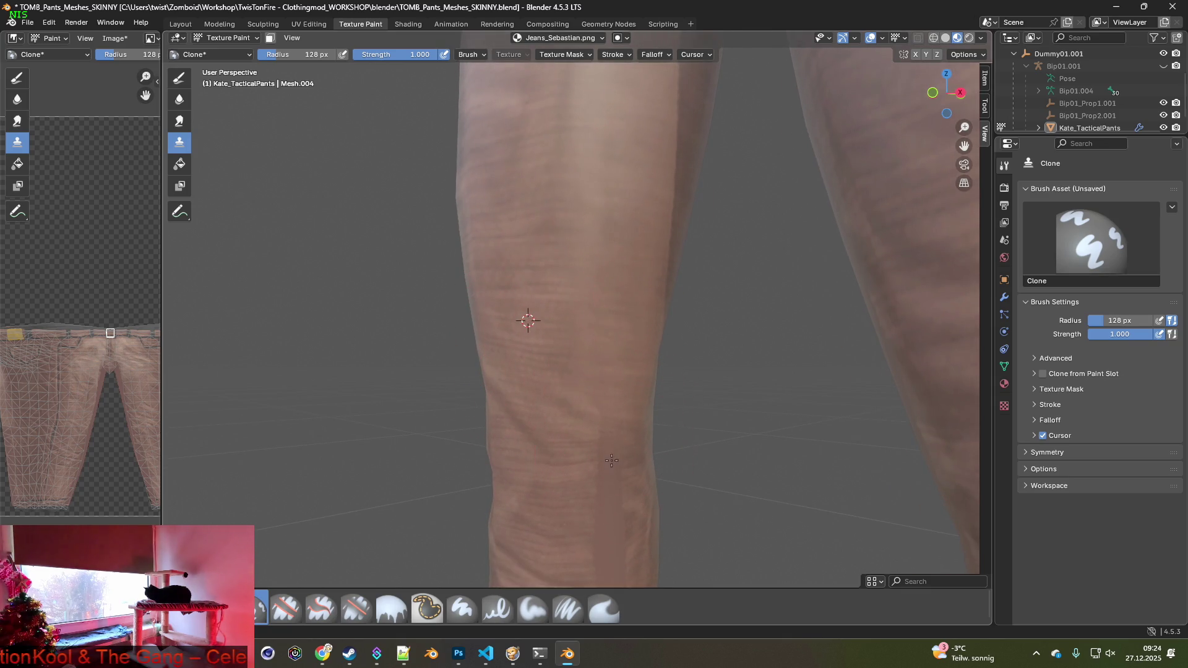
{"action": "middle_click_drag", "start_coordinate": [610, 438], "coordinate": [637, 287]}
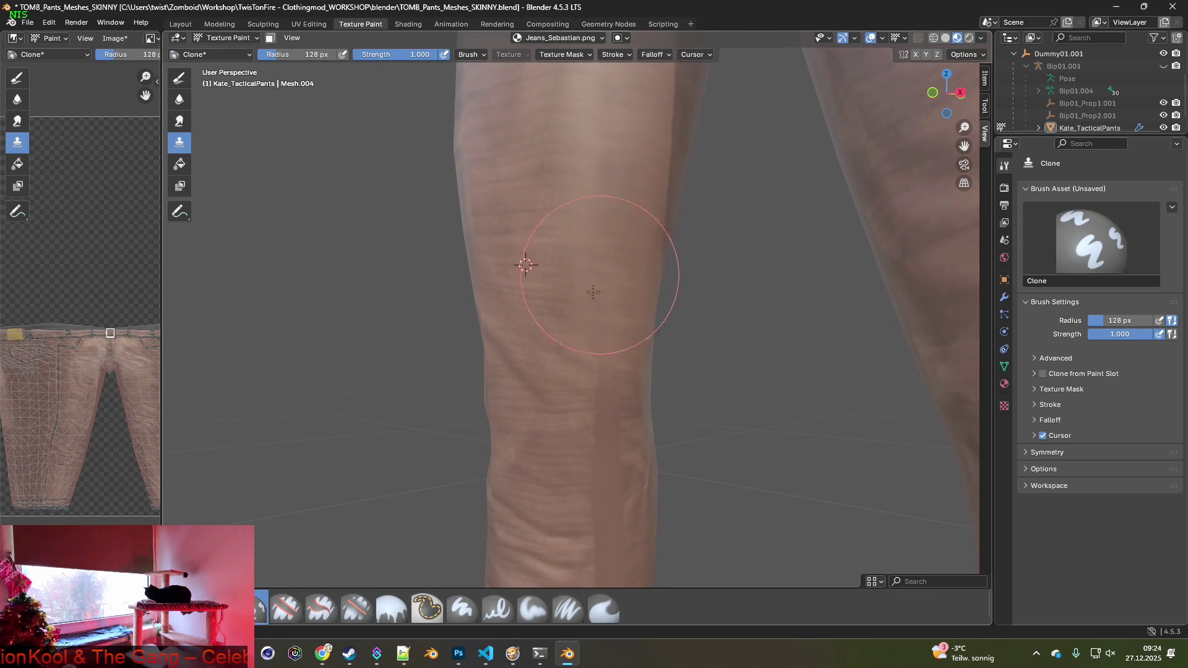
Continue cloning down the lower leg toward the hem, resetting sources on the calf.
{"action": "left_click", "coordinate": [563, 353], "text": "ctrl"}
{"action": "mouse_move", "coordinate": [630, 432]}
{"action": "middle_mouse_down"}
{"action": "mouse_move", "coordinate": [609, 383]}
{"action": "mouse_move", "coordinate": [599, 407]}
{"action": "mouse_move", "coordinate": [587, 404]}
{"action": "middle_mouse_up"}
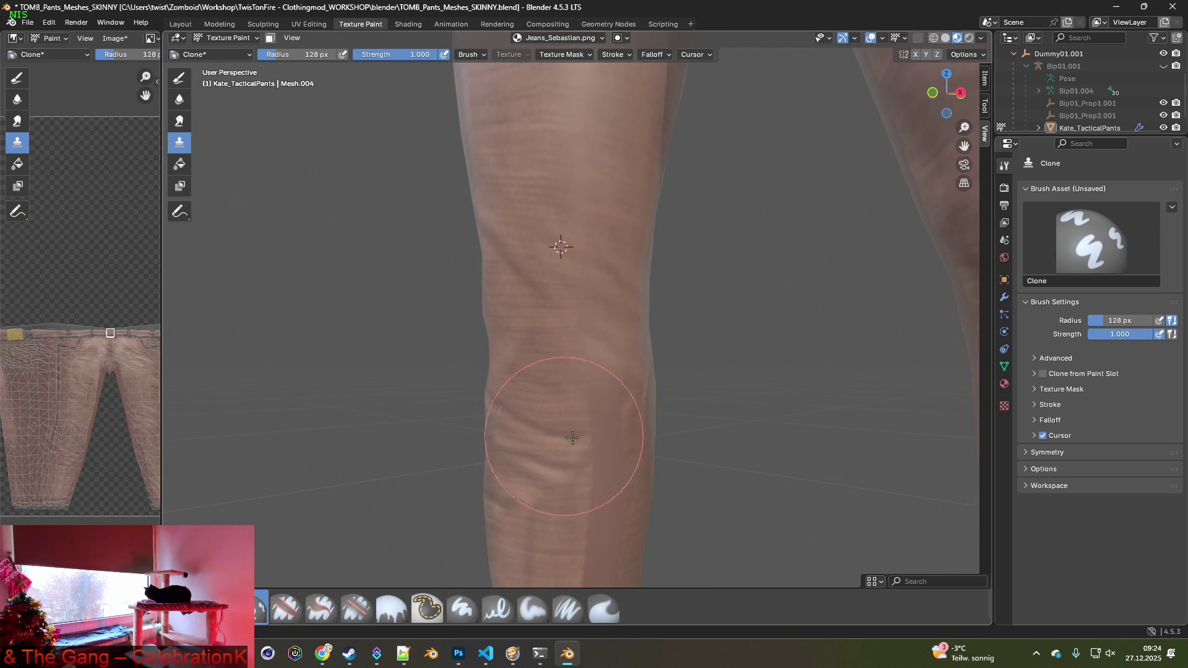
{"action": "mouse_move", "coordinate": [694, 429]}
{"action": "middle_mouse_down"}
{"action": "mouse_move", "coordinate": [631, 425]}
{"action": "mouse_move", "coordinate": [731, 433]}
{"action": "mouse_move", "coordinate": [551, 427]}
{"action": "middle_mouse_up"}
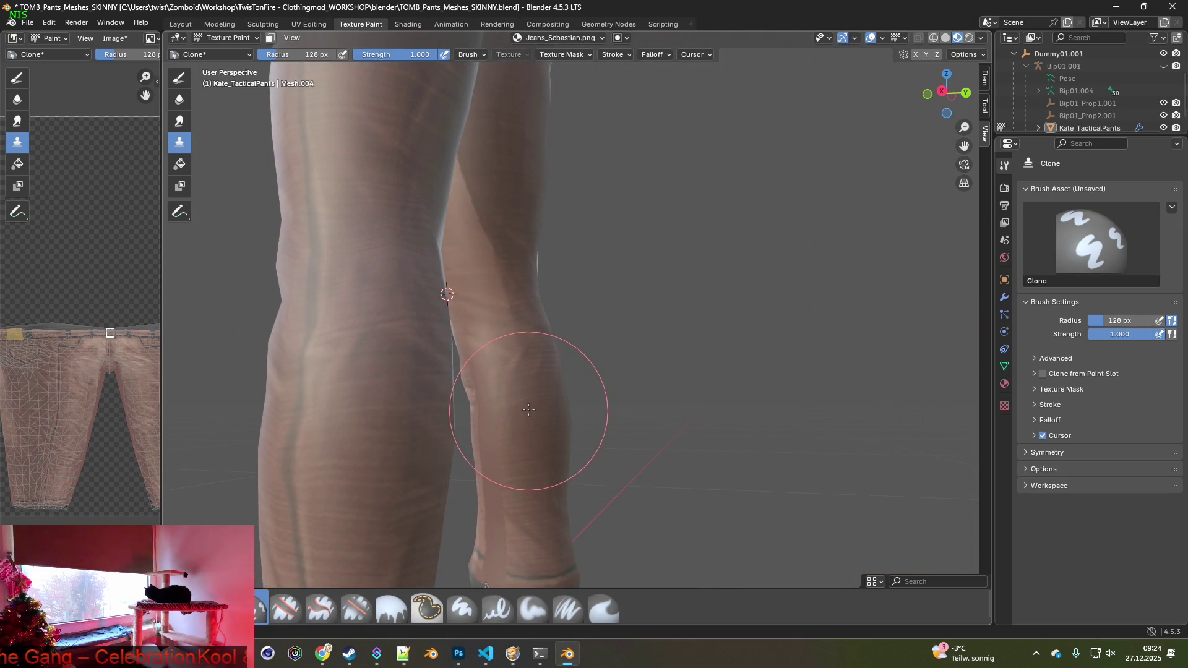
{"action": "mouse_move", "coordinate": [509, 366]}
{"action": "middle_mouse_down"}
{"action": "mouse_move", "coordinate": [530, 438]}
{"action": "mouse_move", "coordinate": [513, 418]}
{"action": "mouse_move", "coordinate": [578, 318]}
{"action": "mouse_move", "coordinate": [605, 398]}
{"action": "middle_mouse_up"}
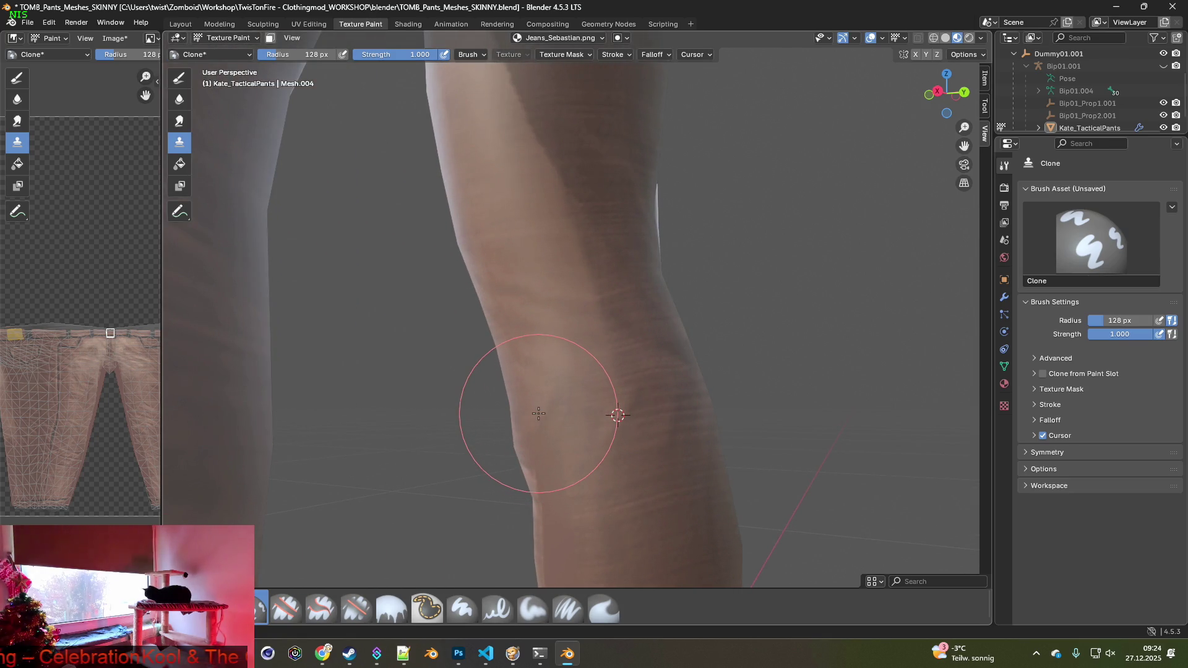
{"action": "left_click", "coordinate": [623, 488], "text": "ctrl"}
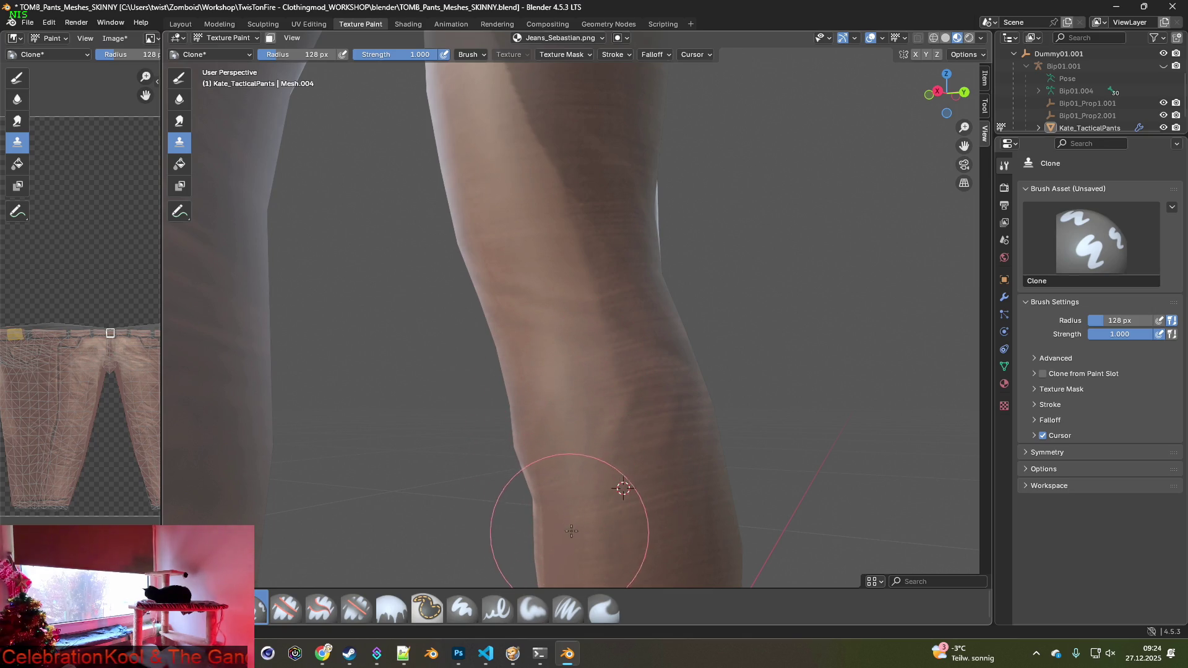
{"action": "scroll", "coordinate": [570, 491], "scroll_direction": "down", "scroll_amount": 2}
{"action": "middle_click_drag", "start_coordinate": [602, 455], "coordinate": [603, 381]}
{"action": "left_click", "coordinate": [613, 382], "text": "ctrl"}
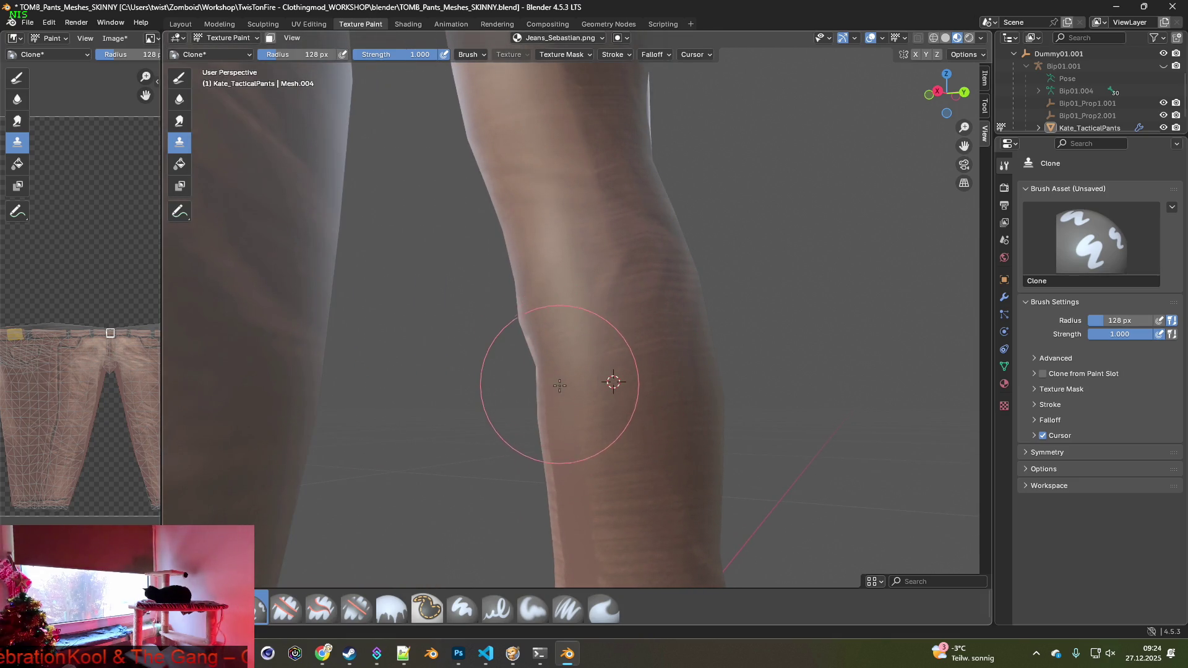
{"action": "middle_click_drag", "start_coordinate": [629, 452], "coordinate": [631, 394]}
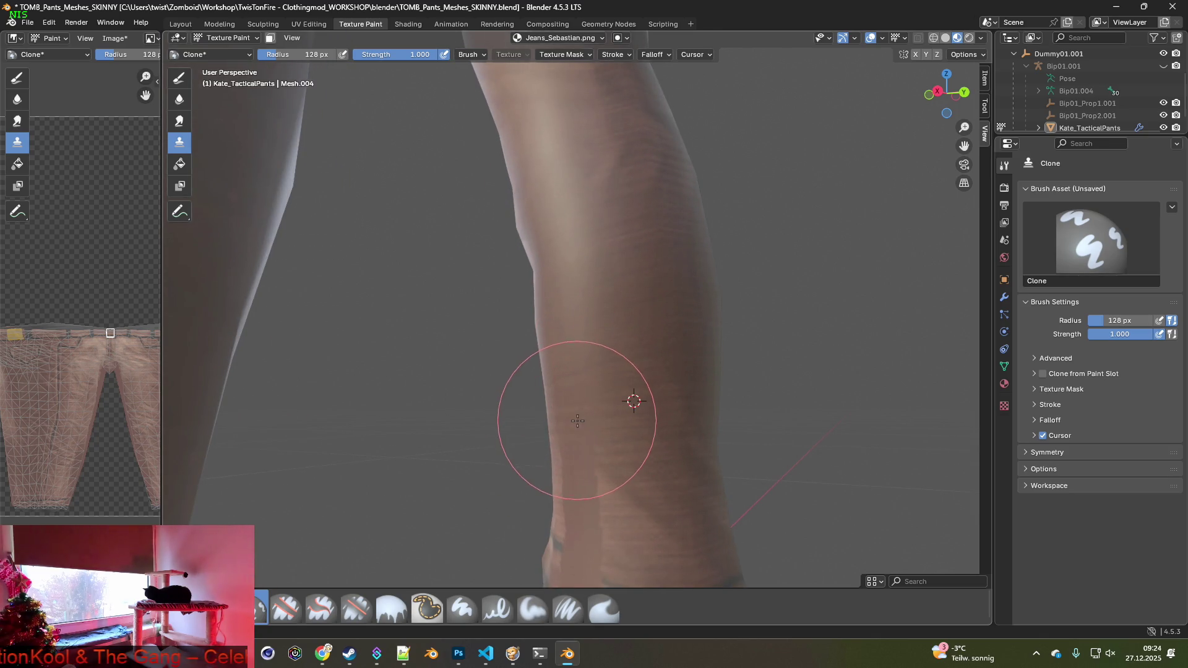
{"action": "left_click", "coordinate": [639, 489], "text": "ctrl"}
{"action": "middle_click_drag", "start_coordinate": [576, 490], "coordinate": [638, 421]}
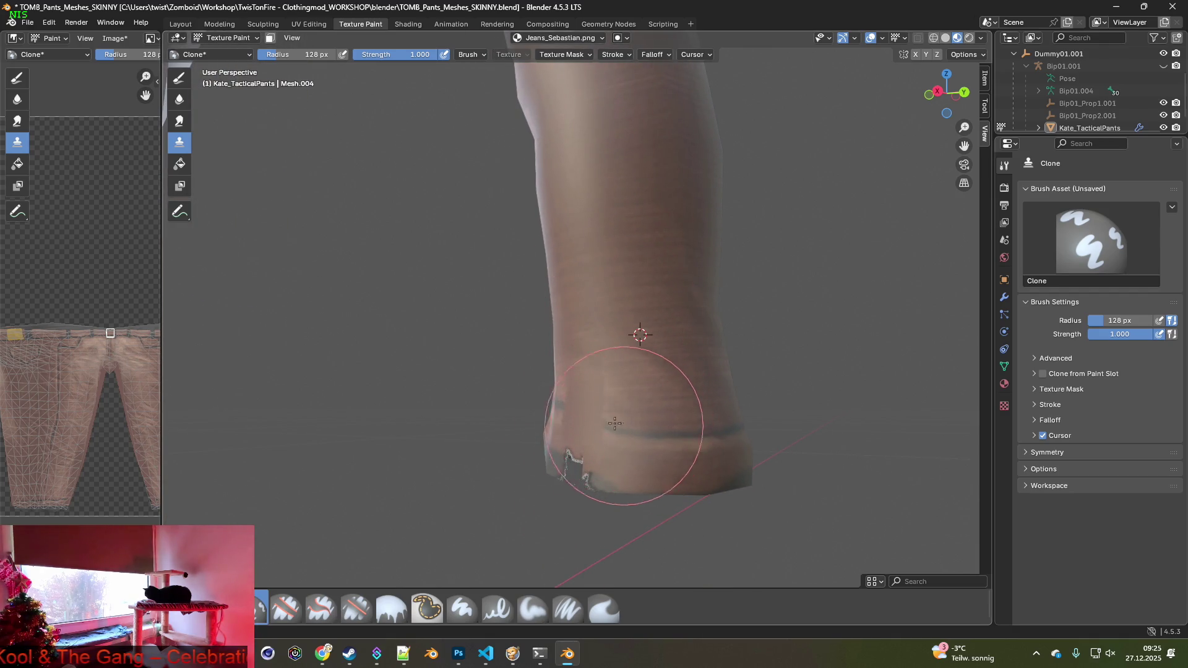
Orbit around the lower leg and hem, setting a clone source on the leg.
{"action": "scroll", "coordinate": [636, 411], "scroll_direction": "up", "scroll_amount": 5}
{"action": "scroll", "coordinate": [490, 318], "scroll_direction": "down", "scroll_amount": 3}
{"action": "mouse_move", "coordinate": [377, 313]}
{"action": "middle_mouse_down"}
{"action": "mouse_move", "coordinate": [548, 409]}
{"action": "mouse_move", "coordinate": [565, 398]}
{"action": "mouse_move", "coordinate": [545, 405]}
{"action": "middle_mouse_up"}
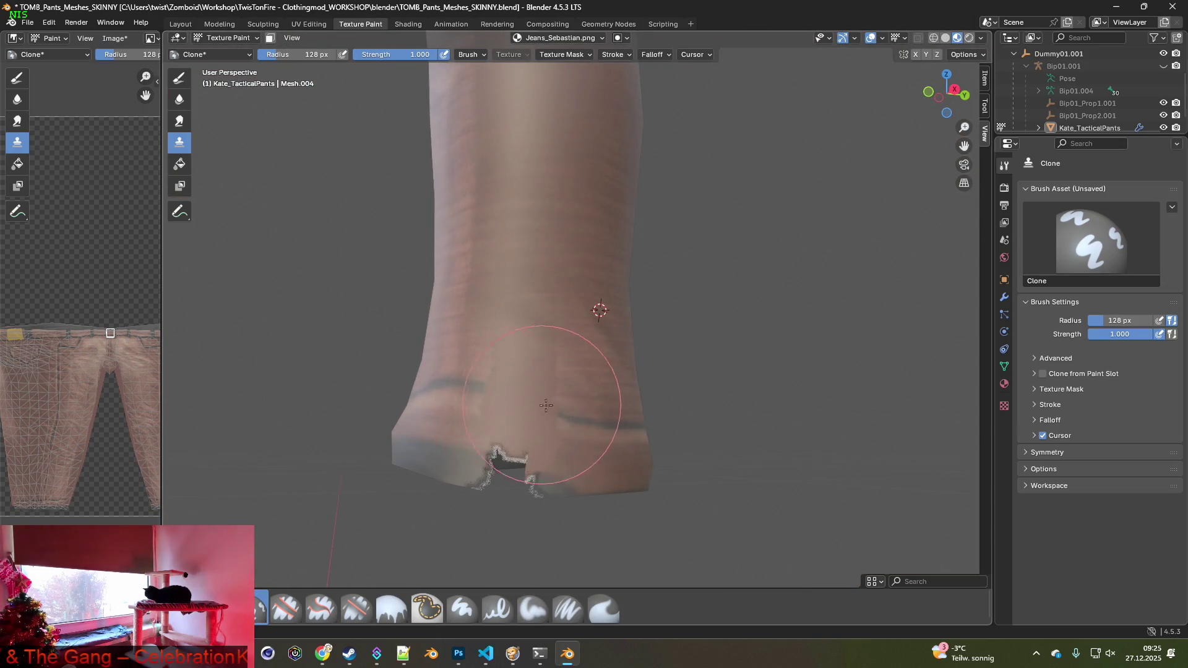
{"action": "left_click", "coordinate": [610, 410], "text": "ctrl"}
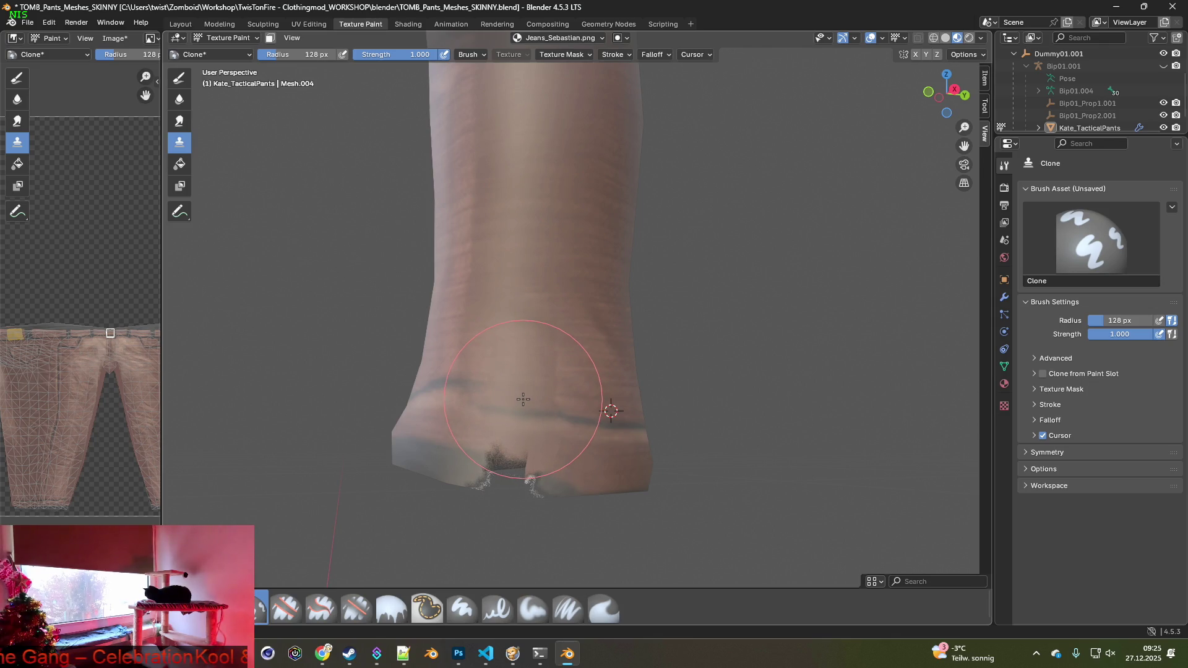
{"action": "middle_click_drag", "start_coordinate": [520, 395], "coordinate": [537, 417]}
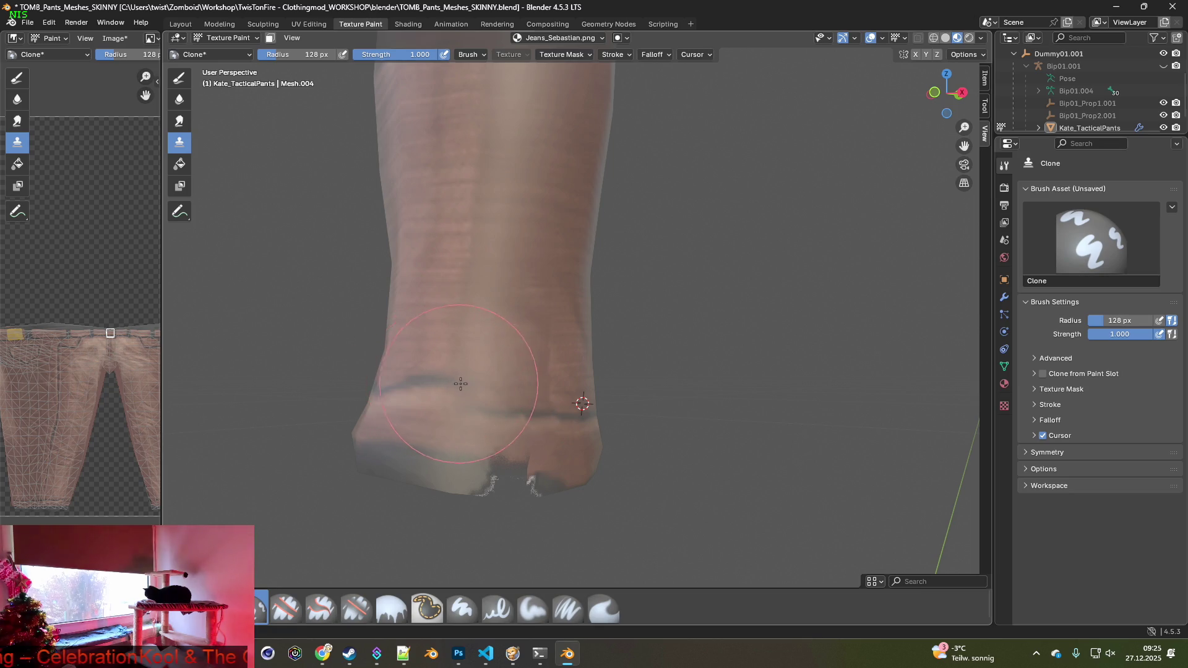
{"action": "middle_click_drag", "start_coordinate": [464, 390], "coordinate": [550, 394]}
{"action": "mouse_move", "coordinate": [482, 415]}
{"action": "middle_mouse_down"}
{"action": "mouse_move", "coordinate": [522, 402]}
{"action": "mouse_move", "coordinate": [636, 411]}
{"action": "mouse_move", "coordinate": [615, 398]}
{"action": "middle_mouse_up"}
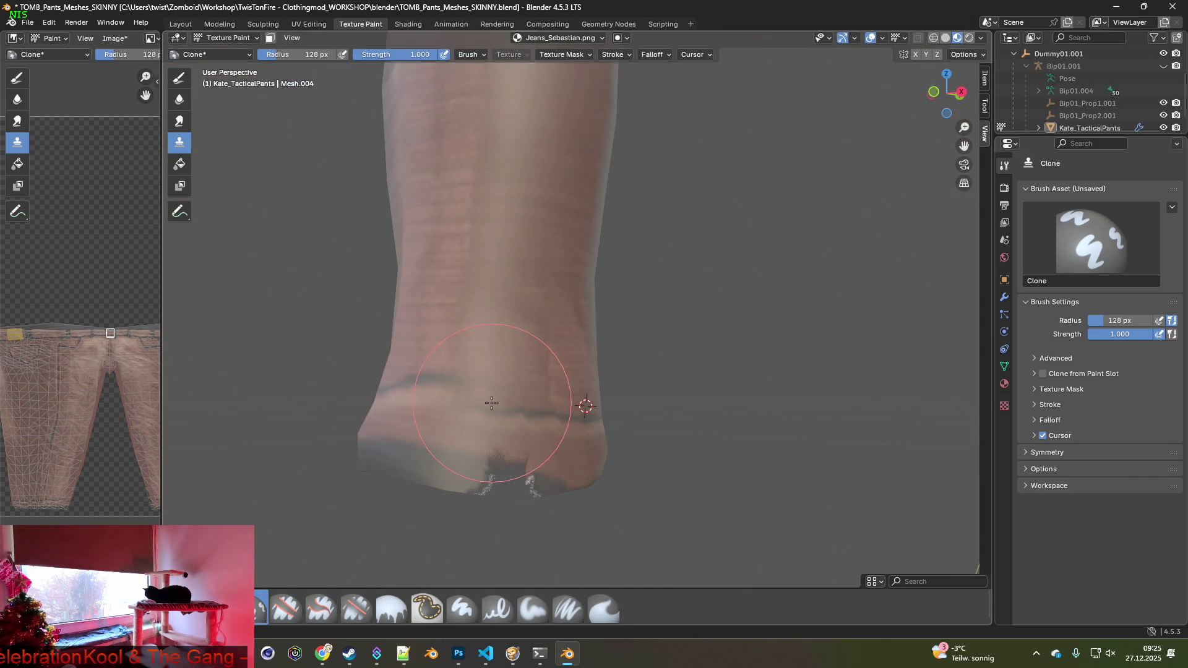
{"action": "middle_click_drag", "start_coordinate": [477, 402], "coordinate": [426, 409]}
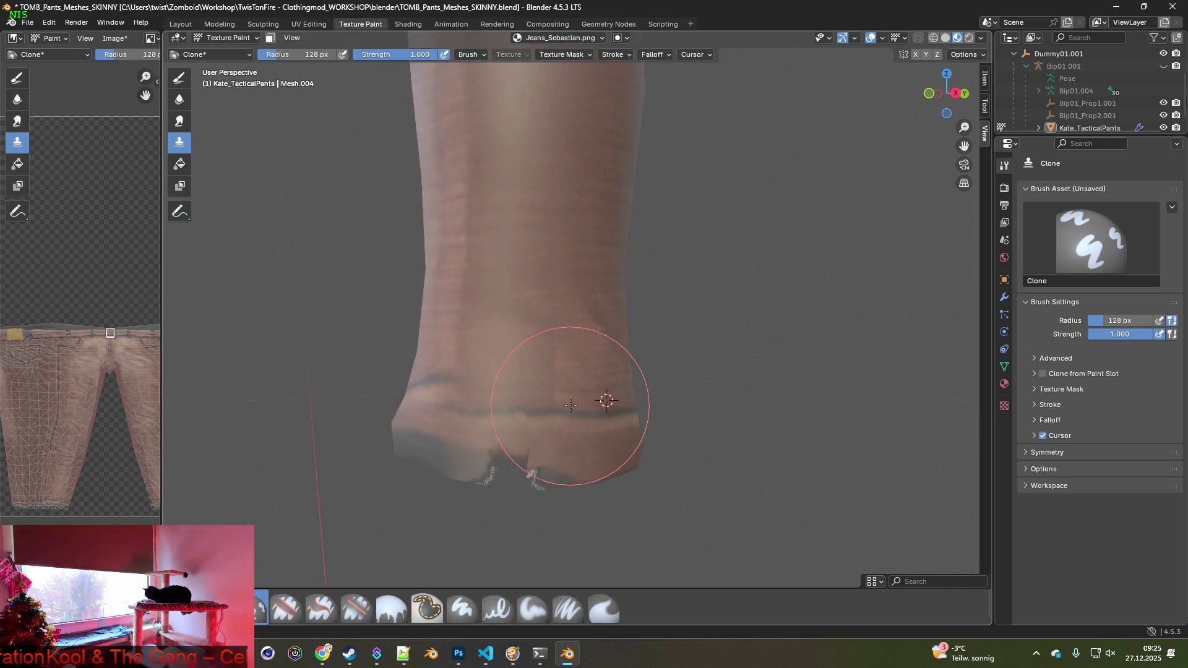
{"action": "mouse_move", "coordinate": [605, 403]}
{"action": "middle_mouse_down"}
{"action": "mouse_move", "coordinate": [589, 398]}
{"action": "mouse_move", "coordinate": [610, 398]}
{"action": "middle_mouse_up"}
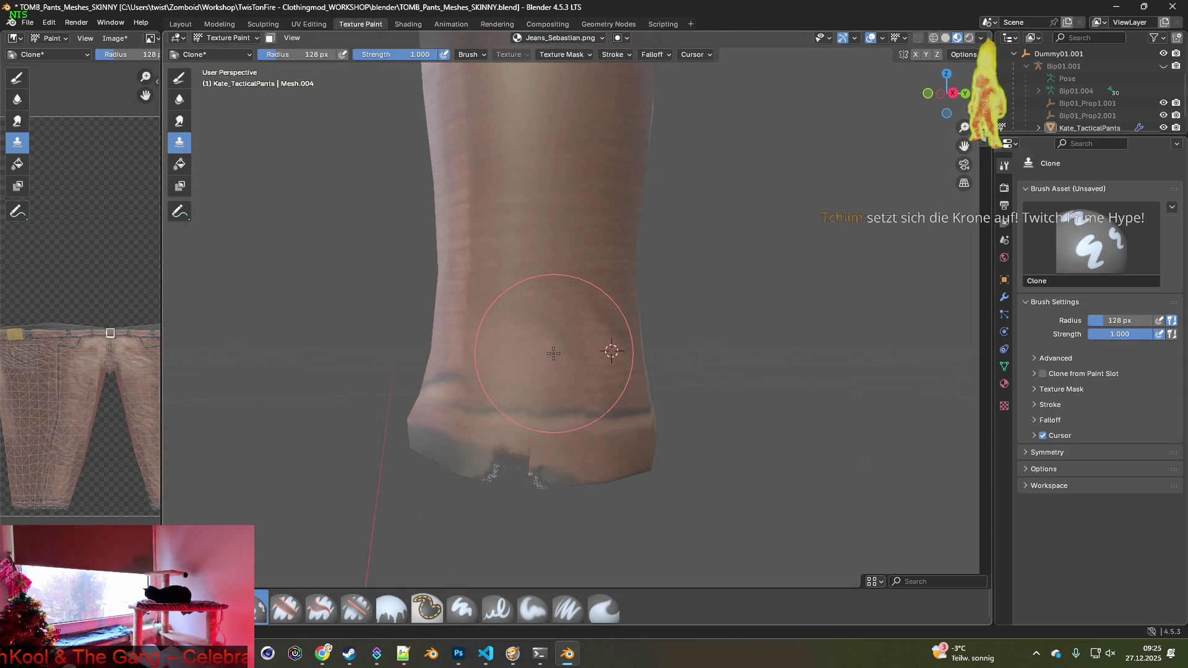
{"action": "middle_click_drag", "start_coordinate": [608, 260], "coordinate": [605, 233]}
Set clone sources higher on the leg and near the hem from new angles.
{"action": "left_click", "coordinate": [605, 200], "text": "ctrl"}
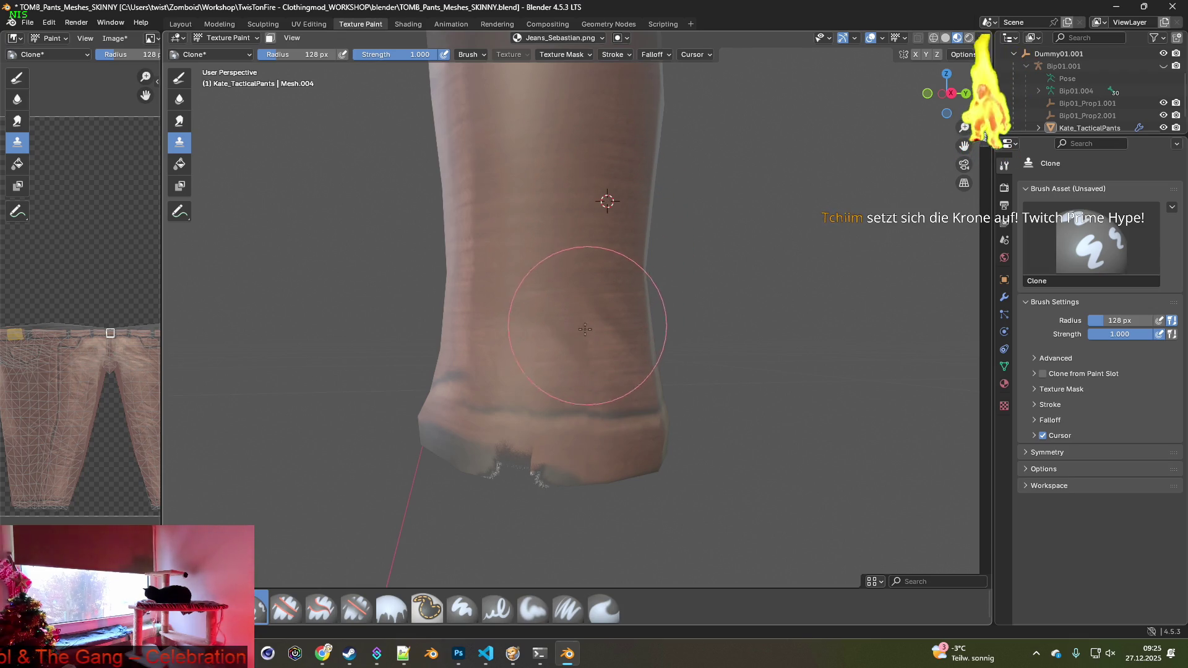
{"action": "mouse_move", "coordinate": [556, 345]}
{"action": "middle_mouse_down"}
{"action": "mouse_move", "coordinate": [568, 346]}
{"action": "mouse_move", "coordinate": [538, 346]}
{"action": "middle_mouse_up"}
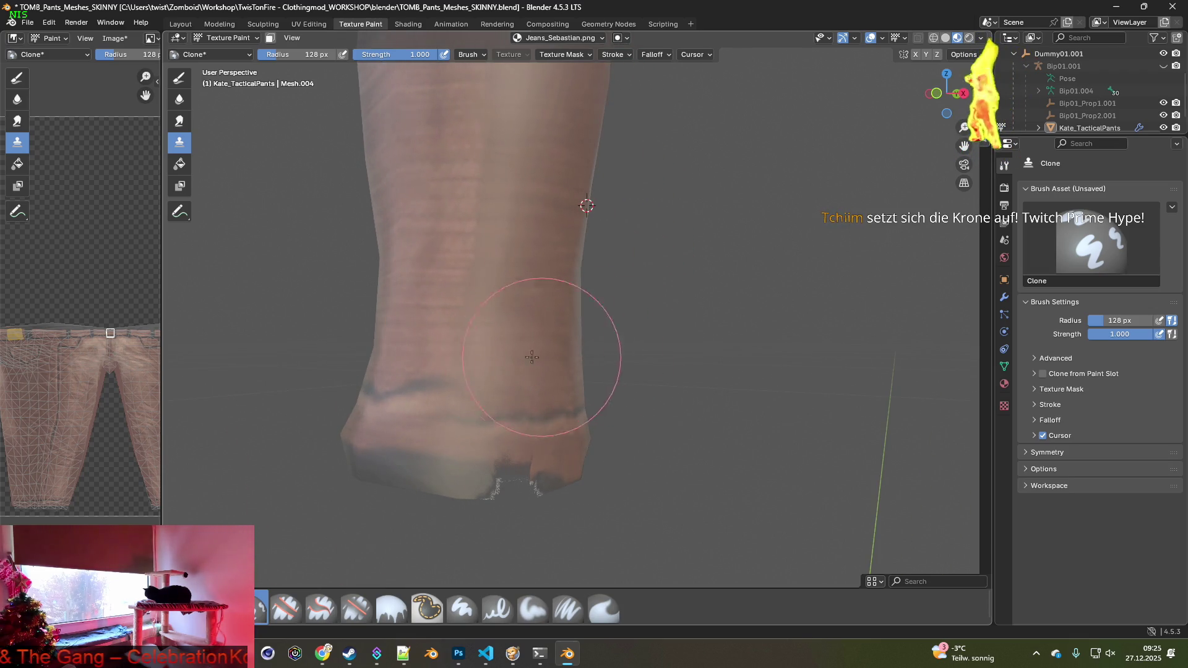
{"action": "left_click", "coordinate": [438, 298], "text": "ctrl"}
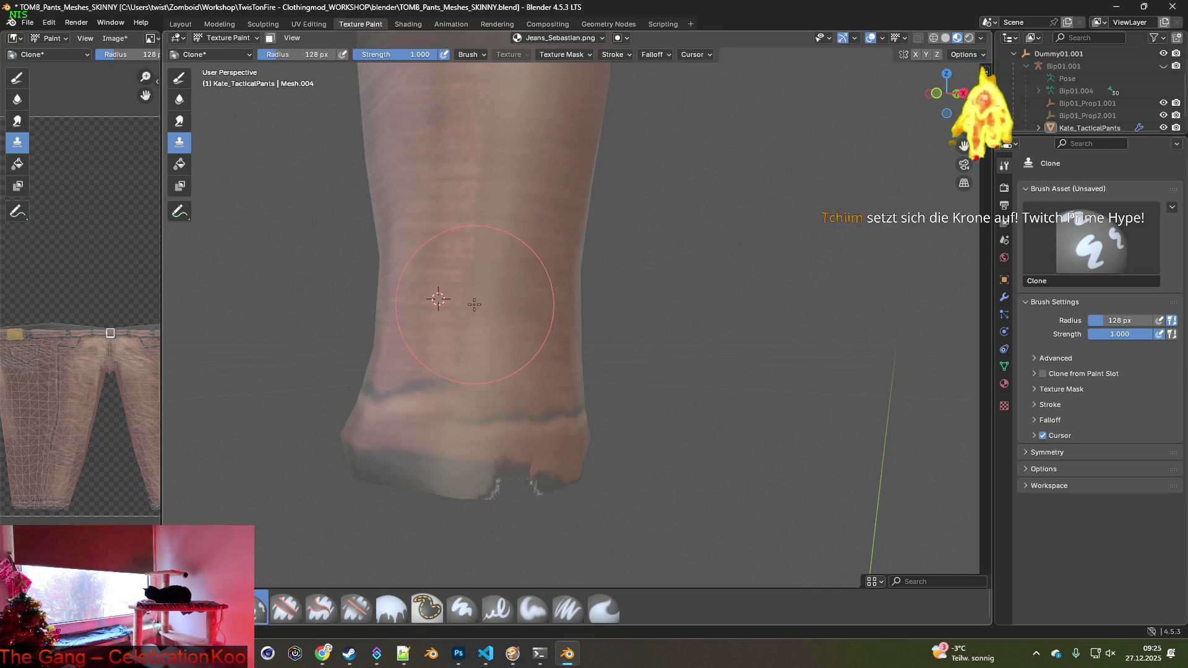
{"action": "middle_click_drag", "start_coordinate": [557, 305], "coordinate": [537, 324]}
{"action": "scroll", "coordinate": [503, 313], "scroll_direction": "up", "scroll_amount": 5}
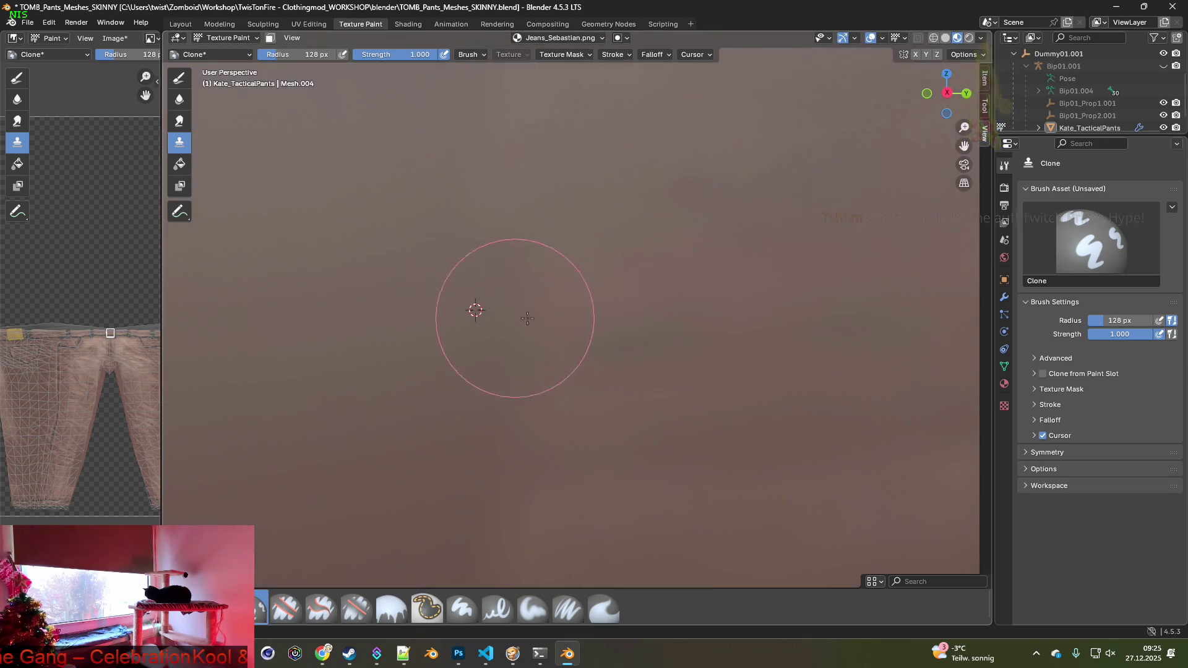
{"action": "scroll", "coordinate": [589, 313], "scroll_direction": "down", "scroll_amount": 8}
{"action": "mouse_move", "coordinate": [646, 305]}
{"action": "middle_mouse_down"}
{"action": "mouse_move", "coordinate": [646, 335]}
{"action": "mouse_move", "coordinate": [597, 312]}
{"action": "mouse_move", "coordinate": [583, 340]}
{"action": "middle_mouse_up"}
Move the clone source up the leg and paint cloned stripes onto the lower leg.
{"action": "left_click", "coordinate": [464, 308], "text": "ctrl"}
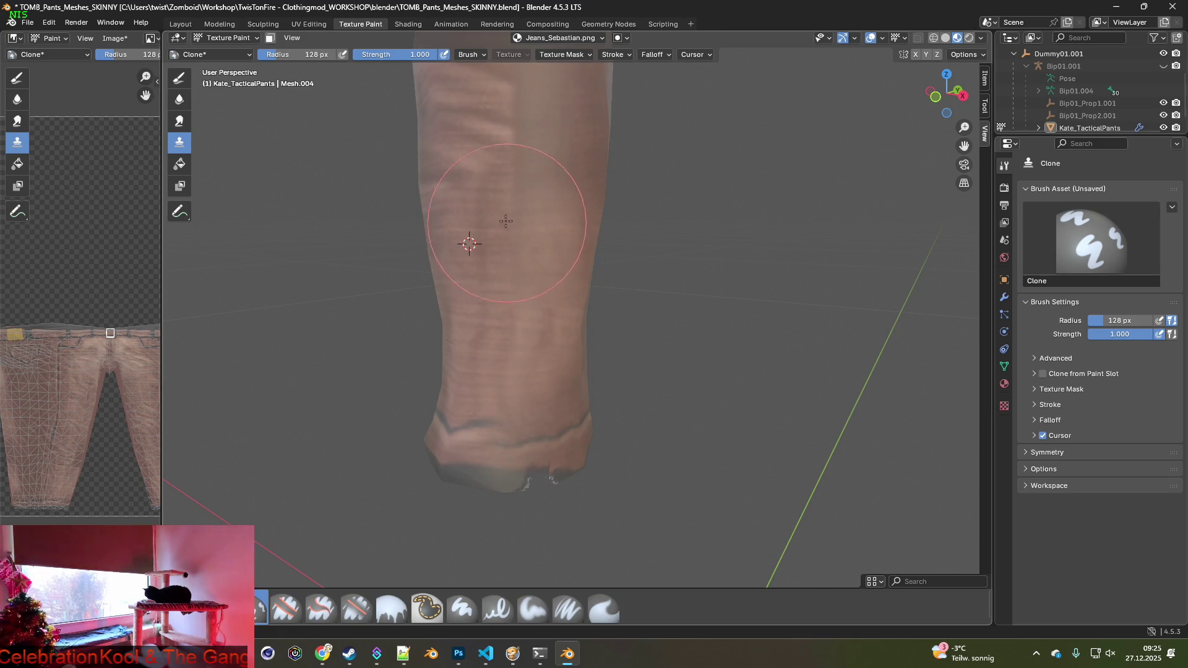
{"action": "left_click", "coordinate": [487, 185], "text": "ctrl"}
{"action": "left_click", "coordinate": [462, 179], "text": "ctrl"}
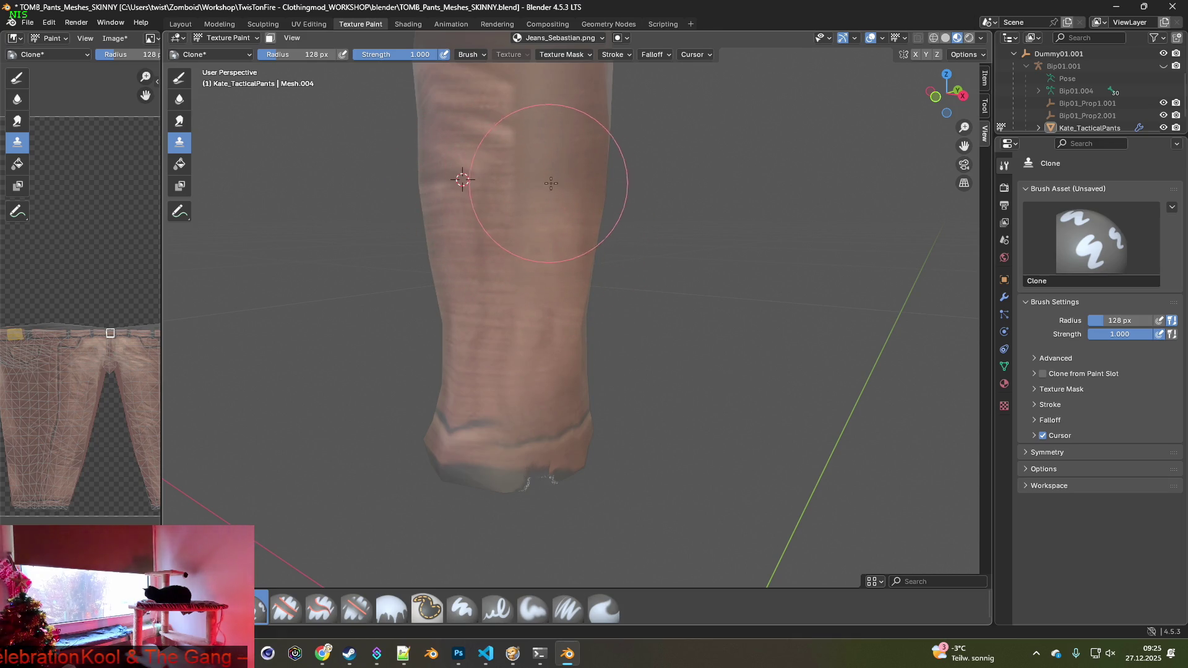
{"action": "left_click_drag", "start_coordinate": [543, 180], "coordinate": [557, 185]}
{"action": "middle_click_drag", "start_coordinate": [552, 208], "coordinate": [543, 208], "text": "shift"}
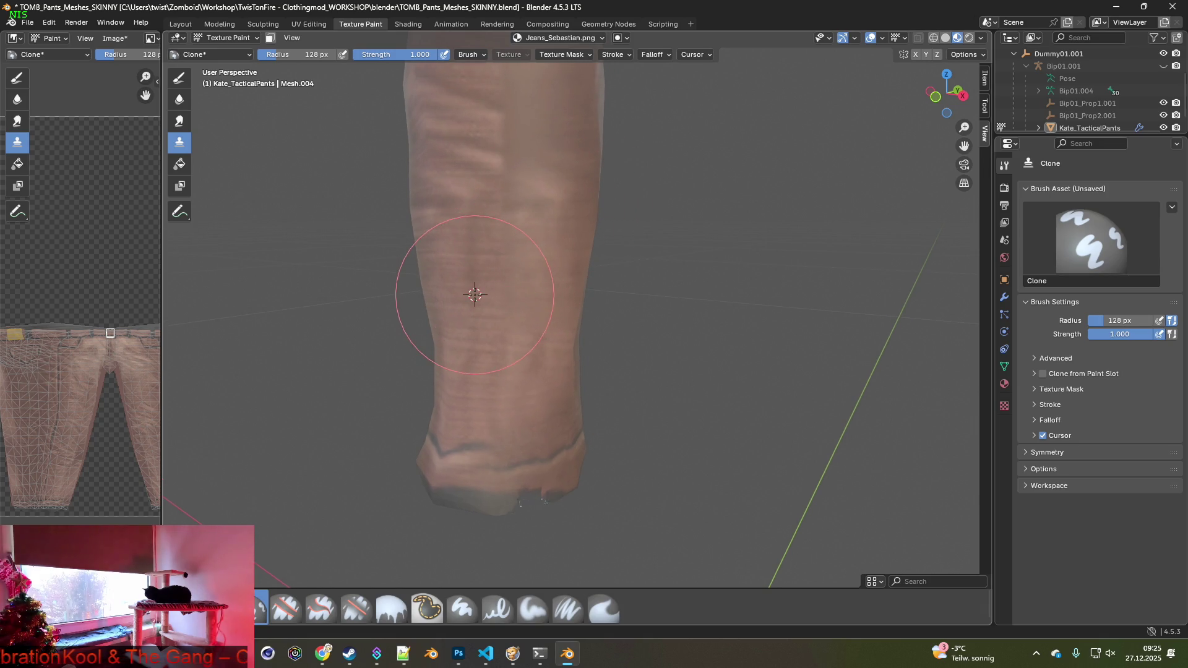
{"action": "mouse_move", "coordinate": [549, 248]}
{"action": "middle_mouse_down"}
{"action": "mouse_move", "coordinate": [421, 247]}
{"action": "mouse_move", "coordinate": [613, 260]}
{"action": "middle_mouse_up"}
{"action": "scroll", "coordinate": [613, 260], "scroll_direction": "up", "scroll_amount": 3}
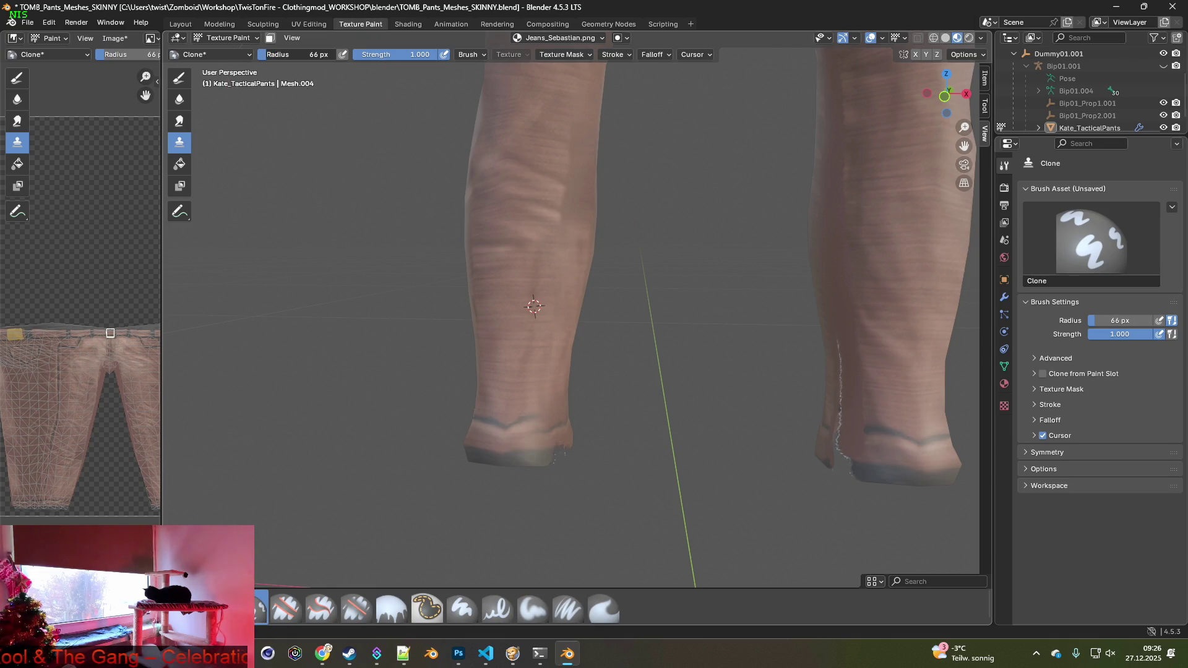
Set a clone source on the shin fabric, then a new one lower on the left leg.
{"action": "scroll", "coordinate": [489, 371], "scroll_direction": "up", "scroll_amount": 5}
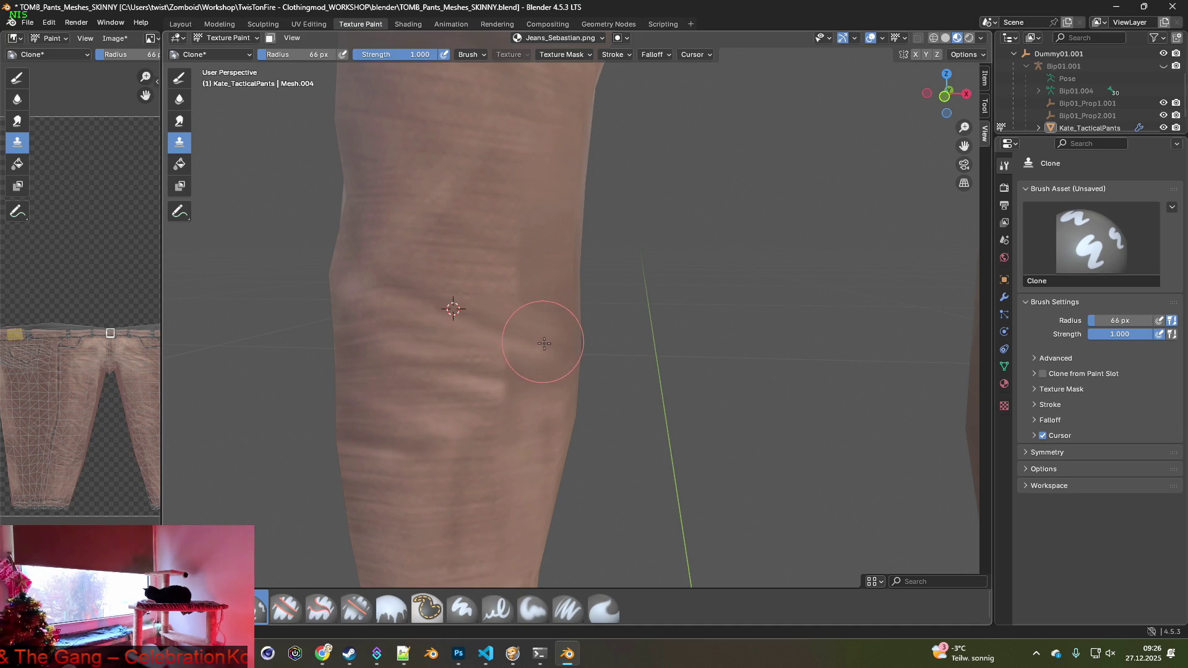
{"action": "left_click", "coordinate": [485, 241], "text": "ctrl"}
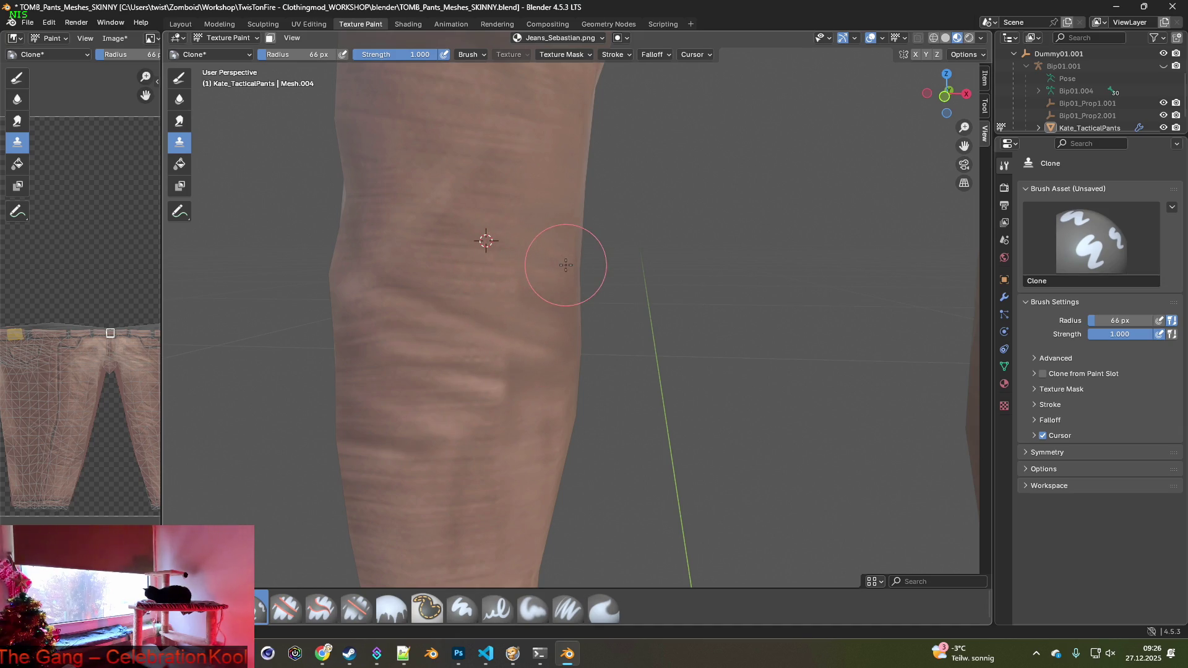
{"action": "middle_click_drag", "start_coordinate": [574, 360], "coordinate": [436, 286]}
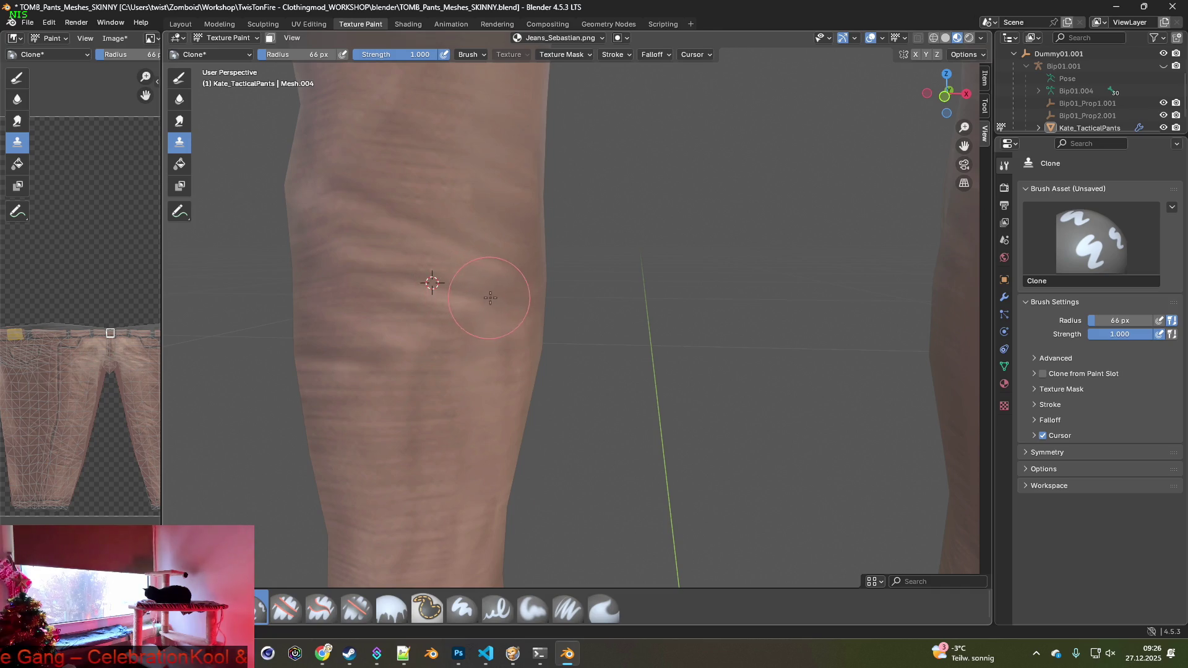
{"action": "mouse_move", "coordinate": [522, 362]}
{"action": "middle_mouse_down"}
{"action": "mouse_move", "coordinate": [471, 304]}
{"action": "mouse_move", "coordinate": [461, 352]}
{"action": "mouse_move", "coordinate": [439, 375]}
{"action": "middle_mouse_up"}
{"action": "left_click", "coordinate": [403, 298], "text": "ctrl"}
Bring the hem into view and clone fabric over its dark band, using a 12 px brush radius.
{"action": "mouse_move", "coordinate": [441, 425]}
{"action": "middle_mouse_down", "text": "shift"}
{"action": "mouse_move", "coordinate": [414, 322]}
{"action": "mouse_move", "coordinate": [455, 325]}
{"action": "mouse_move", "coordinate": [442, 312]}
{"action": "middle_mouse_up", "text": "shift"}
{"action": "mouse_move", "coordinate": [438, 371]}
{"action": "middle_mouse_down", "text": "shift"}
{"action": "mouse_move", "coordinate": [550, 374]}
{"action": "mouse_move", "coordinate": [613, 391]}
{"action": "mouse_move", "coordinate": [472, 392]}
{"action": "middle_mouse_up", "text": "shift"}
{"action": "scroll", "coordinate": [550, 374], "scroll_direction": "up", "scroll_amount": 2}
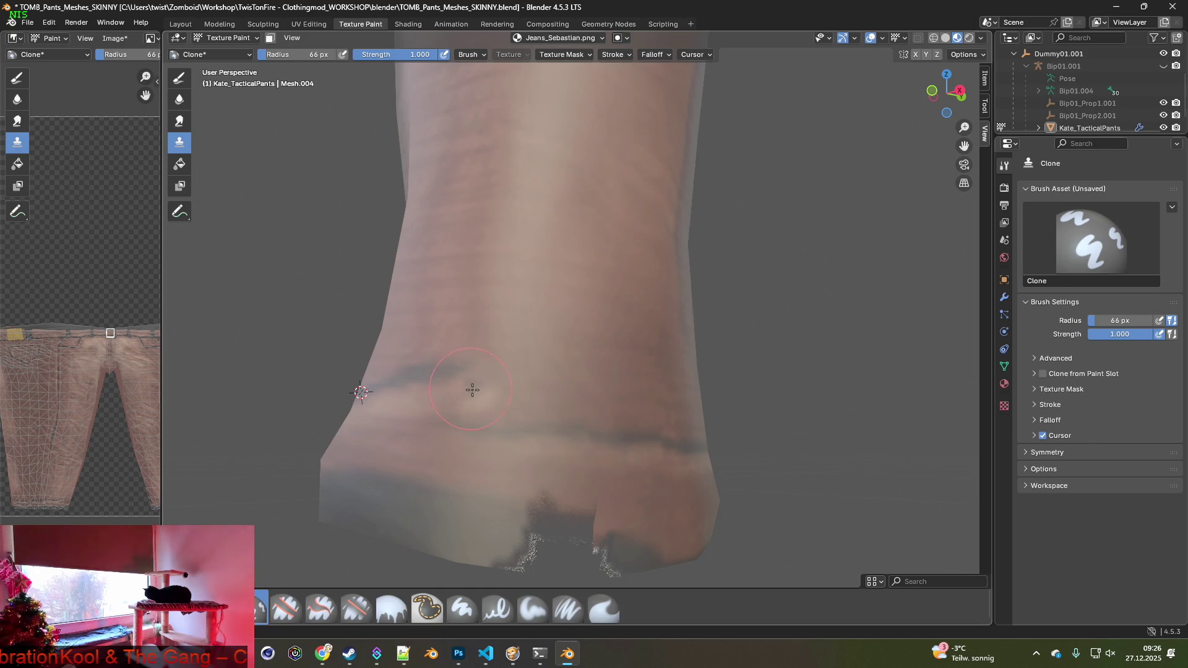
{"action": "middle_click_drag", "start_coordinate": [475, 389], "coordinate": [490, 386]}
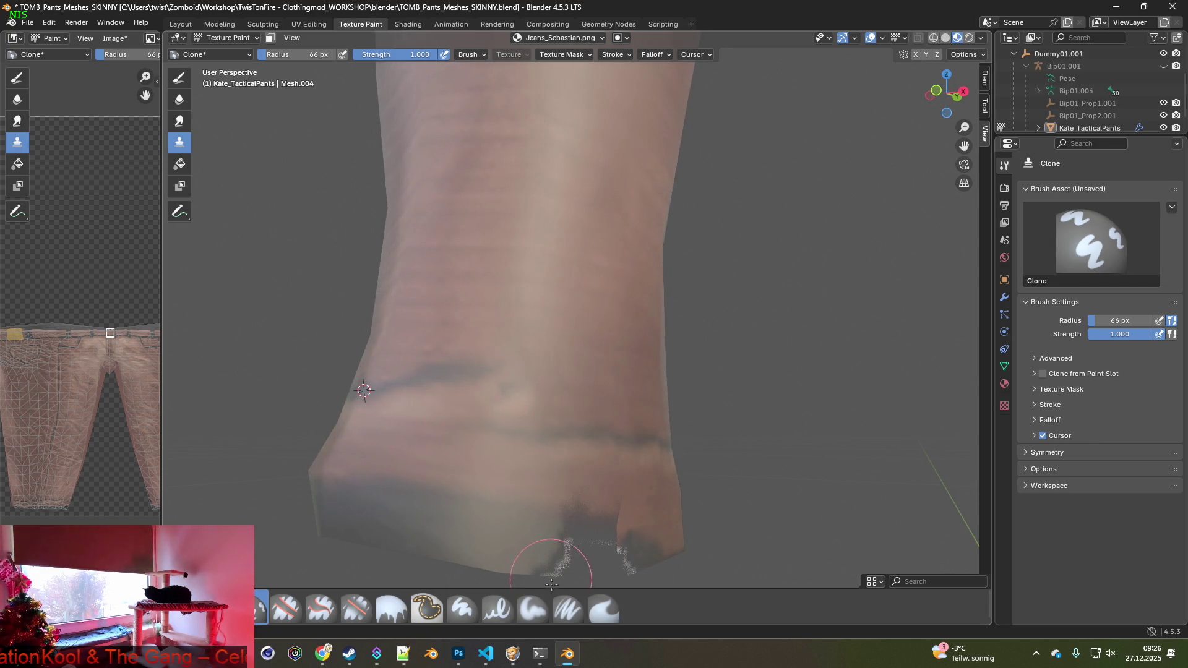
{"action": "left_click", "coordinate": [568, 610]}
{"action": "middle_click_drag", "start_coordinate": [522, 472], "coordinate": [446, 472]}
{"action": "mouse_move", "coordinate": [587, 453]}
{"action": "middle_mouse_down"}
{"action": "mouse_move", "coordinate": [662, 437]}
{"action": "mouse_move", "coordinate": [560, 367]}
{"action": "mouse_move", "coordinate": [588, 384]}
{"action": "middle_mouse_up"}
{"action": "key", "text": "s"}
{"action": "scroll", "coordinate": [593, 388], "scroll_direction": "up", "scroll_amount": 2}
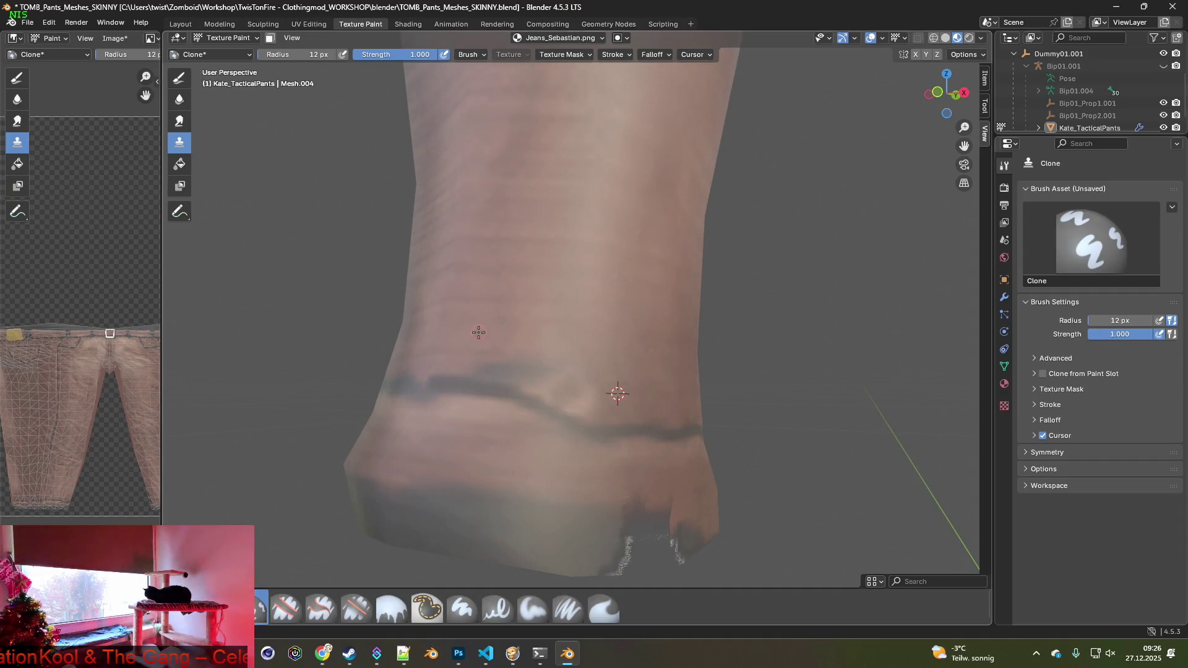
Set the Clone brush radius to 35 px and zoom in close on the pant-leg cuff.
{"action": "left_click", "coordinate": [285, 55]}
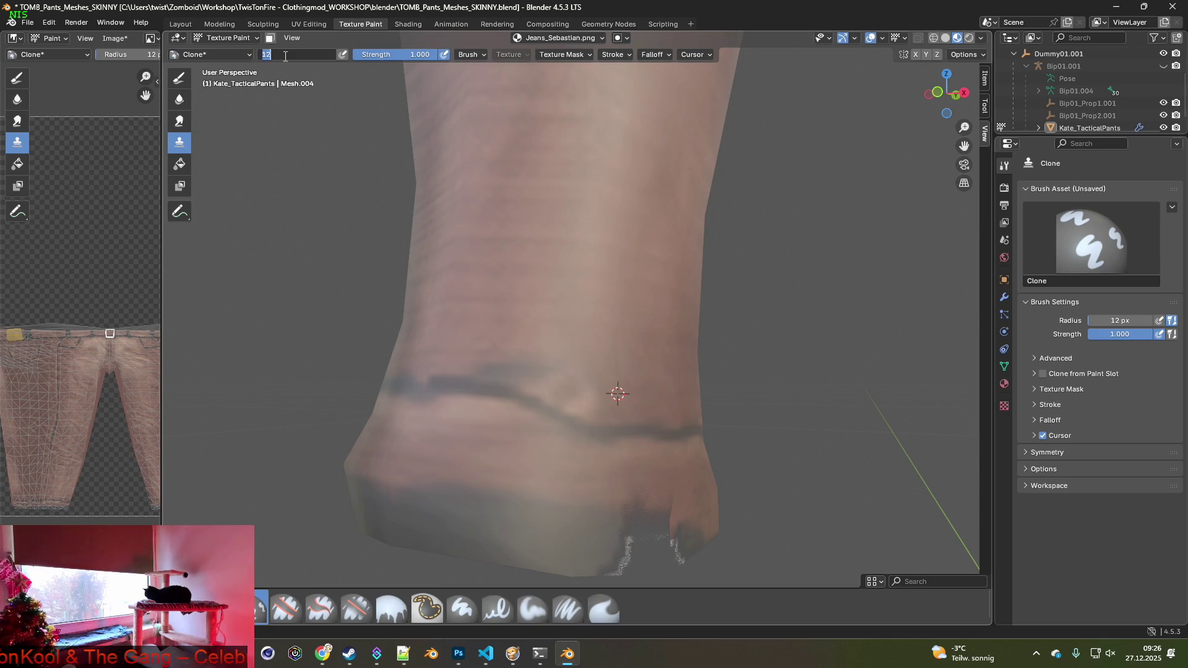
{"action": "type", "text": "35"}
{"action": "key", "text": "Return"}
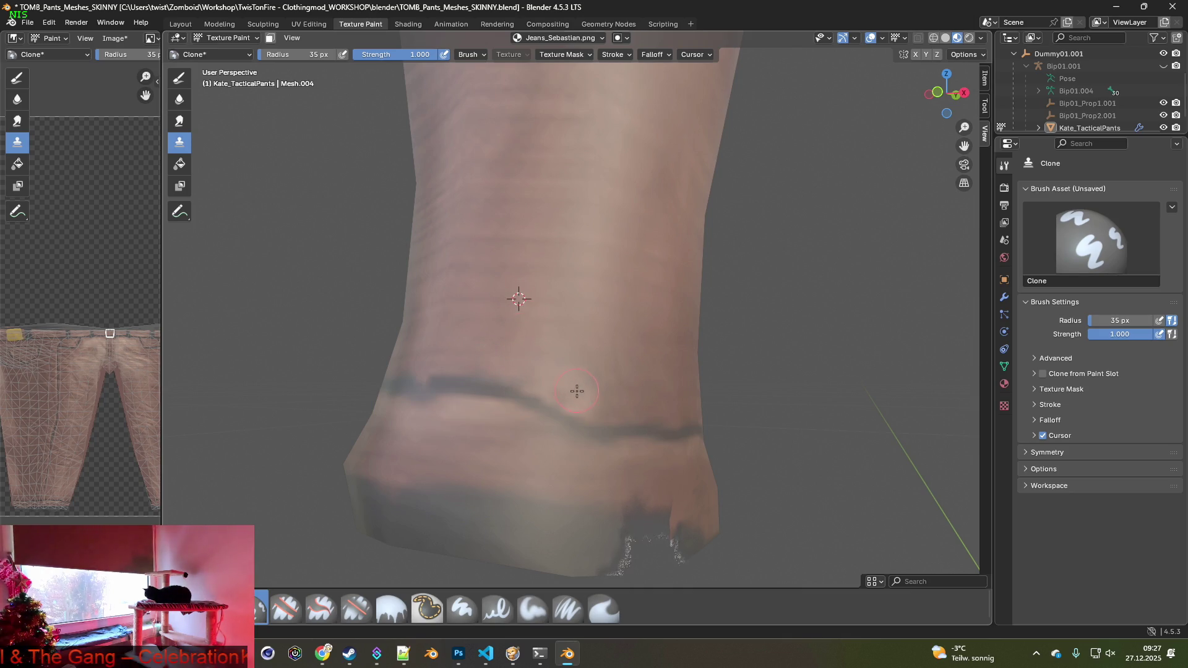
{"action": "scroll", "coordinate": [470, 354], "scroll_direction": "down", "scroll_amount": 6}
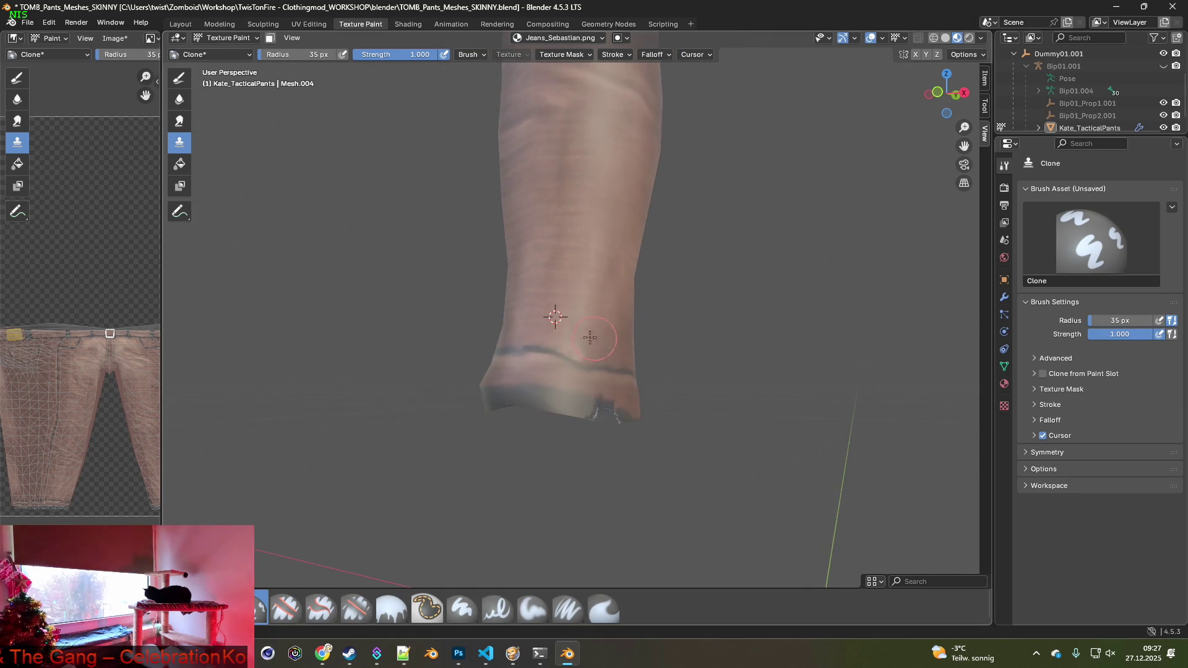
{"action": "mouse_move", "coordinate": [567, 324]}
{"action": "middle_mouse_down"}
{"action": "mouse_move", "coordinate": [636, 347]}
{"action": "mouse_move", "coordinate": [569, 326]}
{"action": "middle_mouse_up"}
{"action": "middle_click_drag", "start_coordinate": [684, 346], "coordinate": [723, 340]}
{"action": "scroll", "coordinate": [522, 397], "scroll_direction": "up", "scroll_amount": 5}
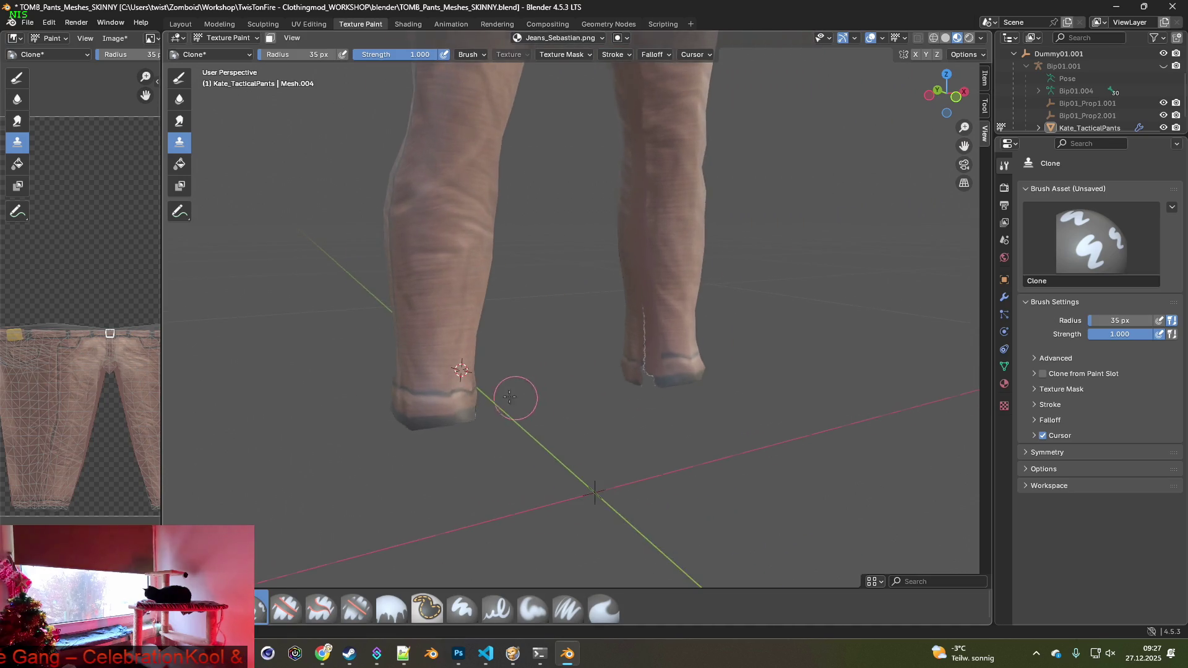
{"action": "mouse_move", "coordinate": [533, 326]}
{"action": "middle_mouse_down"}
{"action": "mouse_move", "coordinate": [456, 328]}
{"action": "mouse_move", "coordinate": [470, 315]}
{"action": "middle_mouse_up"}
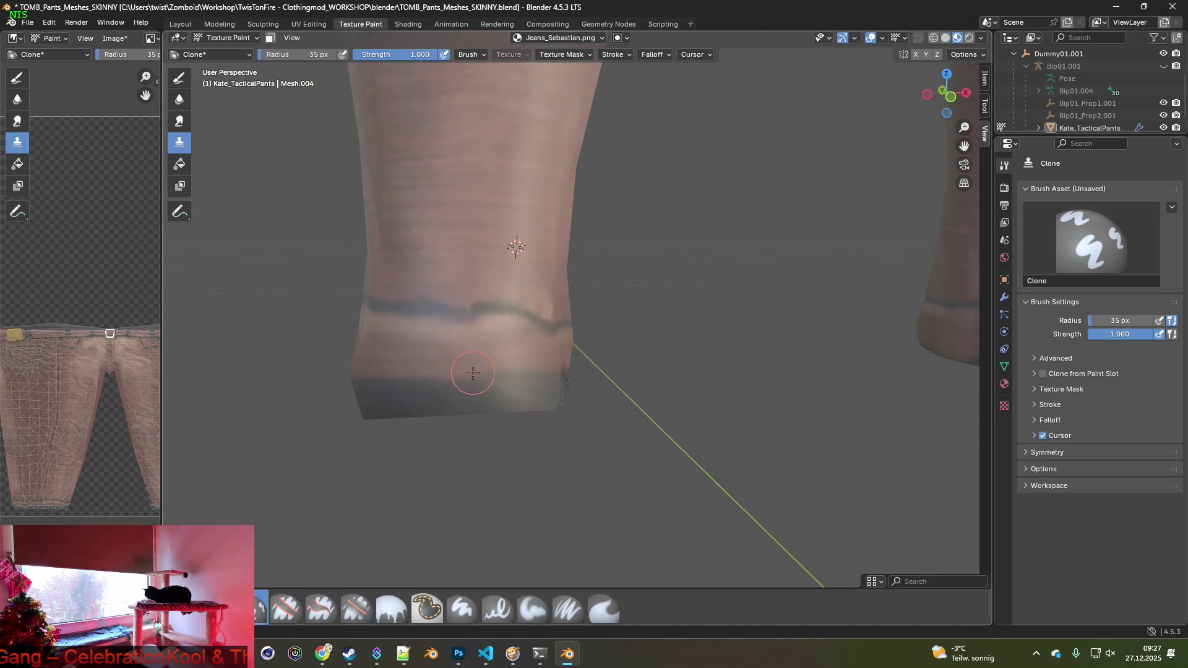
{"action": "scroll", "coordinate": [419, 300], "scroll_direction": "up", "scroll_amount": 2}
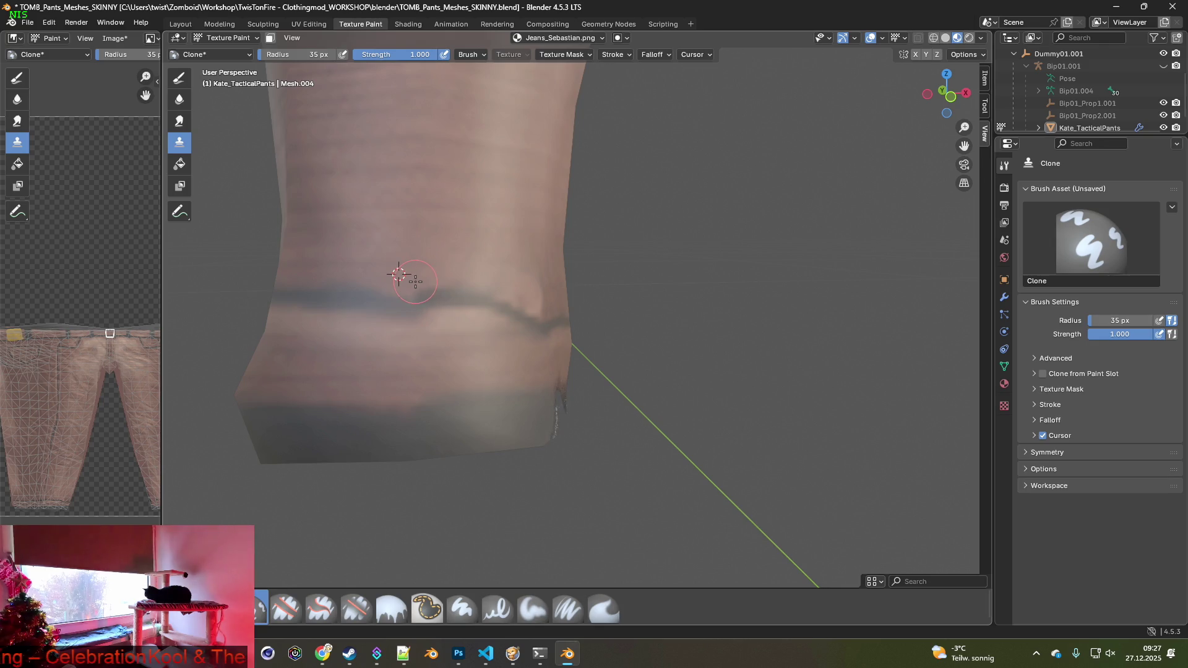
{"action": "scroll", "coordinate": [520, 324], "scroll_direction": "down", "scroll_amount": 2}
{"action": "middle_click_drag", "start_coordinate": [520, 324], "coordinate": [541, 320]}
{"action": "scroll", "coordinate": [541, 320], "scroll_direction": "up", "scroll_amount": 2}
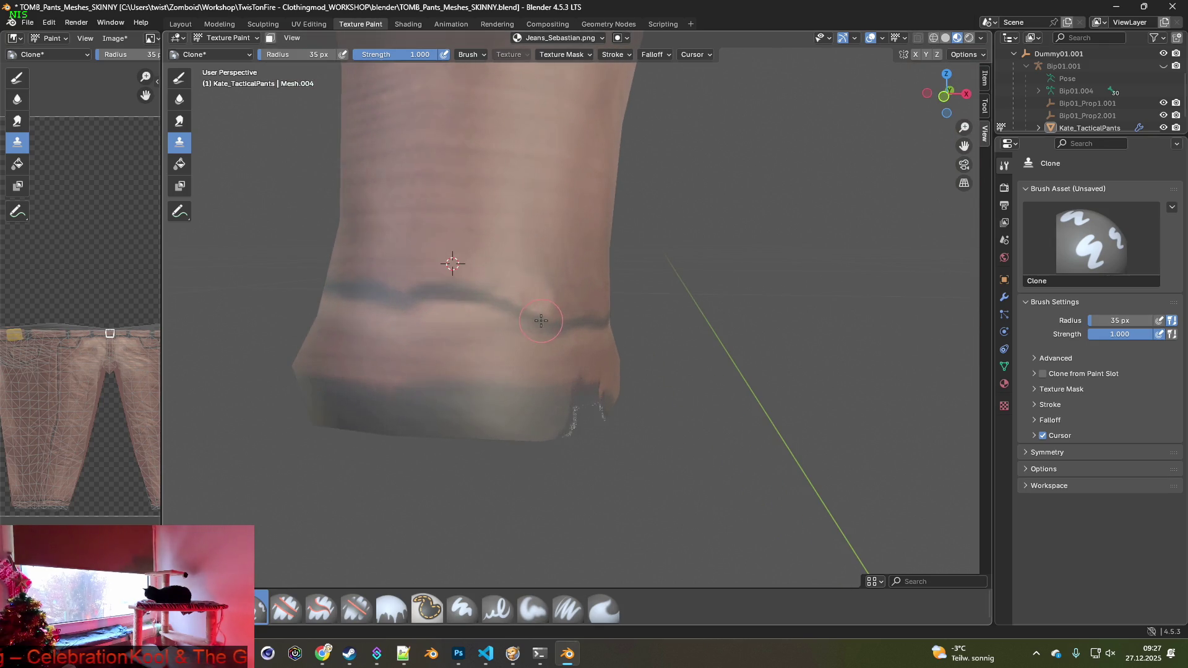
Set a new clone source near the cuff band, then view the back seam between the legs.
{"action": "left_click", "coordinate": [576, 301], "text": "ctrl"}
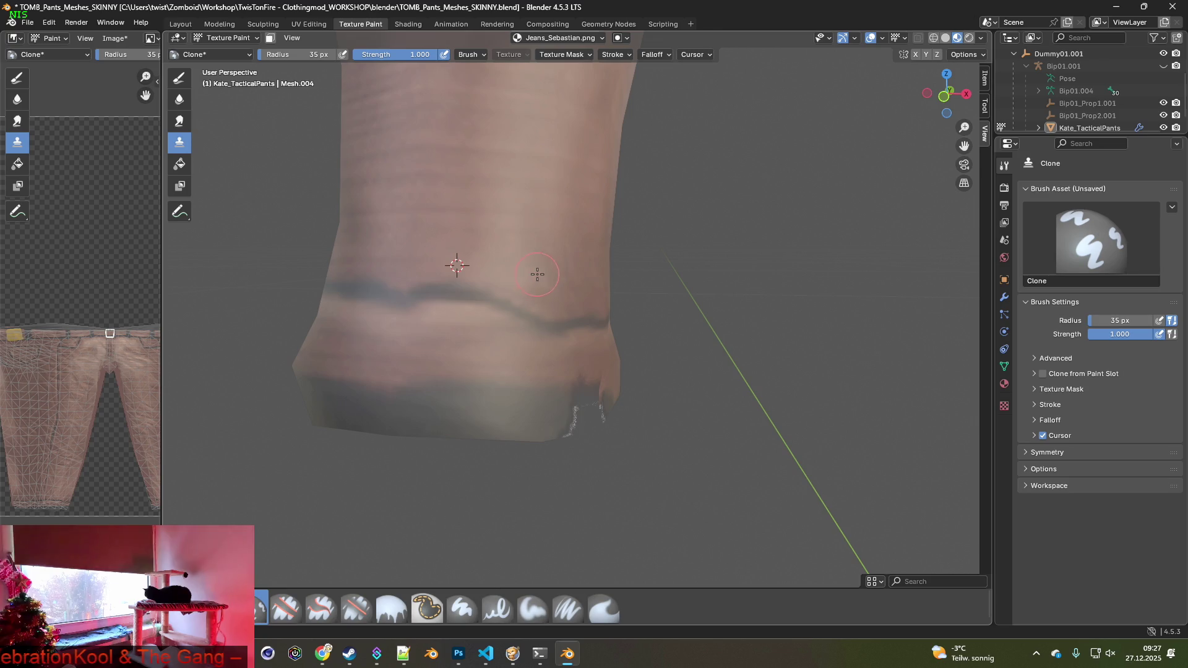
{"action": "scroll", "coordinate": [552, 284], "scroll_direction": "down", "scroll_amount": 3}
{"action": "mouse_move", "coordinate": [722, 284]}
{"action": "middle_mouse_down"}
{"action": "mouse_move", "coordinate": [700, 303]}
{"action": "mouse_move", "coordinate": [464, 345]}
{"action": "mouse_move", "coordinate": [524, 340]}
{"action": "mouse_move", "coordinate": [586, 354]}
{"action": "mouse_move", "coordinate": [655, 300]}
{"action": "middle_mouse_up"}
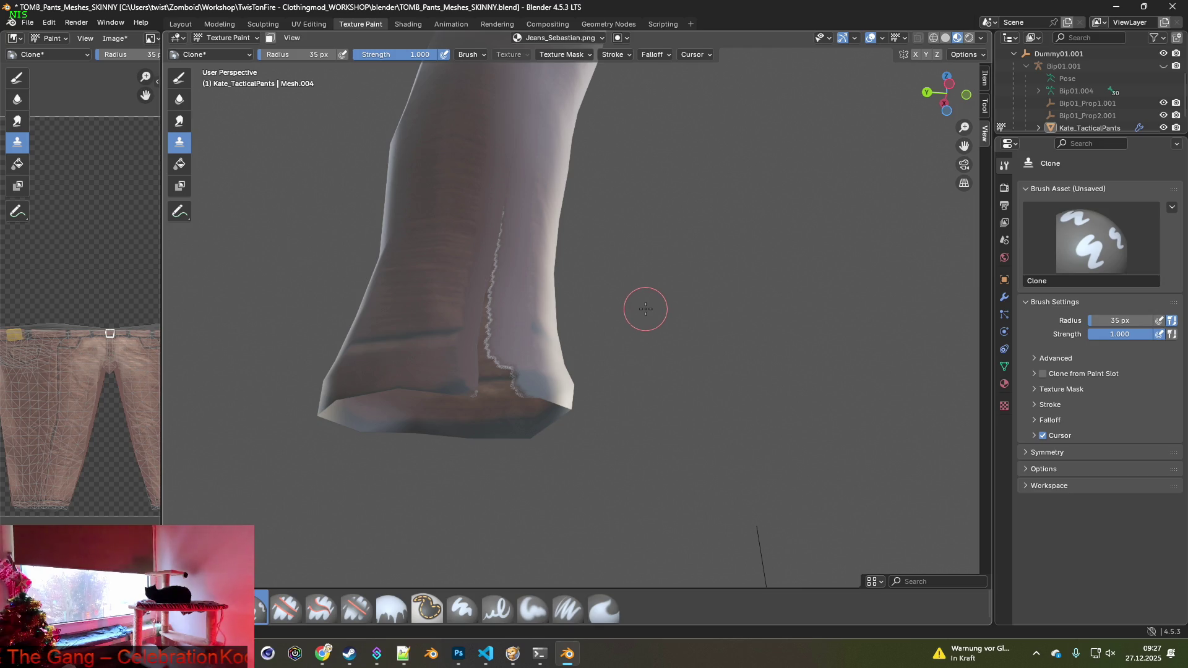
{"action": "middle_click_drag", "start_coordinate": [588, 314], "coordinate": [694, 530]}
{"action": "scroll", "coordinate": [482, 352], "scroll_direction": "up", "scroll_amount": 5}
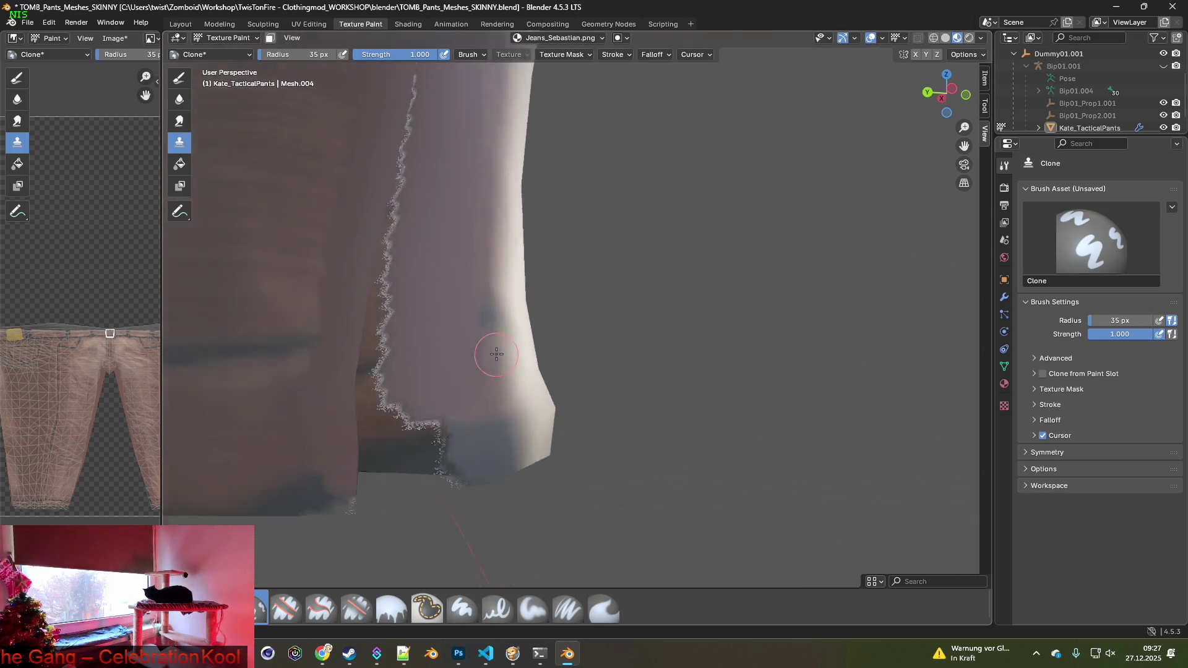
{"action": "mouse_move", "coordinate": [465, 358]}
{"action": "middle_mouse_down"}
{"action": "mouse_move", "coordinate": [398, 371]}
{"action": "mouse_move", "coordinate": [488, 374]}
{"action": "middle_mouse_up"}
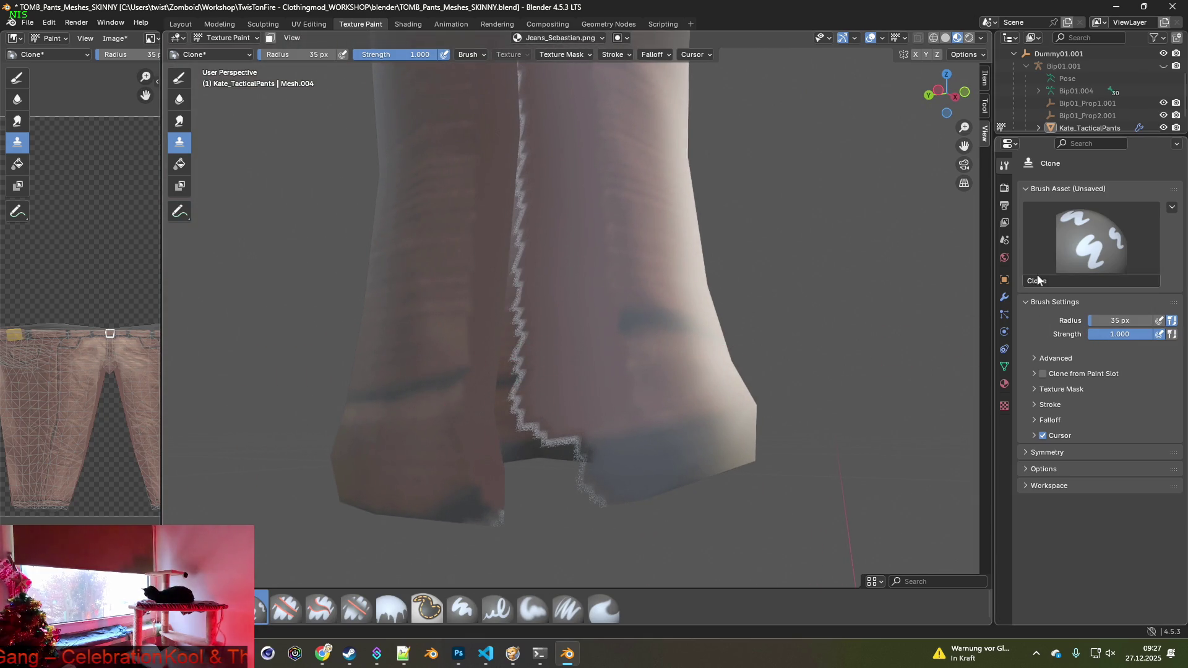
{"action": "left_click", "coordinate": [1033, 389]}
{"action": "left_click", "coordinate": [1033, 389]}
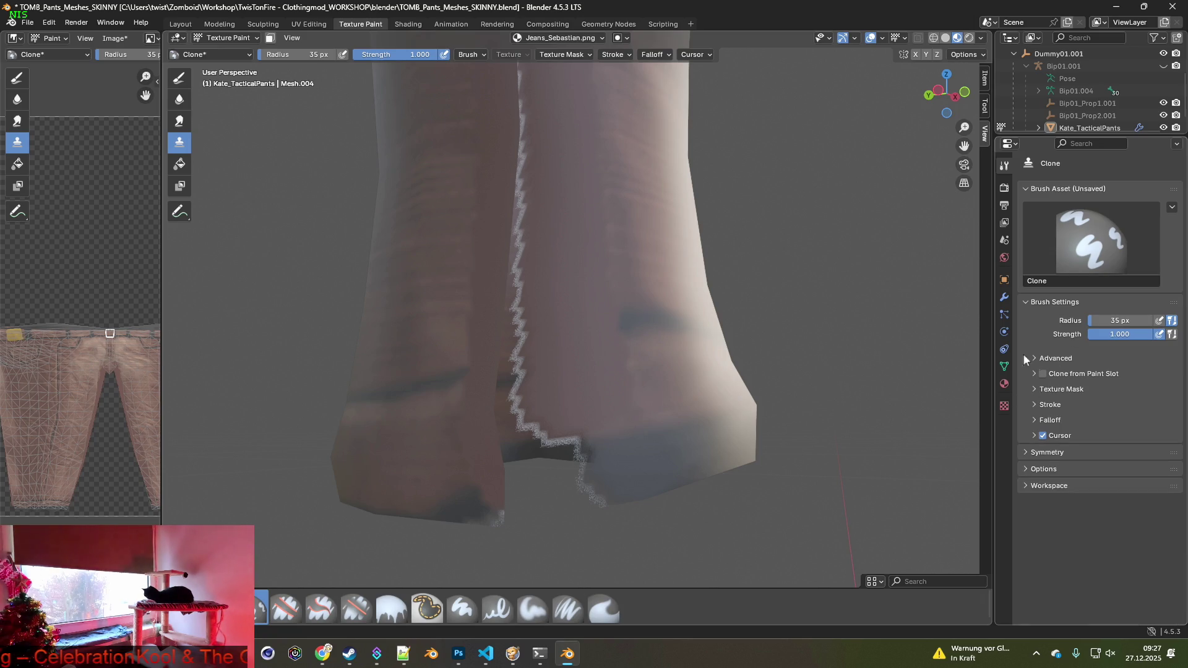
Switch to the Paint Soft Pressure brush and expand its colour randomization and advanced settings.
{"action": "left_click", "coordinate": [569, 609]}
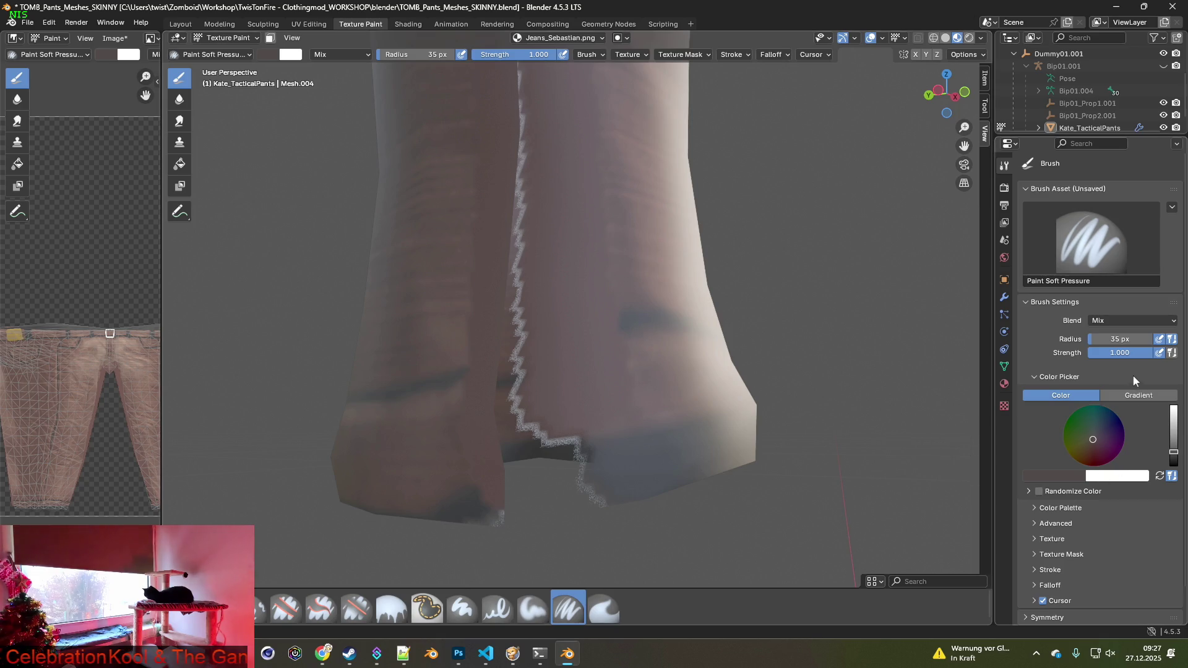
{"action": "scroll", "coordinate": [1084, 372], "scroll_direction": "down", "scroll_amount": 2}
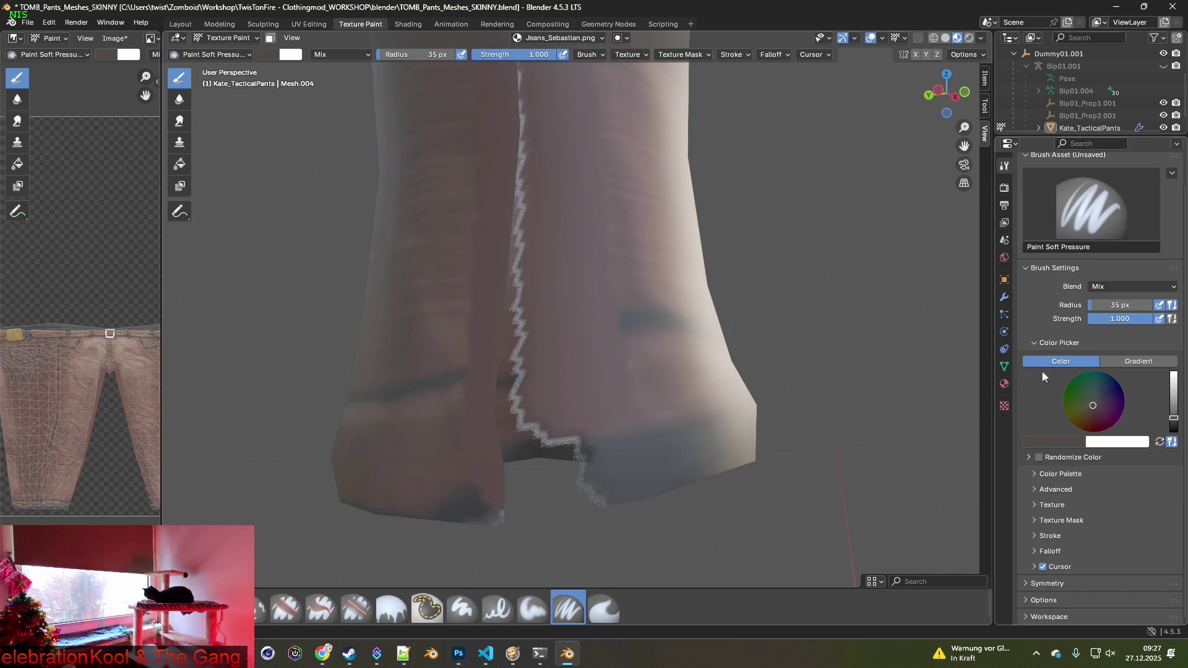
{"action": "left_click", "coordinate": [1029, 459]}
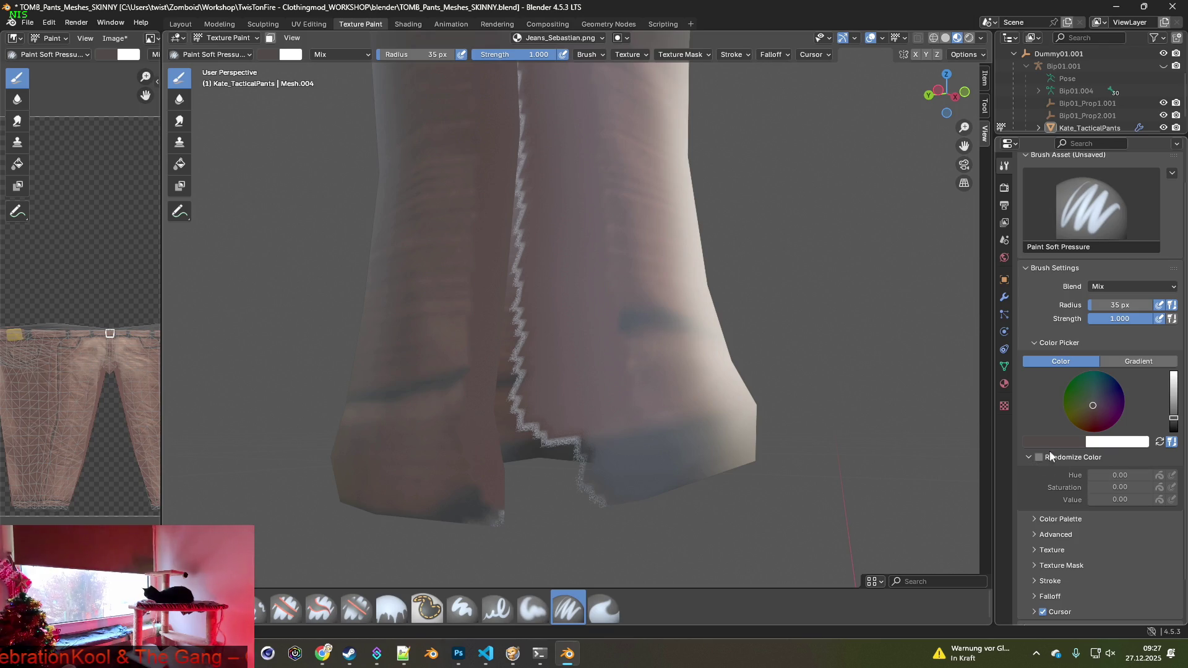
{"action": "scroll", "coordinate": [1056, 426], "scroll_direction": "up", "scroll_amount": 2}
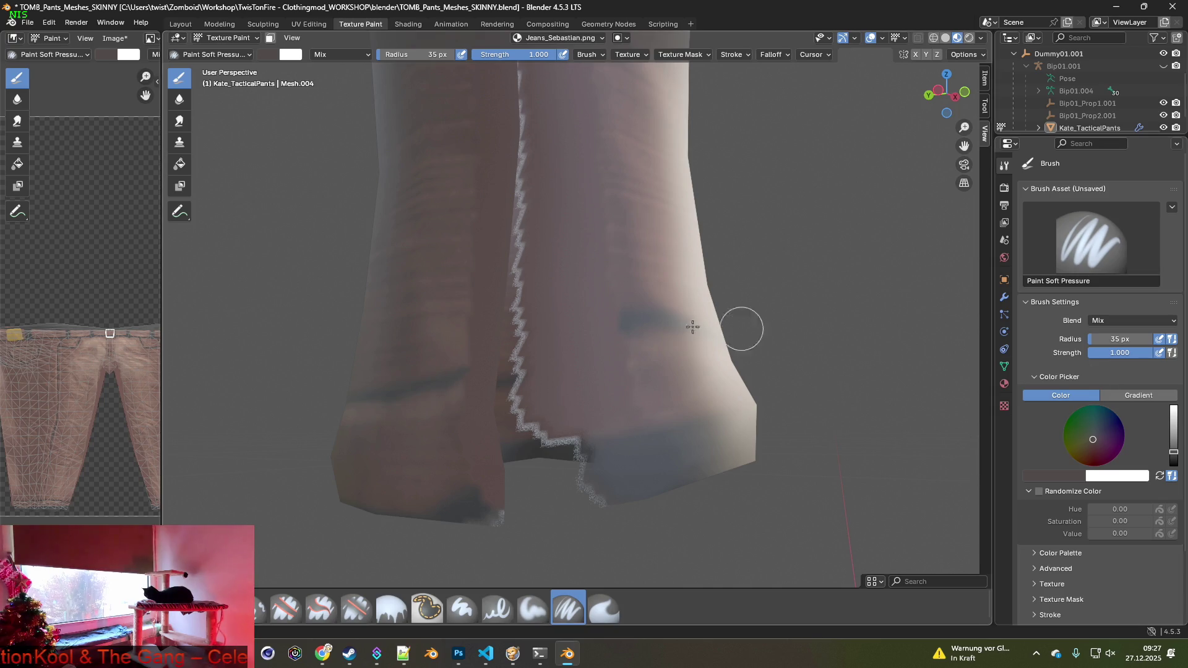
{"action": "mouse_move", "coordinate": [566, 334]}
{"action": "middle_mouse_down"}
{"action": "mouse_move", "coordinate": [519, 347]}
{"action": "mouse_move", "coordinate": [599, 358]}
{"action": "middle_mouse_up"}
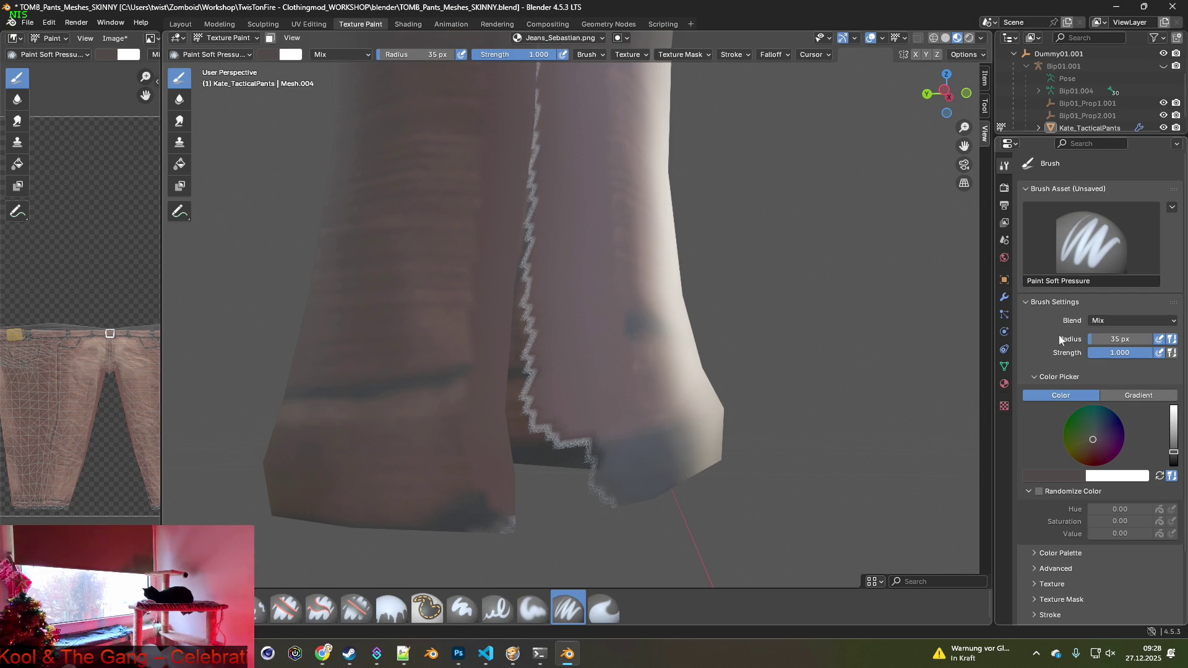
{"action": "scroll", "coordinate": [1126, 470], "scroll_direction": "down", "scroll_amount": 3}
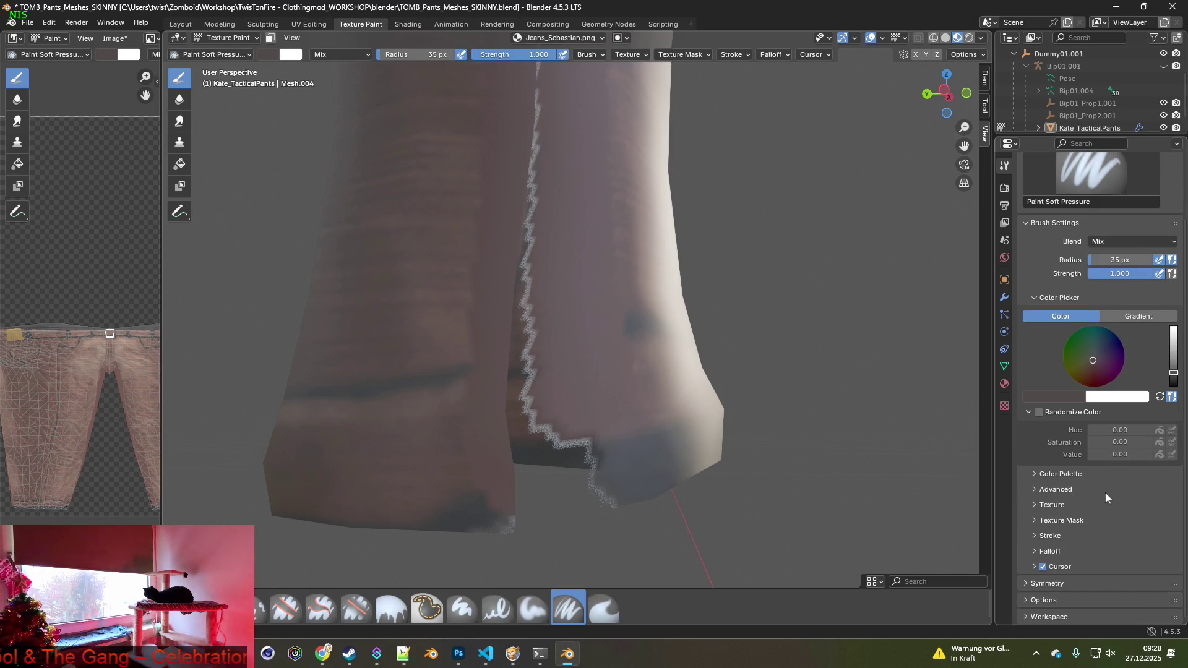
{"action": "left_click", "coordinate": [1031, 488]}
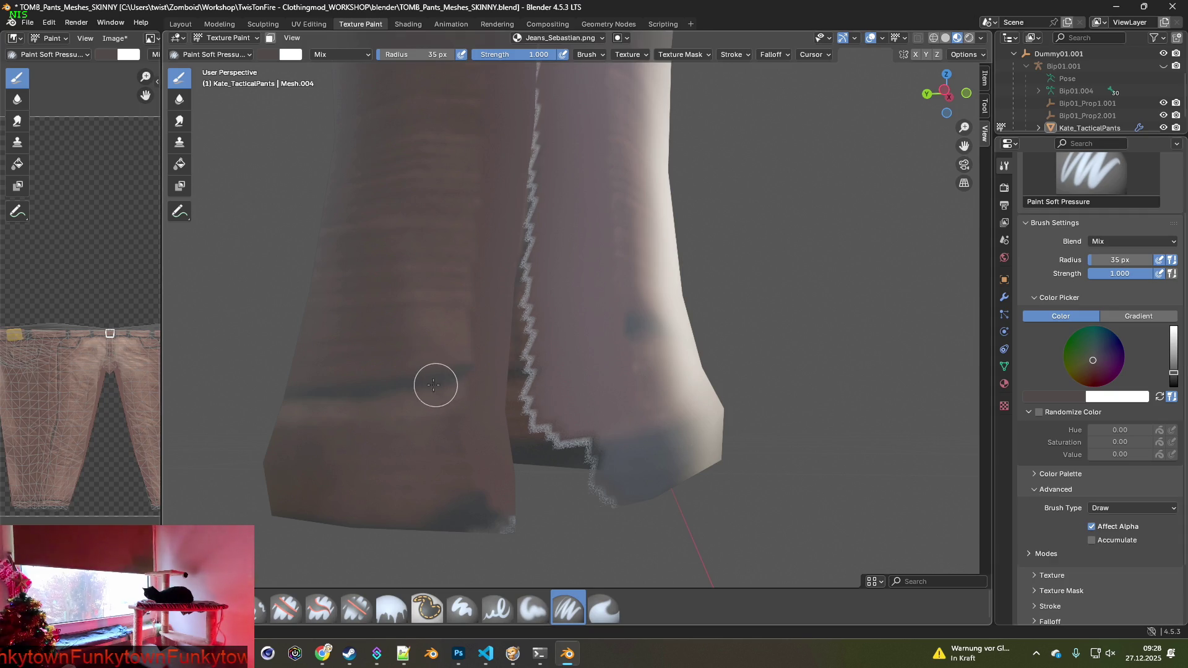
{"action": "middle_click_drag", "start_coordinate": [445, 377], "coordinate": [481, 376]}
Paint a dark band across the pant legs, undo it, and set the radius to 20 px.
{"action": "left_click_drag", "start_coordinate": [478, 380], "coordinate": [733, 305]}
{"action": "left_click", "coordinate": [48, 22]}
{"action": "left_click", "coordinate": [62, 35]}
{"action": "left_click", "coordinate": [421, 59]}
{"action": "type", "text": "20"}
{"action": "key", "text": "Return"}
Paint a thinner dark band across both legs, then return to the Clone brush at 63 px.
{"action": "mouse_move", "coordinate": [482, 384]}
{"action": "left_mouse_down"}
{"action": "mouse_move", "coordinate": [586, 339]}
{"action": "mouse_move", "coordinate": [718, 310]}
{"action": "left_mouse_up"}
{"action": "mouse_move", "coordinate": [634, 365]}
{"action": "middle_mouse_down"}
{"action": "mouse_move", "coordinate": [544, 385]}
{"action": "mouse_move", "coordinate": [560, 388]}
{"action": "middle_mouse_up"}
{"action": "left_click_drag", "start_coordinate": [486, 369], "coordinate": [448, 377]}
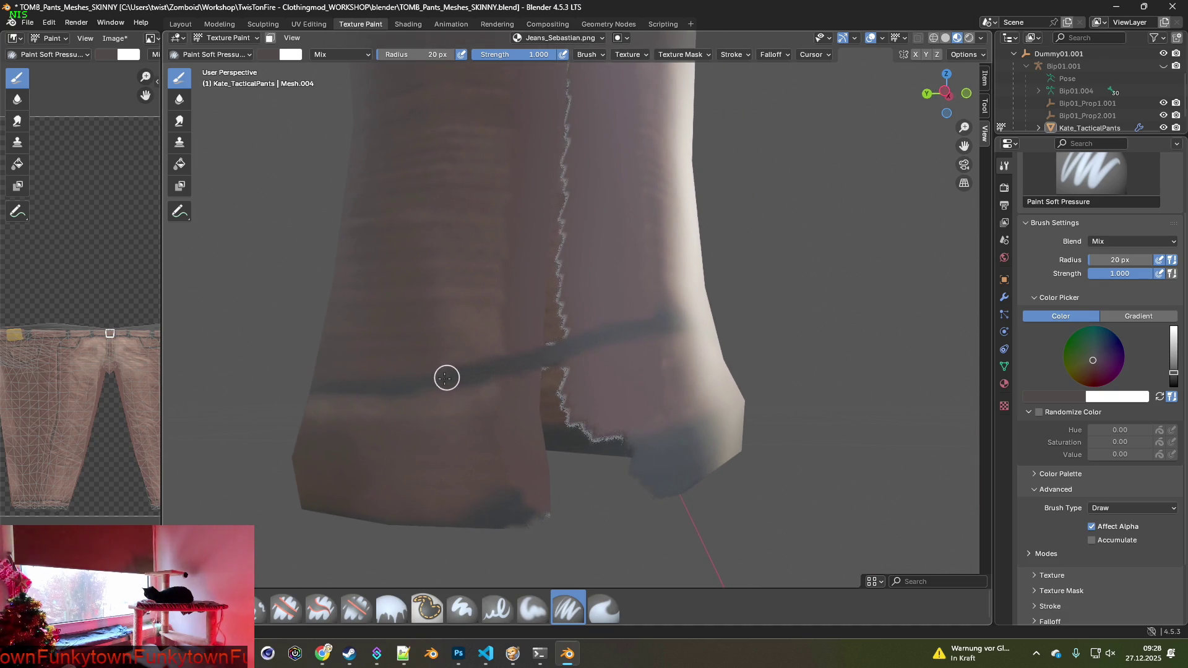
{"action": "scroll", "coordinate": [438, 379], "scroll_direction": "down", "scroll_amount": 2}
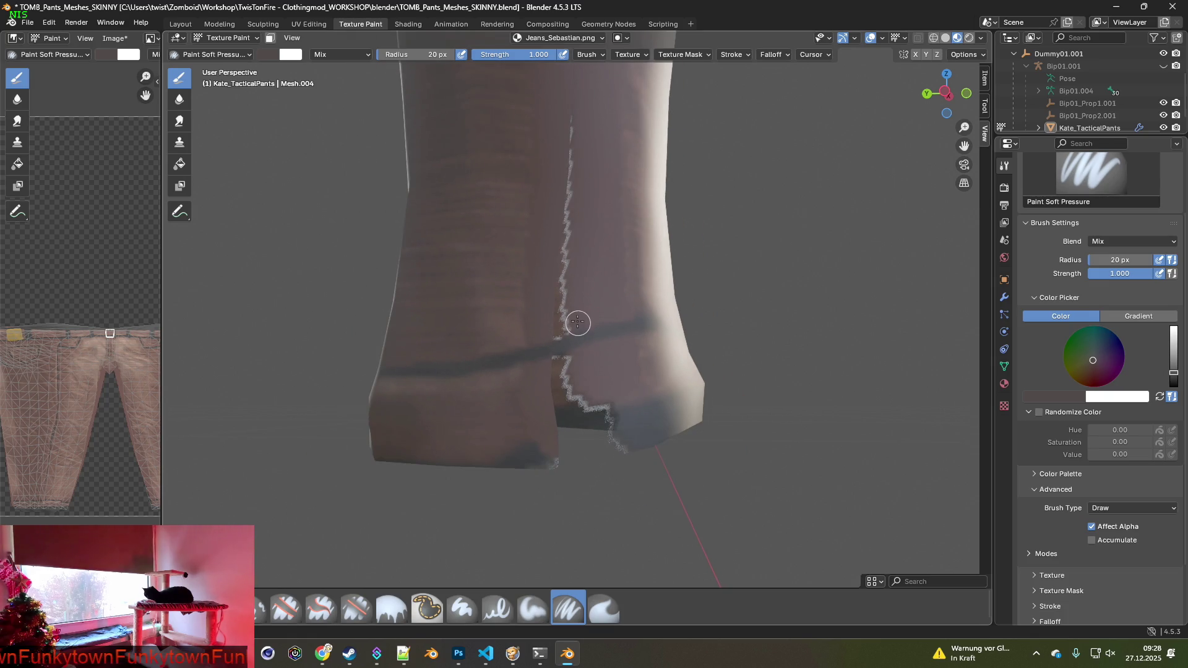
{"action": "middle_click_drag", "start_coordinate": [579, 287], "coordinate": [549, 370], "text": "shift"}
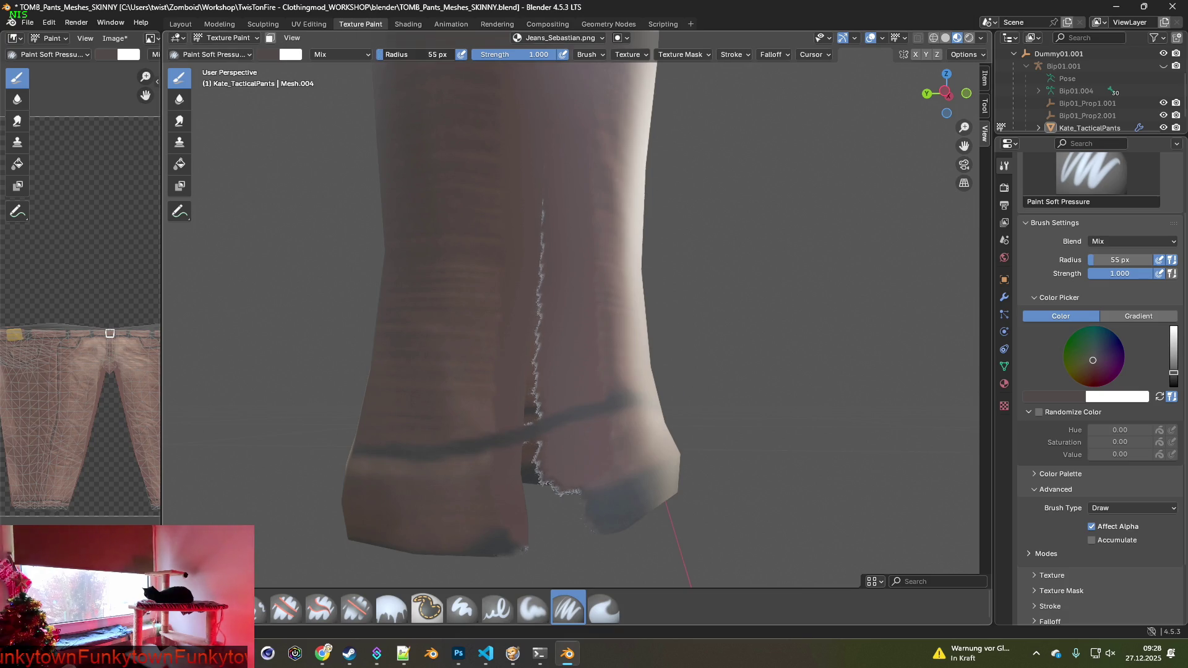
{"action": "left_click_drag", "start_coordinate": [426, 54], "coordinate": [433, 54]}
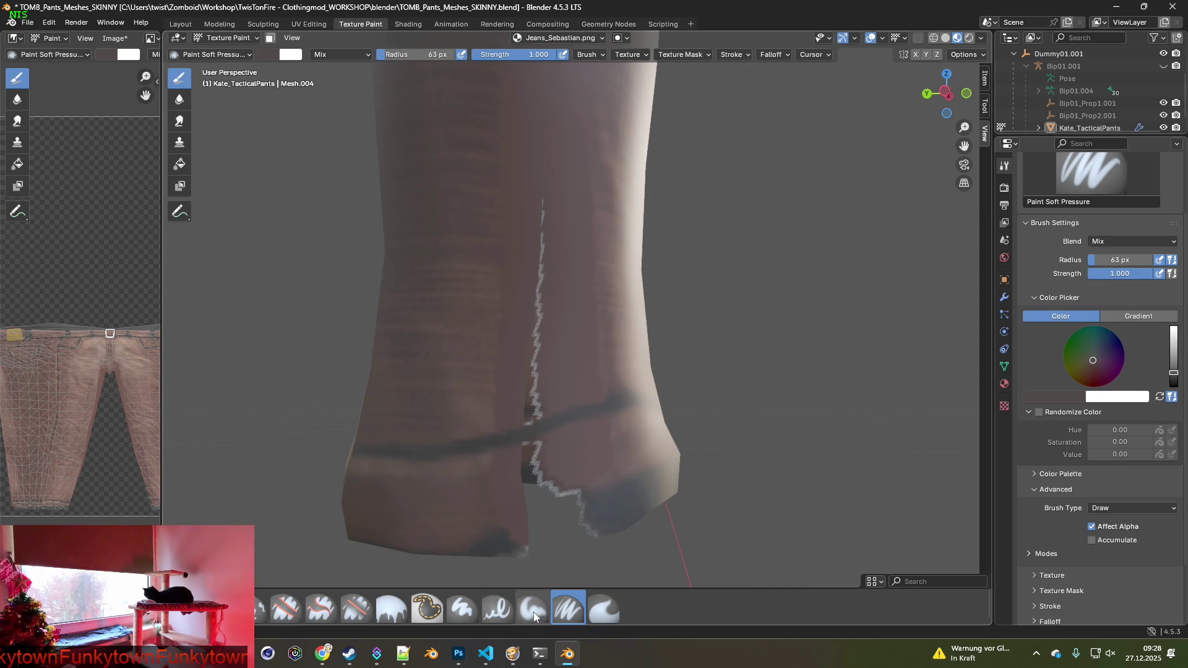
{"action": "left_click", "coordinate": [261, 609]}
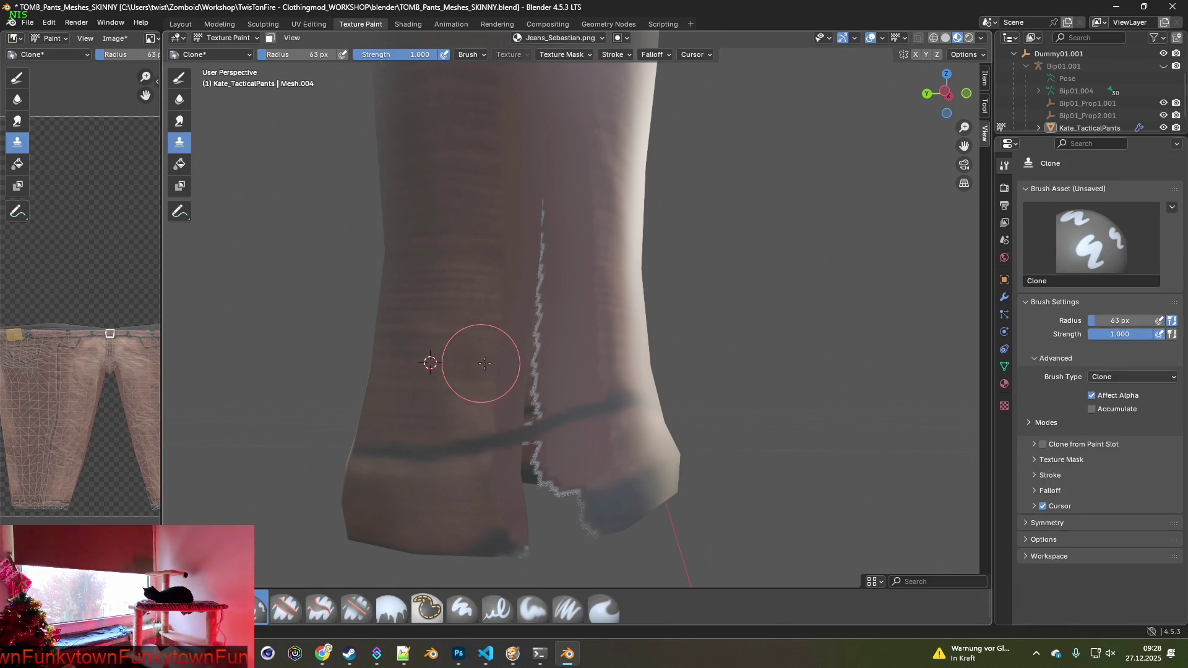
Set clone sources on the leg fabric, working down to just beside the torn hem.
{"action": "left_click", "coordinate": [446, 300], "text": "ctrl"}
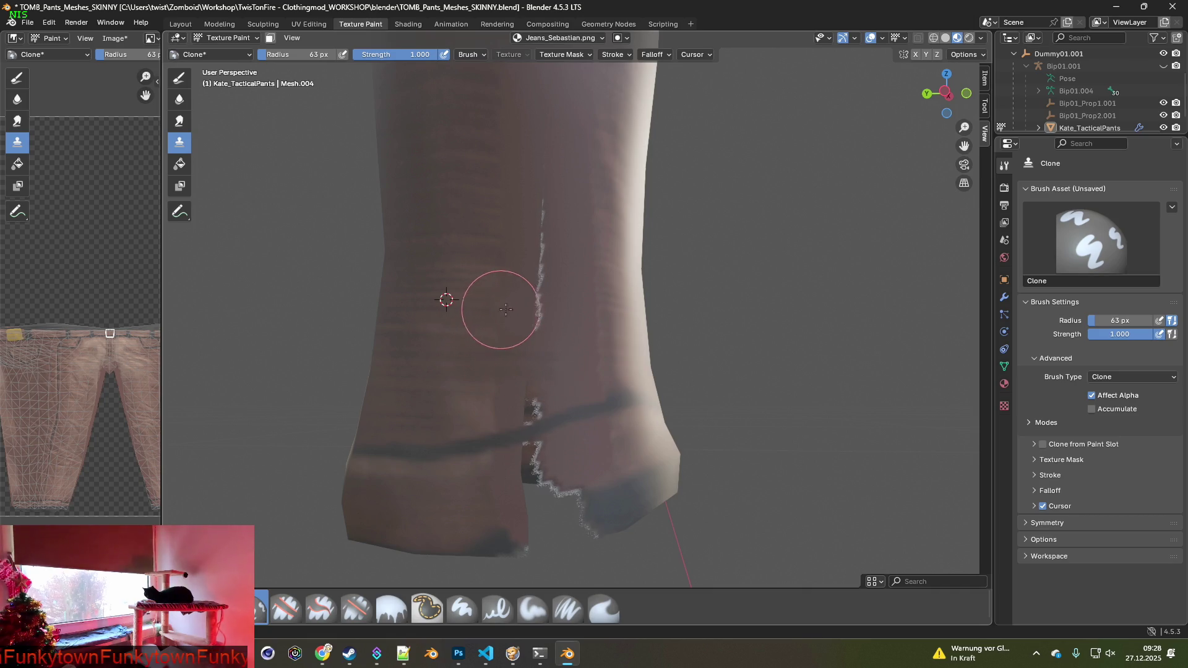
{"action": "left_click", "coordinate": [445, 249], "text": "ctrl"}
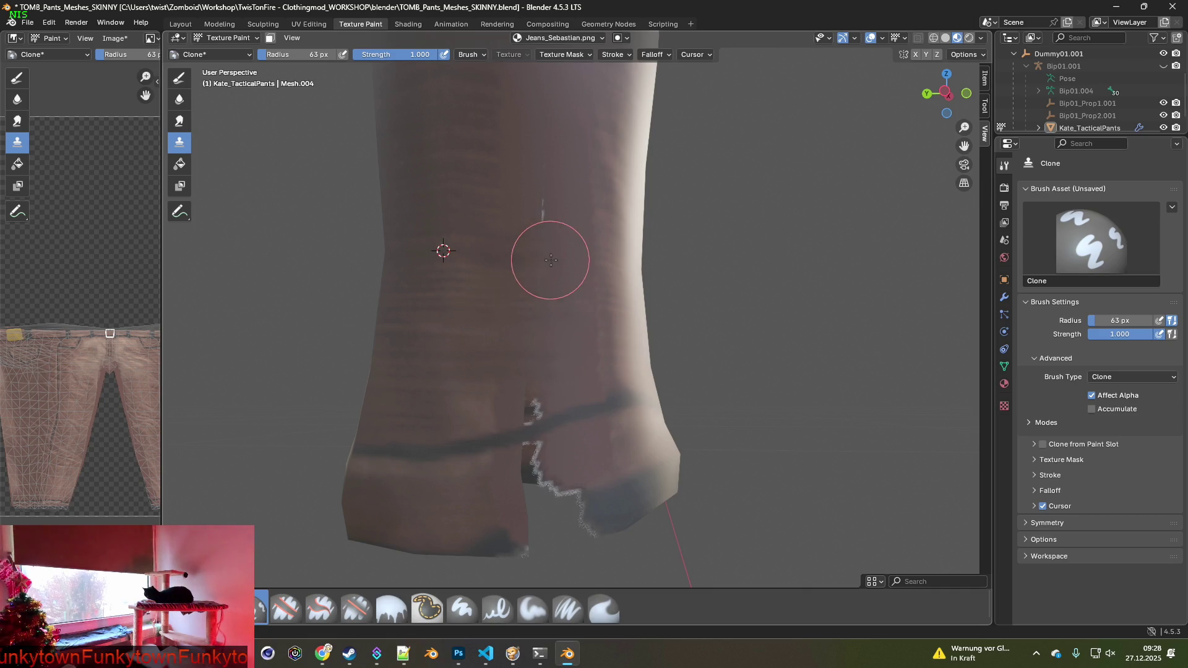
{"action": "left_click", "coordinate": [454, 202], "text": "ctrl"}
{"action": "middle_click_drag", "start_coordinate": [445, 365], "coordinate": [443, 339], "text": "shift"}
{"action": "left_click", "coordinate": [443, 339], "text": "ctrl"}
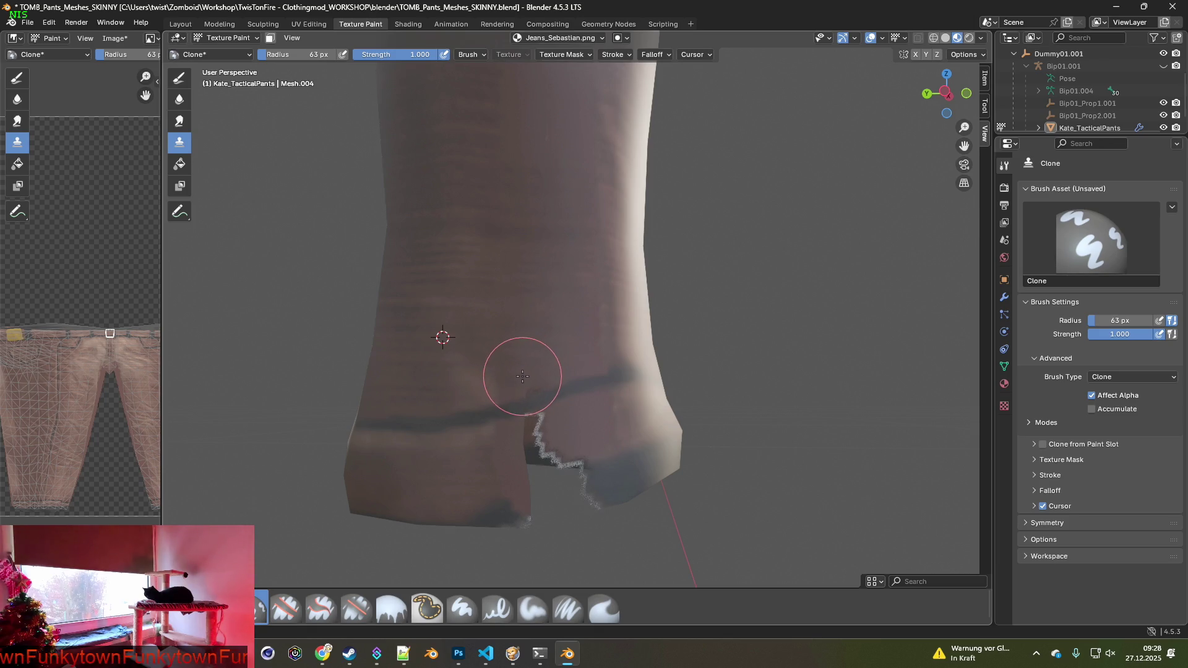
{"action": "left_click", "coordinate": [436, 380], "text": "ctrl"}
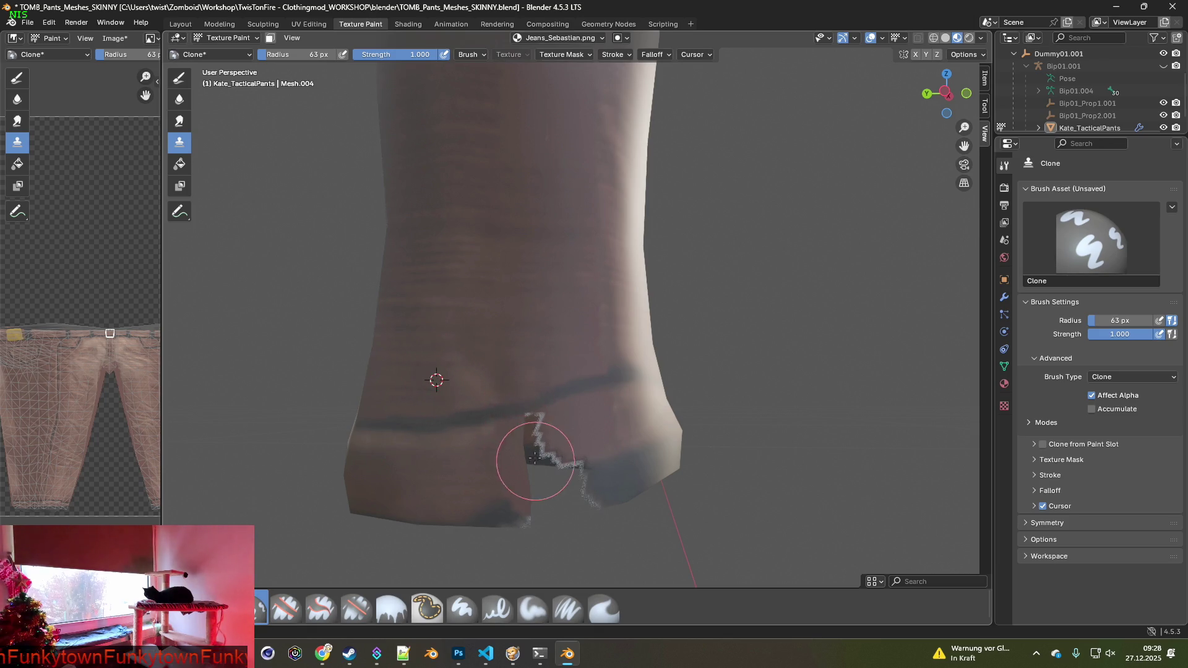
{"action": "middle_click_drag", "start_coordinate": [535, 461], "coordinate": [470, 407], "text": "shift"}
{"action": "middle_click_drag", "start_coordinate": [544, 405], "coordinate": [597, 427]}
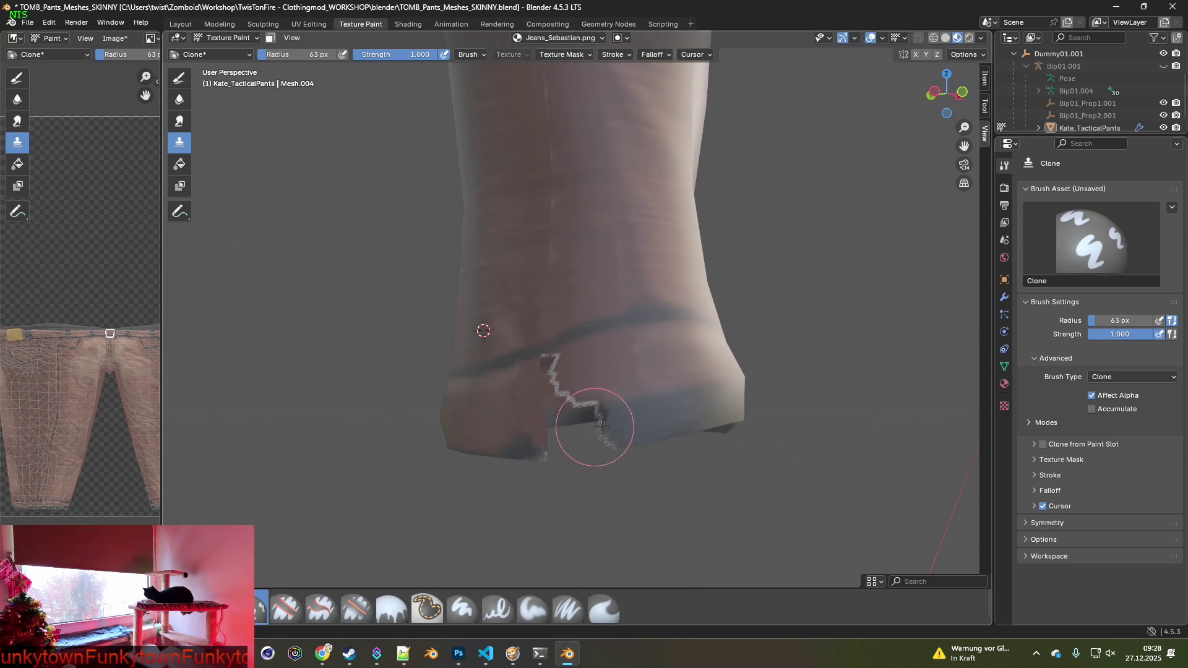
{"action": "left_click", "coordinate": [639, 419], "text": "ctrl"}
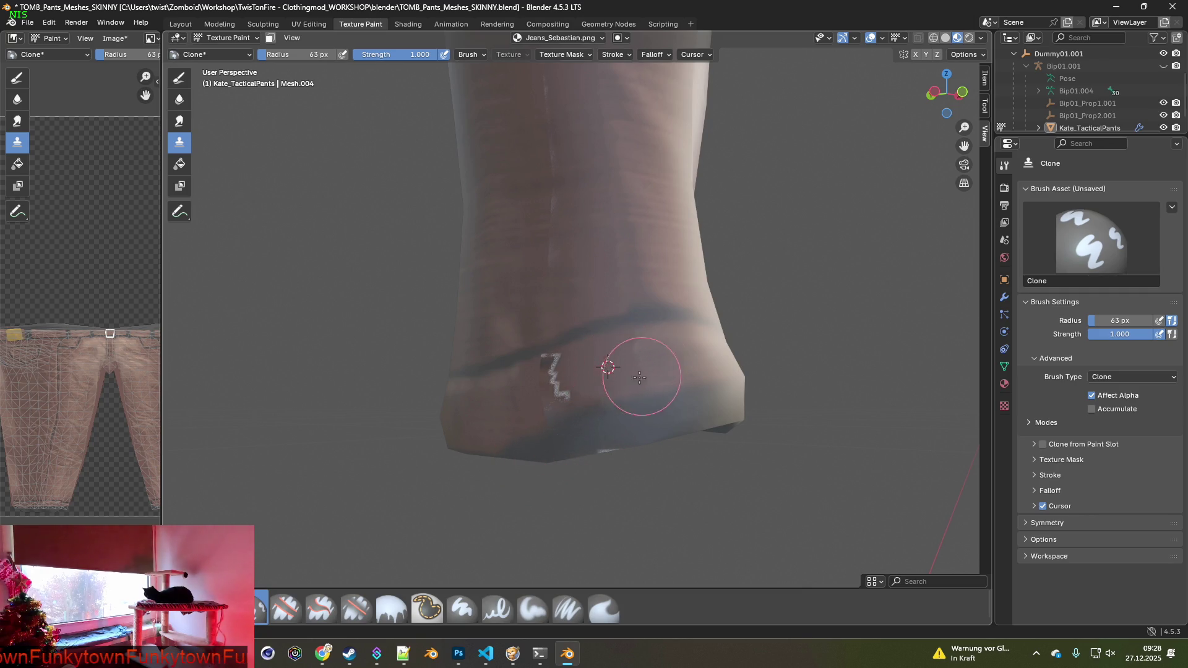
Clone fabric over the white jagged tear at the back of the hem.
{"action": "middle_click_drag", "start_coordinate": [642, 376], "coordinate": [618, 358]}
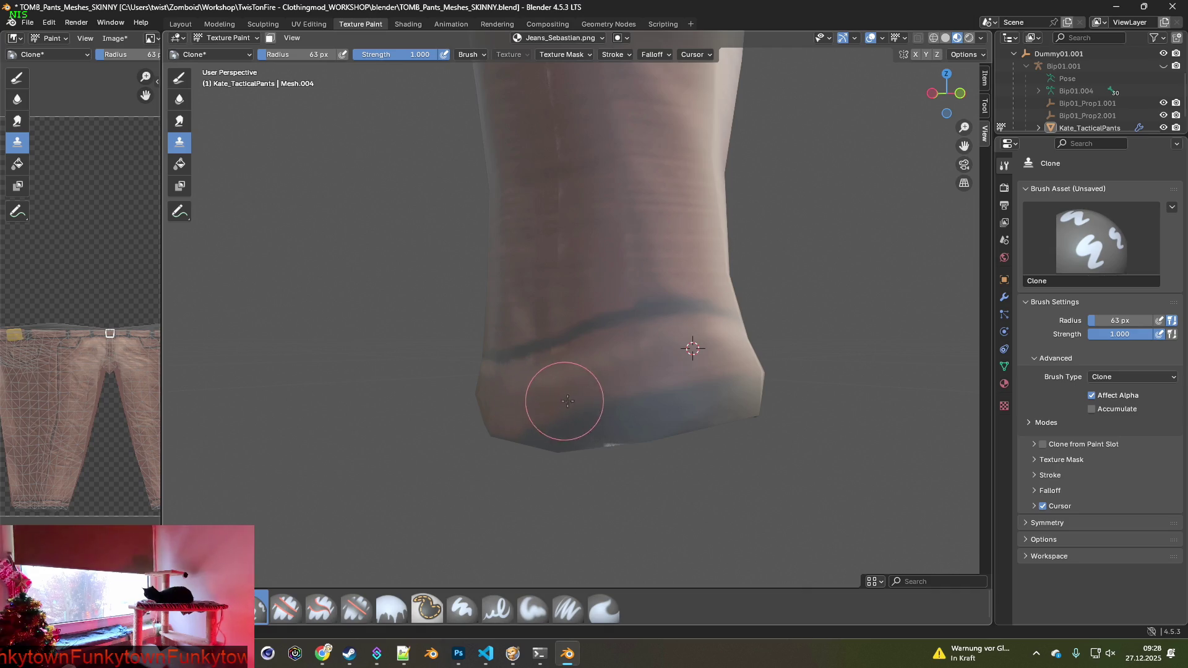
{"action": "middle_click_drag", "start_coordinate": [565, 401], "coordinate": [551, 402]}
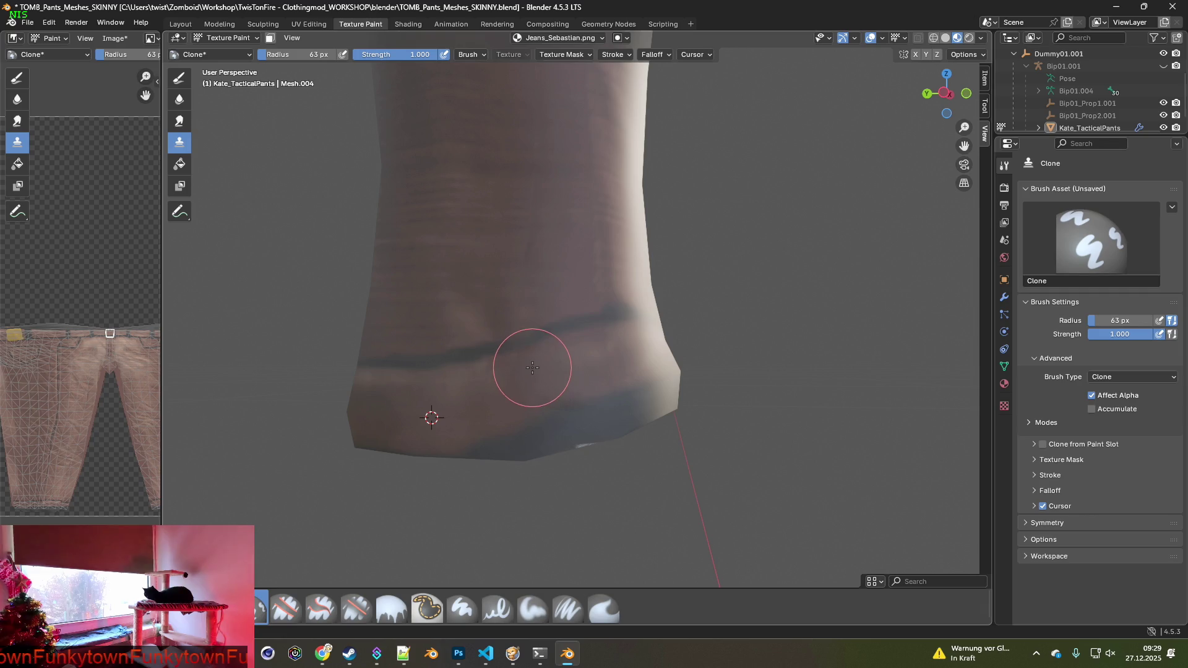
{"action": "left_click", "coordinate": [619, 411], "text": "ctrl"}
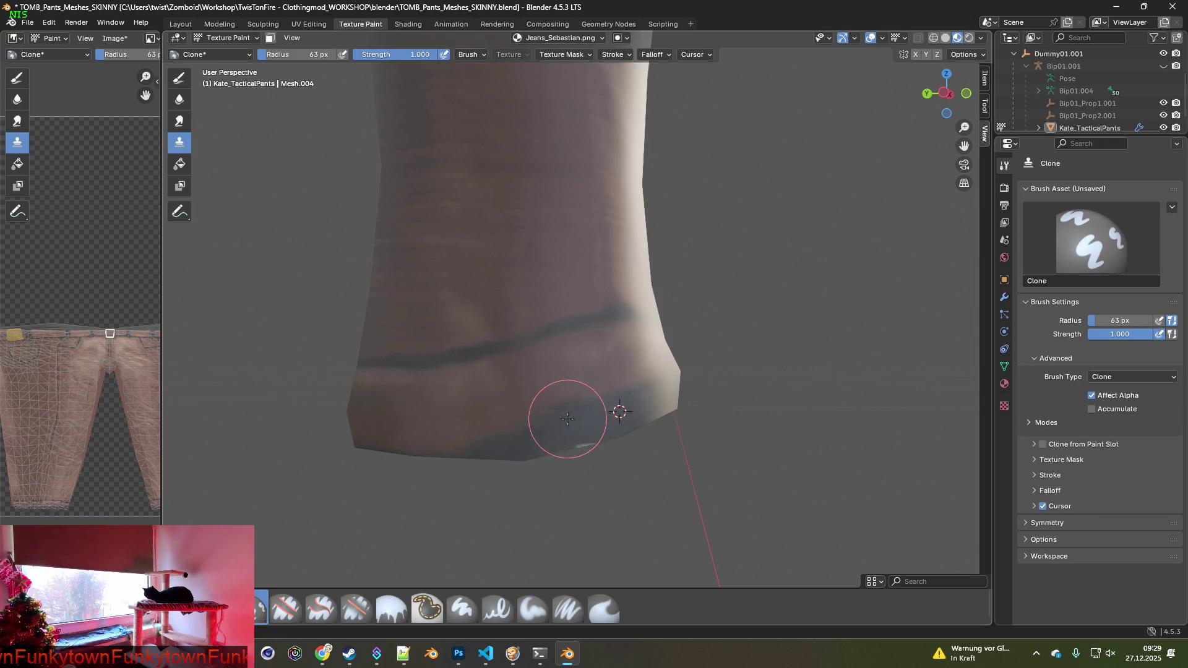
{"action": "left_click_drag", "start_coordinate": [574, 418], "coordinate": [557, 420]}
{"action": "middle_click_drag", "start_coordinate": [556, 420], "coordinate": [468, 361]}
Check the repaired hem and set new clone sources higher up the leg.
{"action": "left_click", "coordinate": [397, 300], "text": "ctrl"}
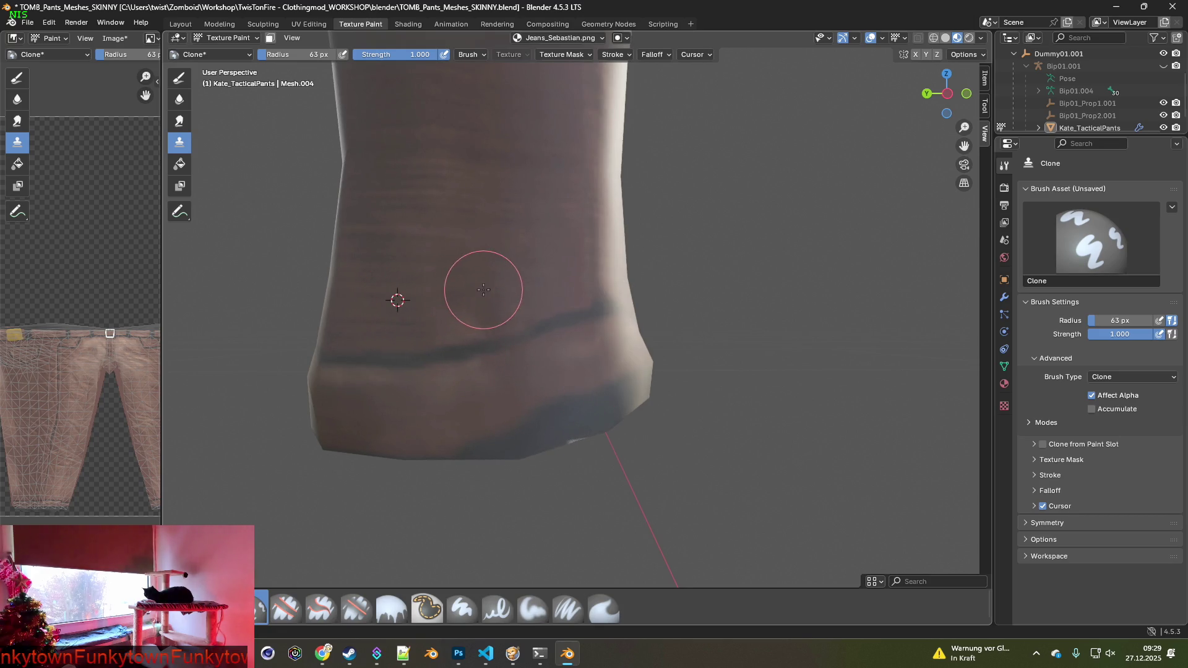
{"action": "mouse_move", "coordinate": [577, 257]}
{"action": "middle_mouse_down"}
{"action": "mouse_move", "coordinate": [613, 284]}
{"action": "mouse_move", "coordinate": [593, 347]}
{"action": "mouse_move", "coordinate": [625, 356]}
{"action": "middle_mouse_up"}
{"action": "left_click", "coordinate": [547, 307], "text": "ctrl"}
{"action": "left_click", "coordinate": [543, 258], "text": "ctrl"}
{"action": "mouse_move", "coordinate": [588, 263]}
{"action": "middle_mouse_down"}
{"action": "mouse_move", "coordinate": [695, 387]}
{"action": "mouse_move", "coordinate": [739, 371]}
{"action": "middle_mouse_up"}
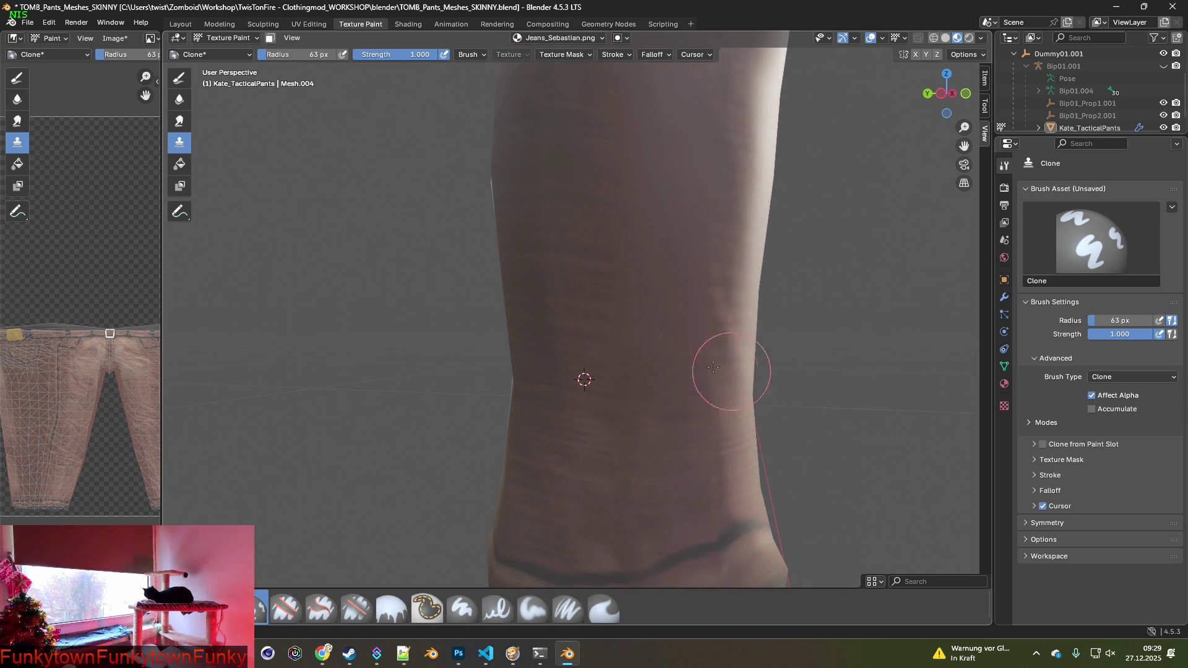
Clone fabric onto the lower leg above the hem, resetting the source repeatedly.
{"action": "left_click", "coordinate": [582, 327], "text": "ctrl"}
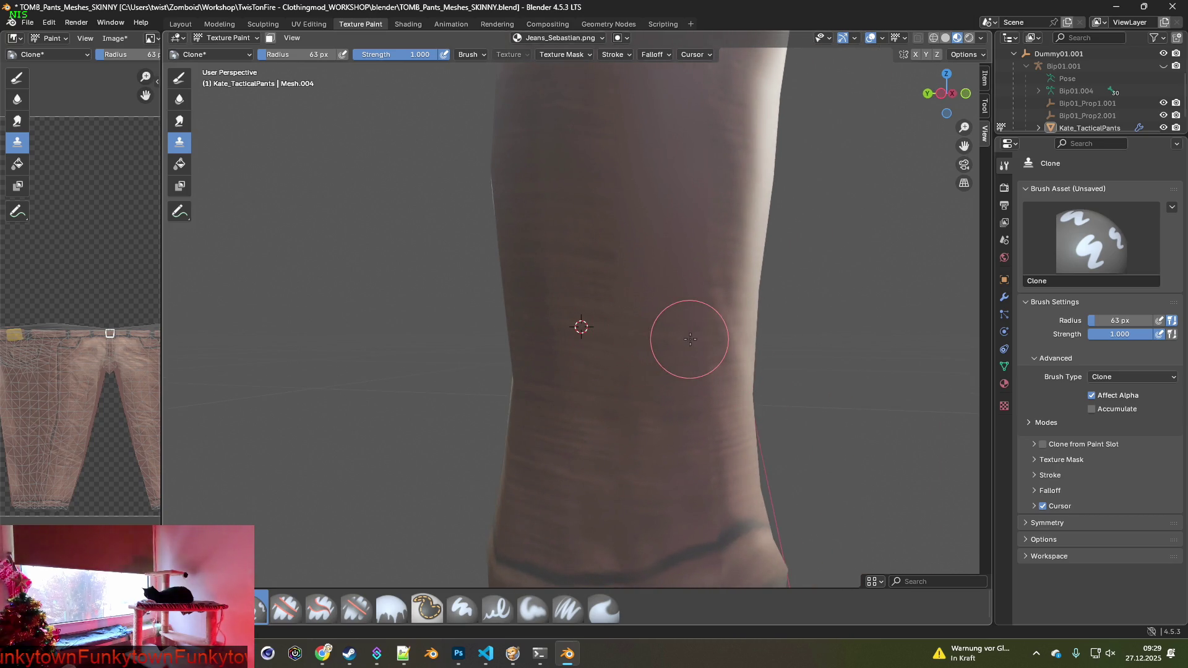
{"action": "left_click", "coordinate": [576, 266], "text": "ctrl"}
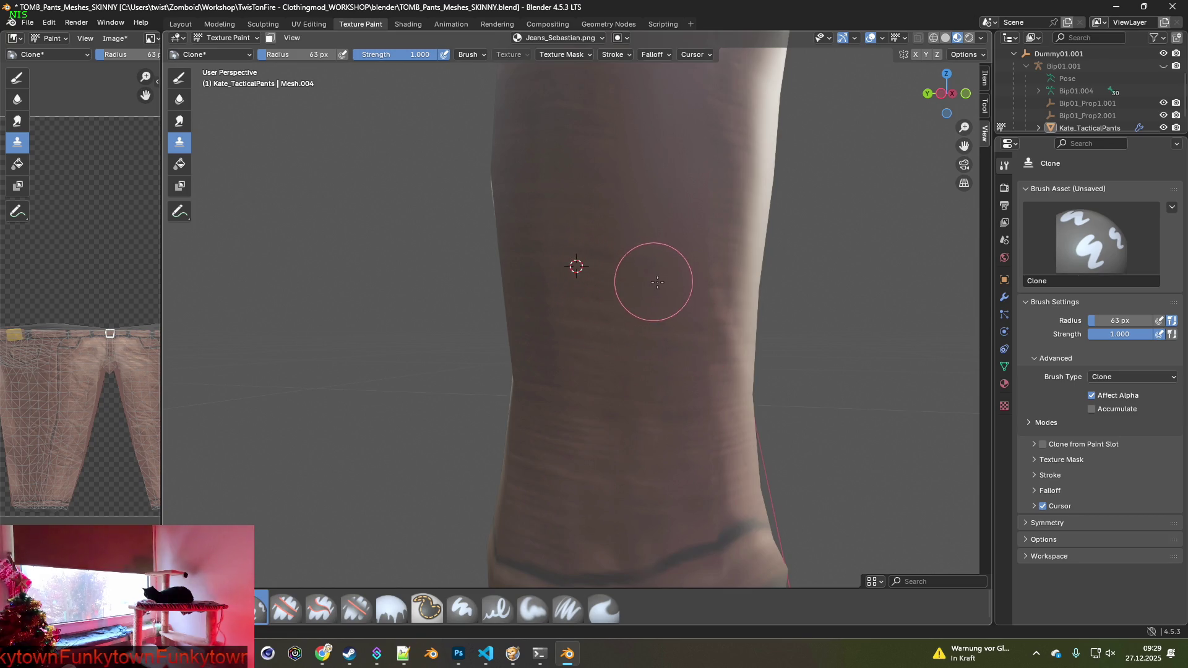
{"action": "middle_click_drag", "start_coordinate": [683, 300], "coordinate": [613, 403]}
{"action": "left_click", "coordinate": [544, 312], "text": "ctrl"}
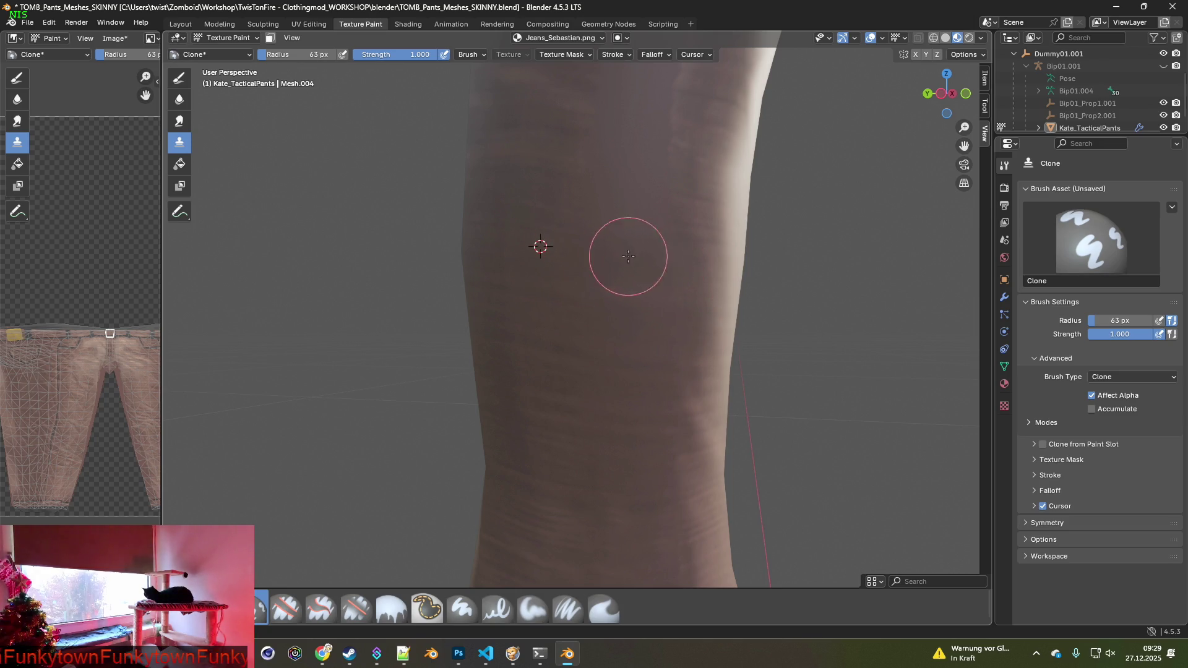
{"action": "middle_click_drag", "start_coordinate": [626, 254], "coordinate": [610, 429]}
{"action": "left_click", "coordinate": [518, 341], "text": "ctrl"}
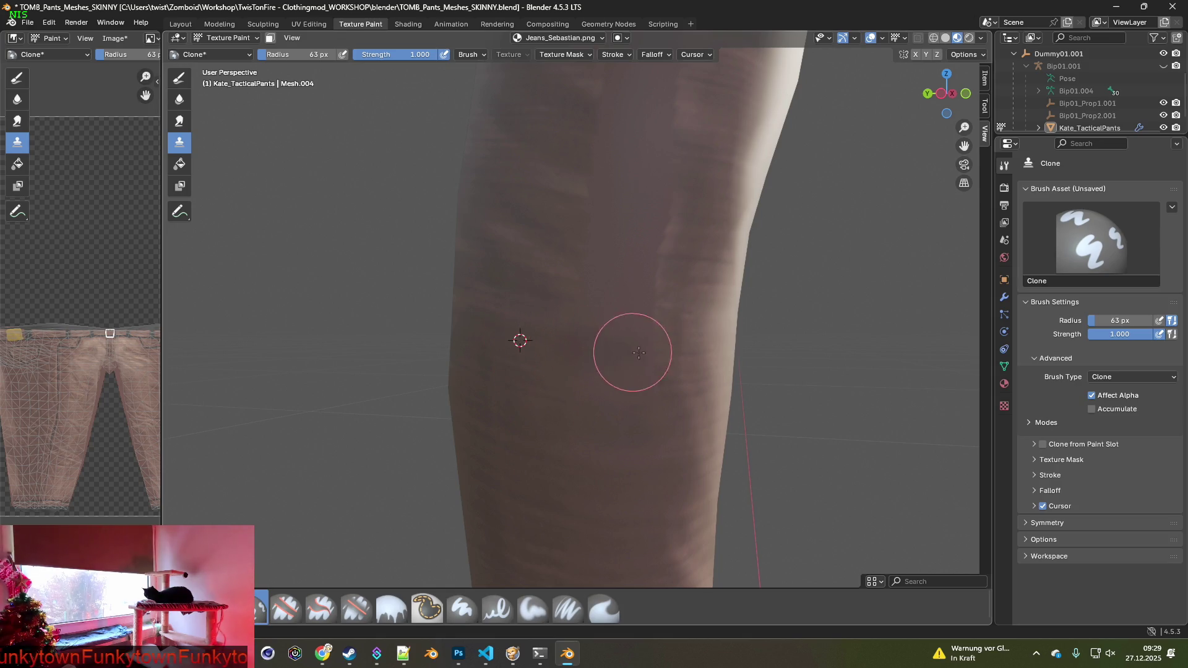
{"action": "left_click", "coordinate": [521, 368], "text": "ctrl"}
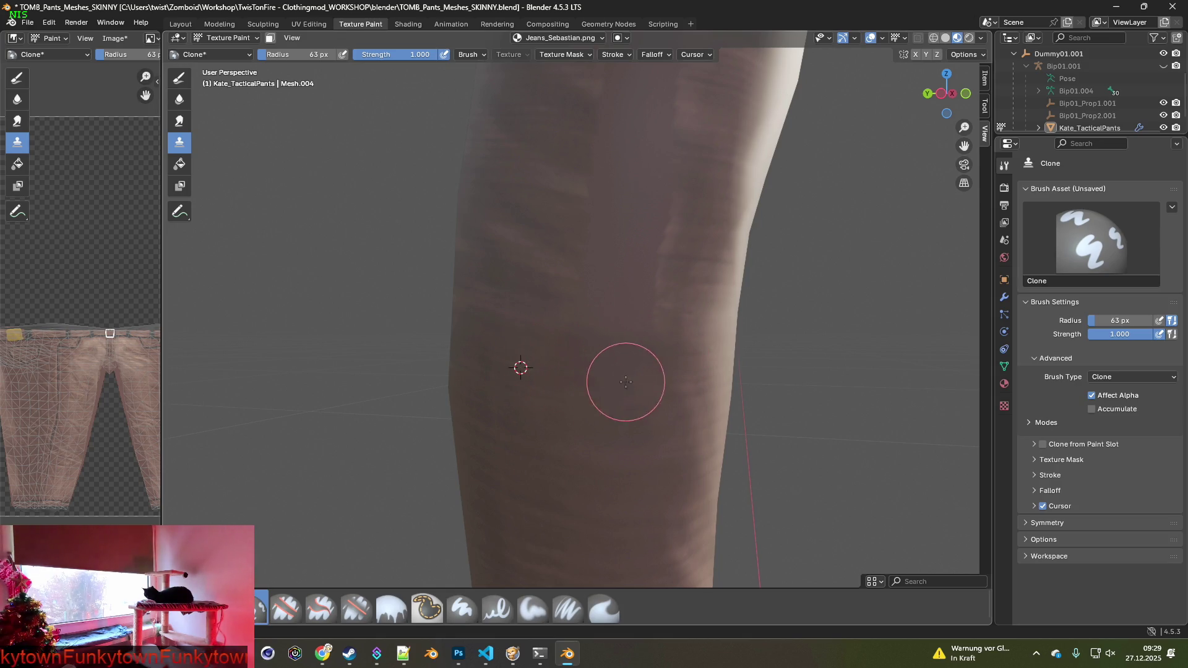
{"action": "middle_click_drag", "start_coordinate": [588, 345], "coordinate": [526, 314]}
{"action": "left_click", "coordinate": [526, 314], "text": "ctrl"}
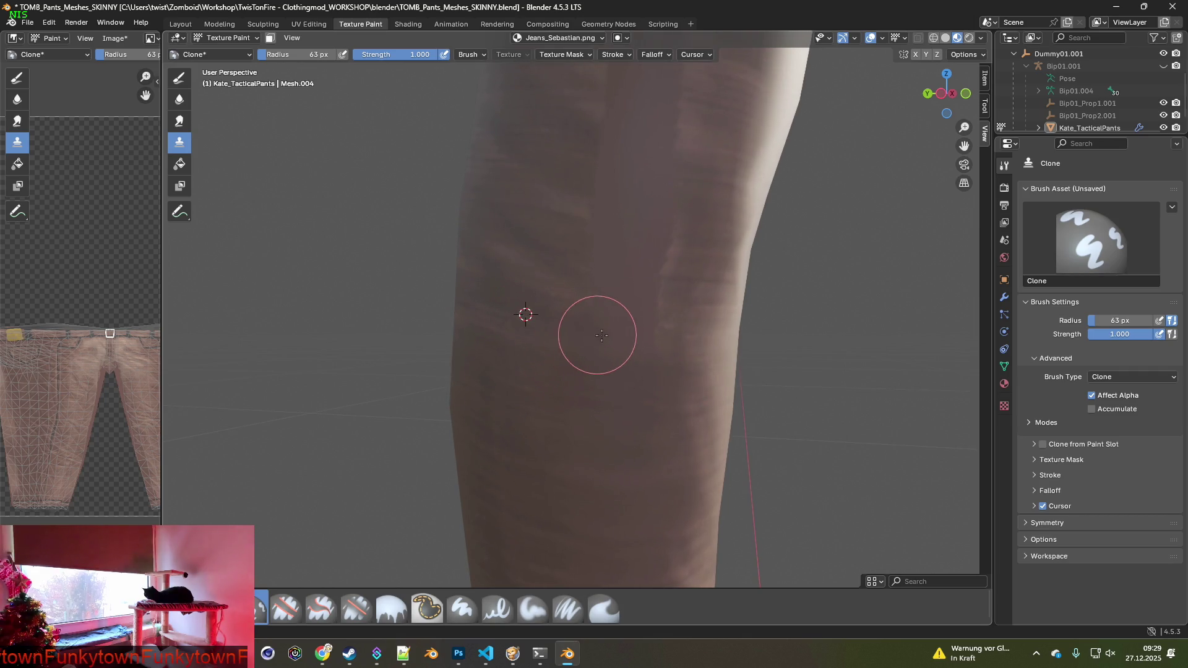
{"action": "left_click", "coordinate": [523, 258], "text": "ctrl"}
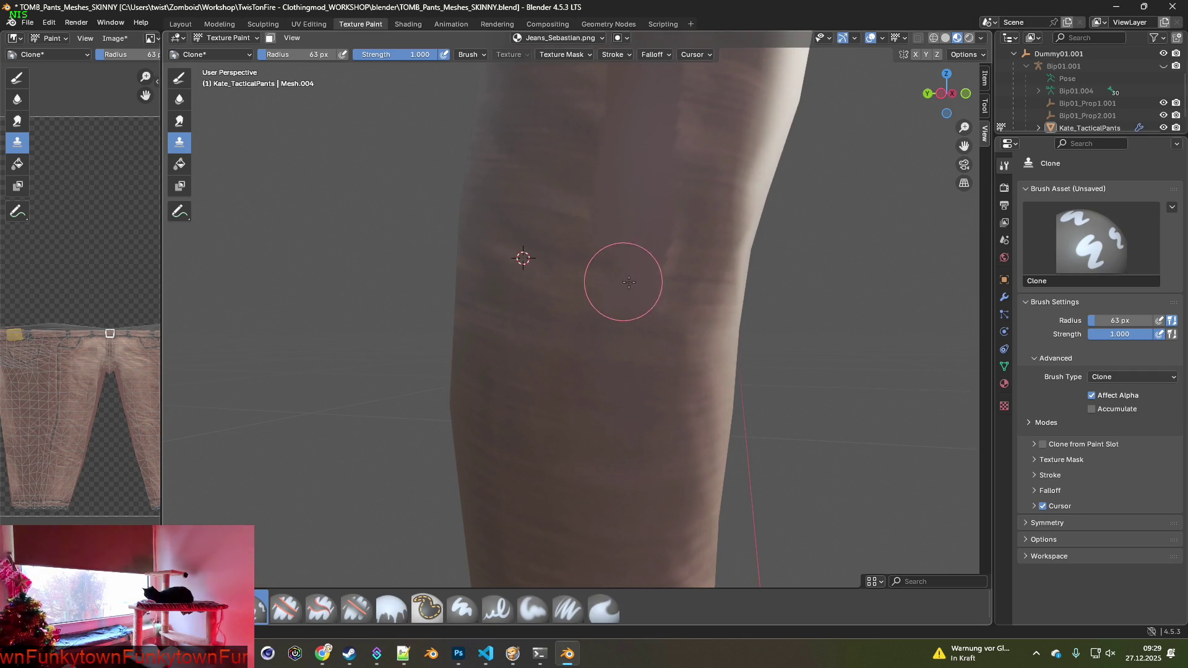
Continue cloning up the leg and along its right edge.
{"action": "middle_click_drag", "start_coordinate": [617, 297], "coordinate": [522, 297]}
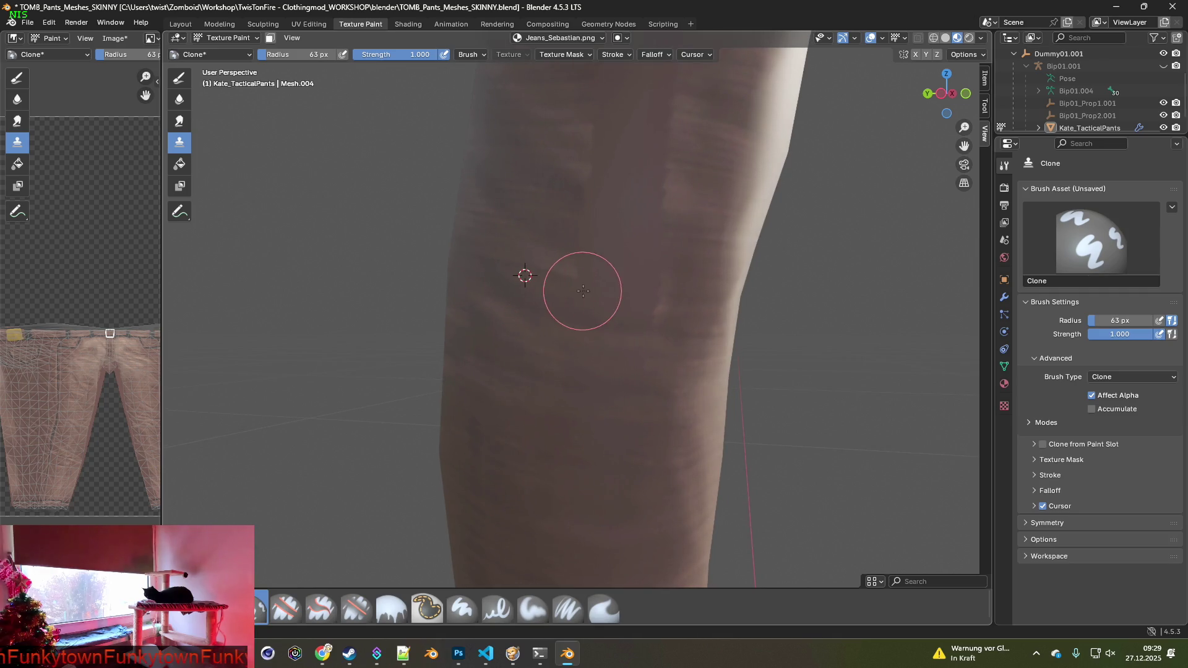
{"action": "left_click", "coordinate": [527, 234], "text": "ctrl"}
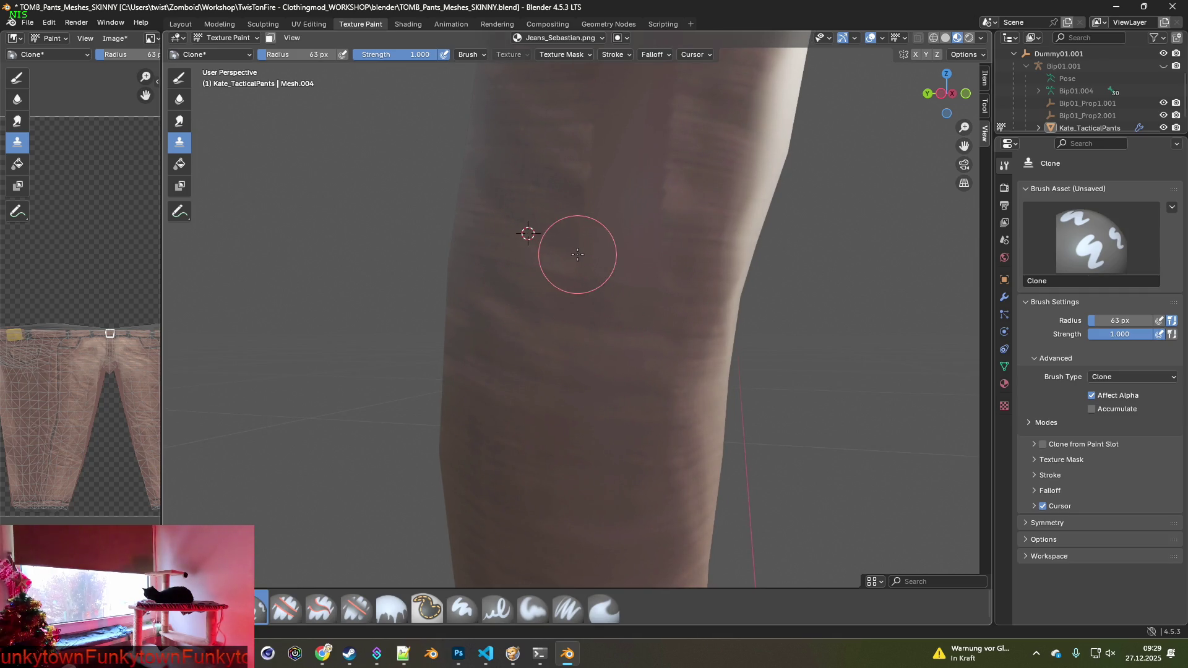
{"action": "left_click", "coordinate": [531, 181], "text": "ctrl"}
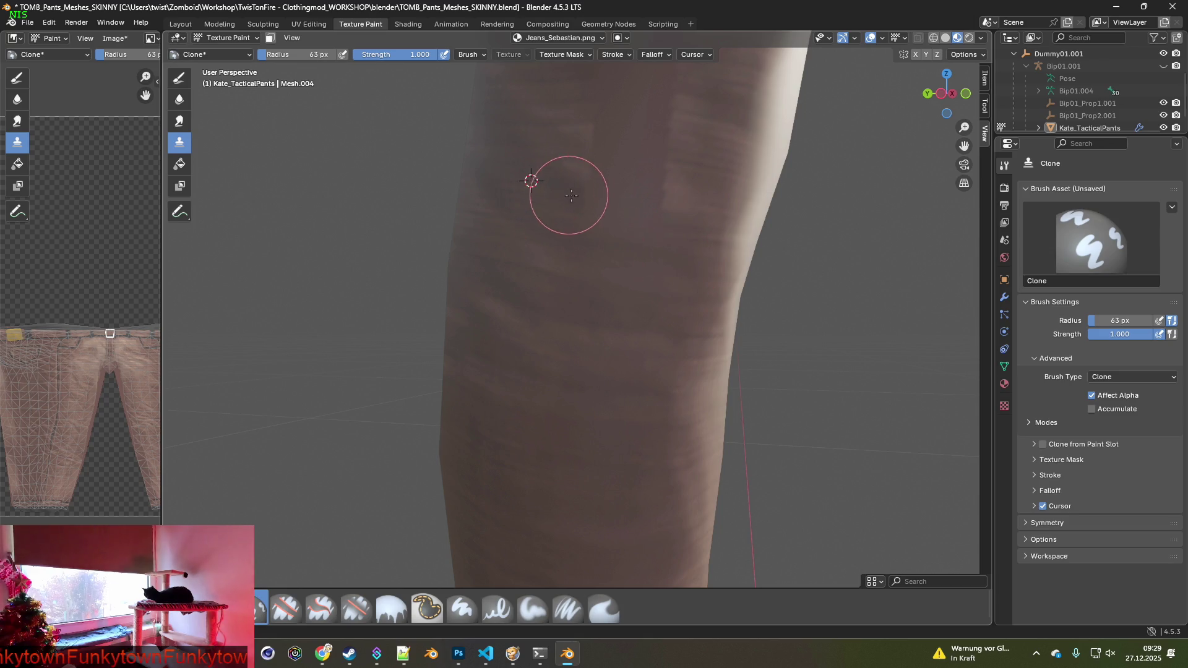
{"action": "middle_click_drag", "start_coordinate": [674, 229], "coordinate": [537, 328], "text": "shift"}
{"action": "left_click", "coordinate": [523, 296], "text": "ctrl"}
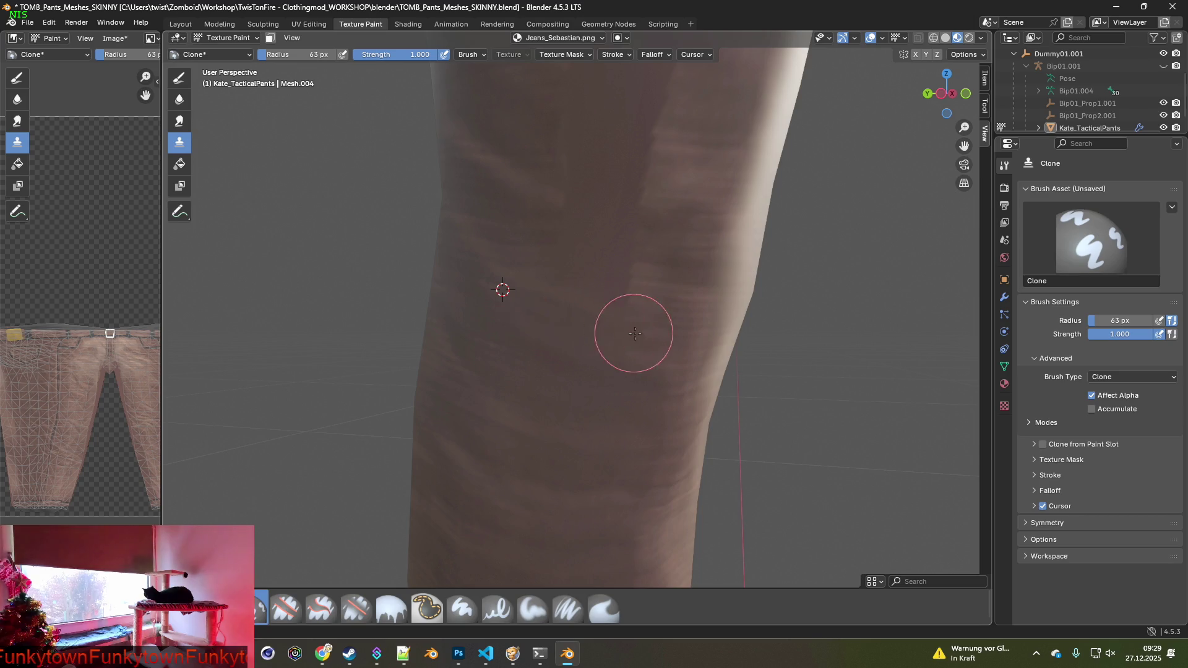
{"action": "left_click", "coordinate": [494, 233], "text": "ctrl"}
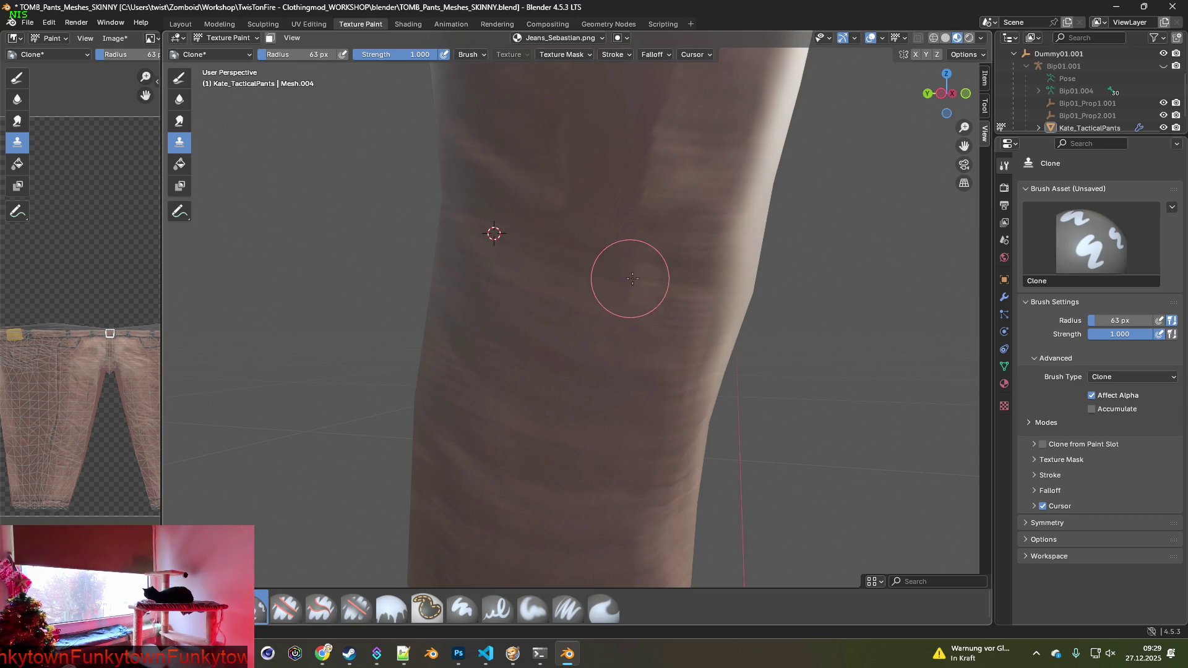
{"action": "left_click", "coordinate": [508, 181], "text": "ctrl"}
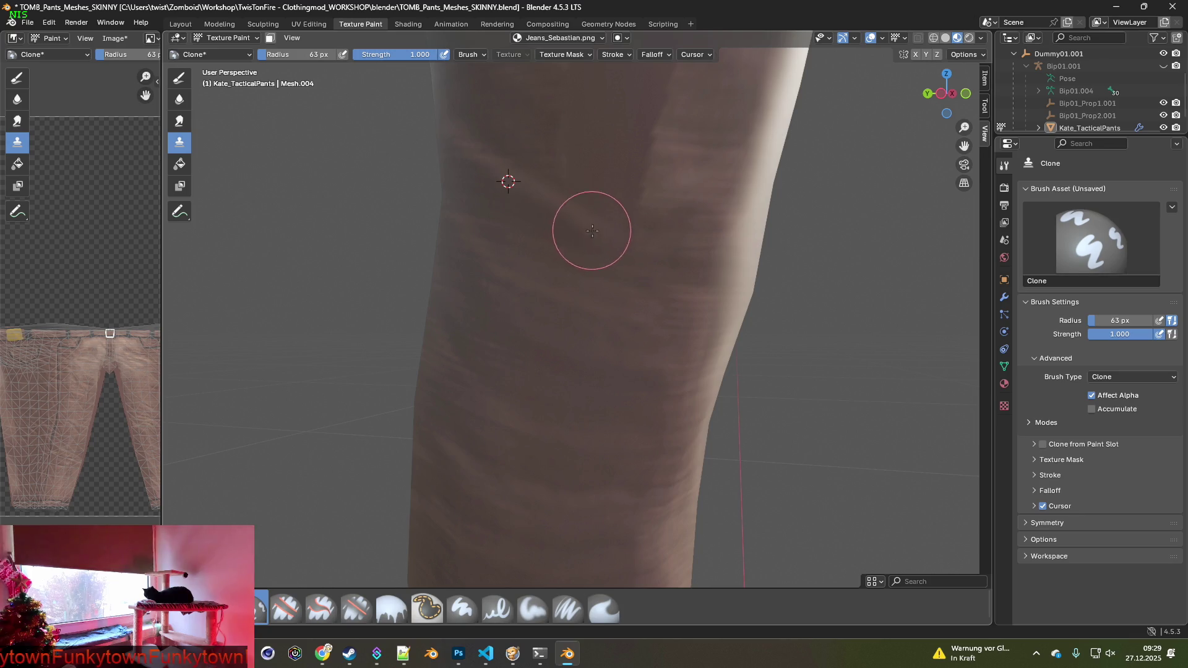
{"action": "left_click_drag", "start_coordinate": [684, 272], "coordinate": [767, 247]}
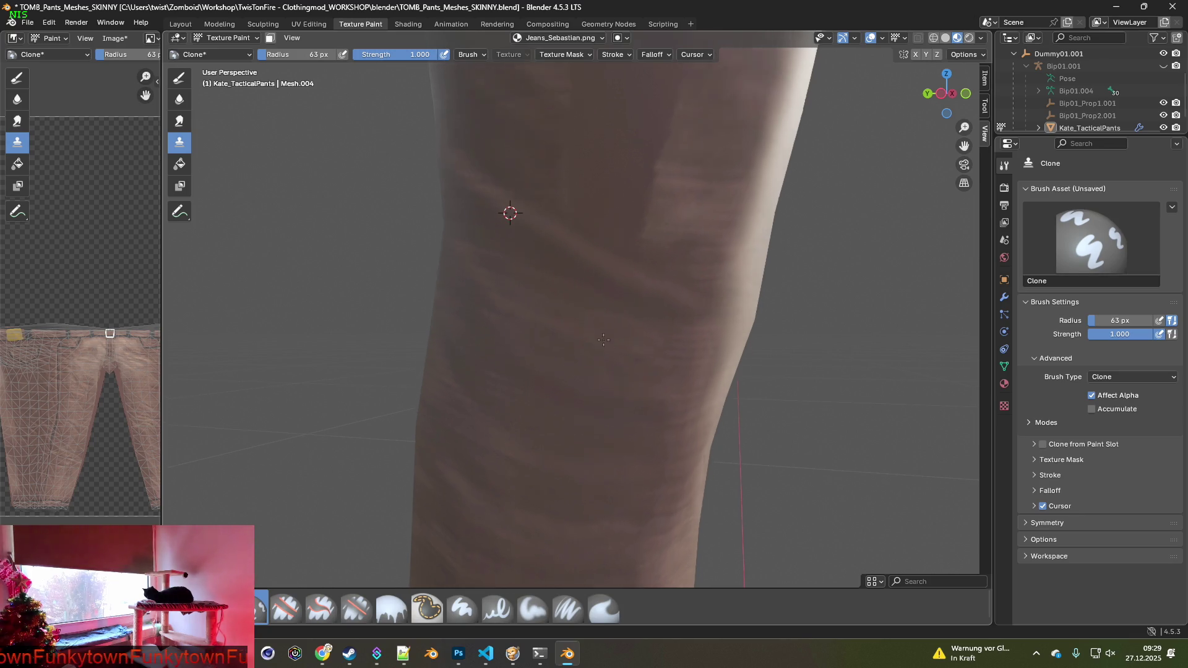
{"action": "left_click", "coordinate": [504, 316], "text": "ctrl"}
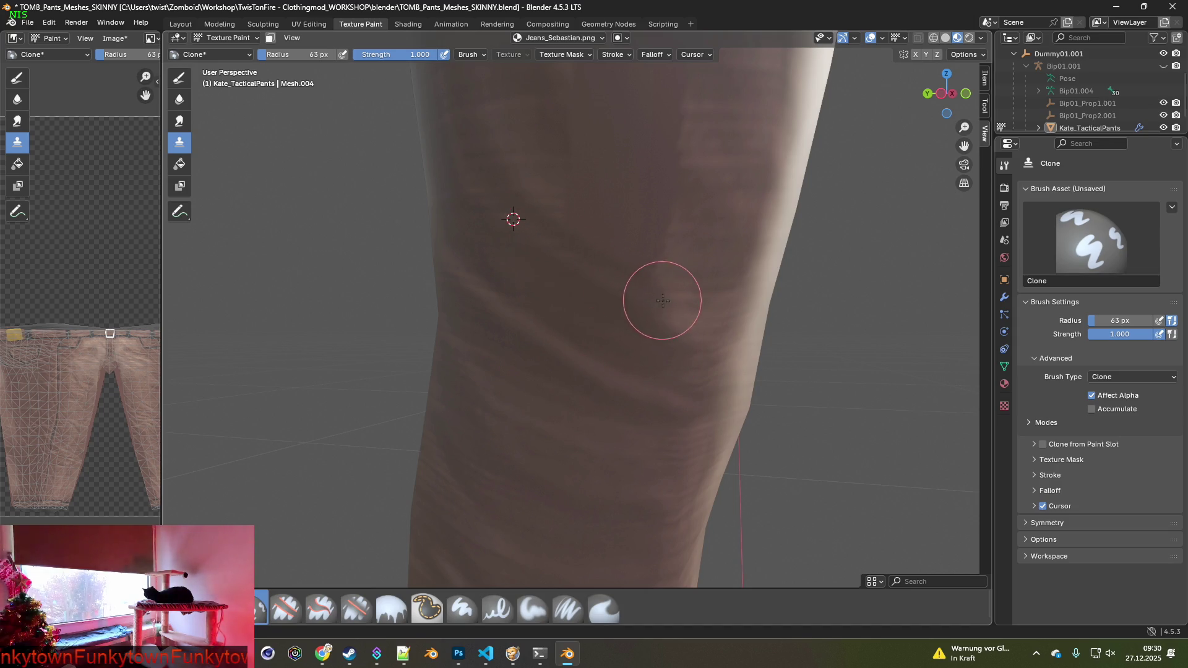
{"action": "left_click_drag", "start_coordinate": [619, 281], "coordinate": [536, 269]}
Undo the strokes that smeared the leg's right edge and set a source on the thigh.
{"action": "left_click", "coordinate": [516, 291], "text": "ctrl"}
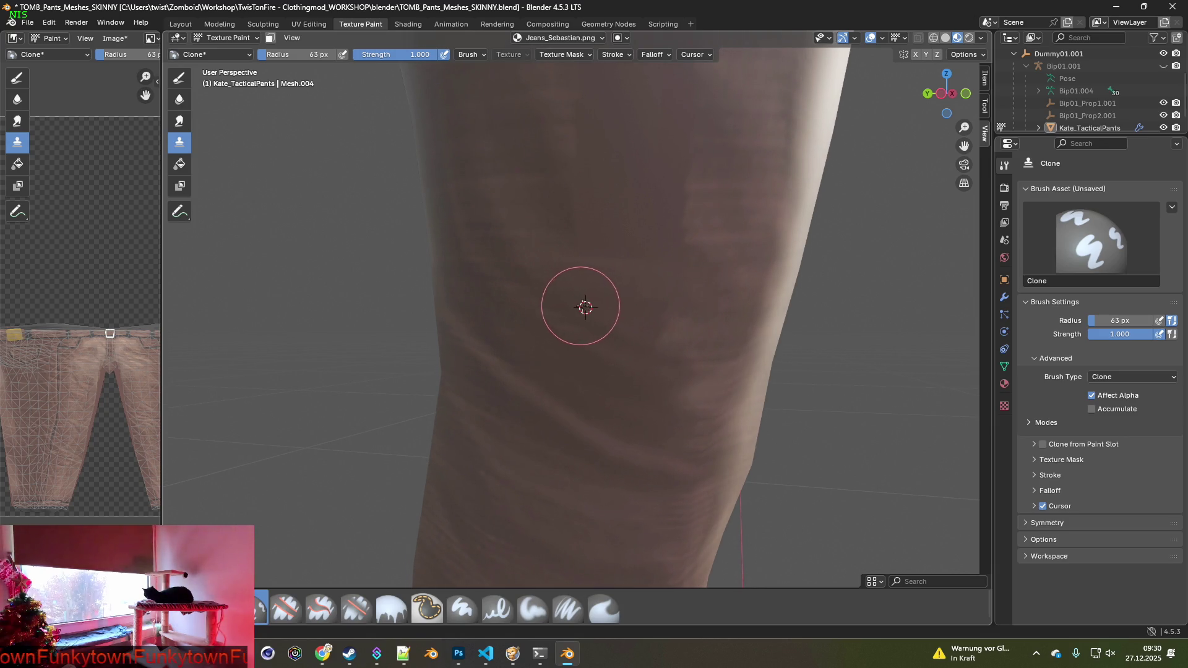
{"action": "key", "text": "ctrl+z"}
{"action": "left_click", "coordinate": [513, 298], "text": "ctrl"}
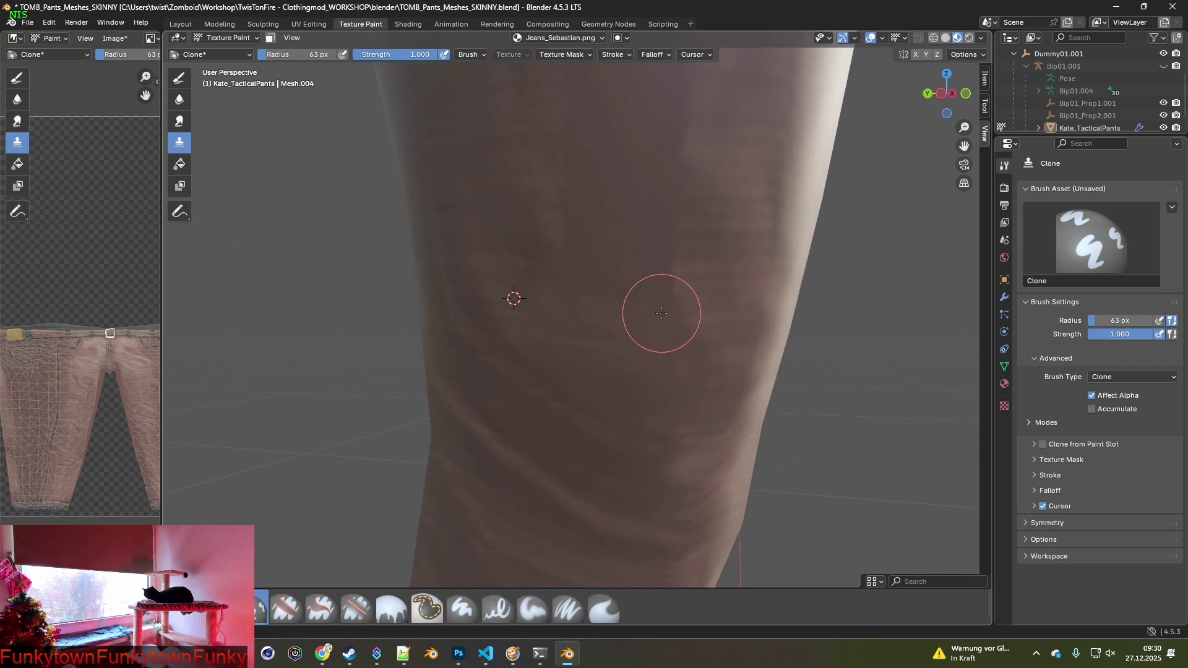
{"action": "key", "text": "ctrl+z"}
{"action": "left_click", "coordinate": [504, 282], "text": "ctrl"}
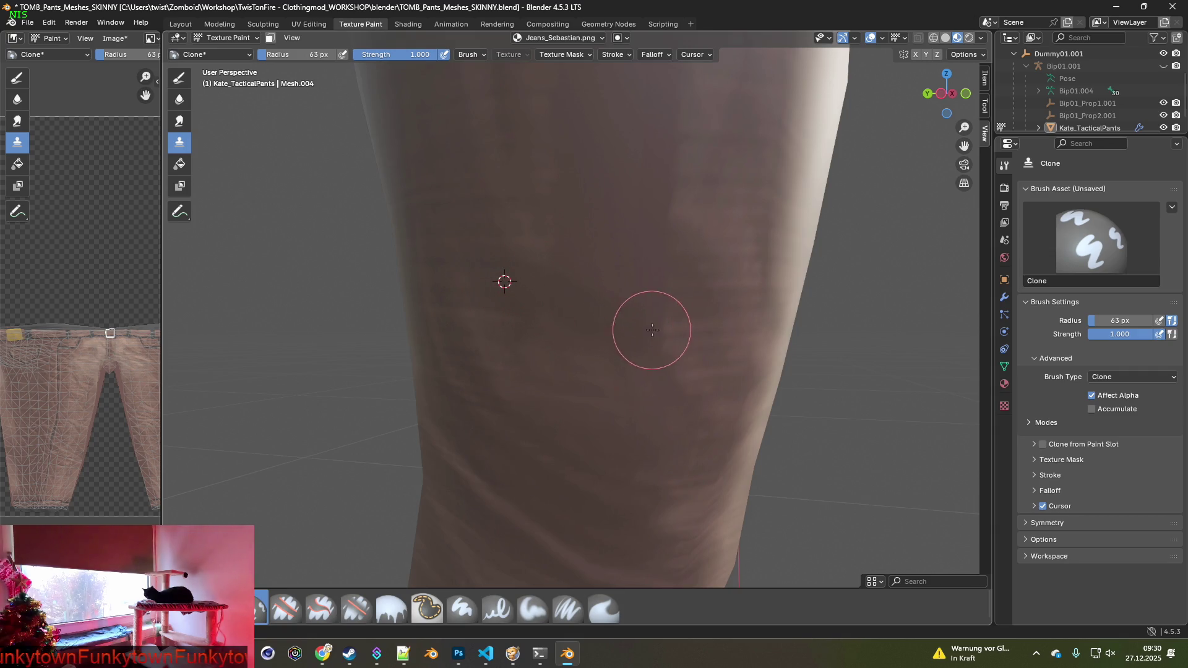
{"action": "left_click", "coordinate": [507, 215], "text": "ctrl"}
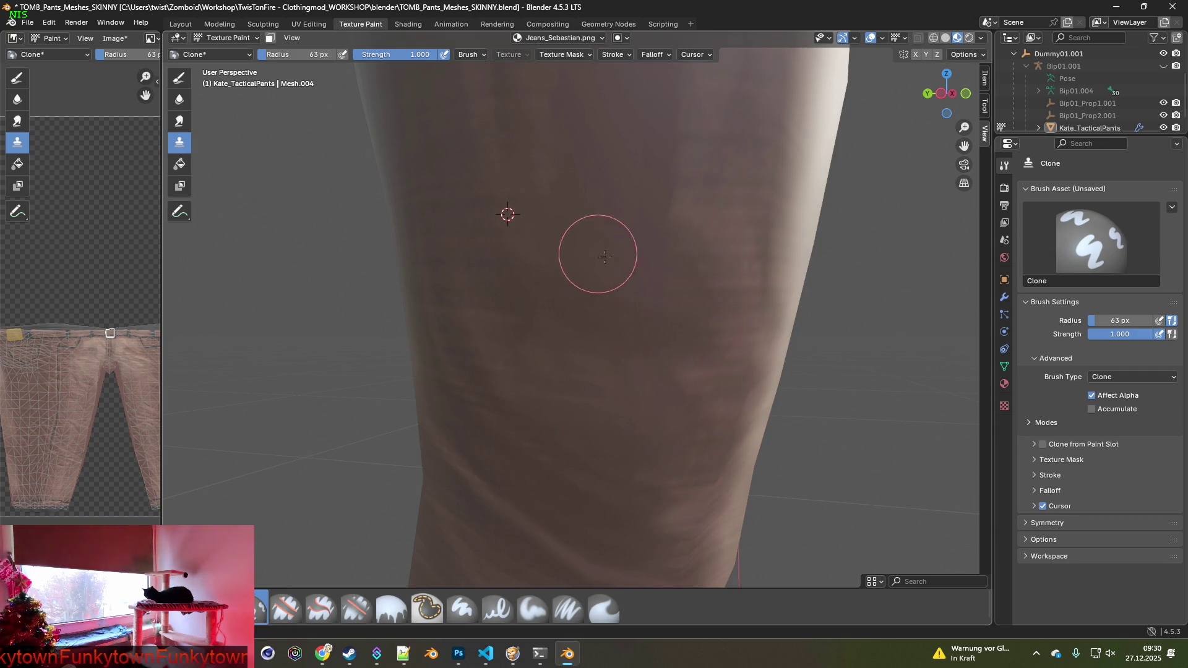
{"action": "mouse_move", "coordinate": [690, 278]}
{"action": "middle_mouse_down"}
{"action": "mouse_move", "coordinate": [498, 305]}
{"action": "mouse_move", "coordinate": [558, 317]}
{"action": "middle_mouse_up"}
{"action": "left_click", "coordinate": [558, 318], "text": "ctrl"}
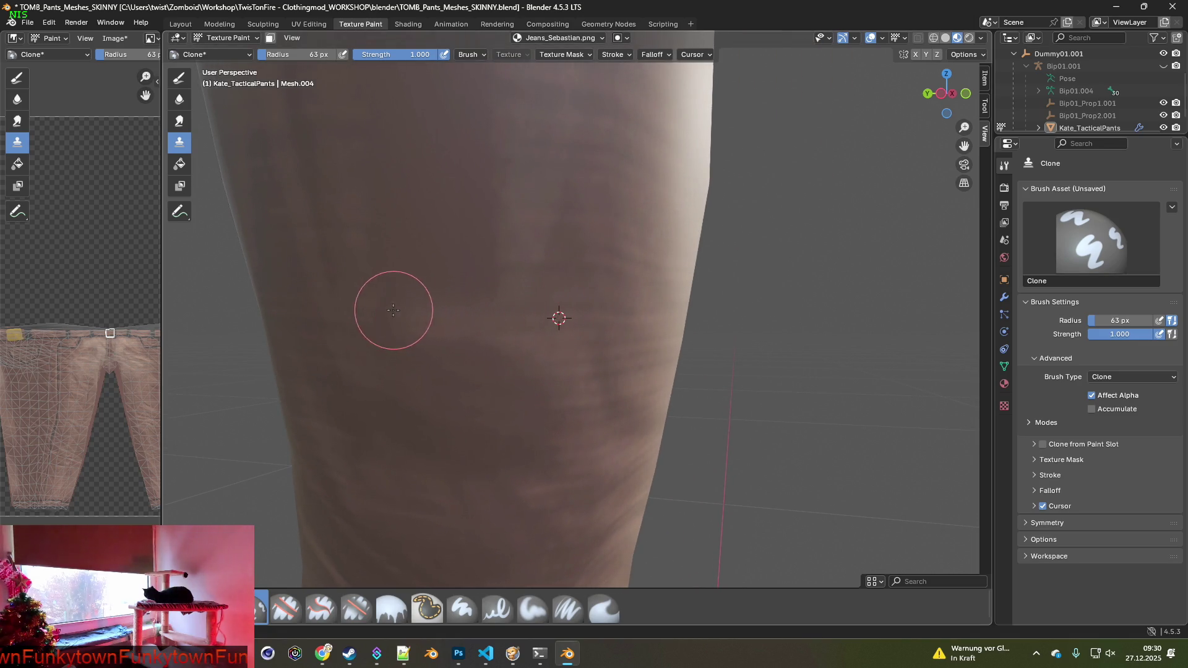
Clone-stamp the thigh streaks from several nearby source points.
{"action": "middle_click_drag", "start_coordinate": [384, 287], "coordinate": [553, 313]}
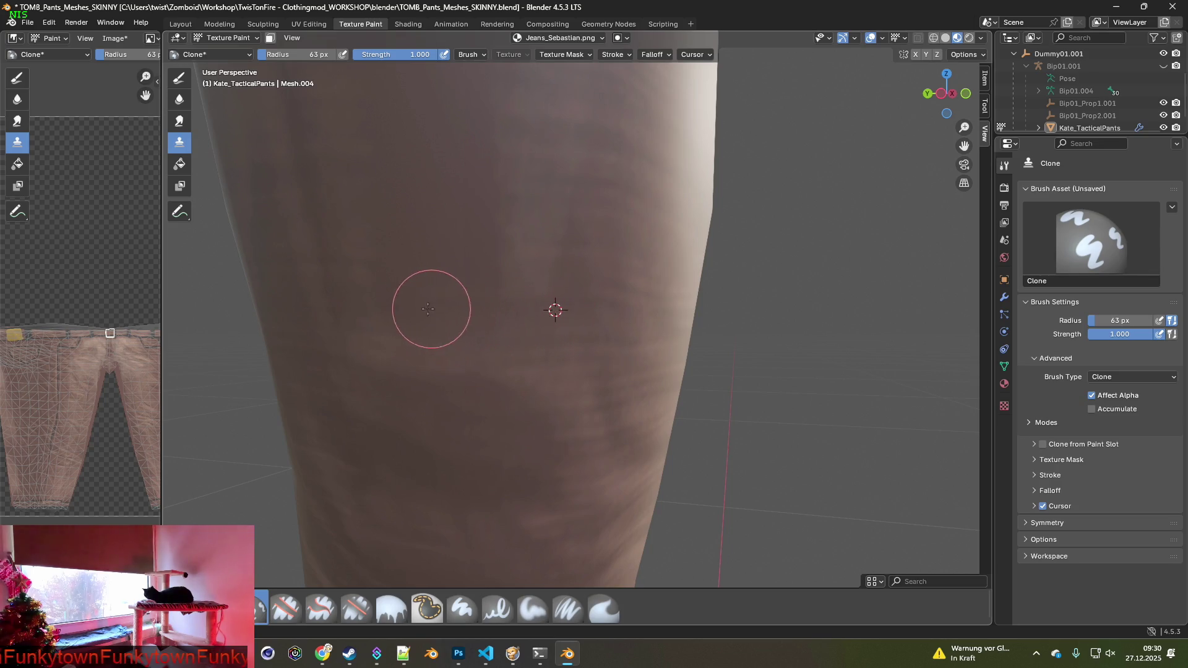
{"action": "left_click", "coordinate": [559, 267], "text": "ctrl"}
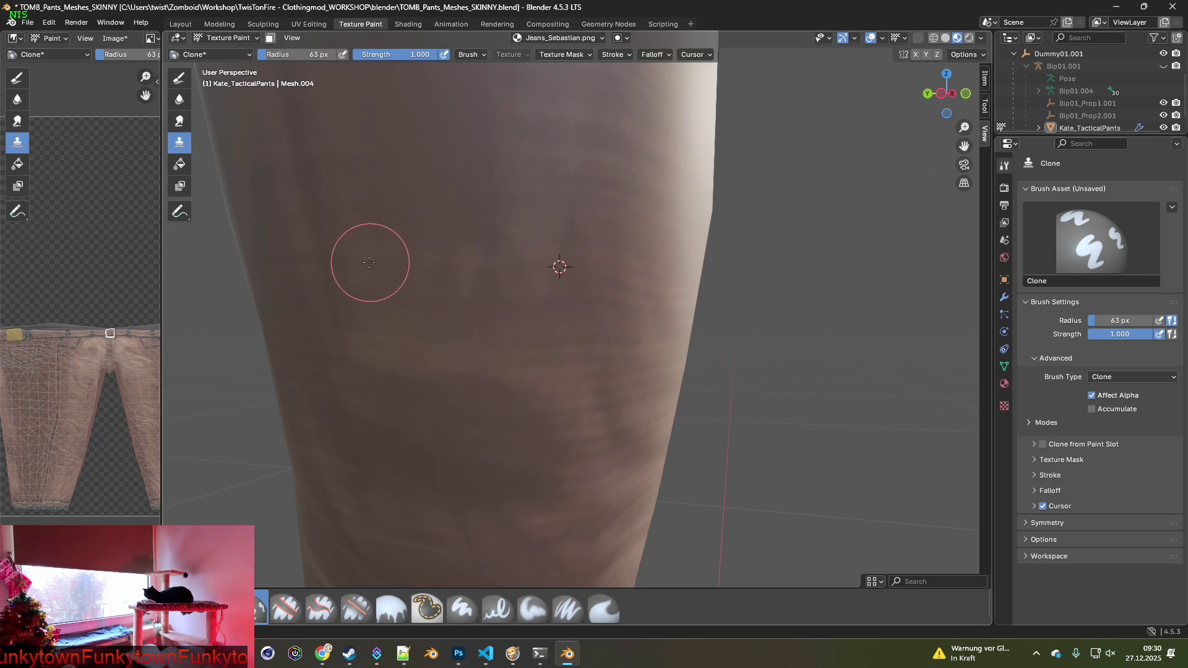
{"action": "middle_click_drag", "start_coordinate": [371, 257], "coordinate": [477, 345]}
{"action": "left_click", "coordinate": [598, 337], "text": "ctrl"}
{"action": "left_click", "coordinate": [614, 278], "text": "ctrl"}
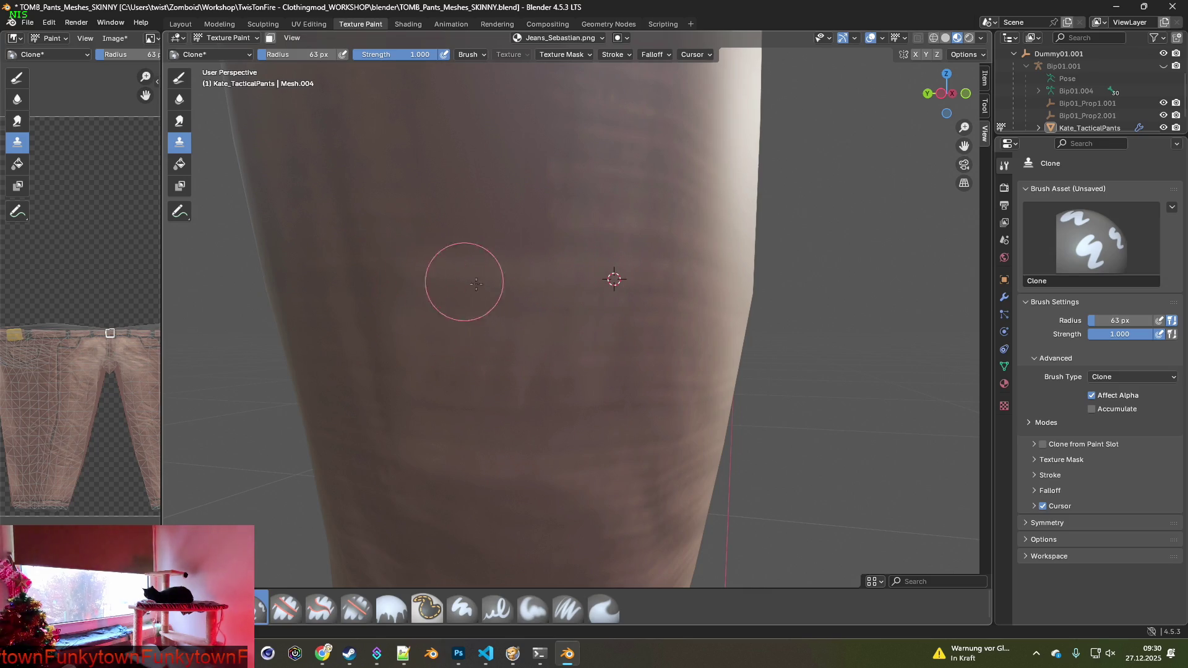
{"action": "middle_click_drag", "start_coordinate": [443, 276], "coordinate": [567, 345]}
{"action": "left_click", "coordinate": [590, 330], "text": "ctrl"}
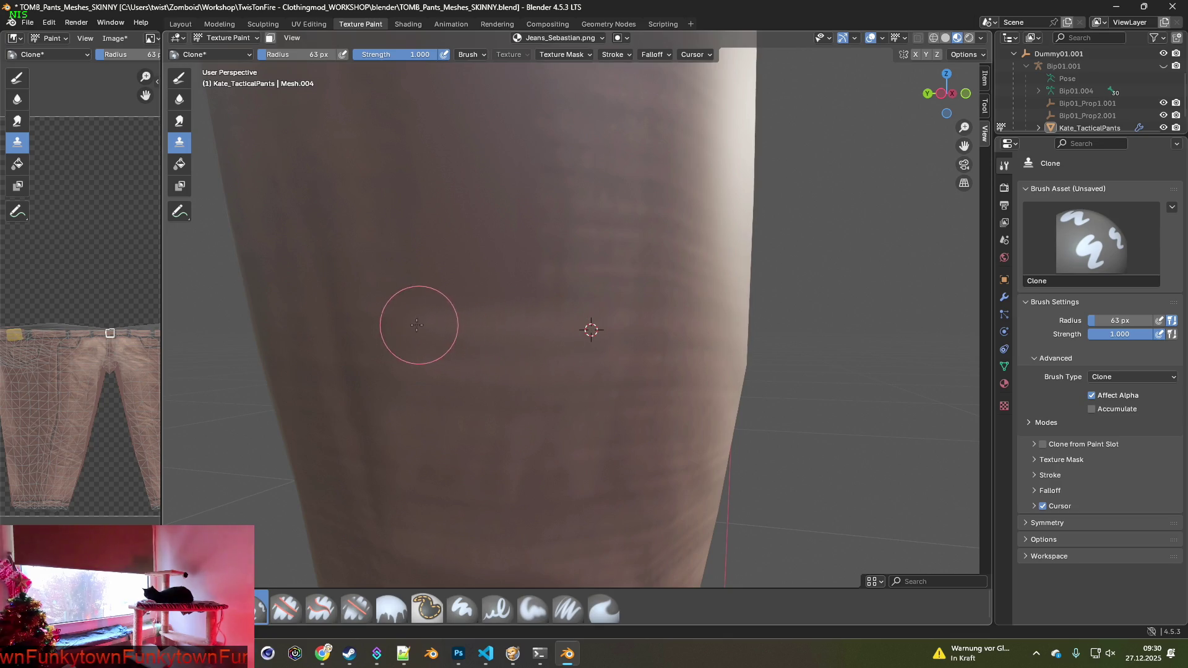
{"action": "left_click", "coordinate": [636, 269], "text": "ctrl"}
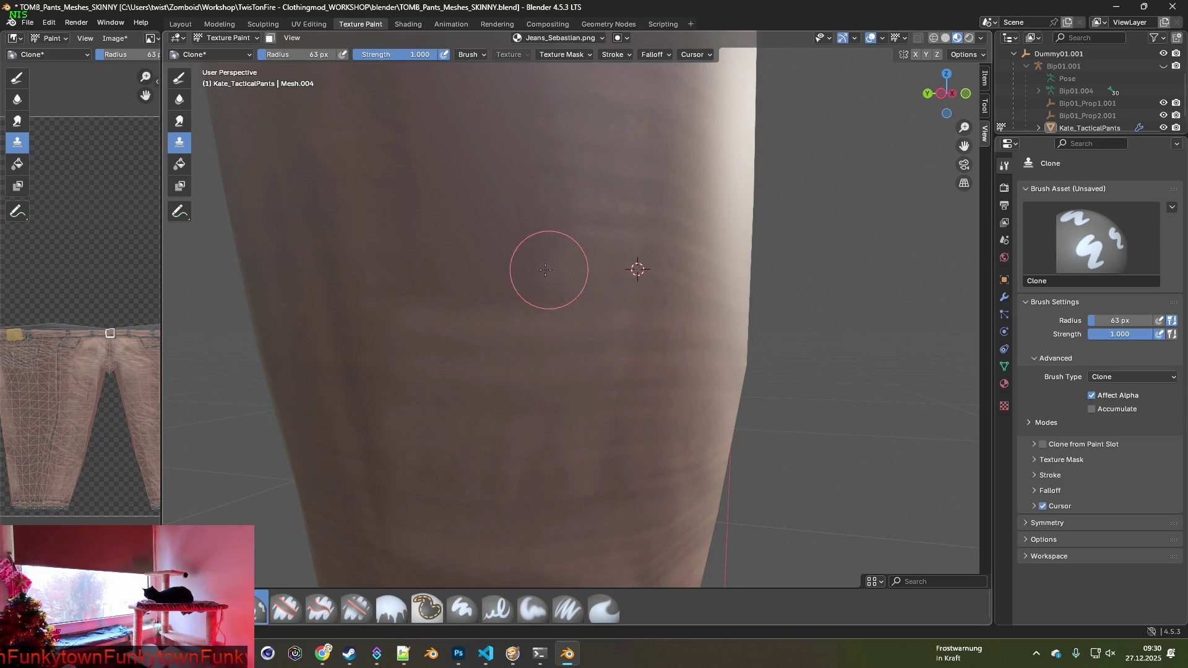
{"action": "left_click", "coordinate": [611, 289], "text": "ctrl"}
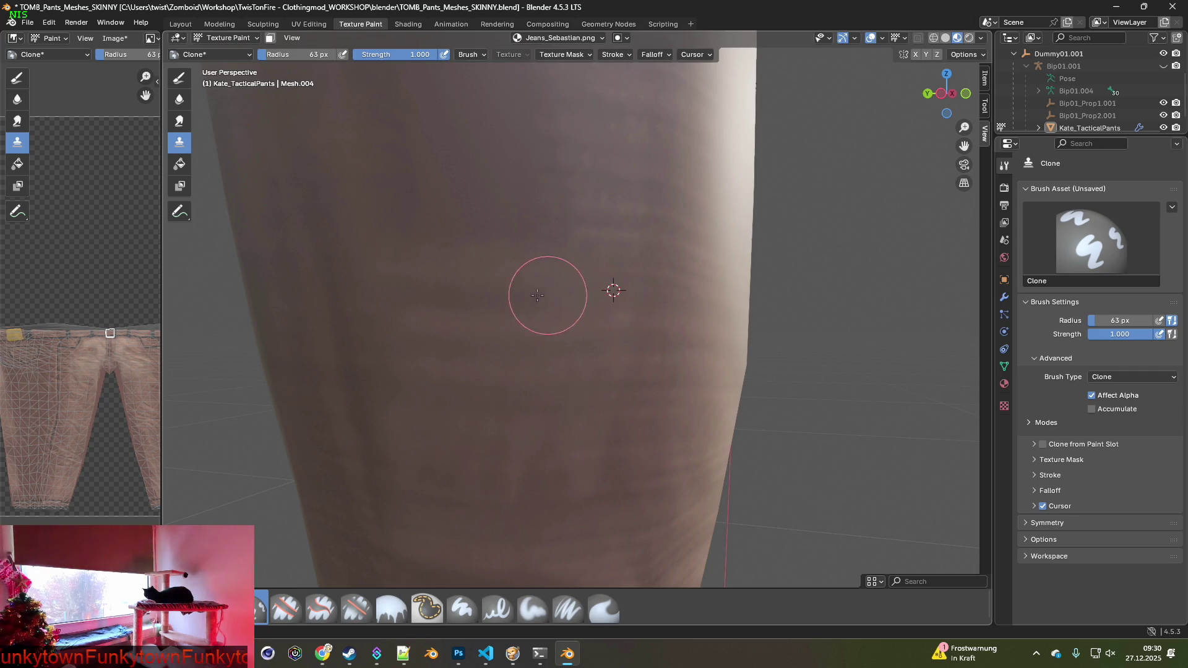
Even out the bands higher up the thigh, then enlarge the brush radius to 125 px.
{"action": "middle_click_drag", "start_coordinate": [400, 292], "coordinate": [595, 343]}
{"action": "left_click", "coordinate": [590, 337], "text": "ctrl"}
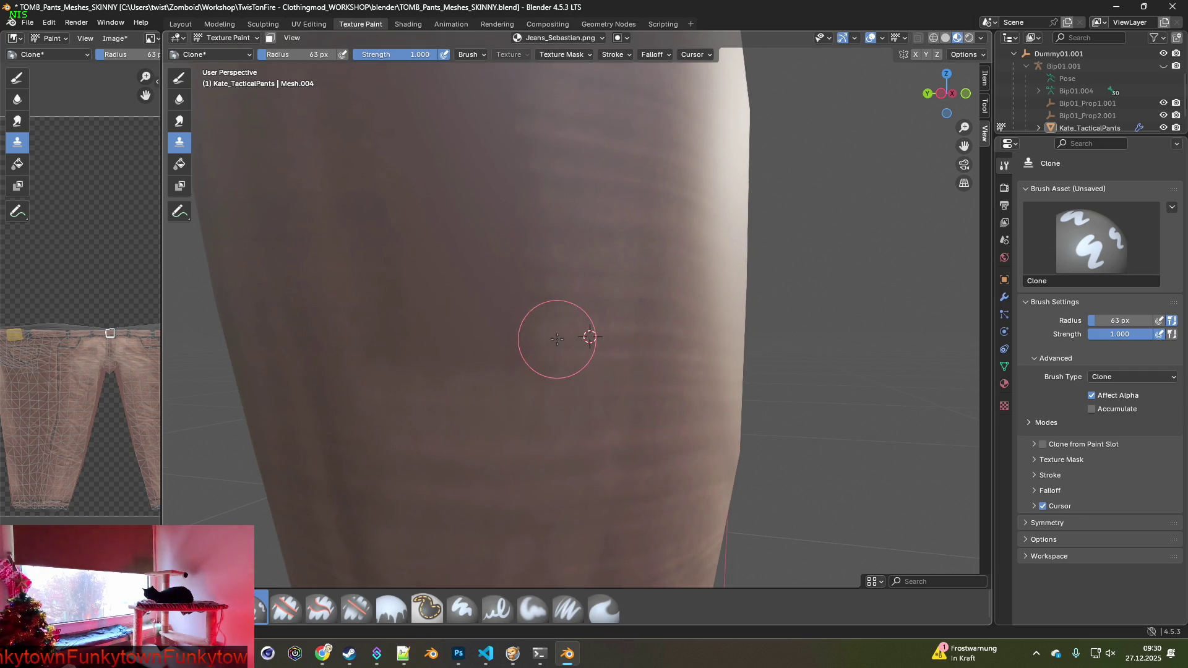
{"action": "left_click", "coordinate": [578, 293], "text": "ctrl"}
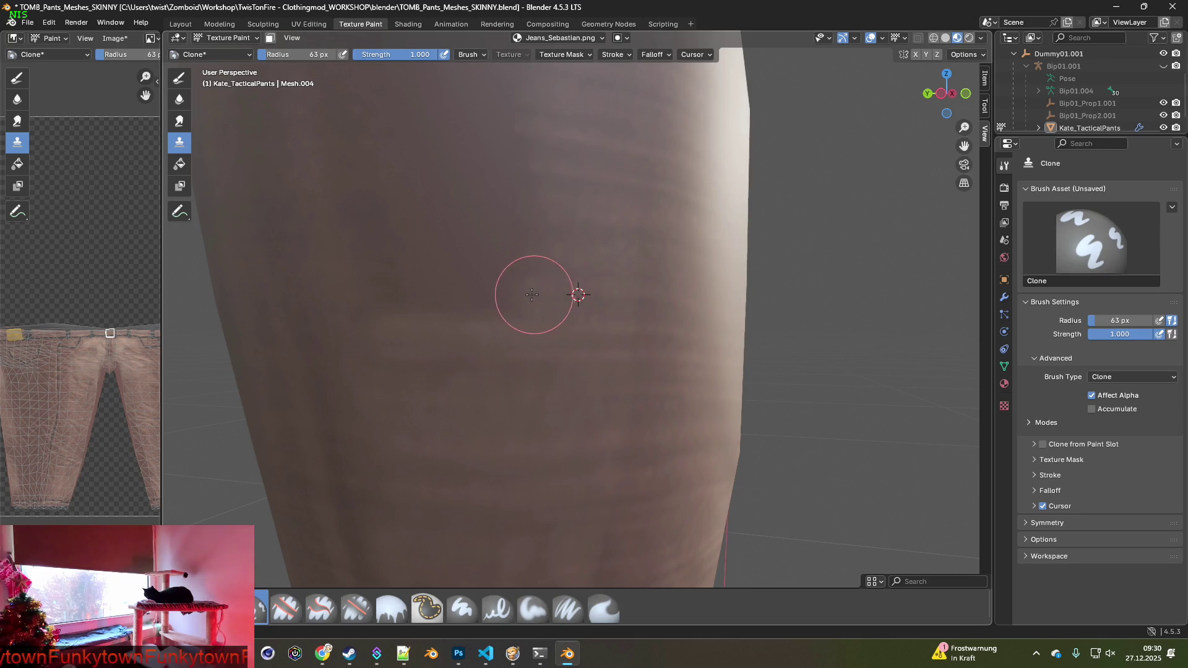
{"action": "left_click", "coordinate": [560, 252], "text": "ctrl"}
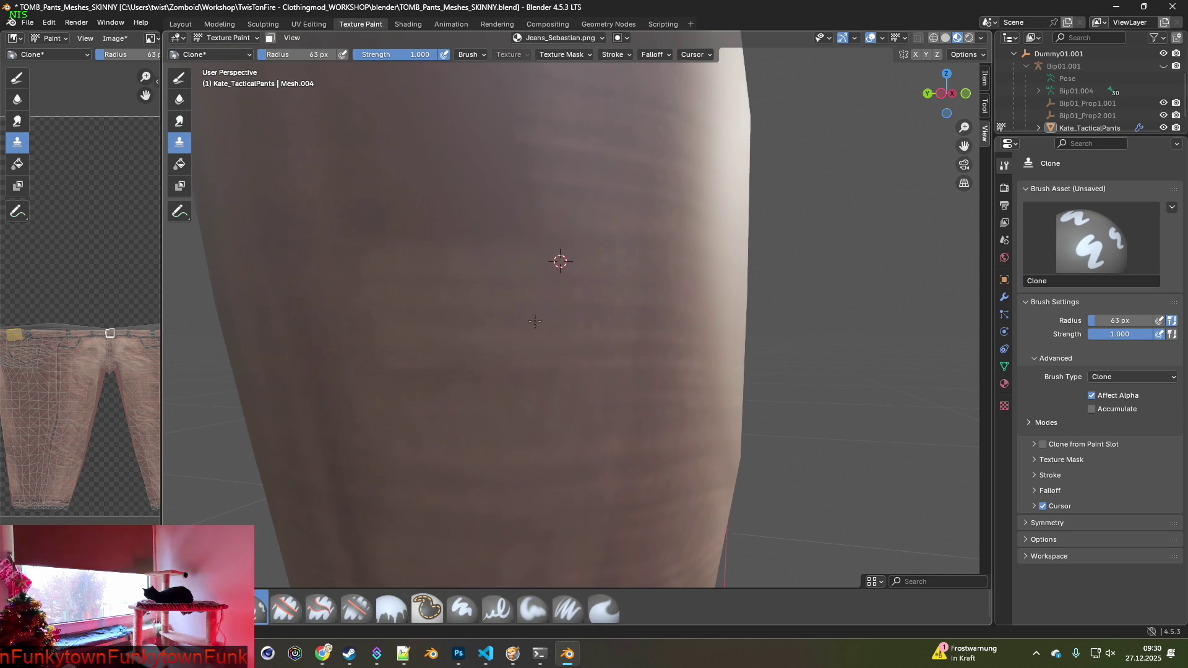
{"action": "left_click", "coordinate": [530, 302], "text": "ctrl"}
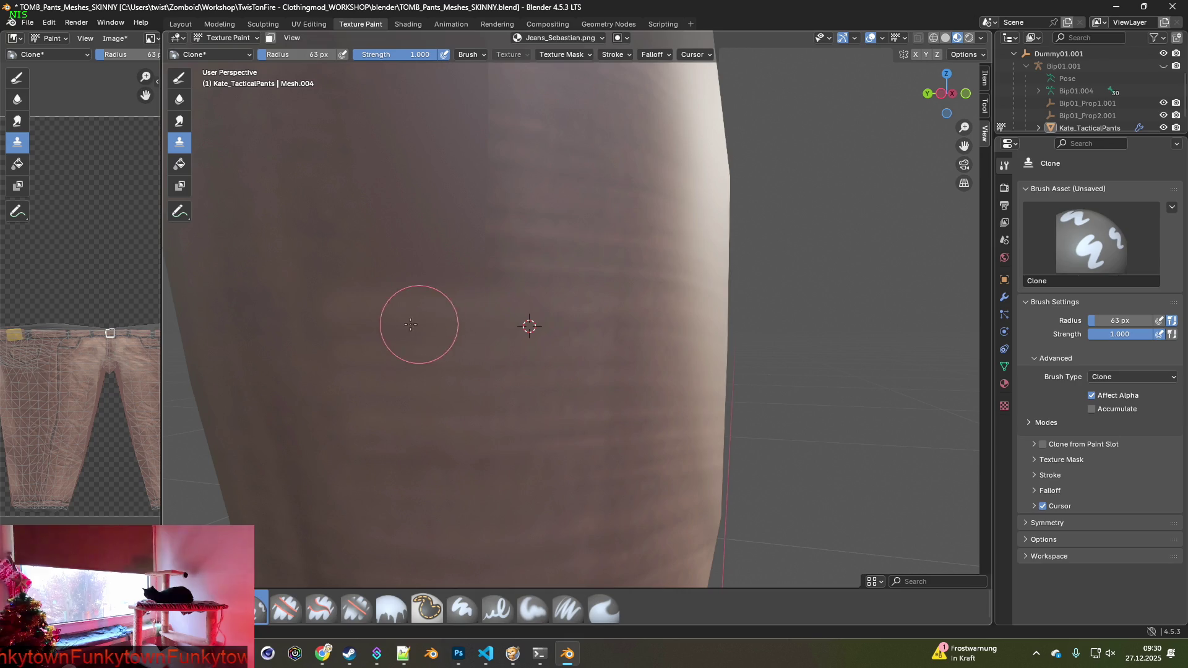
{"action": "middle_click_drag", "start_coordinate": [451, 318], "coordinate": [530, 374]}
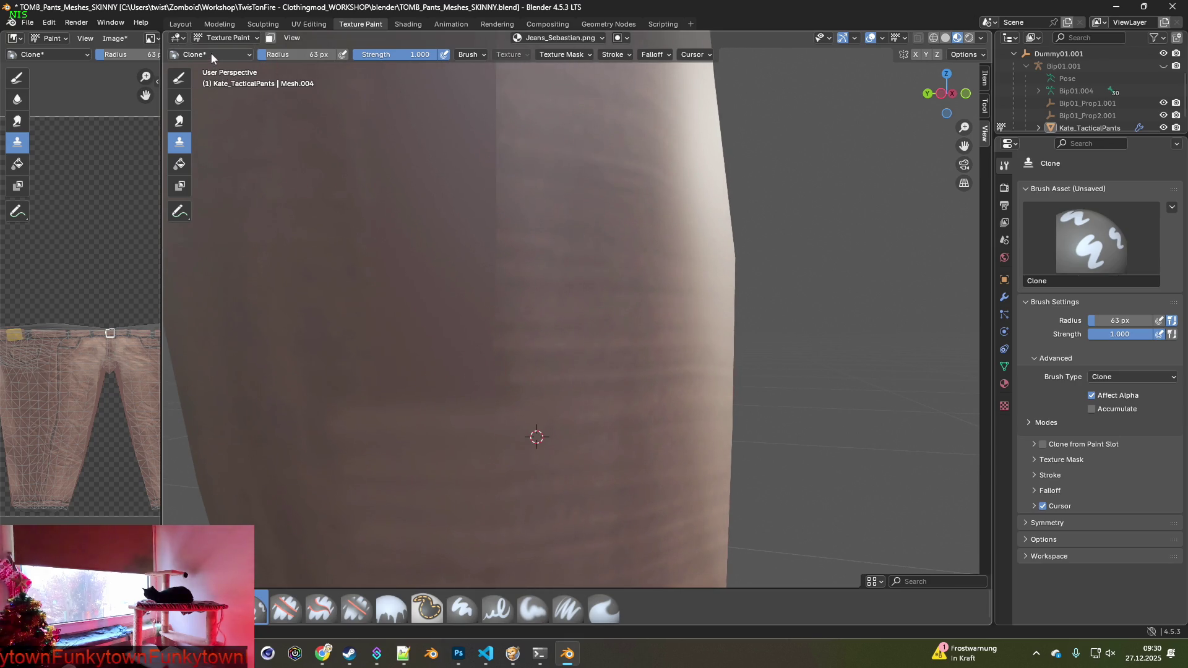
{"action": "left_click_drag", "start_coordinate": [292, 55], "coordinate": [330, 55]}
Set a source on the inner thigh and clone over the vertical seam below the crotch.
{"action": "mouse_move", "coordinate": [360, 177]}
{"action": "middle_mouse_down"}
{"action": "mouse_move", "coordinate": [491, 273]}
{"action": "mouse_move", "coordinate": [542, 340]}
{"action": "middle_mouse_up"}
{"action": "left_click", "coordinate": [569, 340], "text": "ctrl"}
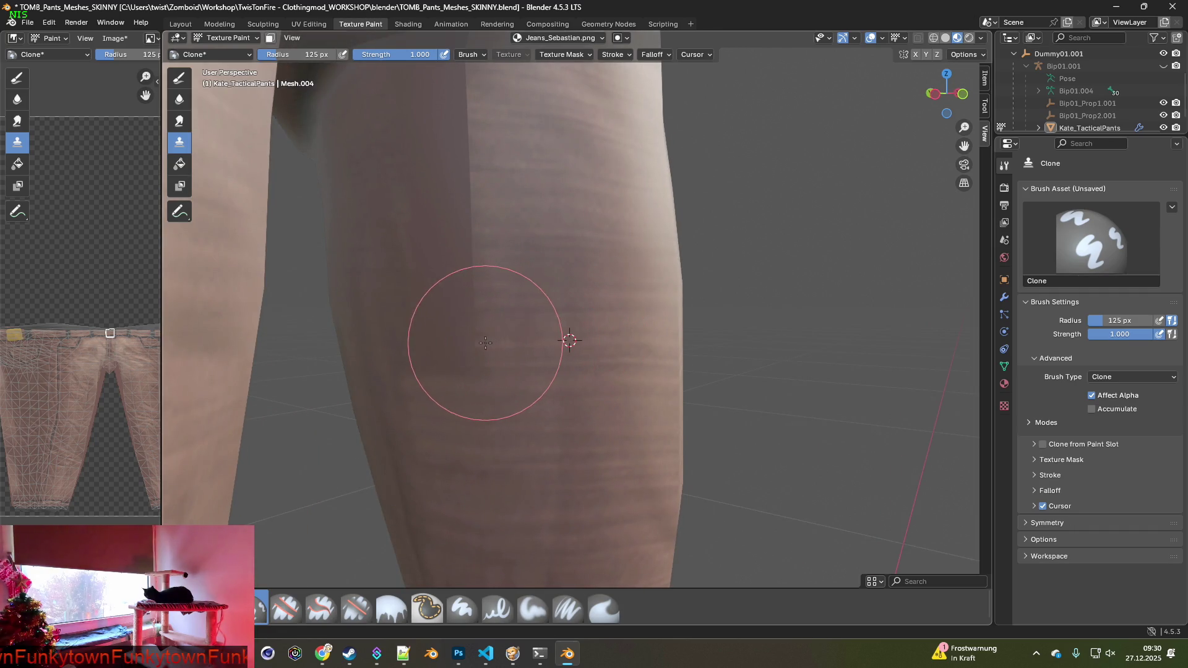
{"action": "left_click", "coordinate": [549, 266], "text": "ctrl"}
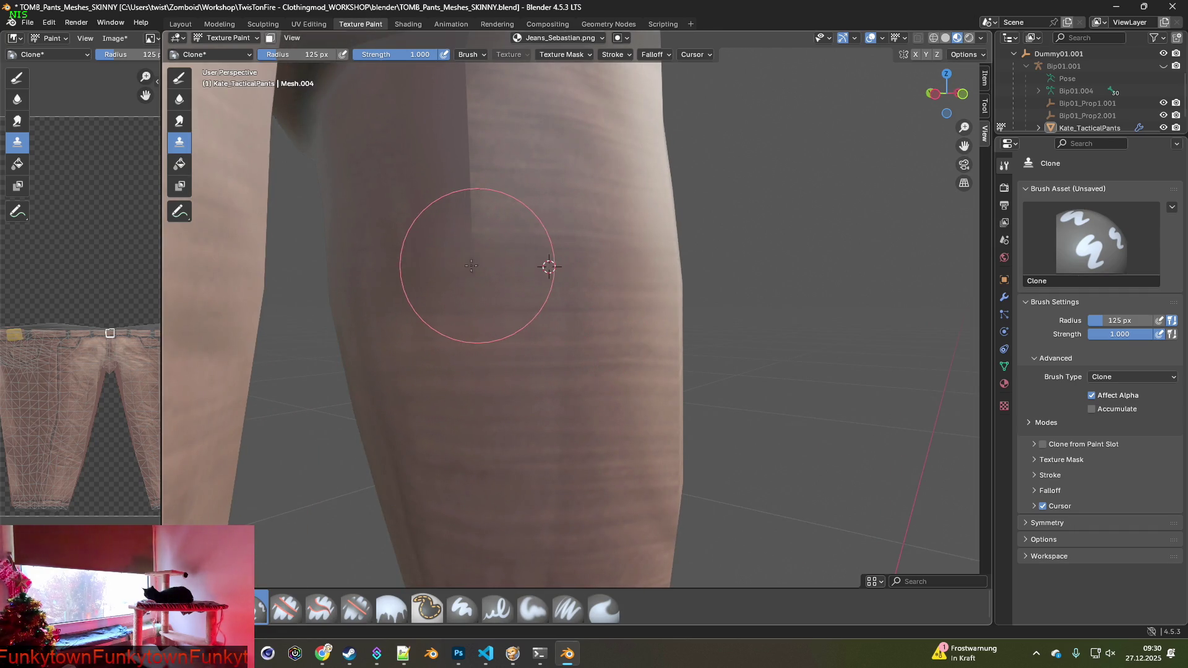
{"action": "middle_click_drag", "start_coordinate": [384, 252], "coordinate": [472, 350]}
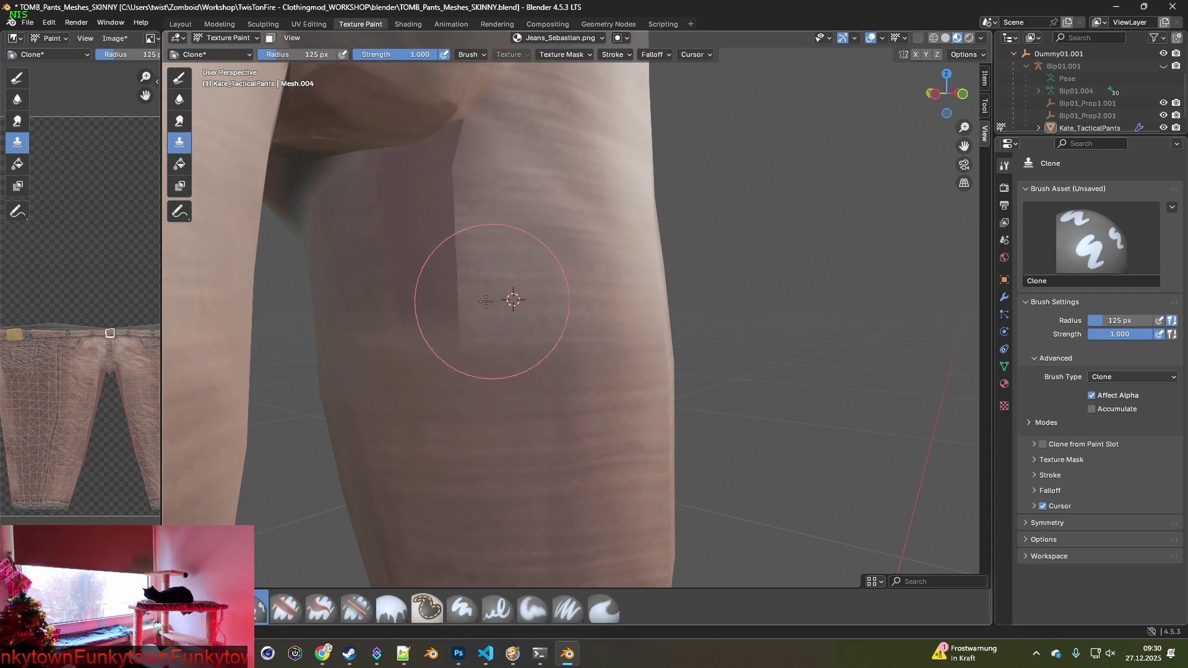
{"action": "left_click_drag", "start_coordinate": [410, 301], "coordinate": [359, 304]}
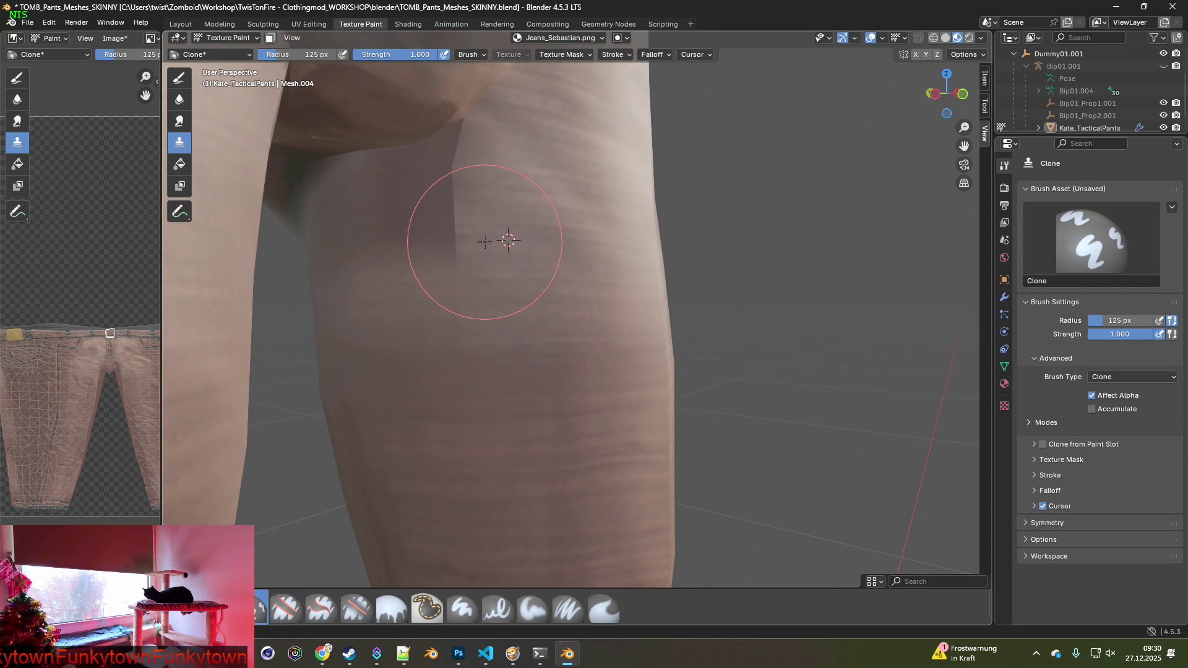
{"action": "mouse_move", "coordinate": [449, 240]}
{"action": "left_mouse_down"}
{"action": "mouse_move", "coordinate": [358, 233]}
{"action": "mouse_move", "coordinate": [406, 223]}
{"action": "mouse_move", "coordinate": [338, 241]}
{"action": "mouse_move", "coordinate": [344, 229]}
{"action": "mouse_move", "coordinate": [403, 233]}
{"action": "mouse_move", "coordinate": [344, 227]}
{"action": "mouse_move", "coordinate": [491, 192]}
{"action": "mouse_move", "coordinate": [400, 160]}
{"action": "mouse_move", "coordinate": [345, 190]}
{"action": "mouse_move", "coordinate": [447, 159]}
{"action": "left_mouse_up"}
{"action": "middle_click_drag", "start_coordinate": [447, 159], "coordinate": [446, 265]}
Zoom to a low side view of the trouser cuff and shrink the brush radius to 36 px.
{"action": "scroll", "coordinate": [445, 265], "scroll_direction": "down", "scroll_amount": 3}
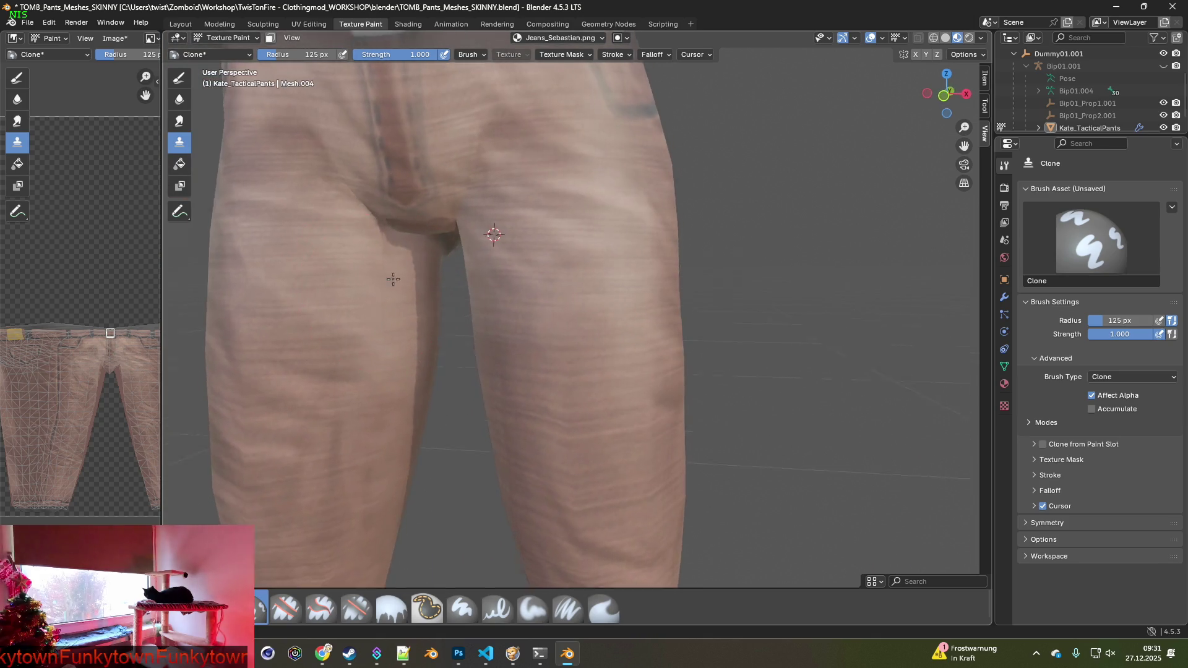
{"action": "scroll", "coordinate": [413, 290], "scroll_direction": "down", "scroll_amount": 2}
{"action": "mouse_move", "coordinate": [509, 375]}
{"action": "middle_mouse_down"}
{"action": "mouse_move", "coordinate": [625, 370]}
{"action": "mouse_move", "coordinate": [451, 338]}
{"action": "mouse_move", "coordinate": [450, 323]}
{"action": "mouse_move", "coordinate": [754, 348]}
{"action": "mouse_move", "coordinate": [404, 381]}
{"action": "mouse_move", "coordinate": [418, 402]}
{"action": "middle_mouse_up"}
{"action": "scroll", "coordinate": [625, 370], "scroll_direction": "down", "scroll_amount": 3}
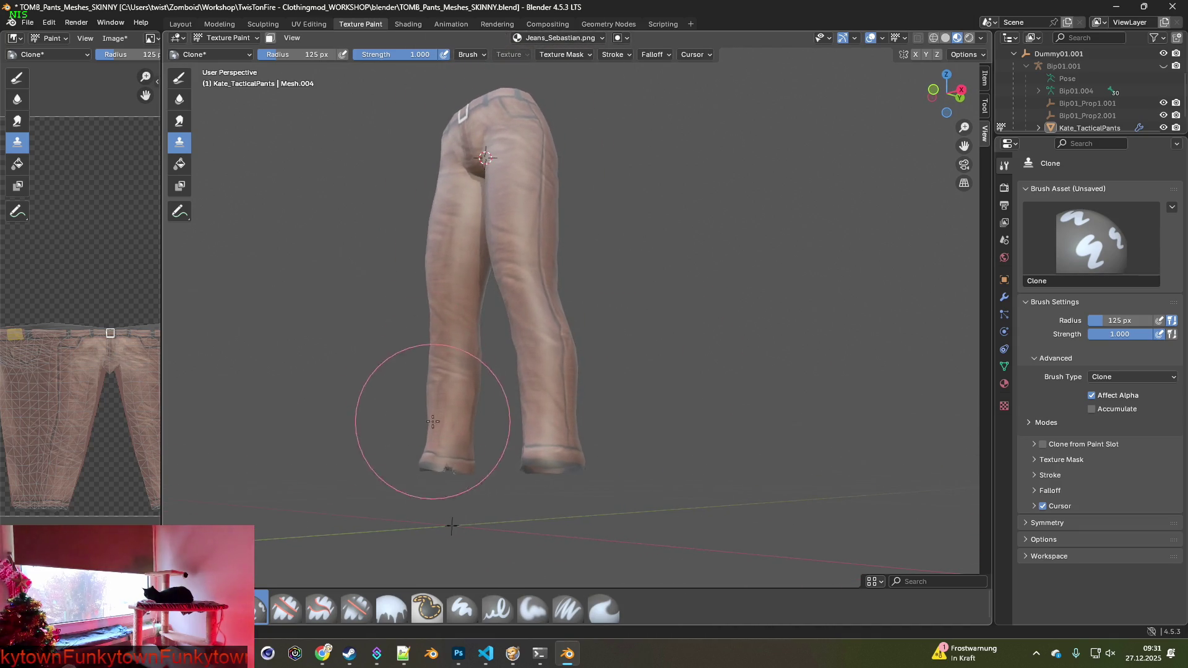
{"action": "scroll", "coordinate": [424, 410], "scroll_direction": "up", "scroll_amount": 6}
{"action": "scroll", "coordinate": [520, 319], "scroll_direction": "up", "scroll_amount": 4}
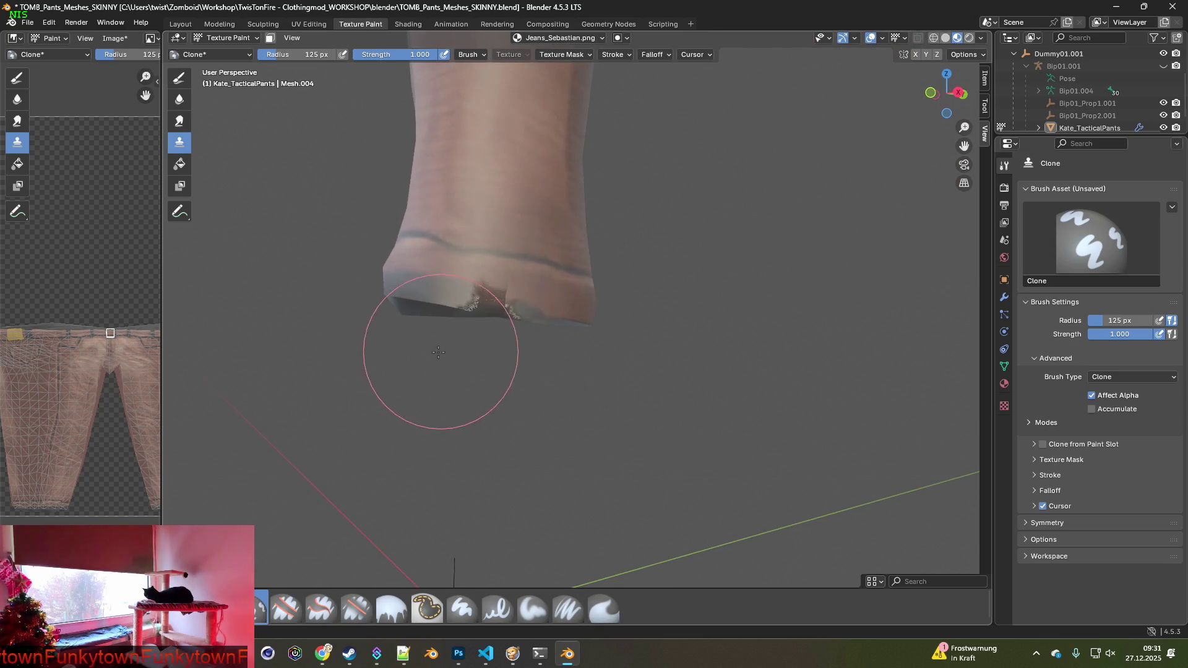
{"action": "left_click_drag", "start_coordinate": [309, 54], "coordinate": [262, 57]}
{"action": "middle_click_drag", "start_coordinate": [514, 321], "coordinate": [566, 334]}
{"action": "scroll", "coordinate": [566, 334], "scroll_direction": "up", "scroll_amount": 1}
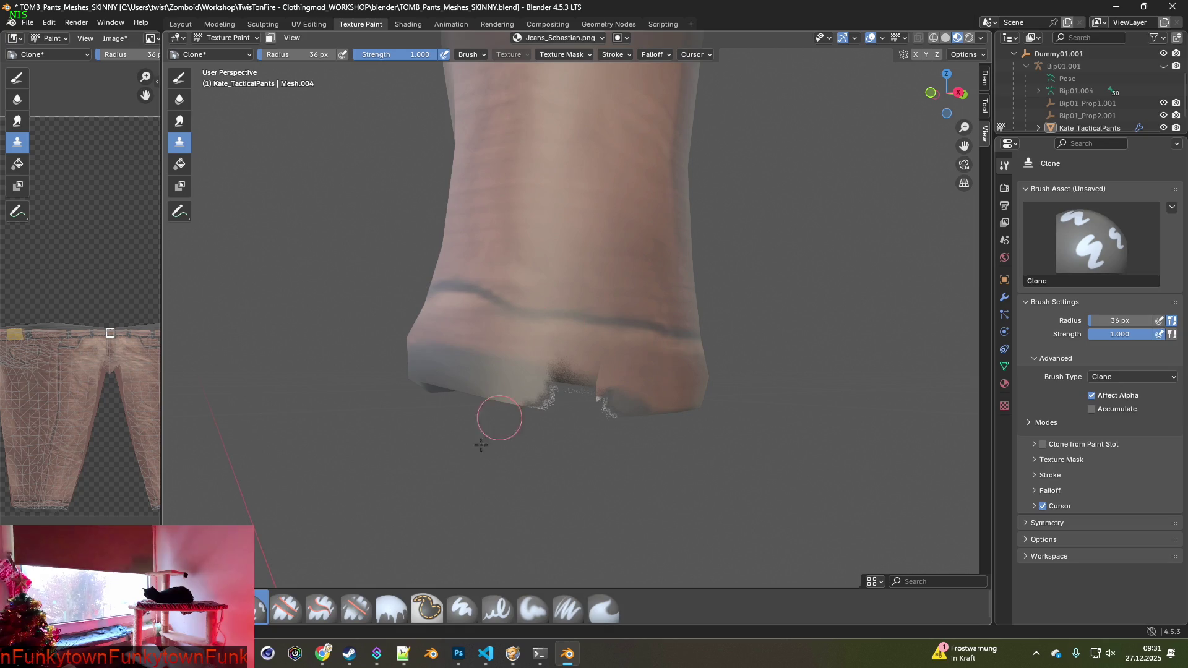
With Paint Soft Pressure, cover the cuff's white speckles using sampled brown and dark grey.
{"action": "left_click", "coordinate": [564, 612]}
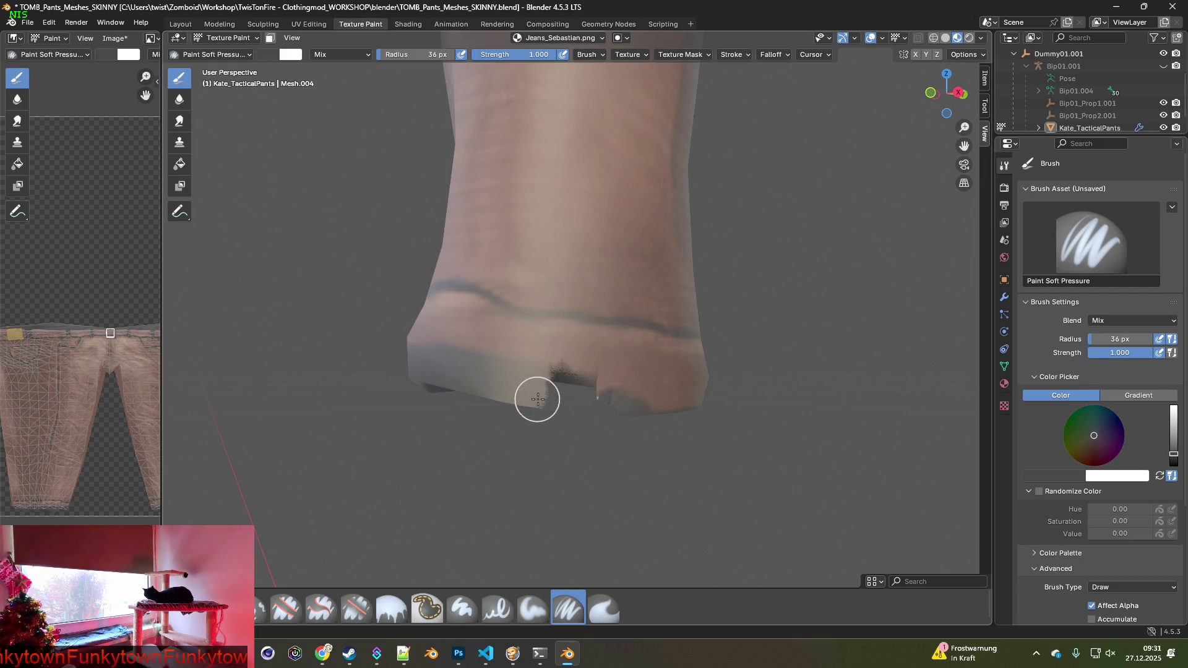
{"action": "left_click_drag", "start_coordinate": [573, 403], "coordinate": [591, 404]}
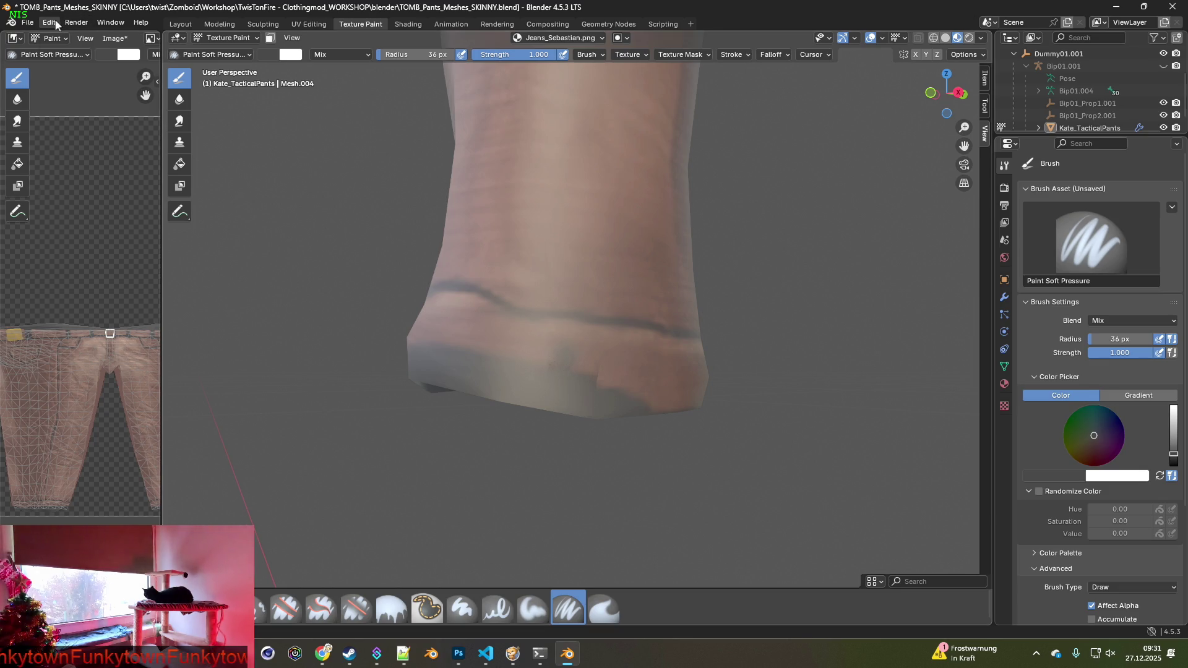
{"action": "key", "text": "s"}
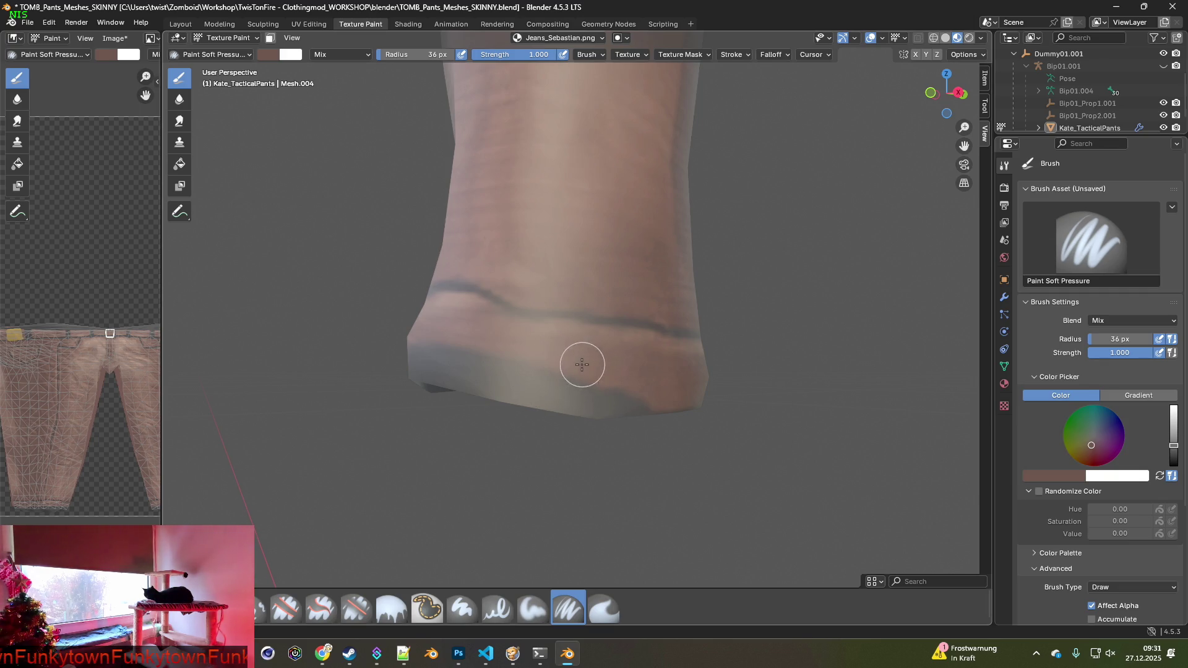
{"action": "mouse_move", "coordinate": [552, 364]}
{"action": "middle_mouse_down"}
{"action": "mouse_move", "coordinate": [636, 371]}
{"action": "mouse_move", "coordinate": [544, 359]}
{"action": "mouse_move", "coordinate": [525, 388]}
{"action": "middle_mouse_up"}
{"action": "key", "text": "s"}
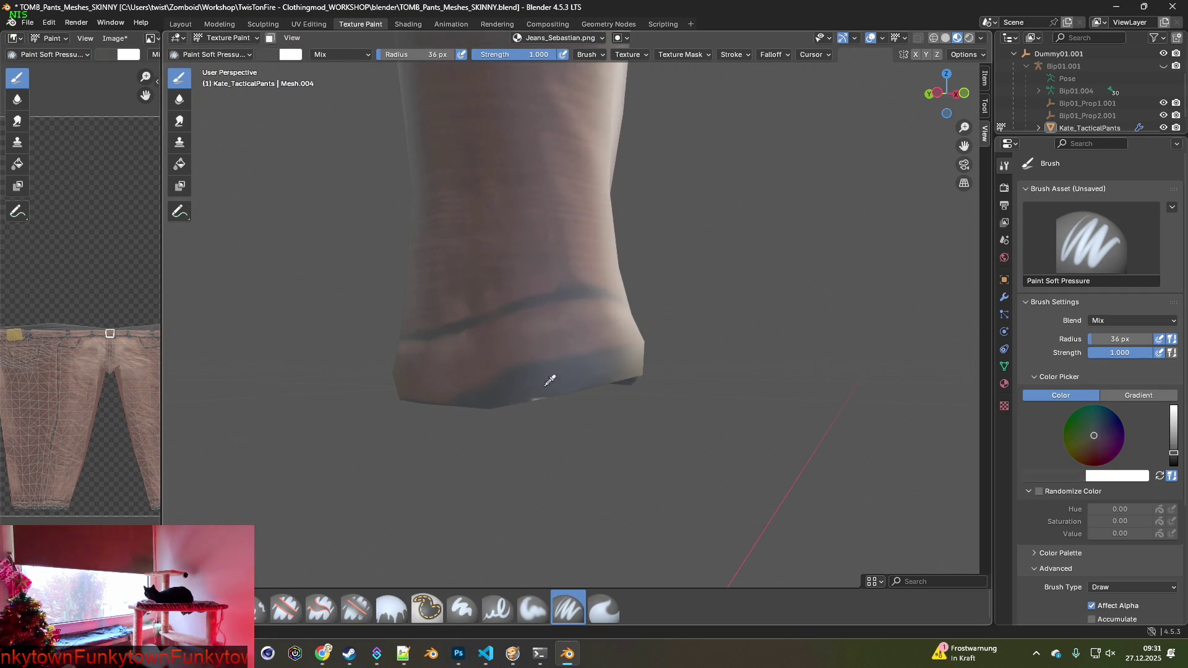
{"action": "mouse_move", "coordinate": [533, 388]}
{"action": "middle_mouse_down"}
{"action": "mouse_move", "coordinate": [546, 389]}
{"action": "mouse_move", "coordinate": [593, 307]}
{"action": "mouse_move", "coordinate": [446, 291]}
{"action": "mouse_move", "coordinate": [511, 366]}
{"action": "mouse_move", "coordinate": [438, 369]}
{"action": "mouse_move", "coordinate": [764, 276]}
{"action": "mouse_move", "coordinate": [732, 321]}
{"action": "middle_mouse_up"}
Dab a small white stroke on the back of the jeans, undoing then redoing it.
{"action": "scroll", "coordinate": [556, 377], "scroll_direction": "down", "scroll_amount": 3}
{"action": "scroll", "coordinate": [593, 306], "scroll_direction": "up", "scroll_amount": 2}
{"action": "scroll", "coordinate": [438, 369], "scroll_direction": "up", "scroll_amount": 4}
{"action": "scroll", "coordinate": [693, 379], "scroll_direction": "down", "scroll_amount": 2}
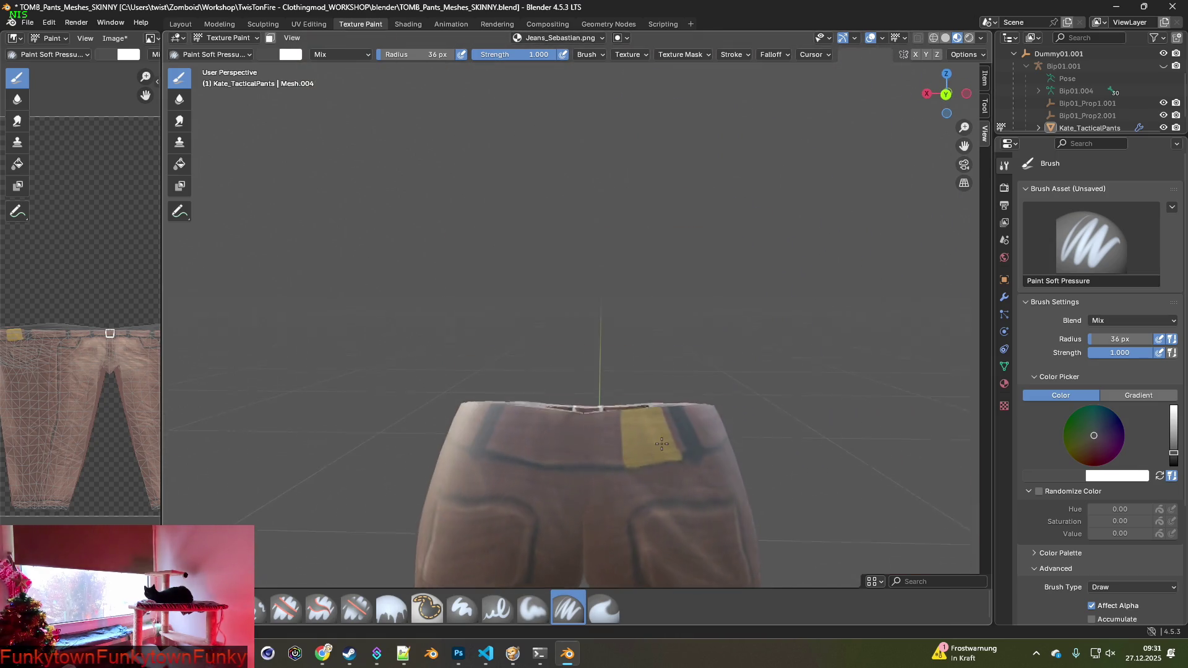
{"action": "scroll", "coordinate": [693, 379], "scroll_direction": "up", "scroll_amount": 8}
{"action": "scroll", "coordinate": [696, 394], "scroll_direction": "down", "scroll_amount": 2}
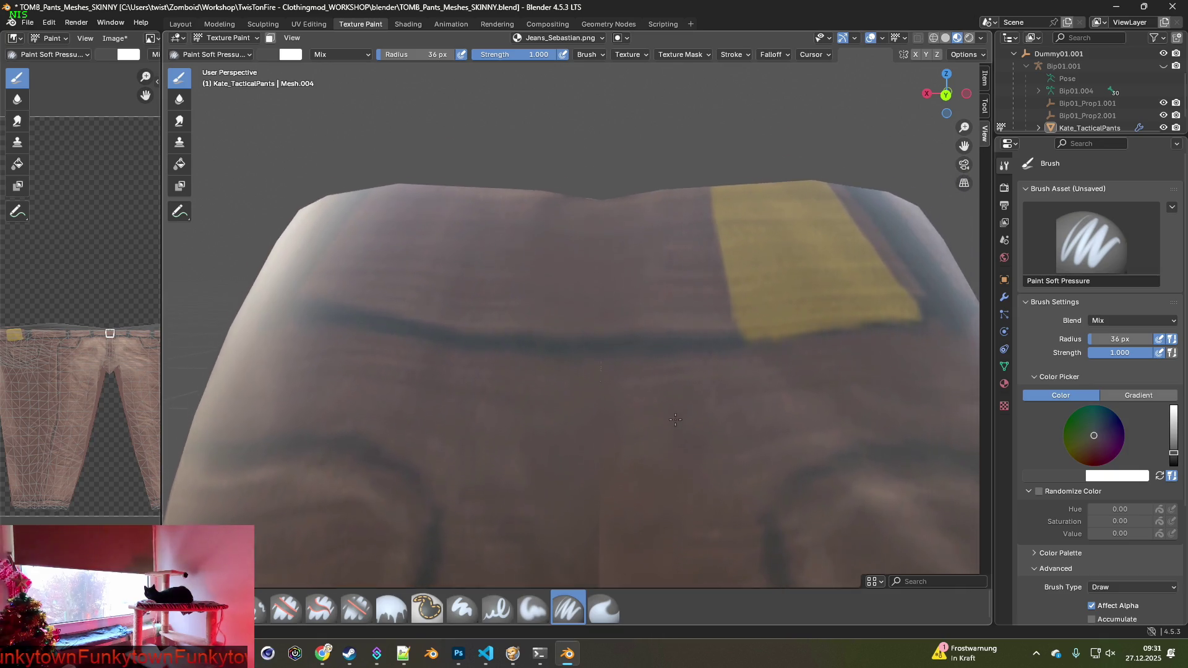
{"action": "scroll", "coordinate": [705, 383], "scroll_direction": "up", "scroll_amount": 3}
{"action": "scroll", "coordinate": [710, 377], "scroll_direction": "down", "scroll_amount": 1}
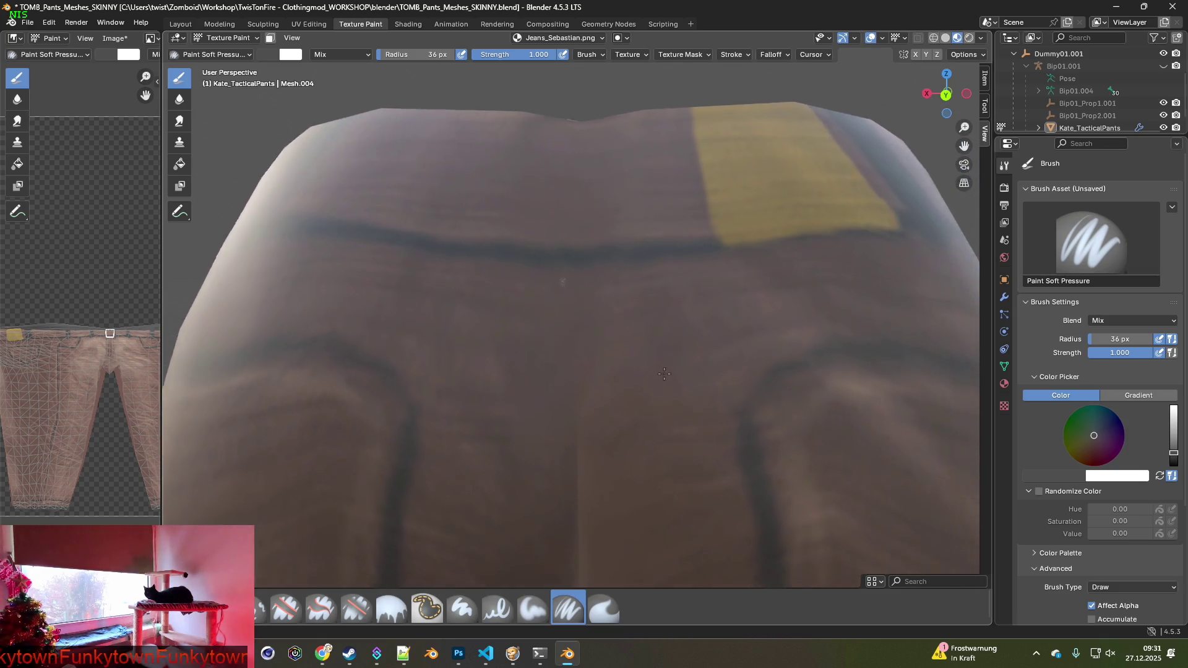
{"action": "scroll", "coordinate": [699, 383], "scroll_direction": "up", "scroll_amount": 2}
{"action": "left_click_drag", "start_coordinate": [642, 256], "coordinate": [619, 309]}
{"action": "scroll", "coordinate": [680, 384], "scroll_direction": "down", "scroll_amount": 2}
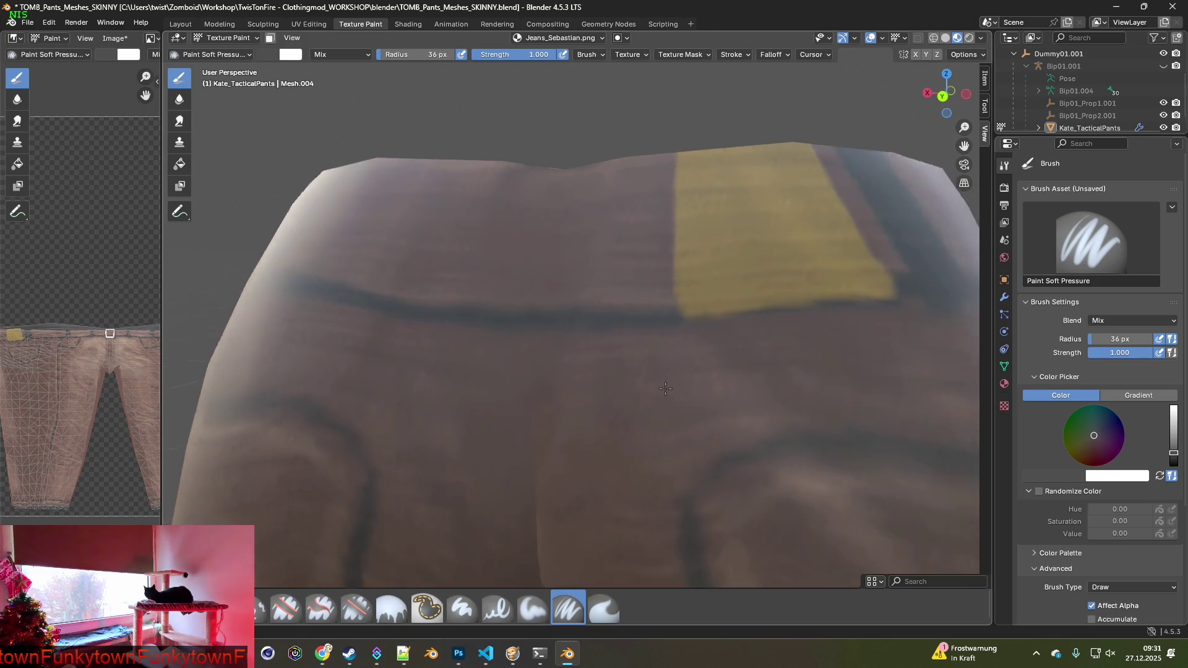
{"action": "scroll", "coordinate": [678, 380], "scroll_direction": "up", "scroll_amount": 2}
{"action": "key", "text": "ctrl+z"}
{"action": "key", "text": "ctrl+shift+z"}
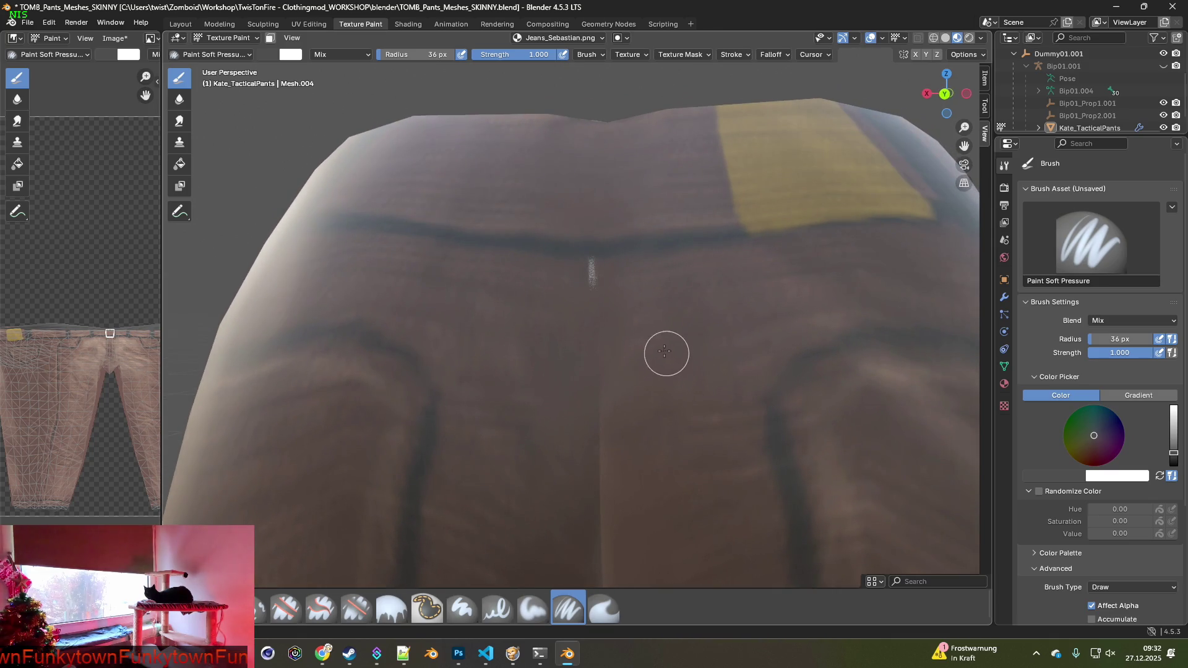
Switch to the Clone brush and place its source beside the white mark on the jeans back.
{"action": "left_click", "coordinate": [266, 607]}
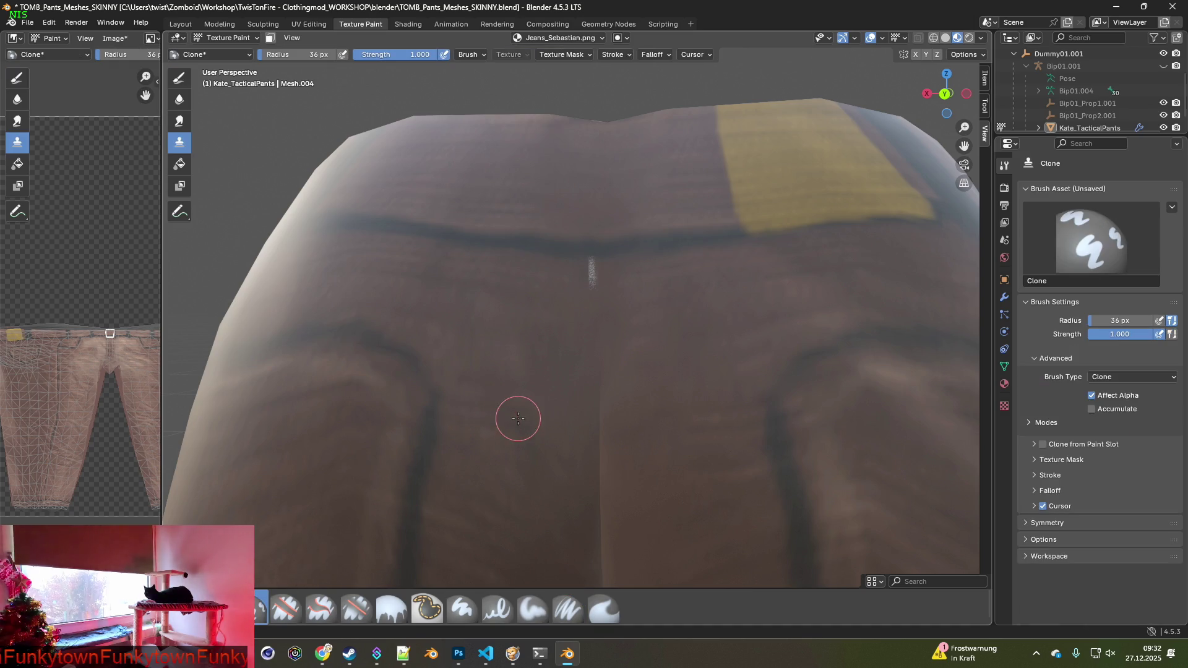
{"action": "left_click", "coordinate": [464, 283], "text": "ctrl"}
{"action": "mouse_move", "coordinate": [549, 283]}
{"action": "middle_mouse_down"}
{"action": "mouse_move", "coordinate": [546, 357]}
{"action": "mouse_move", "coordinate": [588, 379]}
{"action": "middle_mouse_up"}
{"action": "left_click", "coordinate": [516, 293], "text": "ctrl"}
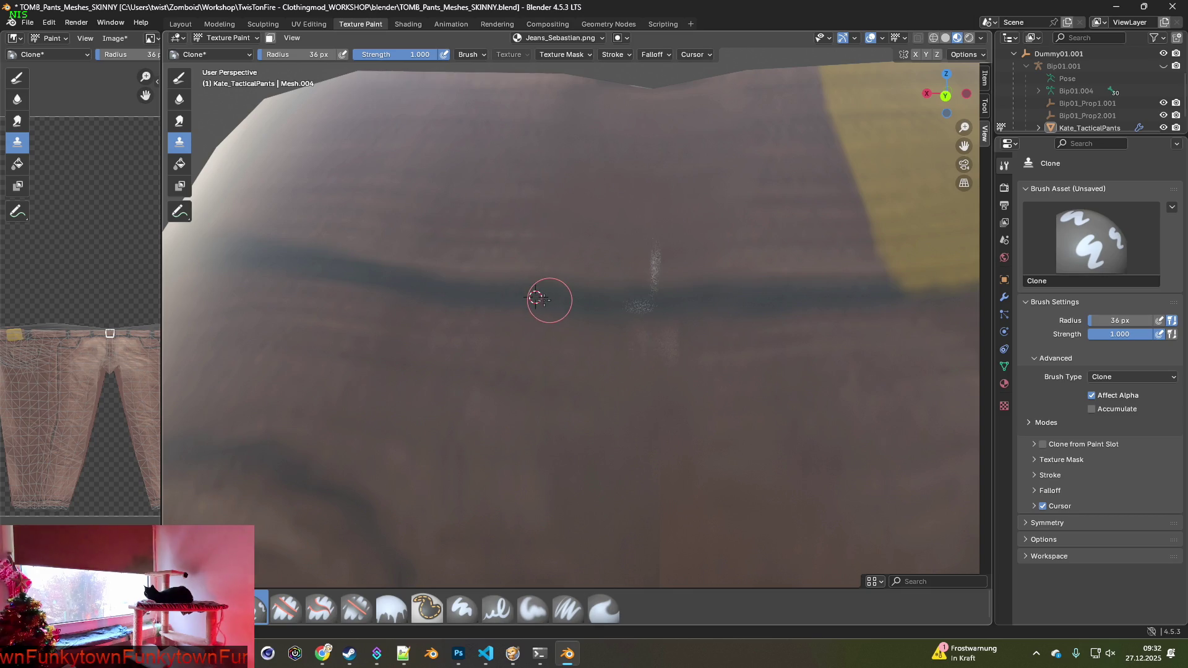
Paint a short sampled-brown stroke near the waistband at 13 px, then reselect Clone.
{"action": "left_click", "coordinate": [566, 606]}
{"action": "key", "text": "s"}
{"action": "left_click_drag", "start_coordinate": [427, 55], "coordinate": [396, 54]}
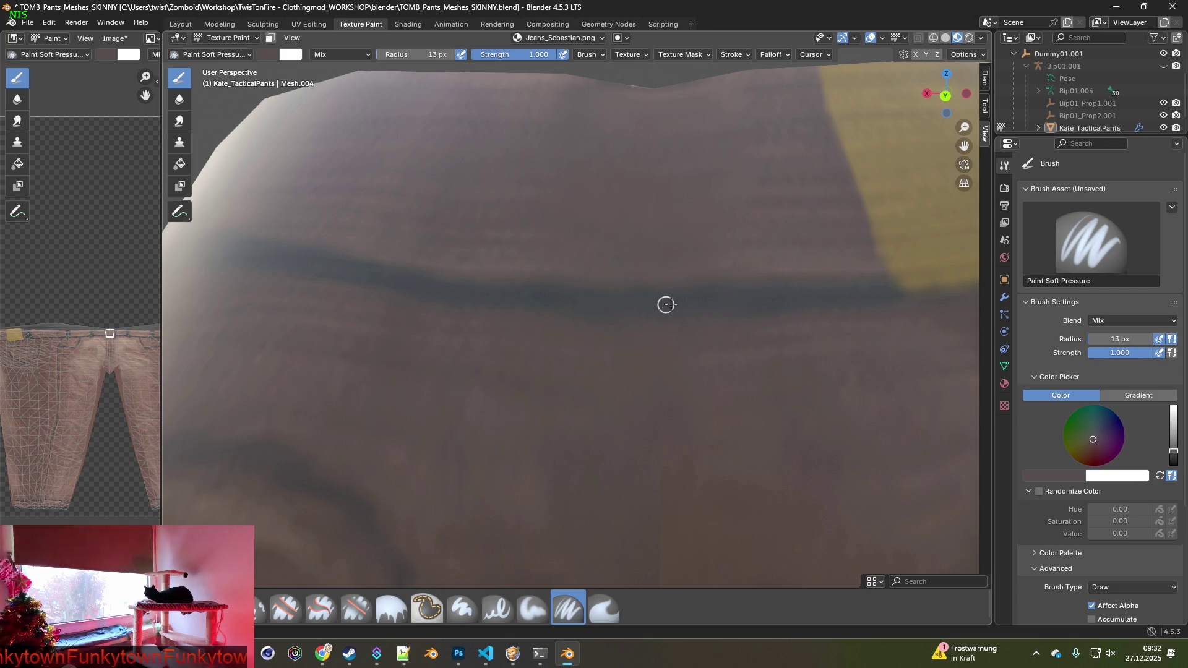
{"action": "left_click_drag", "start_coordinate": [654, 255], "coordinate": [654, 288]}
{"action": "key", "text": "ctrl+shift+z"}
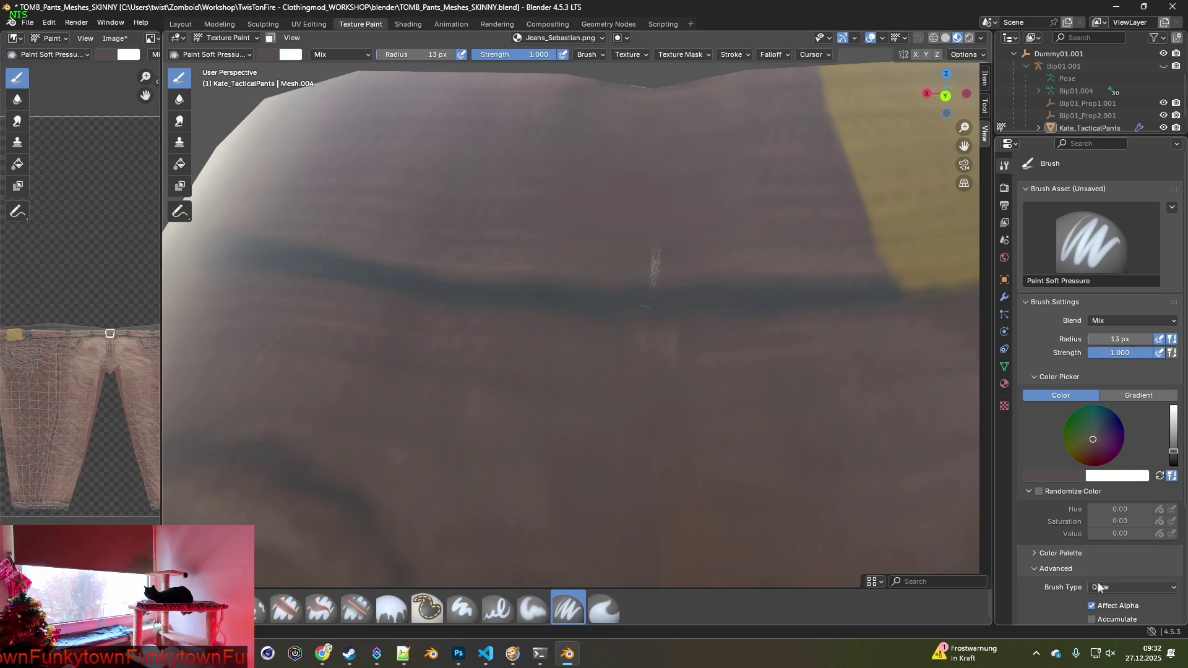
{"action": "key", "text": "ctrl+z"}
{"action": "key", "text": "ctrl+shift+z"}
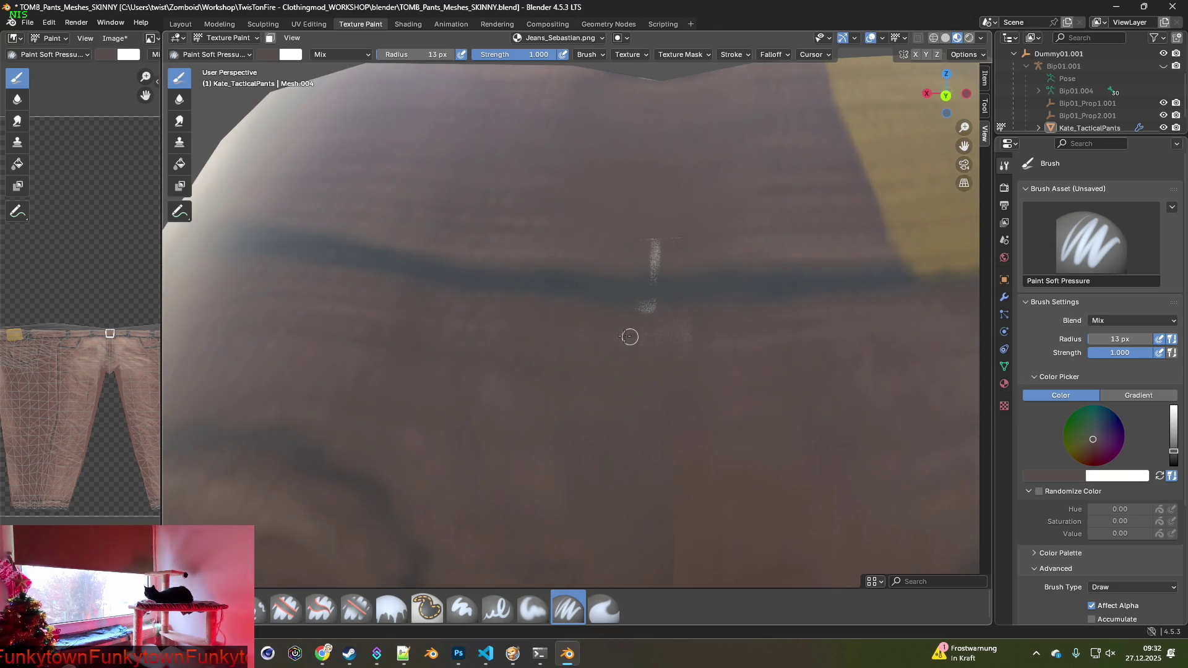
{"action": "left_click", "coordinate": [179, 141]}
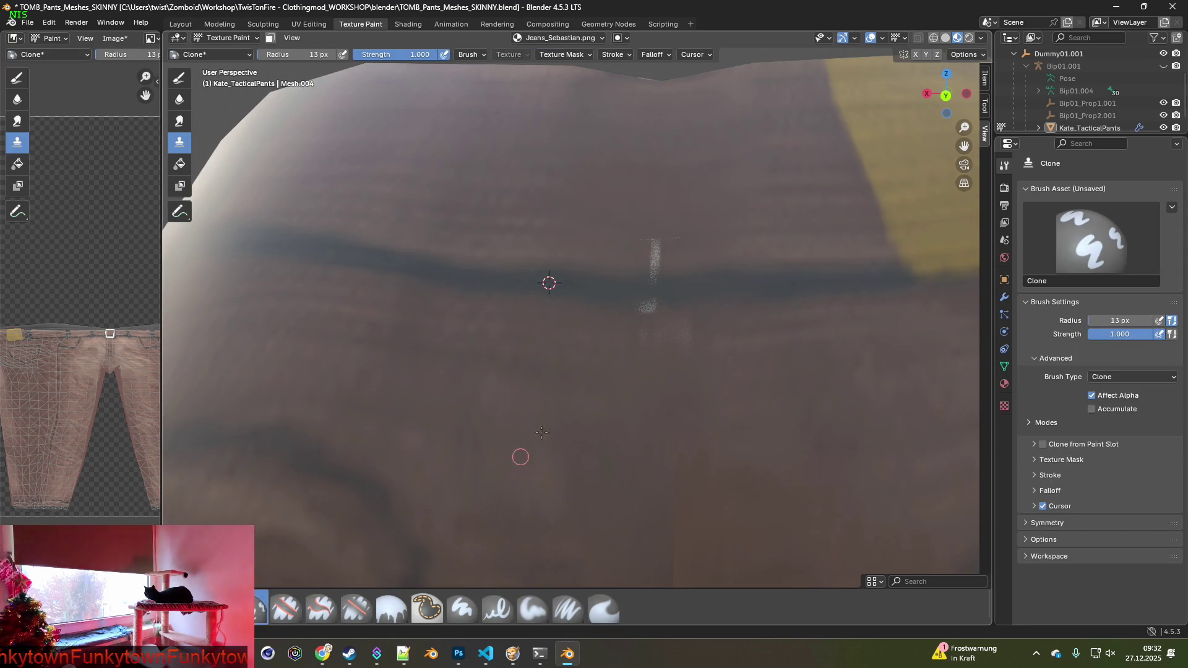
Clone fabric over the light streak on the dark back strap with an enlarged brush, then zoom out.
{"action": "left_click", "coordinate": [511, 336], "text": "ctrl"}
{"action": "key", "text": "bracketright"}
{"action": "key", "text": "bracketright"}
{"action": "key", "text": "bracketright"}
{"action": "key", "text": "bracketright"}
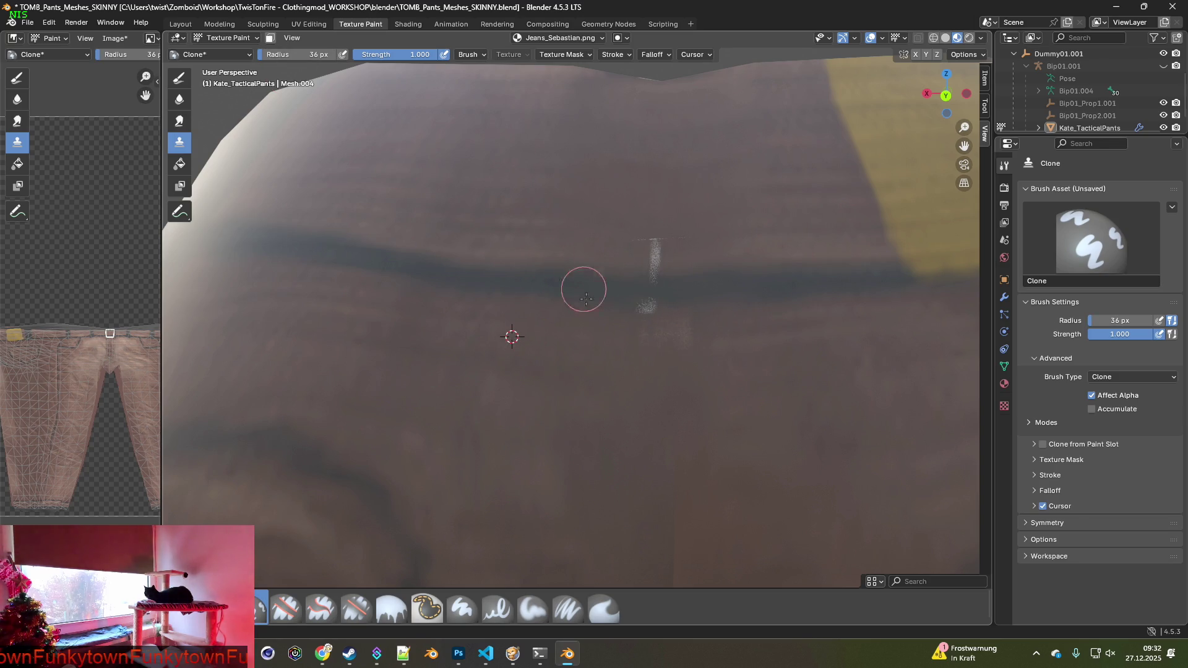
{"action": "mouse_move", "coordinate": [677, 342]}
{"action": "left_mouse_down"}
{"action": "mouse_move", "coordinate": [705, 336]}
{"action": "mouse_move", "coordinate": [604, 328]}
{"action": "mouse_move", "coordinate": [669, 329]}
{"action": "mouse_move", "coordinate": [649, 321]}
{"action": "mouse_move", "coordinate": [613, 334]}
{"action": "left_mouse_up"}
{"action": "key", "text": "ctrl+z"}
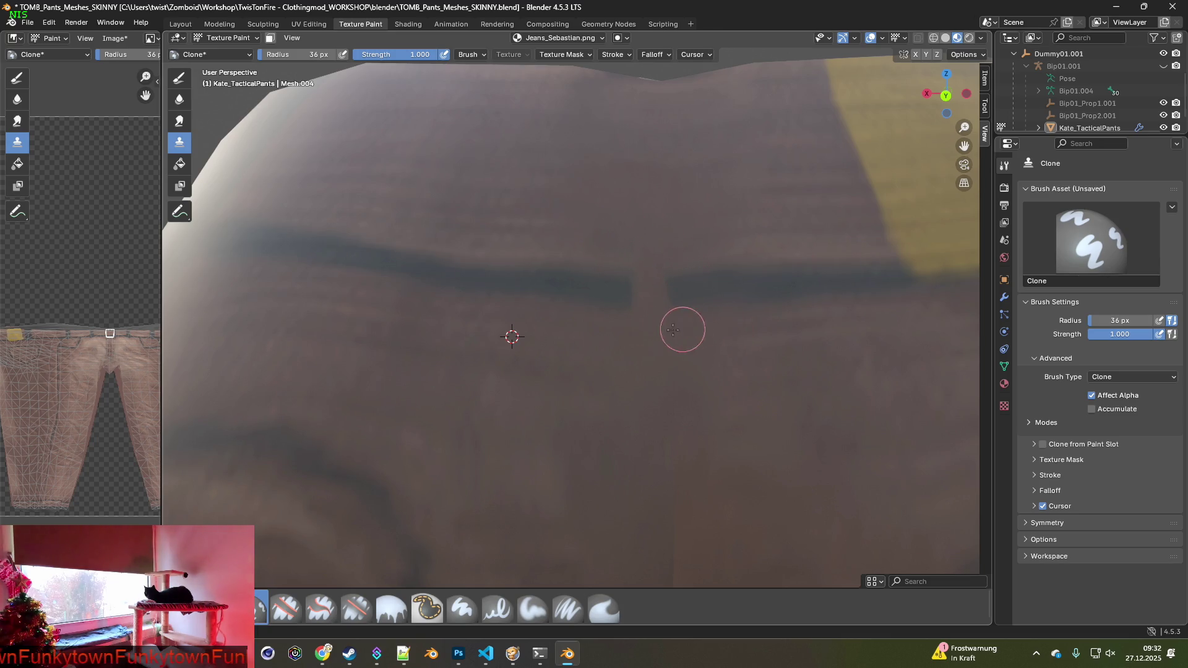
{"action": "left_click", "coordinate": [564, 284], "text": "ctrl"}
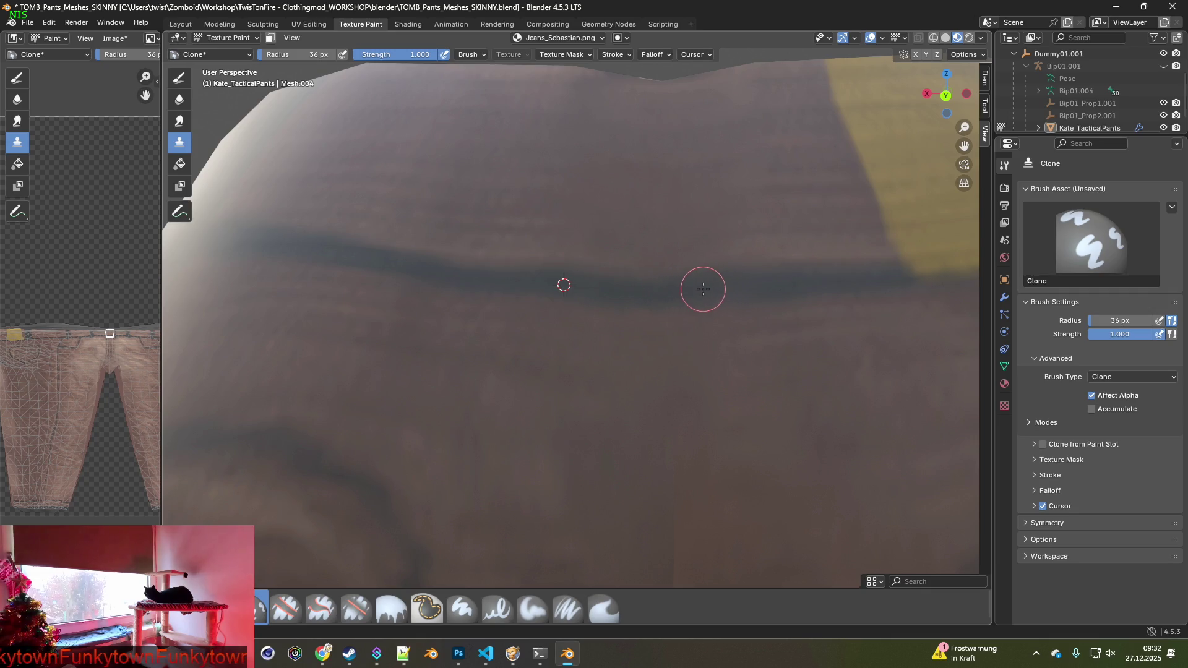
{"action": "scroll", "coordinate": [643, 334], "scroll_direction": "down", "scroll_amount": 10}
{"action": "mouse_move", "coordinate": [702, 384]}
{"action": "middle_mouse_down"}
{"action": "mouse_move", "coordinate": [687, 378]}
{"action": "mouse_move", "coordinate": [692, 398]}
{"action": "mouse_move", "coordinate": [704, 285]}
{"action": "mouse_move", "coordinate": [684, 244]}
{"action": "mouse_move", "coordinate": [389, 344]}
{"action": "mouse_move", "coordinate": [466, 267]}
{"action": "mouse_move", "coordinate": [441, 352]}
{"action": "mouse_move", "coordinate": [466, 308]}
{"action": "mouse_move", "coordinate": [767, 385]}
{"action": "mouse_move", "coordinate": [552, 348]}
{"action": "mouse_move", "coordinate": [538, 363]}
{"action": "middle_mouse_up"}
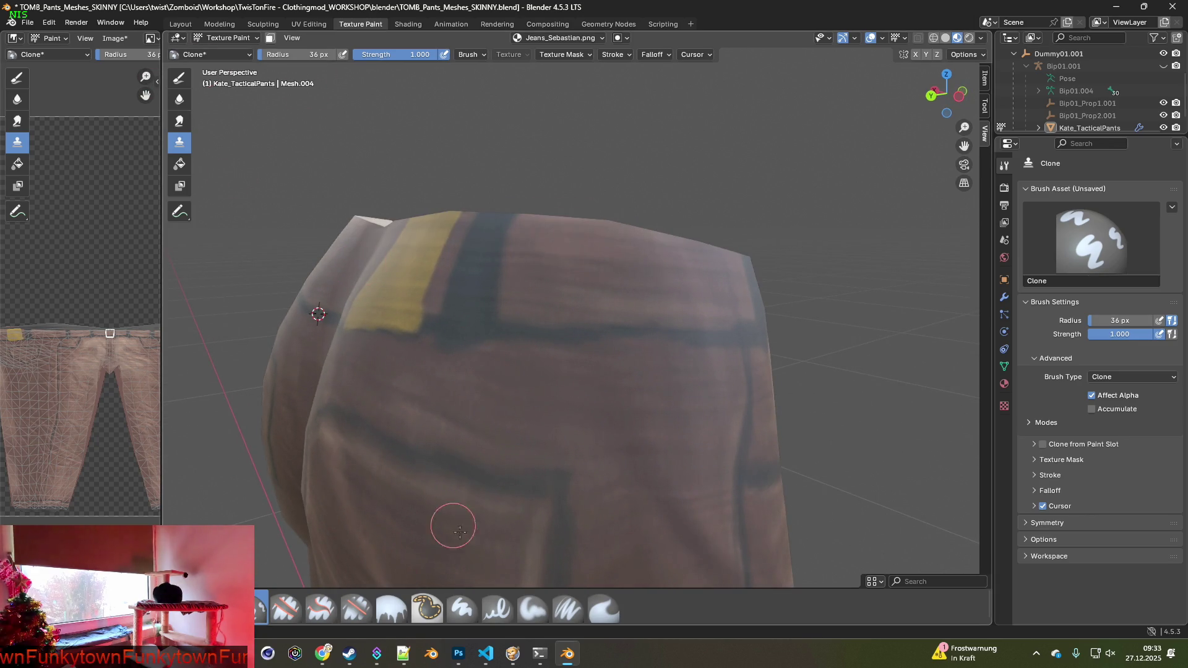
{"action": "left_click", "coordinate": [567, 608]}
Shrink the paint brush to 17 px, sample the strap colour, and paint along the strap.
{"action": "middle_click_drag", "start_coordinate": [592, 432], "coordinate": [443, 347]}
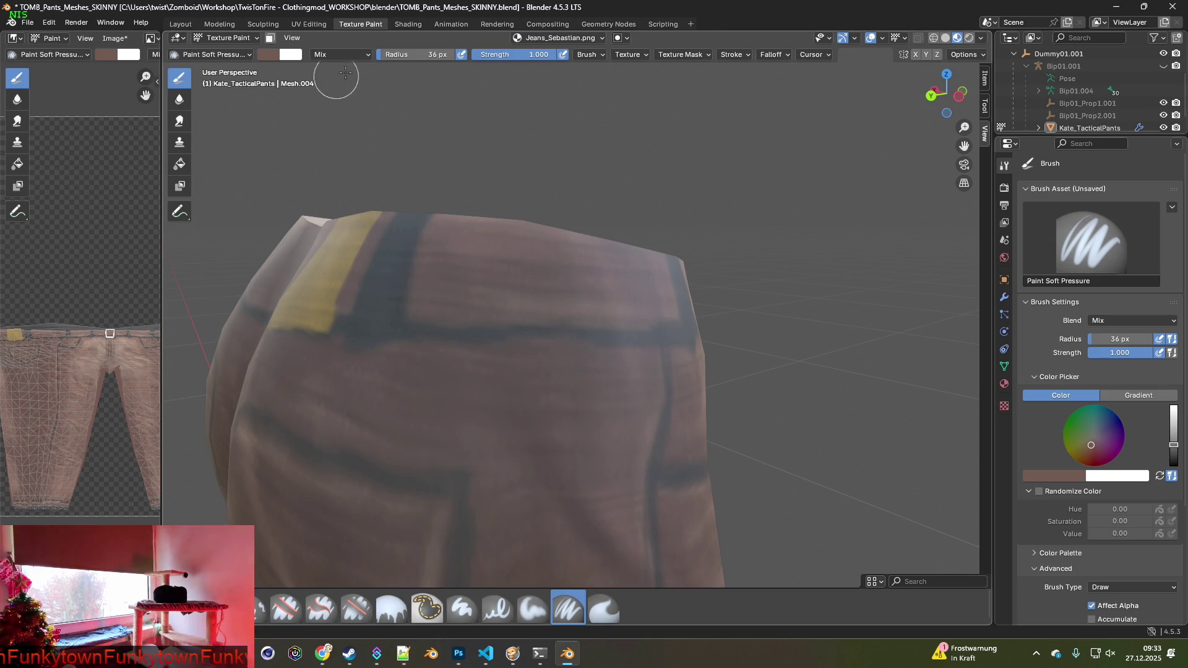
{"action": "left_click_drag", "start_coordinate": [402, 54], "coordinate": [382, 54]}
{"action": "scroll", "coordinate": [488, 309], "scroll_direction": "up", "scroll_amount": 3}
{"action": "scroll", "coordinate": [433, 349], "scroll_direction": "down", "scroll_amount": 1}
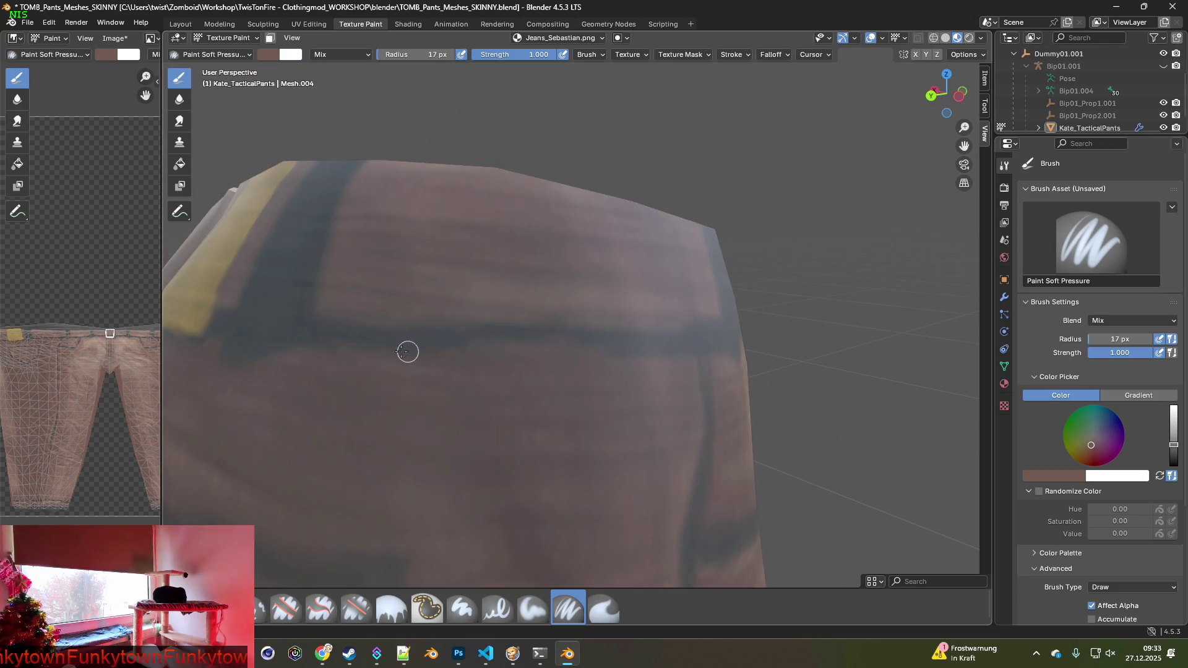
{"action": "key", "text": "s"}
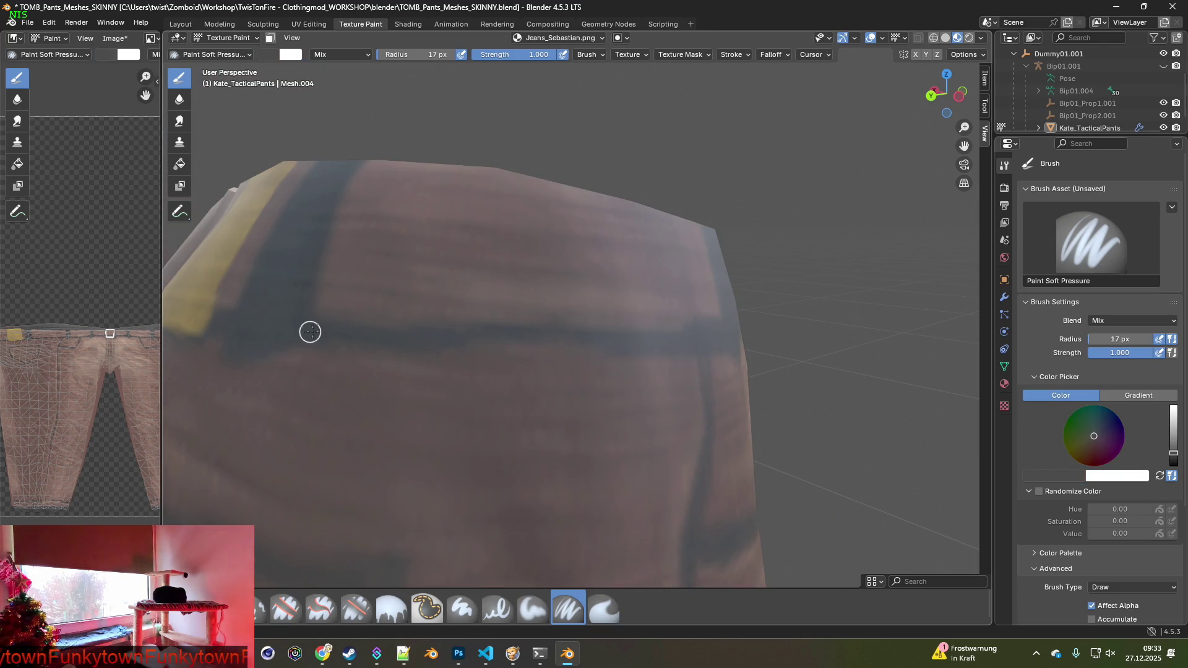
{"action": "left_click_drag", "start_coordinate": [431, 339], "coordinate": [634, 347]}
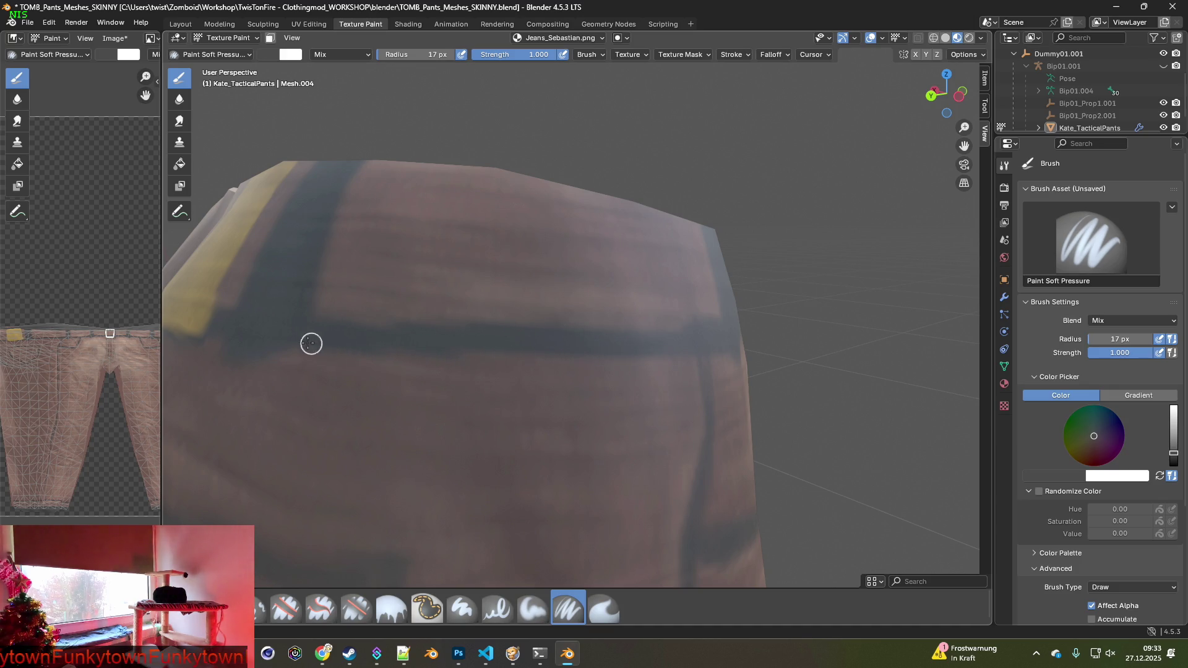
Touch up the strap from the other side of the jeans, sample the brown fabric, and return to Clone.
{"action": "scroll", "coordinate": [494, 342], "scroll_direction": "down", "scroll_amount": 5}
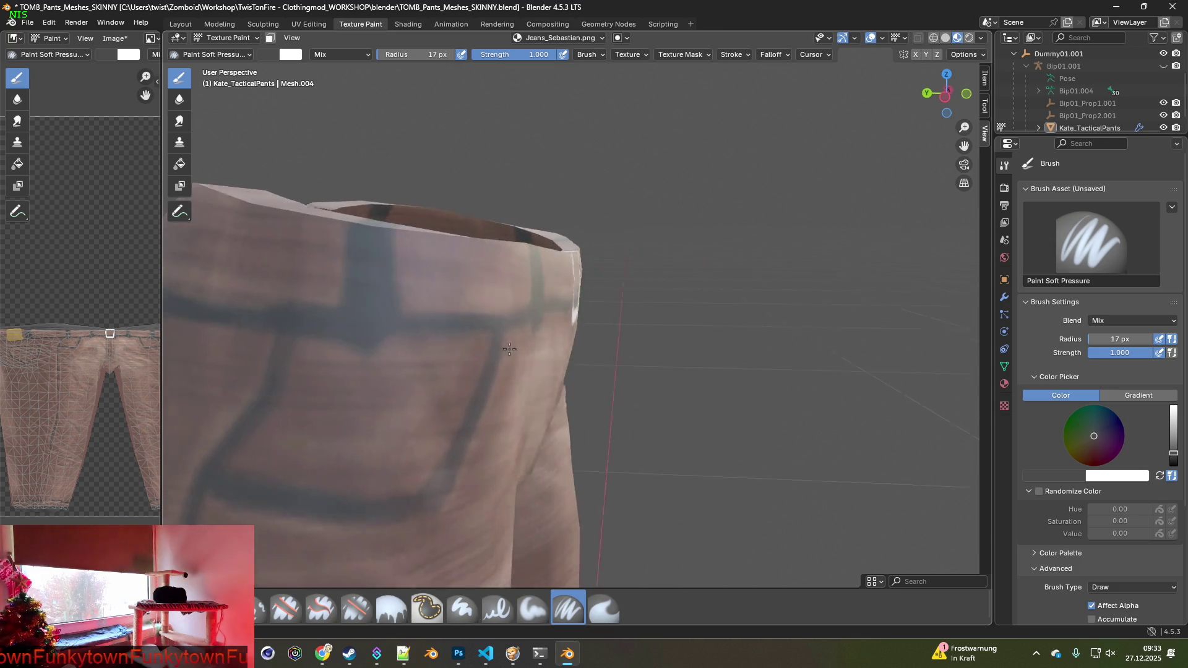
{"action": "mouse_move", "coordinate": [494, 329]}
{"action": "middle_mouse_down"}
{"action": "mouse_move", "coordinate": [715, 345]}
{"action": "mouse_move", "coordinate": [780, 326]}
{"action": "middle_mouse_up"}
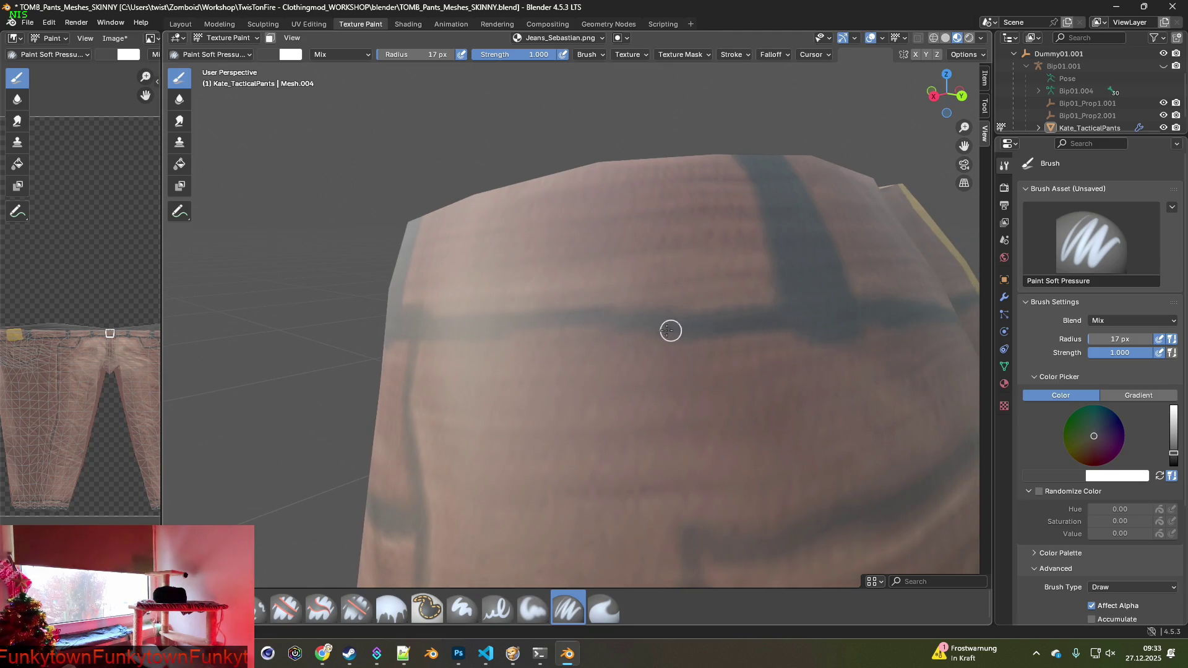
{"action": "mouse_move", "coordinate": [512, 324]}
{"action": "middle_mouse_down"}
{"action": "mouse_move", "coordinate": [538, 336]}
{"action": "mouse_move", "coordinate": [752, 340]}
{"action": "middle_mouse_up"}
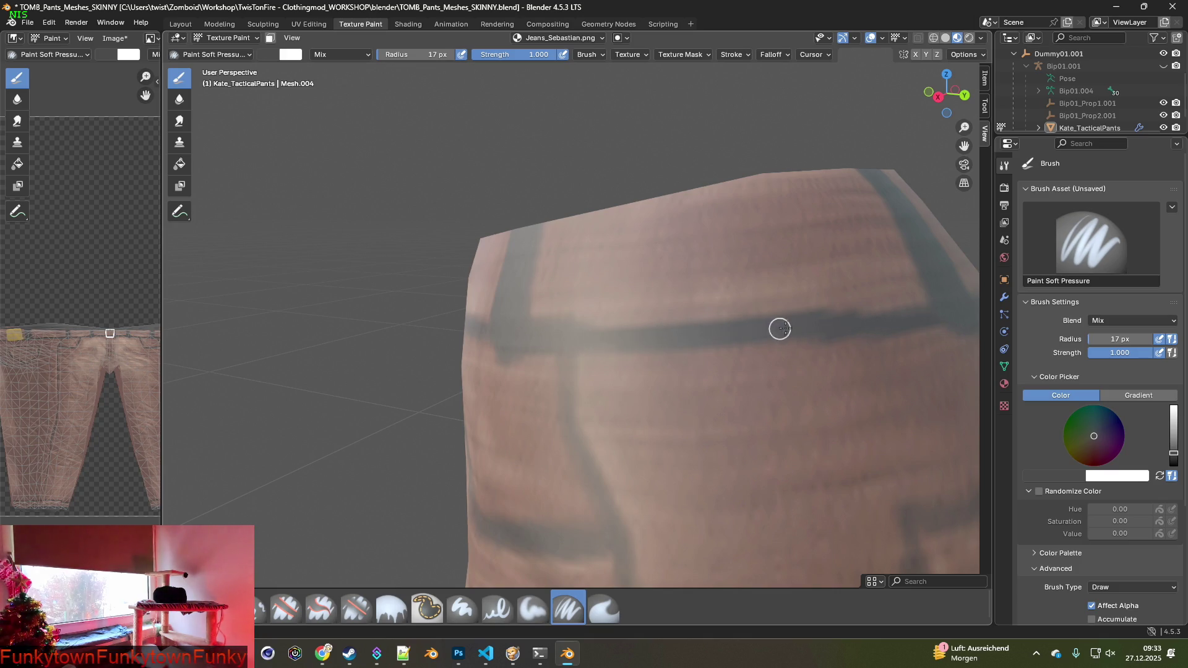
{"action": "mouse_move", "coordinate": [856, 334]}
{"action": "middle_mouse_down"}
{"action": "mouse_move", "coordinate": [705, 342]}
{"action": "mouse_move", "coordinate": [664, 334]}
{"action": "mouse_move", "coordinate": [677, 316]}
{"action": "middle_mouse_up"}
{"action": "scroll", "coordinate": [681, 353], "scroll_direction": "down", "scroll_amount": 3}
{"action": "scroll", "coordinate": [652, 355], "scroll_direction": "up", "scroll_amount": 3}
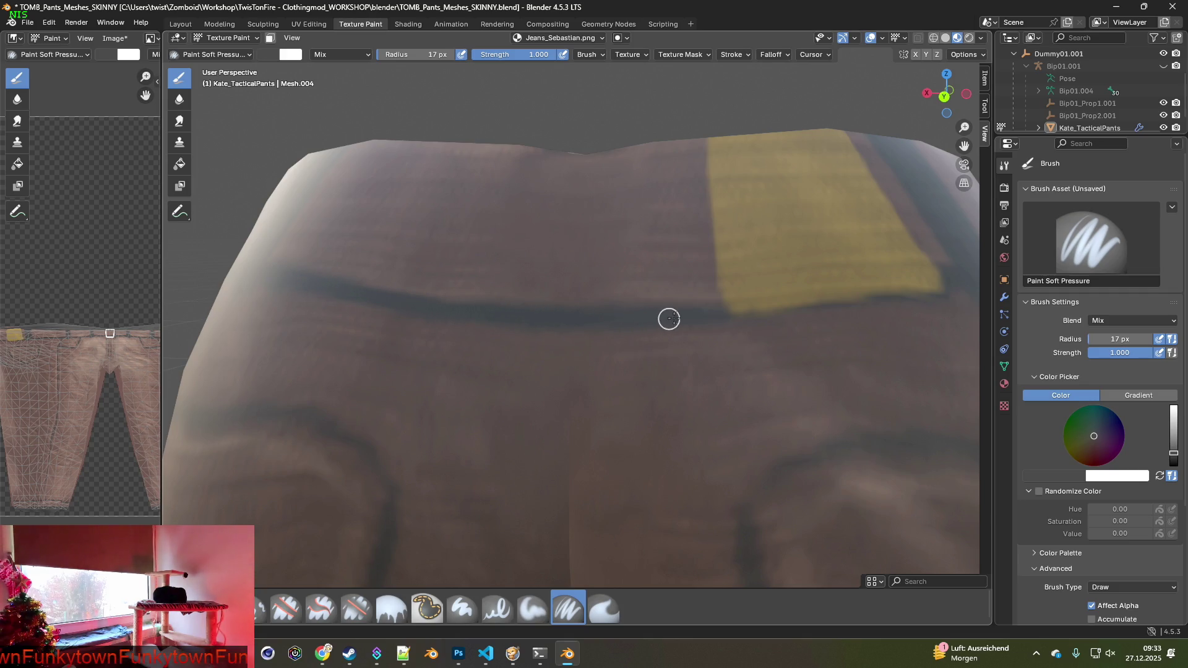
{"action": "mouse_move", "coordinate": [692, 315]}
{"action": "middle_mouse_down"}
{"action": "mouse_move", "coordinate": [588, 301]}
{"action": "mouse_move", "coordinate": [750, 321]}
{"action": "mouse_move", "coordinate": [646, 331]}
{"action": "middle_mouse_up"}
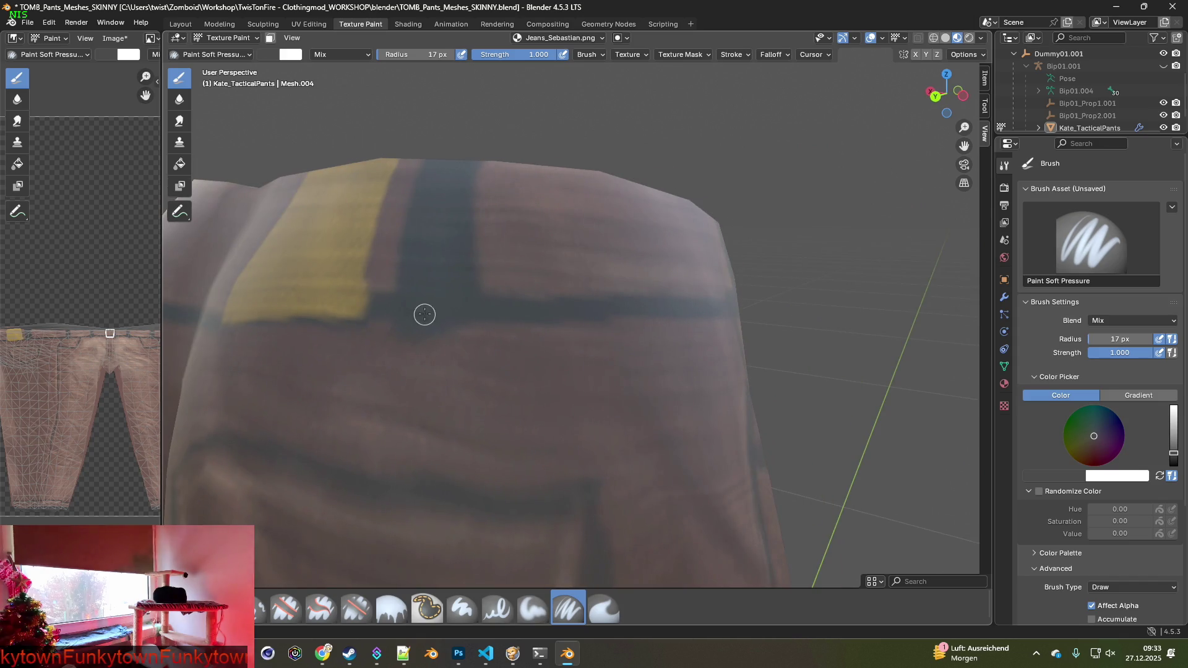
{"action": "scroll", "coordinate": [490, 337], "scroll_direction": "down", "scroll_amount": 4}
{"action": "scroll", "coordinate": [562, 347], "scroll_direction": "up", "scroll_amount": 7}
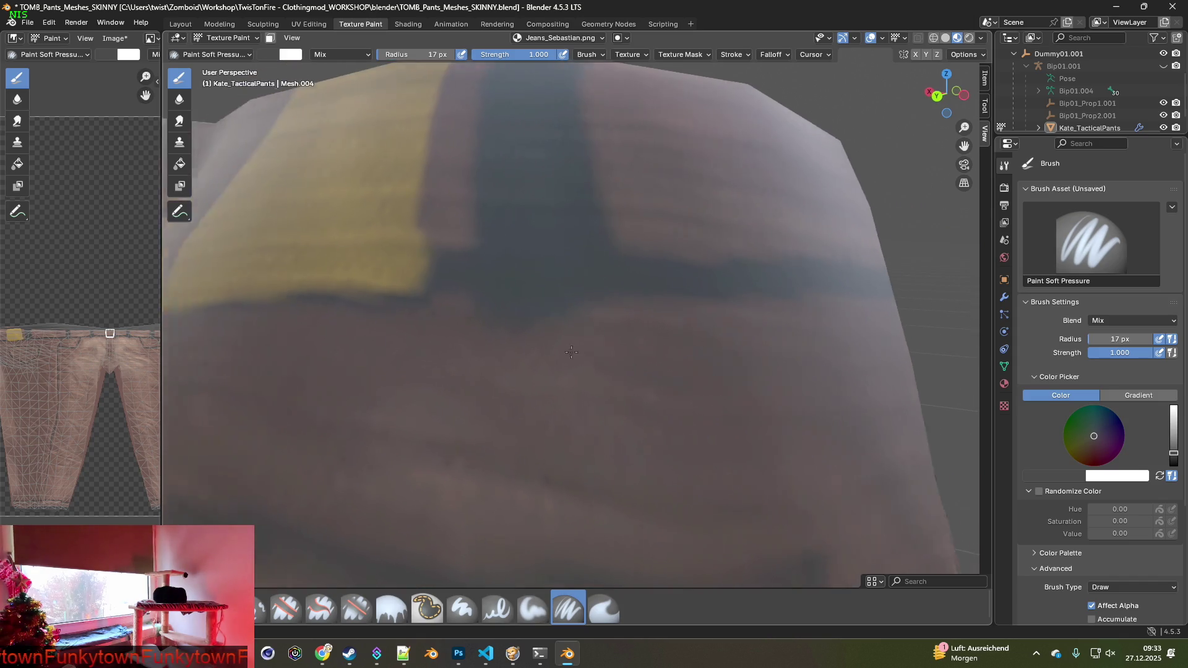
{"action": "scroll", "coordinate": [564, 351], "scroll_direction": "up", "scroll_amount": 2}
{"action": "key", "text": "s"}
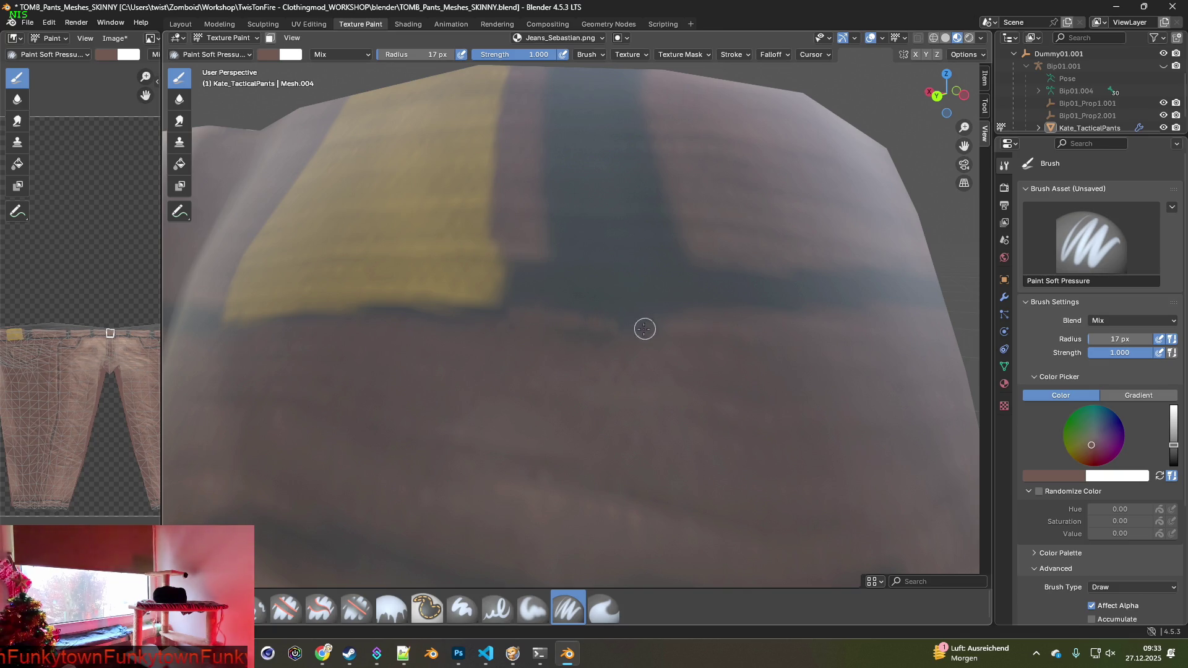
{"action": "left_click", "coordinate": [261, 609]}
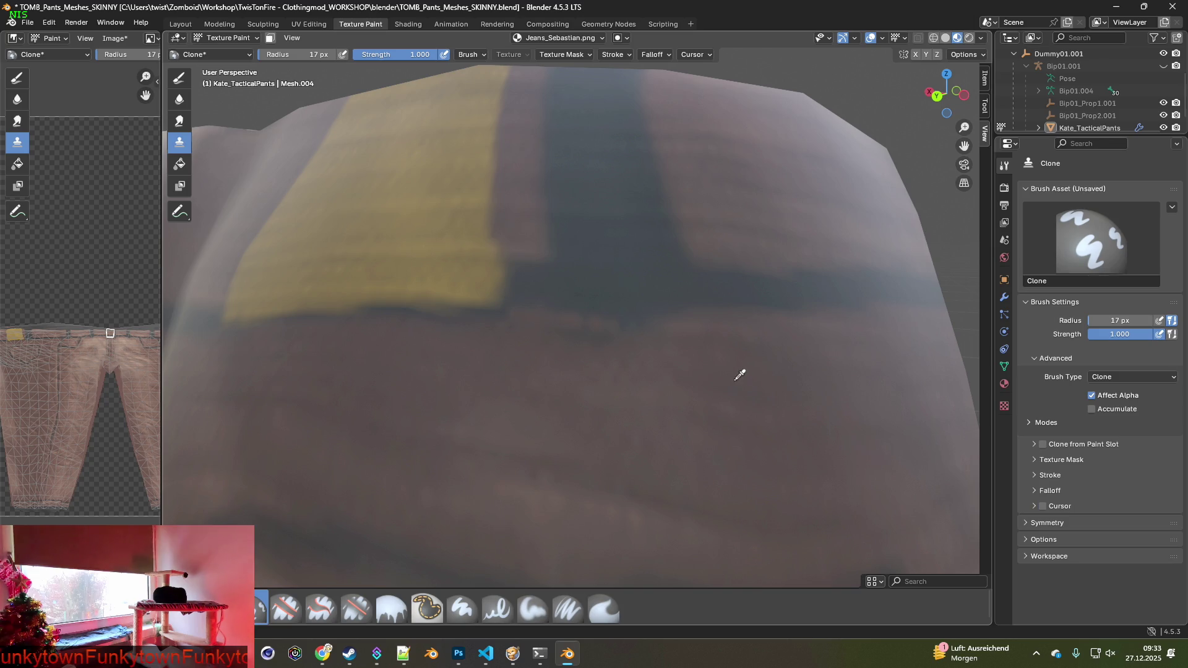
Set the clone source on the brown fabric below the strap and change the radius to 32 px.
{"action": "left_click", "coordinate": [724, 334], "text": "ctrl"}
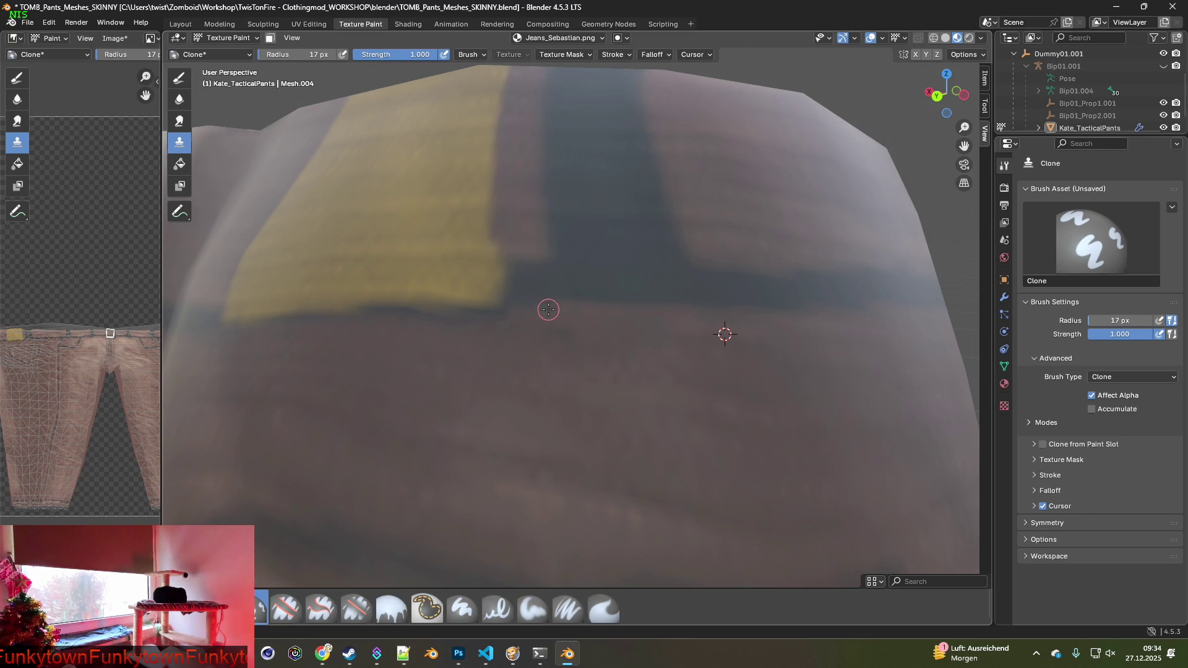
{"action": "left_click", "coordinate": [296, 54]}
{"action": "type", "text": "32"}
{"action": "key", "text": "Return"}
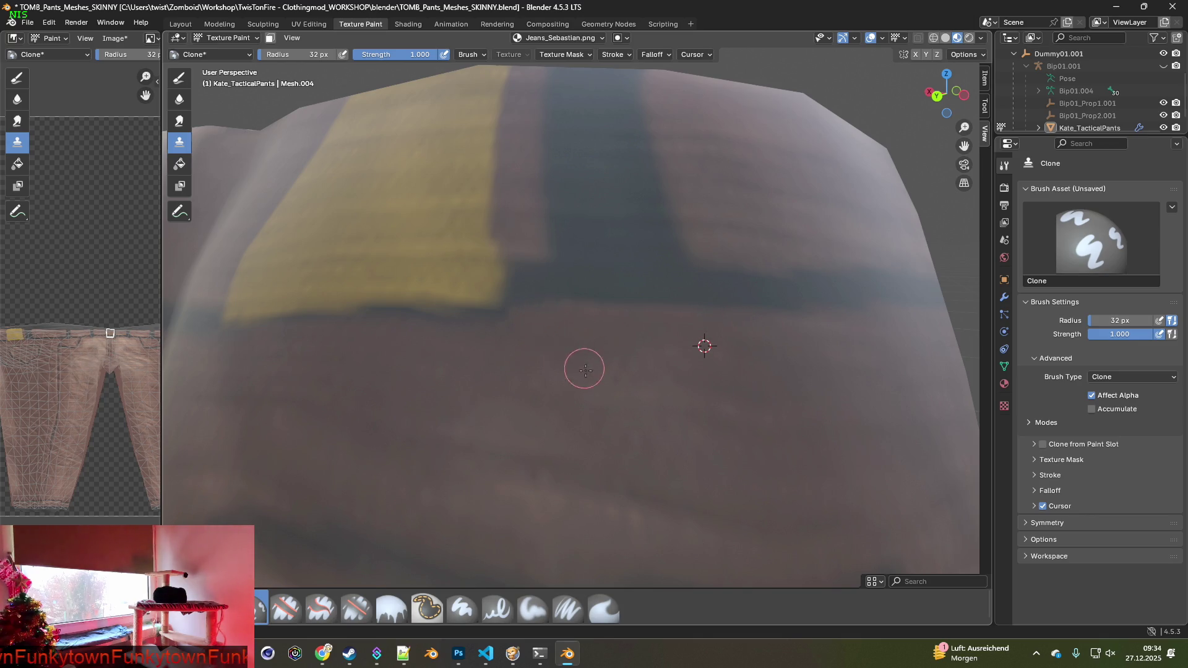
{"action": "scroll", "coordinate": [584, 368], "scroll_direction": "down", "scroll_amount": 10}
{"action": "mouse_move", "coordinate": [655, 411]}
{"action": "middle_mouse_down"}
{"action": "mouse_move", "coordinate": [681, 384]}
{"action": "mouse_move", "coordinate": [742, 379]}
{"action": "mouse_move", "coordinate": [568, 376]}
{"action": "mouse_move", "coordinate": [605, 371]}
{"action": "mouse_move", "coordinate": [610, 322]}
{"action": "mouse_move", "coordinate": [609, 407]}
{"action": "mouse_move", "coordinate": [588, 216]}
{"action": "mouse_move", "coordinate": [578, 313]}
{"action": "mouse_move", "coordinate": [724, 266]}
{"action": "mouse_move", "coordinate": [748, 397]}
{"action": "mouse_move", "coordinate": [607, 356]}
{"action": "mouse_move", "coordinate": [570, 456]}
{"action": "mouse_move", "coordinate": [506, 503]}
{"action": "mouse_move", "coordinate": [507, 418]}
{"action": "mouse_move", "coordinate": [563, 310]}
{"action": "mouse_move", "coordinate": [543, 370]}
{"action": "middle_mouse_up"}
{"action": "scroll", "coordinate": [610, 408], "scroll_direction": "up", "scroll_amount": 10}
{"action": "scroll", "coordinate": [588, 216], "scroll_direction": "down", "scroll_amount": 6}
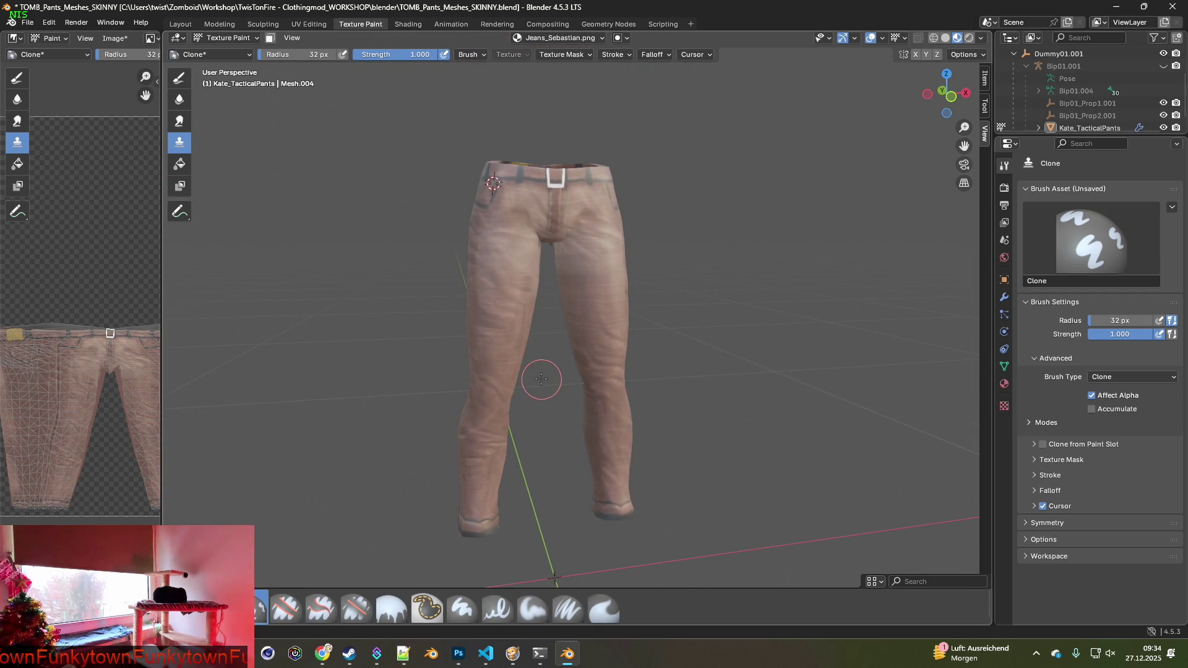
Save the image as Jeans_Sebastian1.png, then quit Project Zomboid to desktop and return to Steam.
{"action": "left_click", "coordinate": [112, 39]}
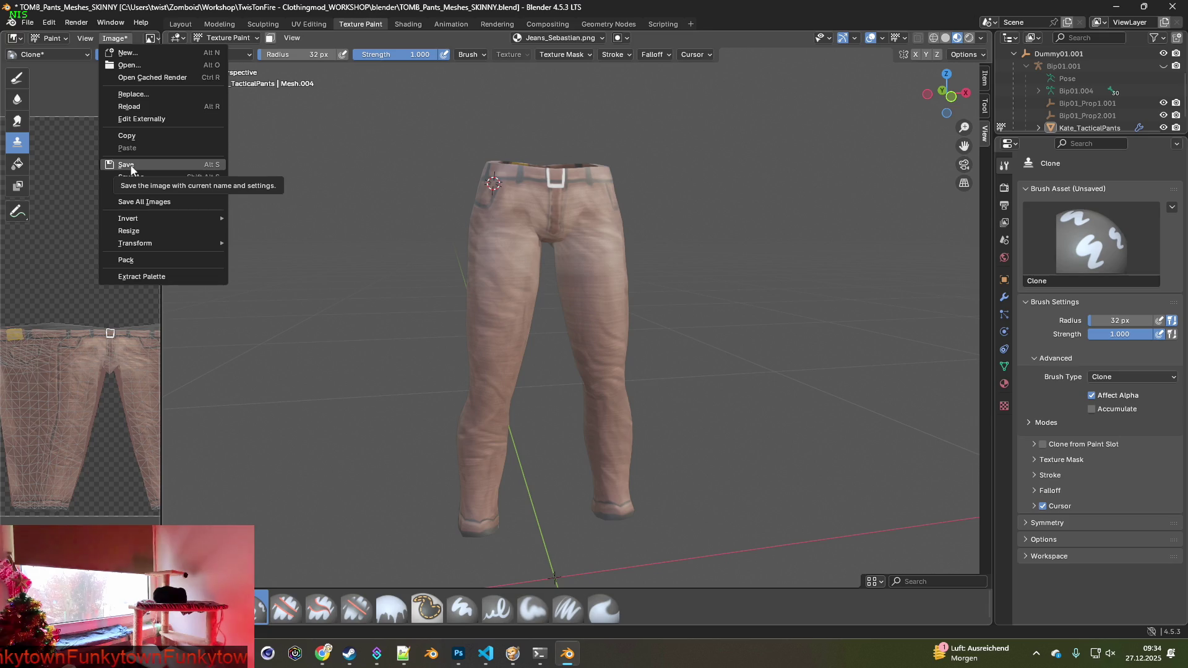
{"action": "left_click", "coordinate": [130, 165]}
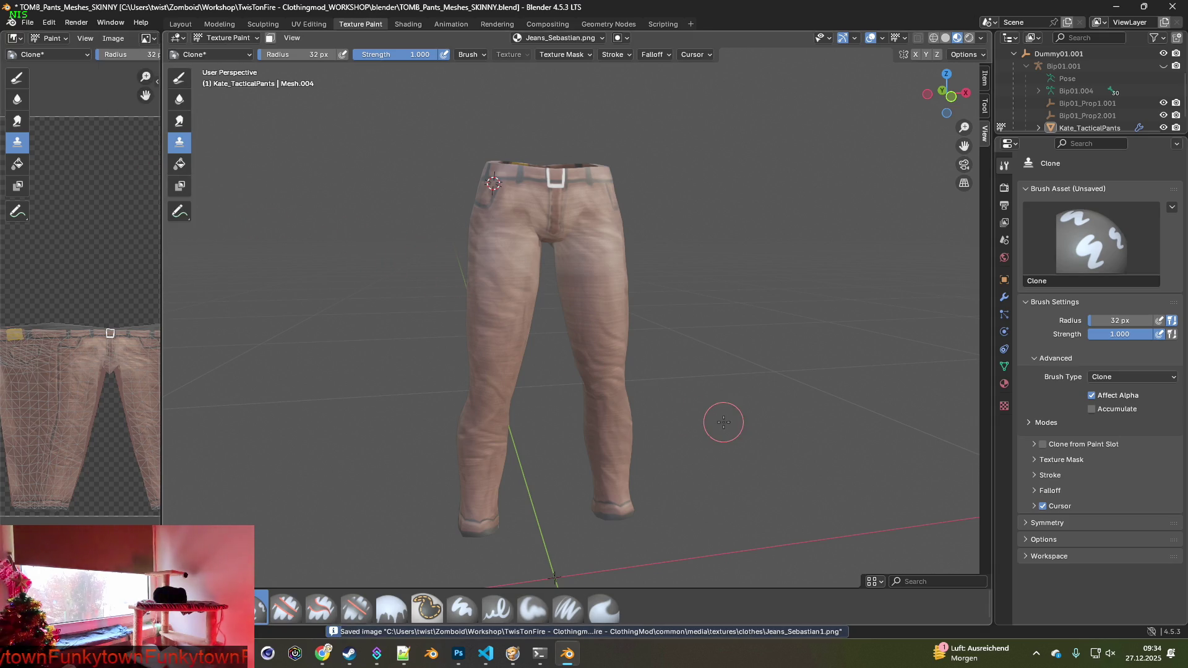
{"action": "left_click", "coordinate": [539, 652]}
{"action": "key", "text": "space"}
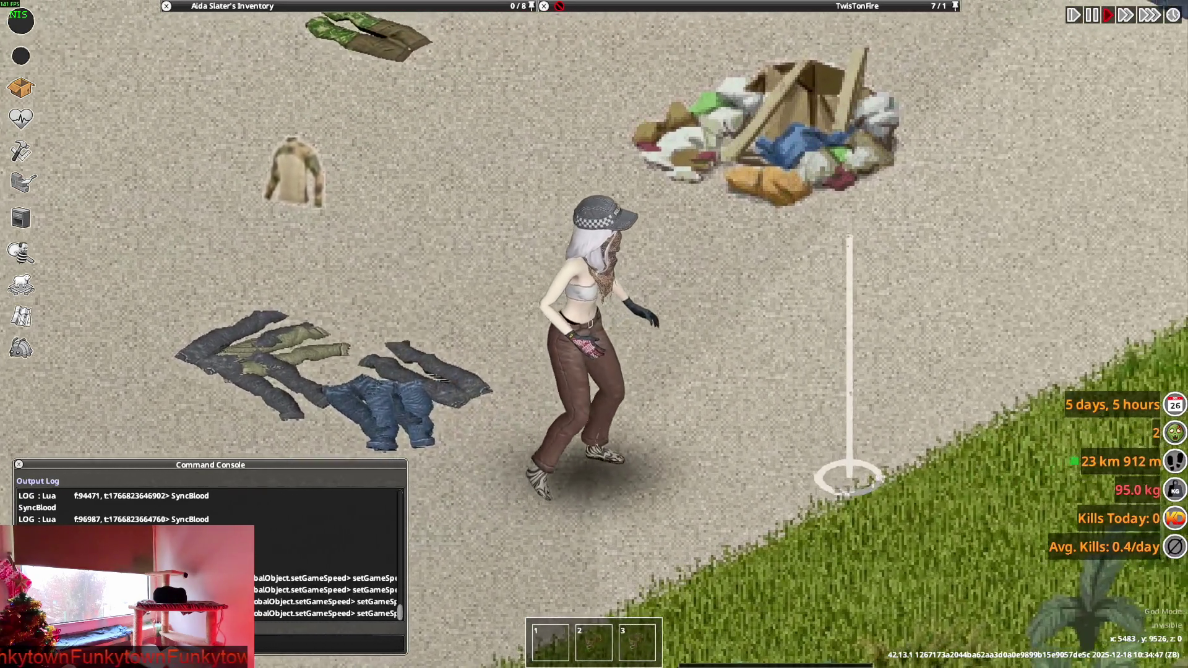
{"action": "key", "text": "Escape"}
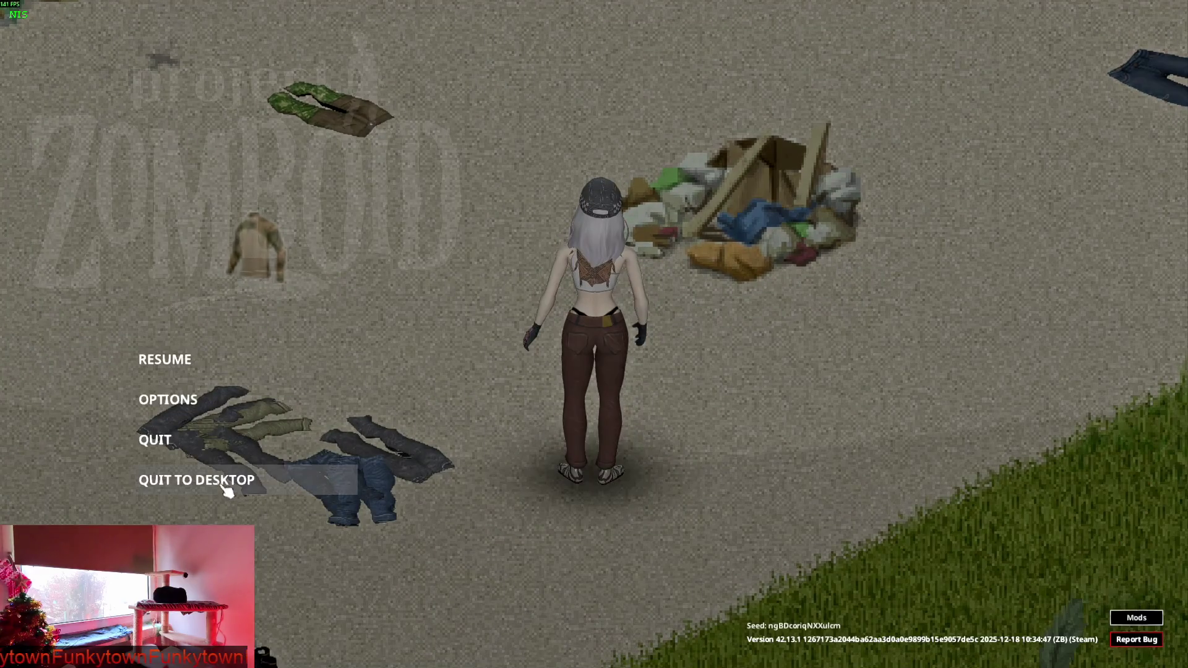
{"action": "left_click", "coordinate": [224, 486]}
{"action": "left_click", "coordinate": [564, 359]}
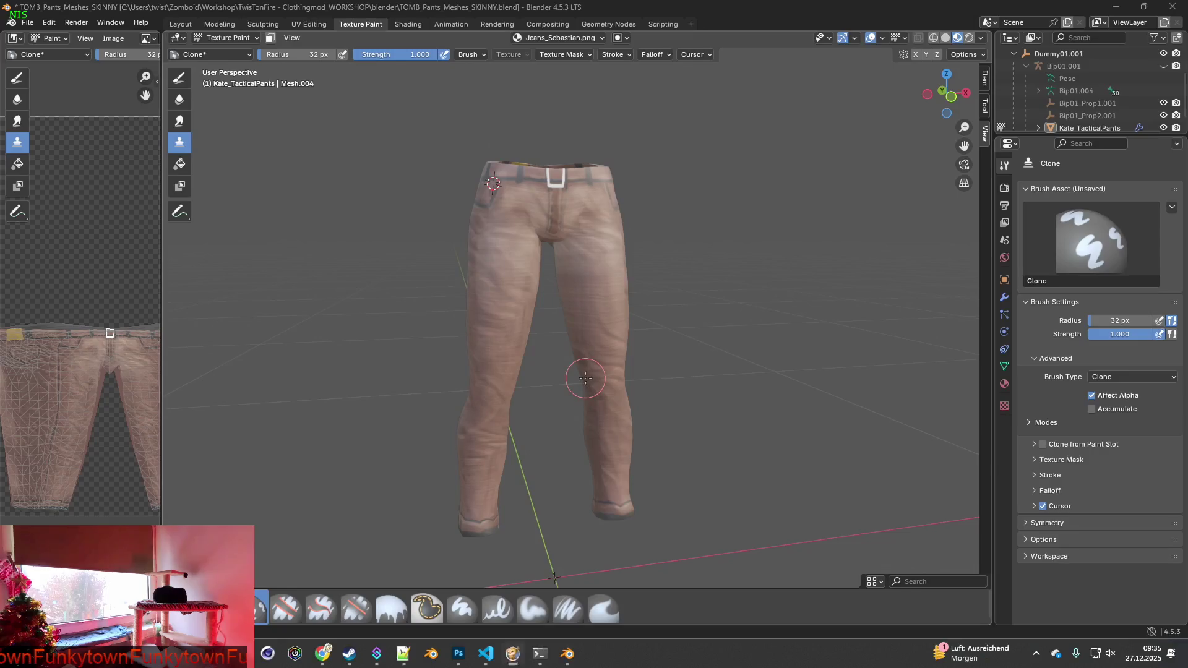
{"action": "left_click", "coordinate": [349, 654]}
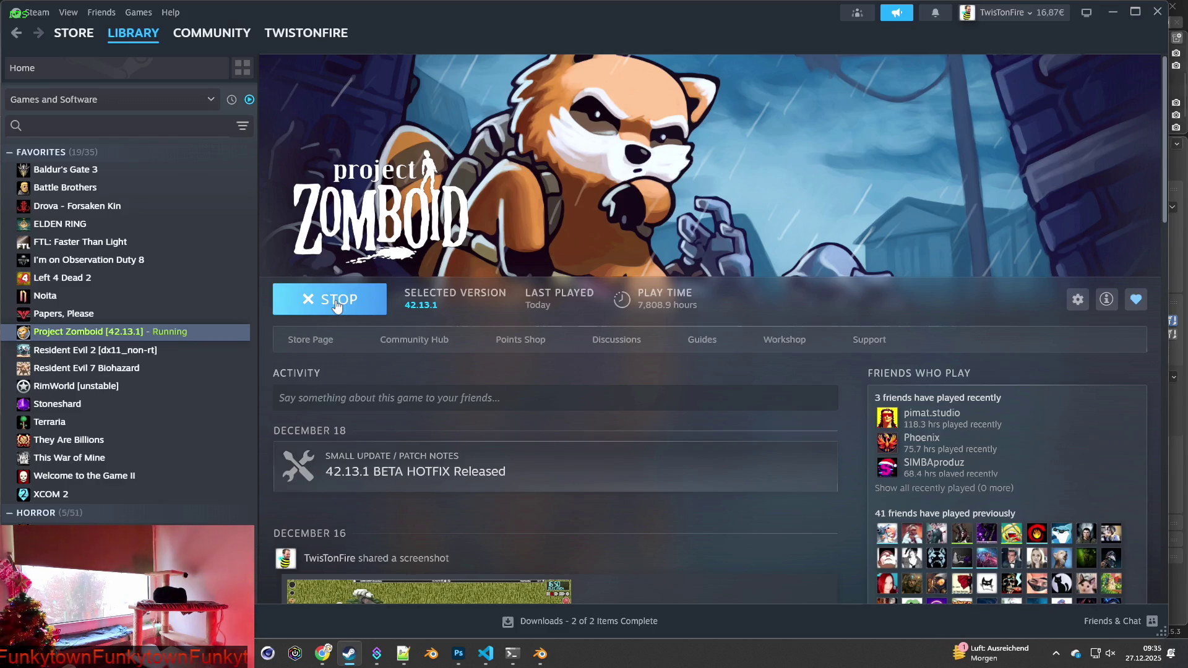
Launch Project Zomboid from Steam with the default Play option.
{"action": "left_click", "coordinate": [615, 447]}
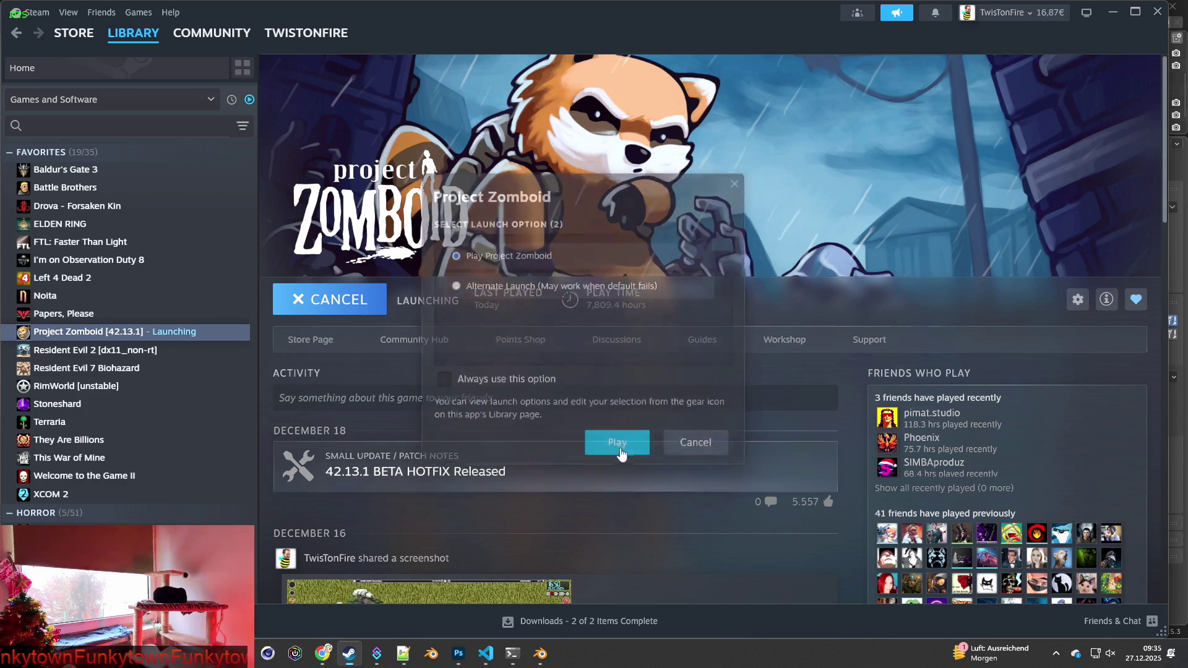
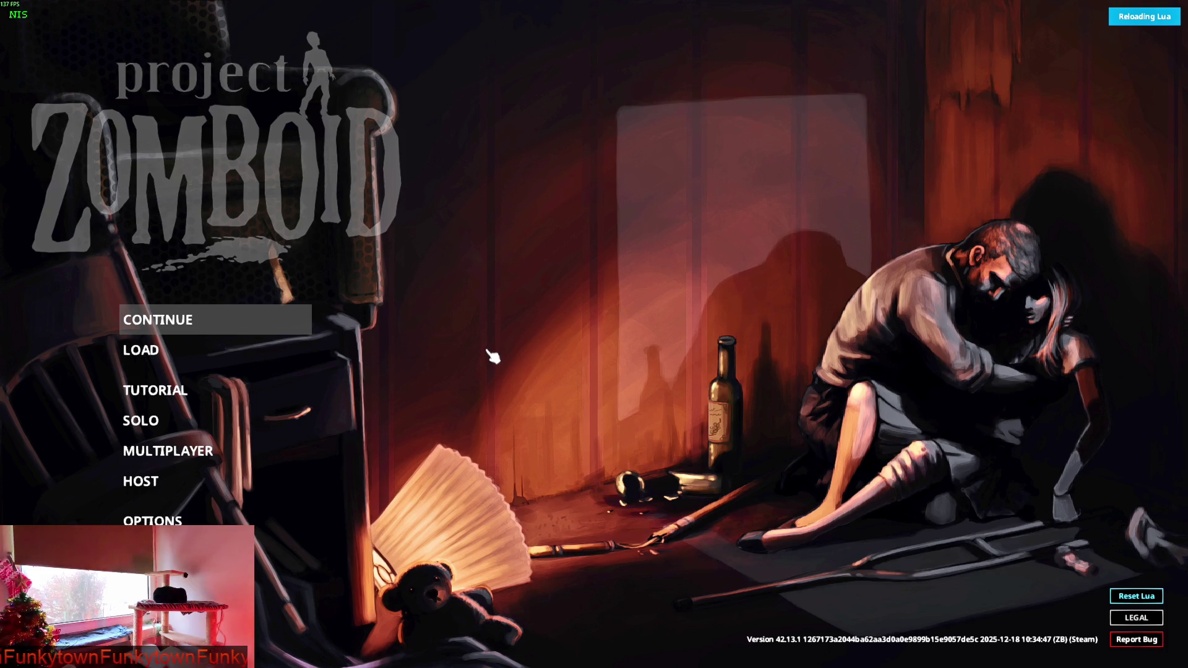
Continue the most recent save and enter the game world once loading finishes.
{"action": "key", "text": "Return"}
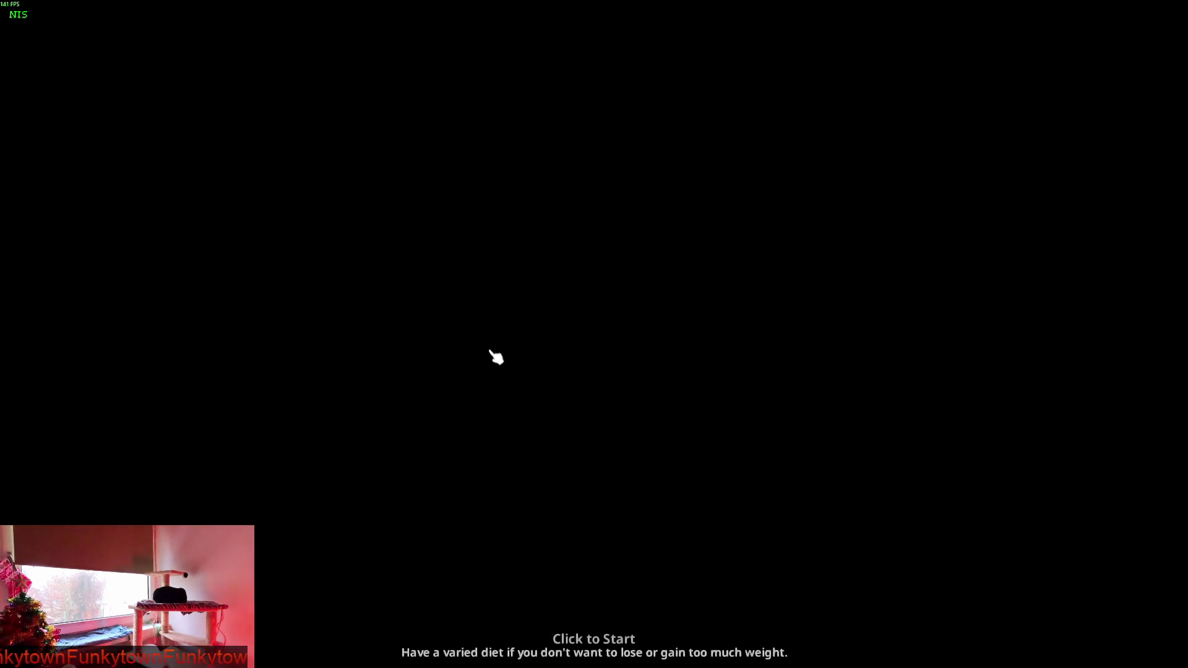
{"action": "left_click", "coordinate": [527, 433]}
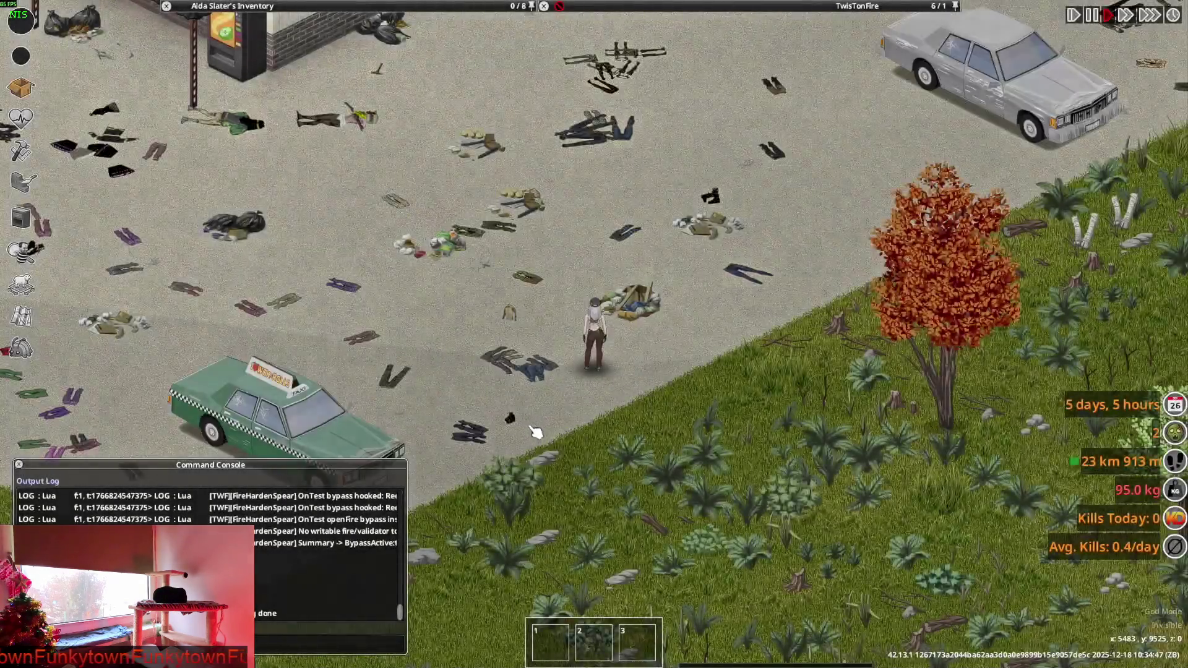
{"action": "scroll", "coordinate": [530, 430], "scroll_direction": "up", "scroll_amount": 4}
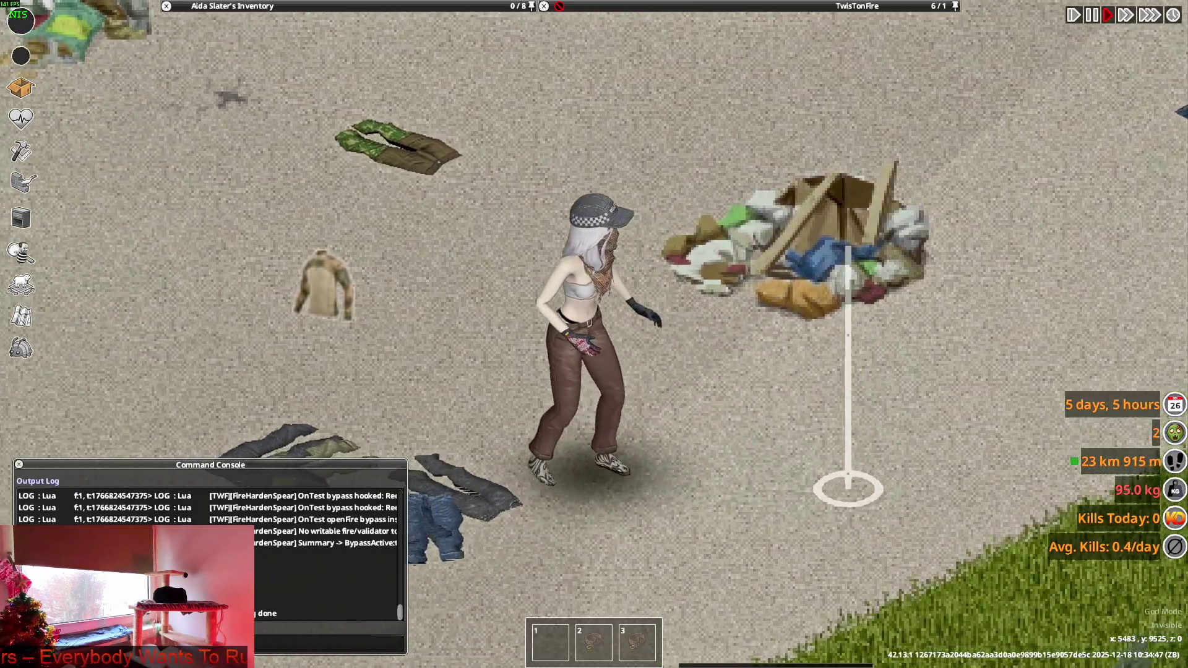
Walk the character around the area near the taxi.
{"action": "key", "text": "w+d"}
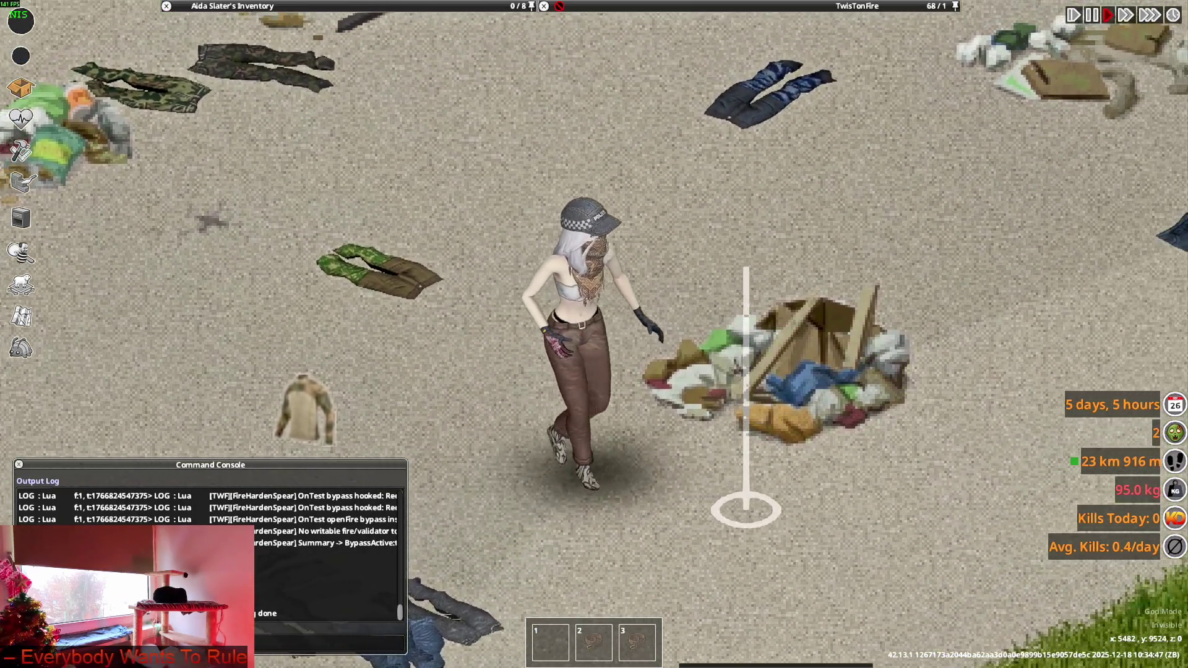
{"action": "key", "text": "s"}
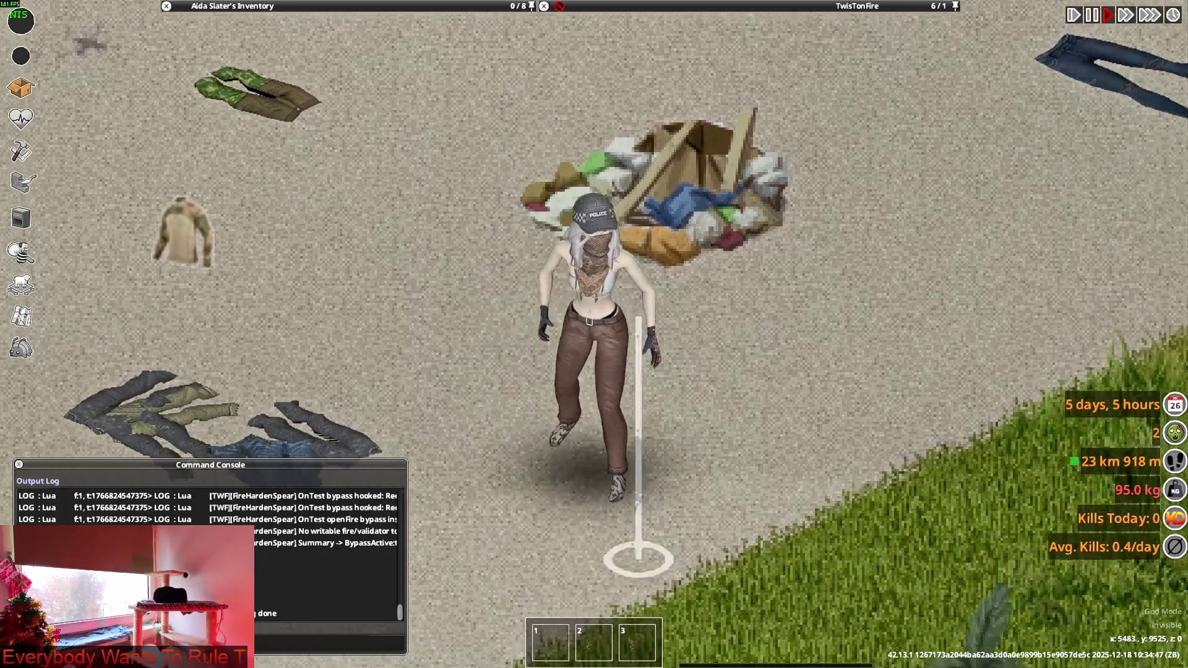
{"action": "key", "text": "d"}
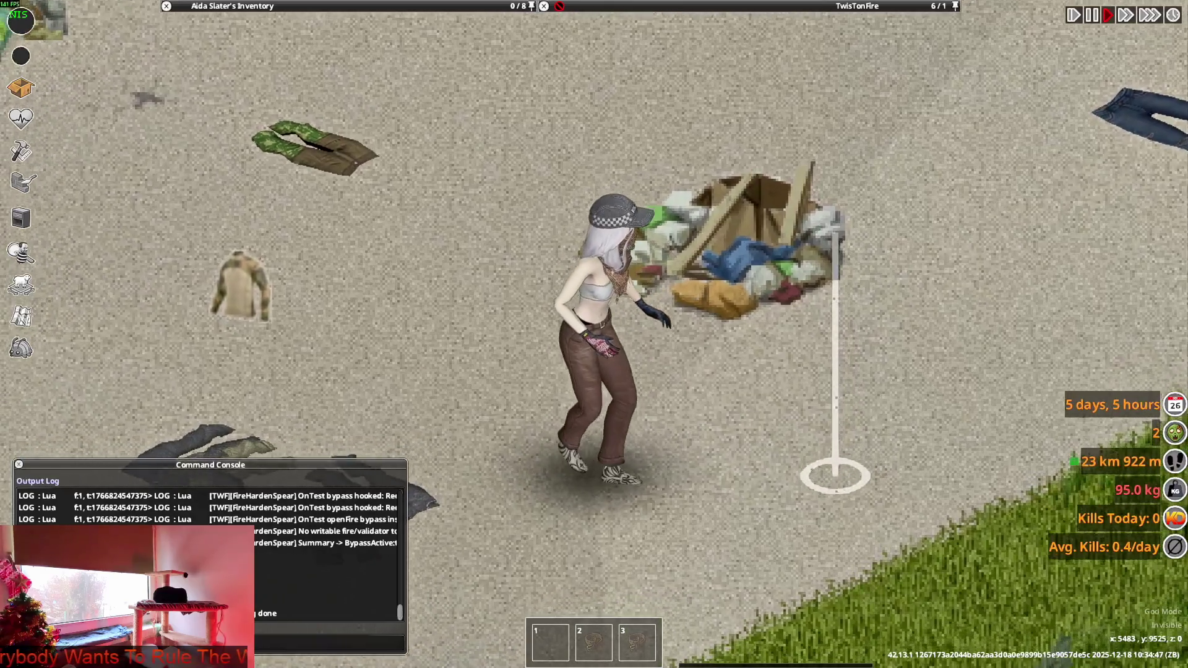
{"action": "key", "text": "s"}
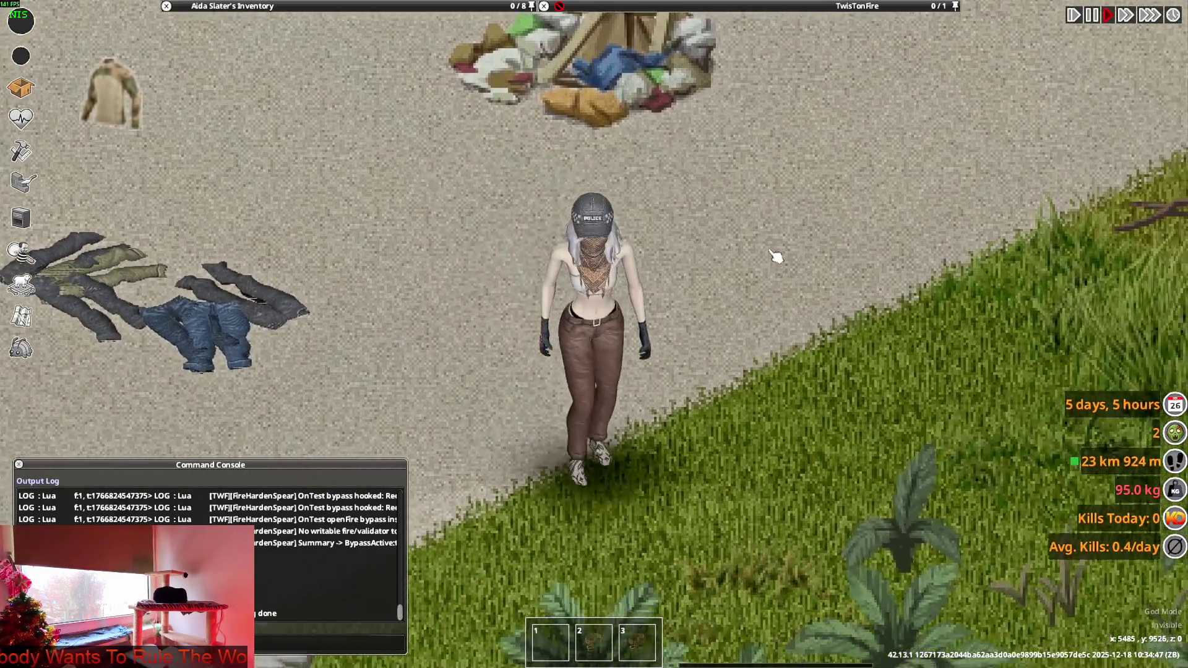
{"action": "key", "text": "w"}
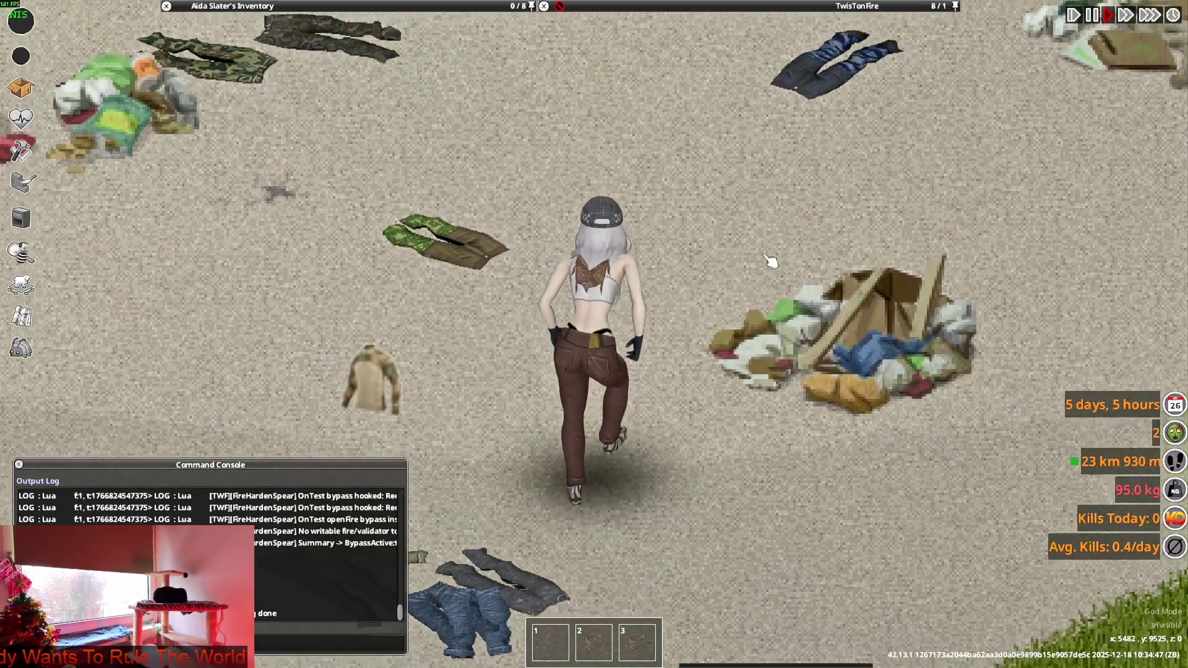
{"action": "key", "text": "w"}
{"action": "scroll", "coordinate": [724, 289], "scroll_direction": "down", "scroll_amount": 2}
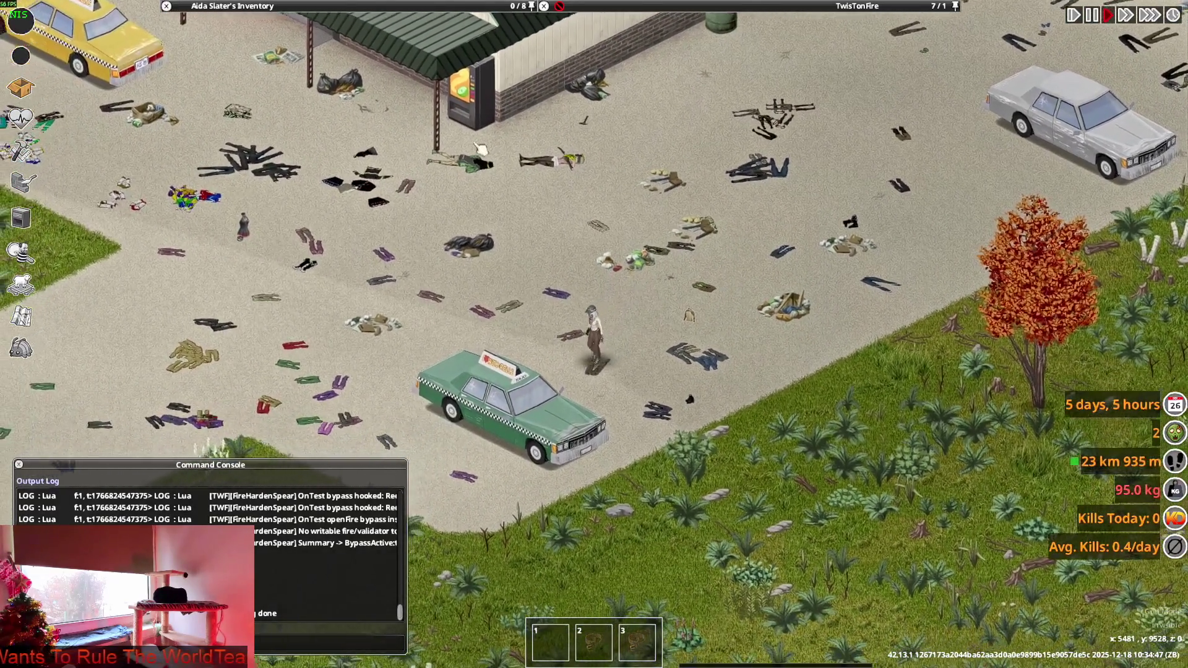
{"action": "scroll", "coordinate": [612, 261], "scroll_direction": "up", "scroll_amount": 4}
Crouch briefly, then walk up among the clothing piles.
{"action": "key", "text": "c"}
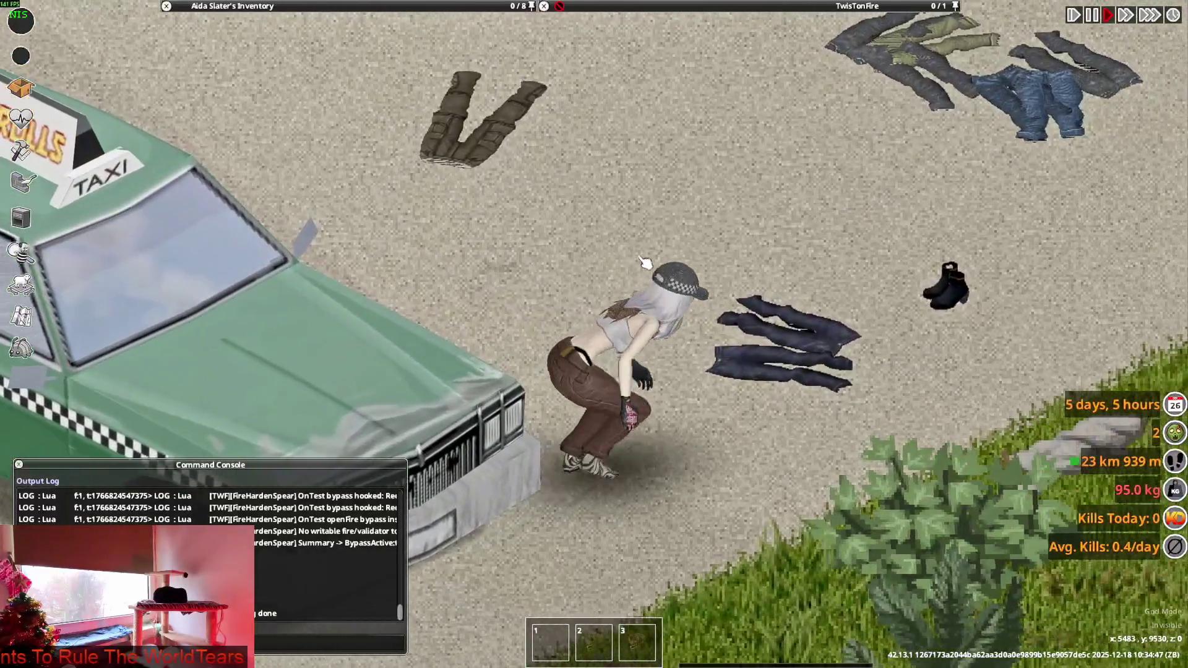
{"action": "key", "text": "s"}
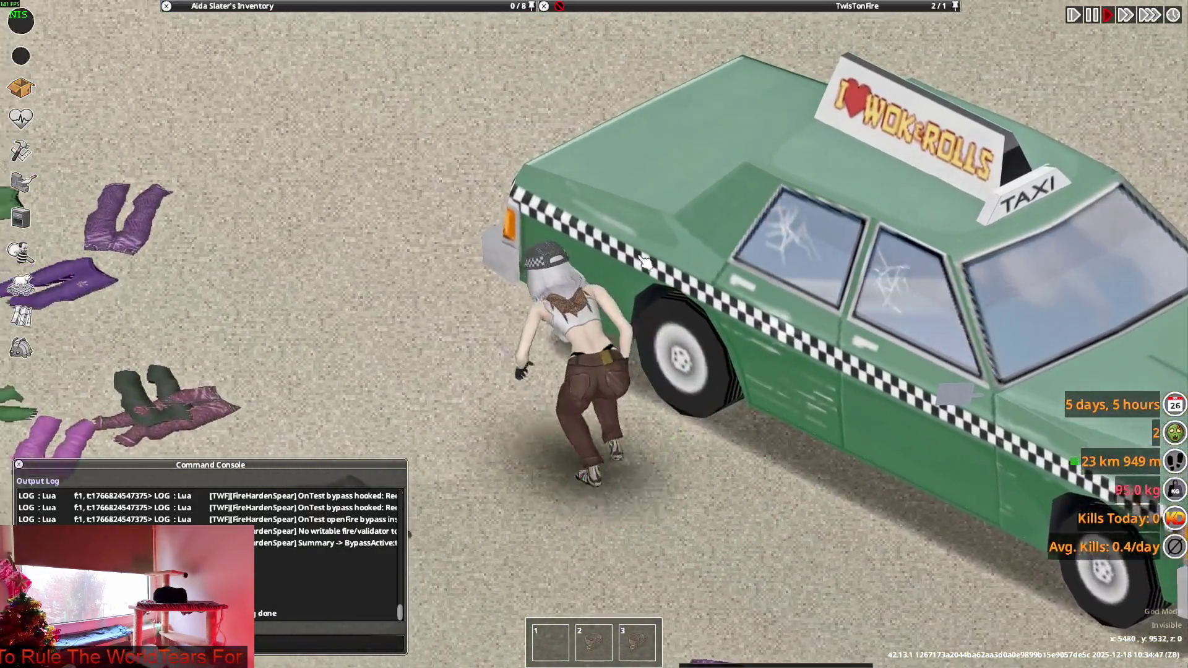
{"action": "scroll", "coordinate": [645, 263], "scroll_direction": "down", "scroll_amount": 3}
{"action": "key", "text": "w"}
{"action": "scroll", "coordinate": [645, 263], "scroll_direction": "up", "scroll_amount": 3}
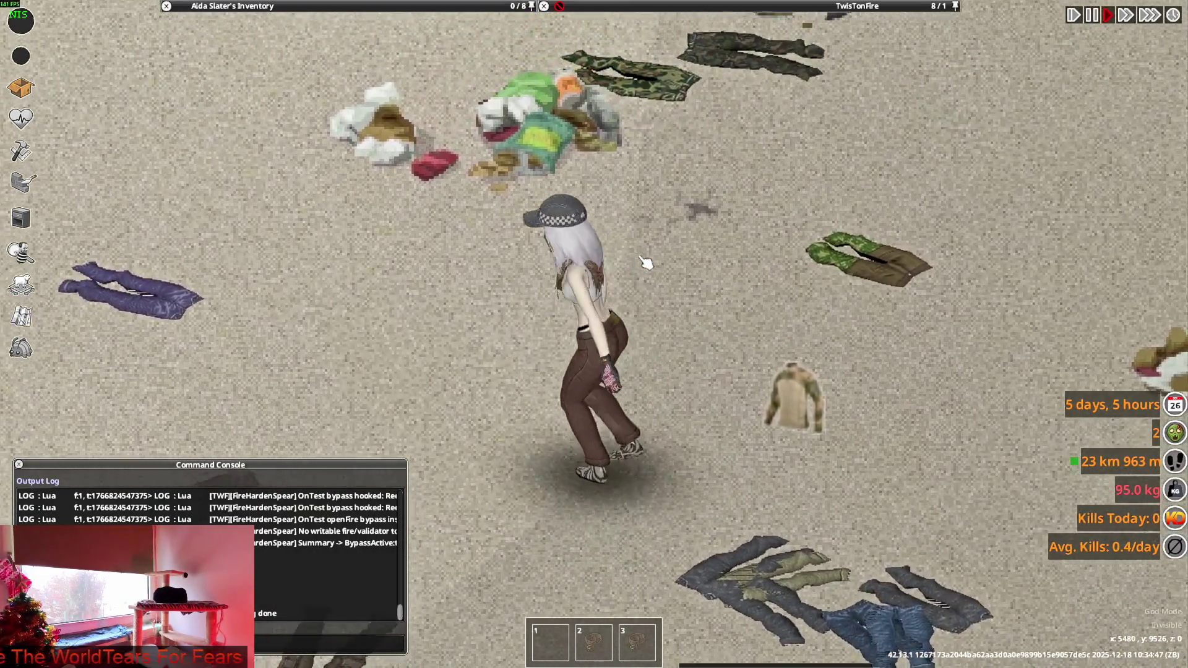
{"action": "key", "text": "w"}
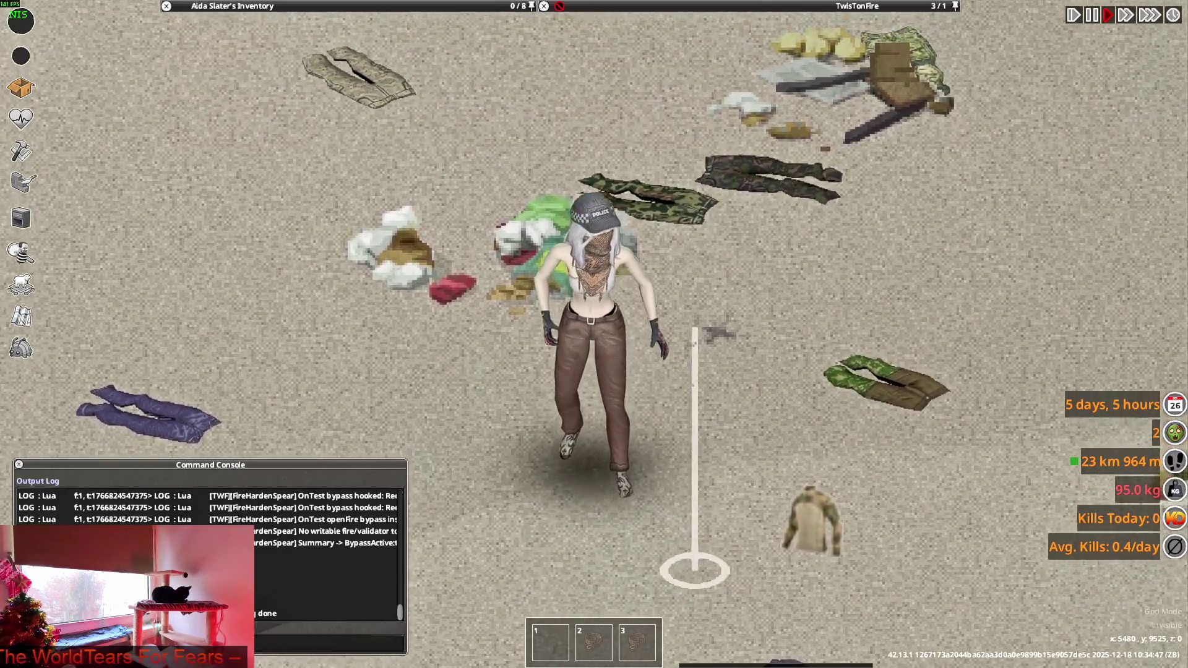
{"action": "key", "text": "w"}
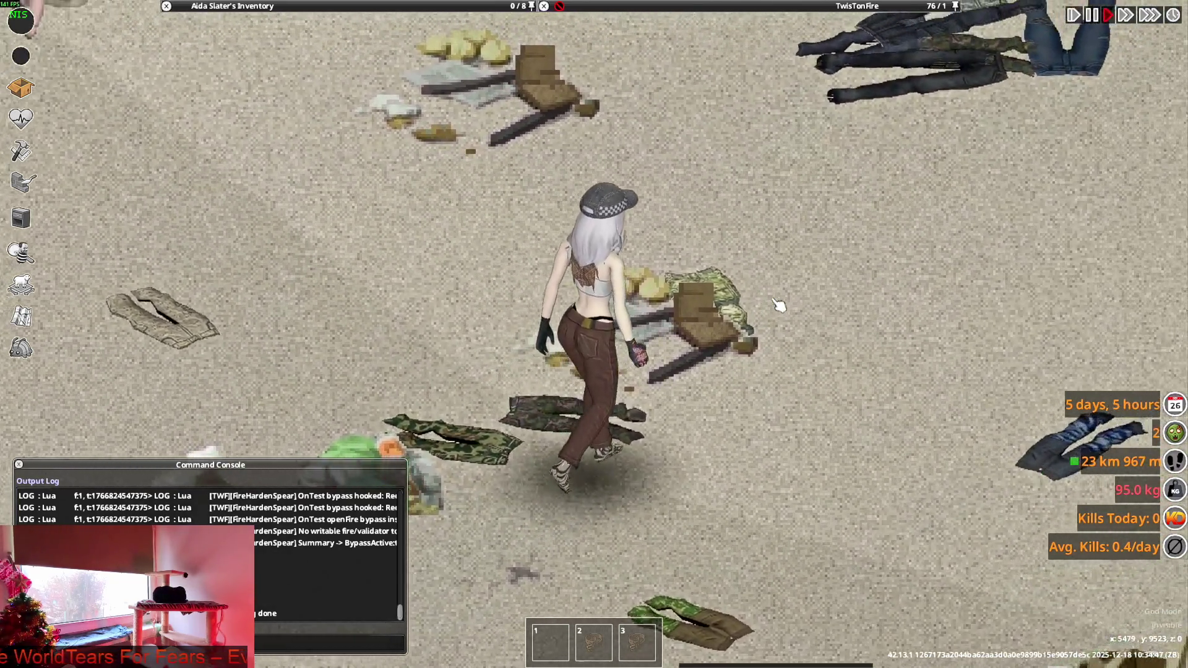
{"action": "key", "text": "w"}
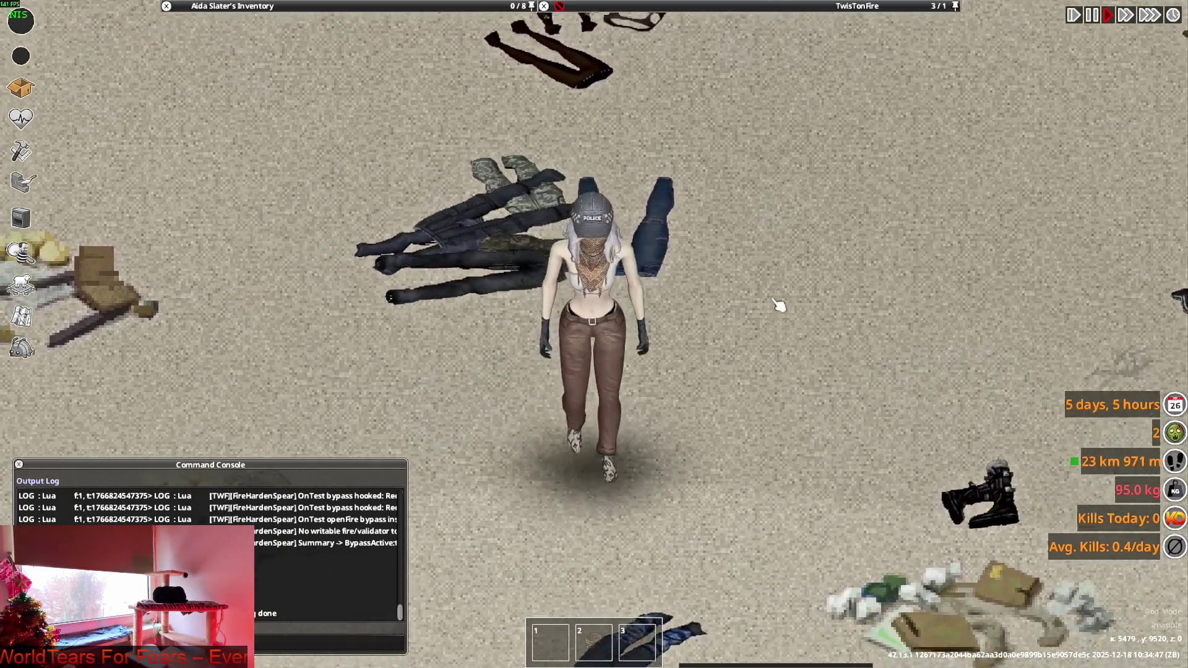
{"action": "key", "text": "s"}
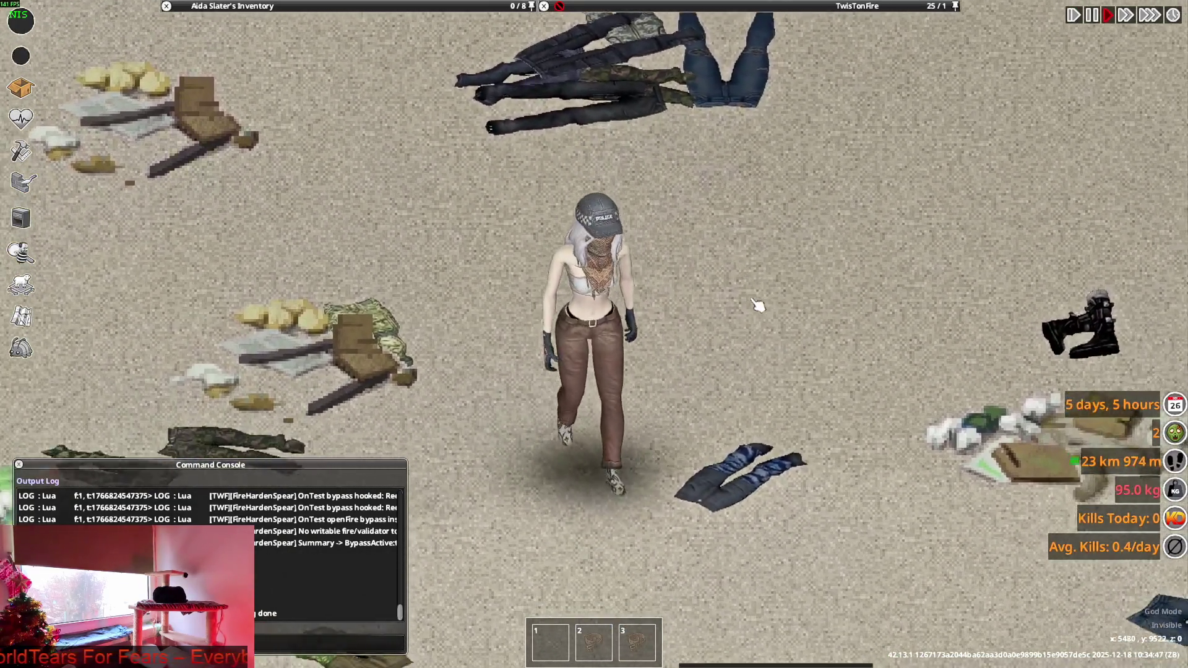
{"action": "key", "text": "s"}
Drop the four STEM Detective Jeans from the inventory onto the floor.
{"action": "mouse_move", "coordinate": [263, 142]}
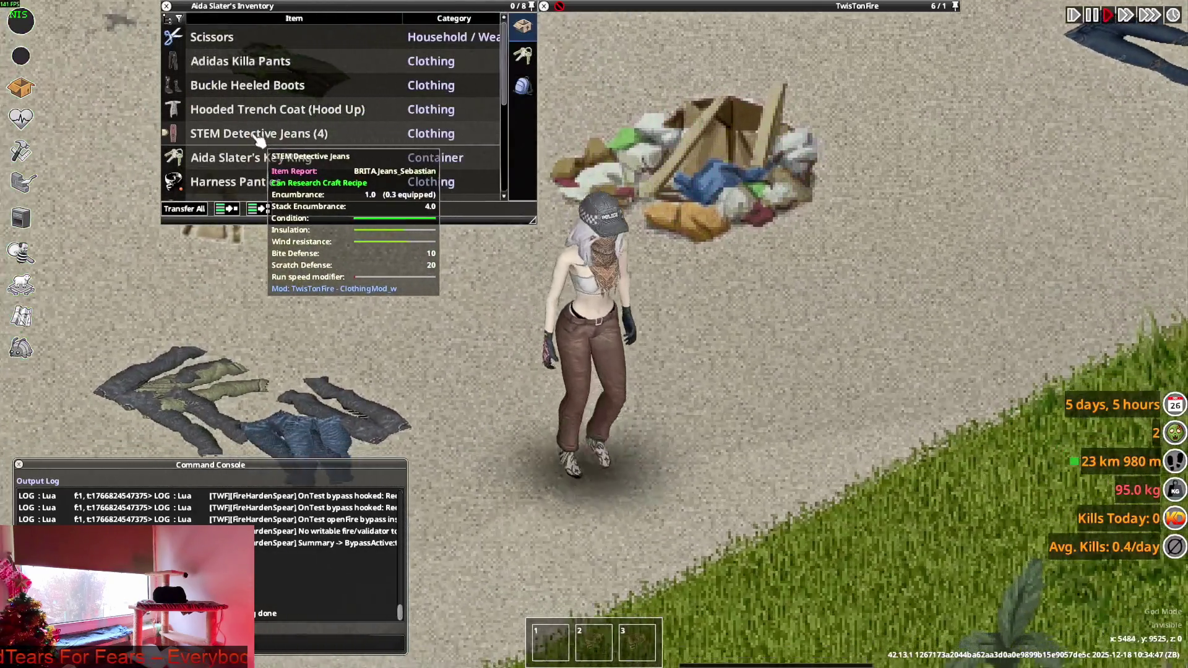
{"action": "left_click_drag", "start_coordinate": [260, 137], "coordinate": [835, 389]}
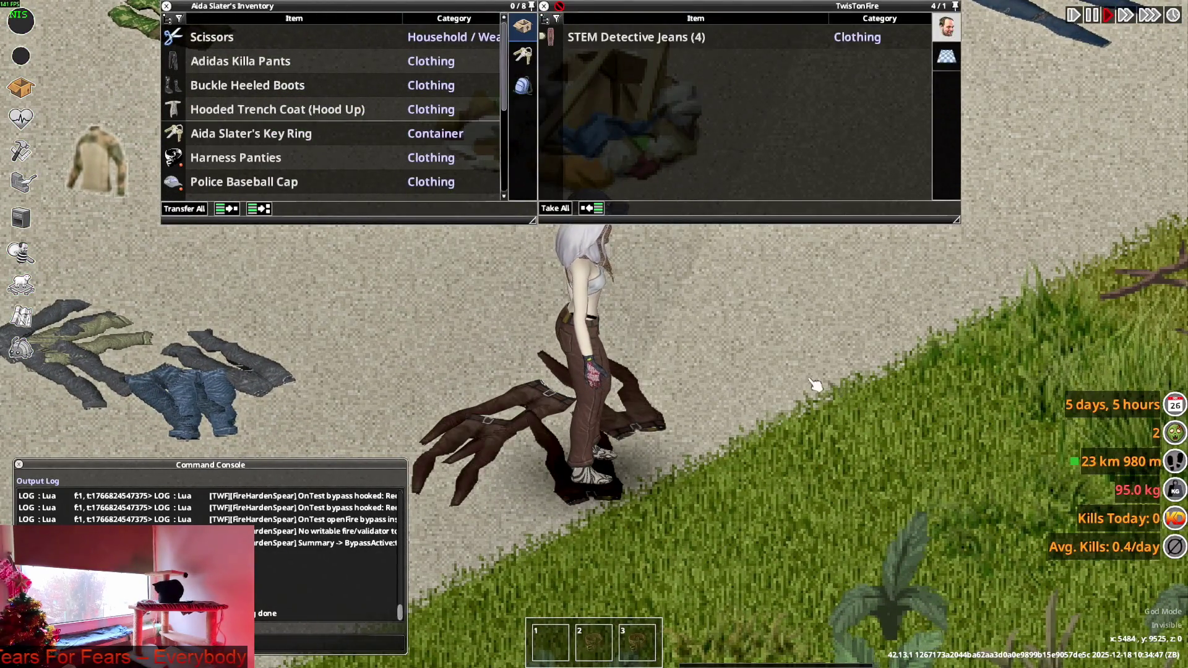
{"action": "key", "text": "d"}
Take off the worn STEM Detective Jeans to reveal the patterned leggings, and leave the game.
{"action": "mouse_move", "coordinate": [238, 124]}
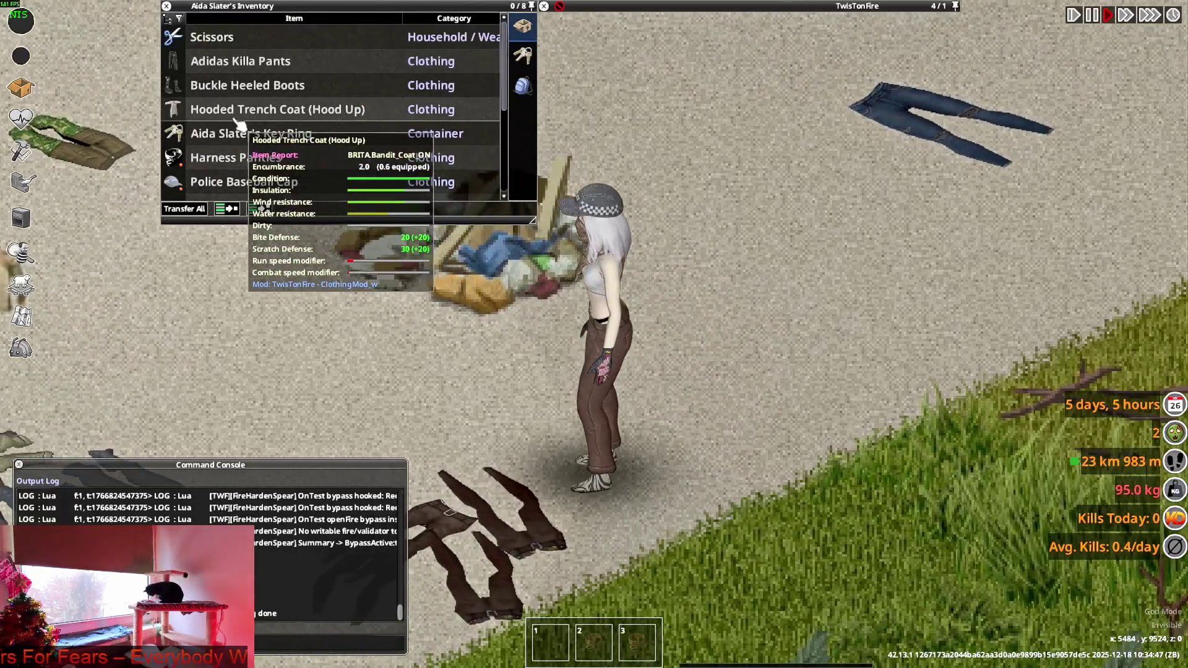
{"action": "scroll", "coordinate": [247, 123], "scroll_direction": "down", "scroll_amount": 5}
{"action": "double_click", "coordinate": [247, 133]}
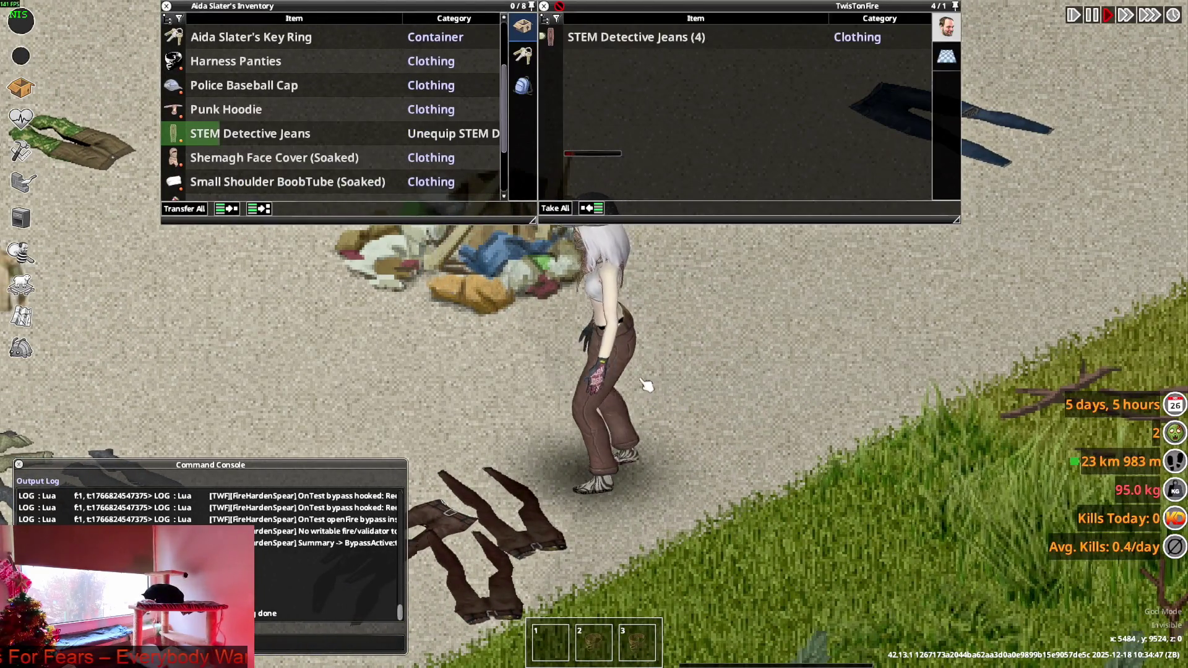
{"action": "key", "text": "s"}
{"action": "key", "text": "w"}
{"action": "key", "text": "alt+Tab"}
{"action": "key", "text": "alt+Tab"}
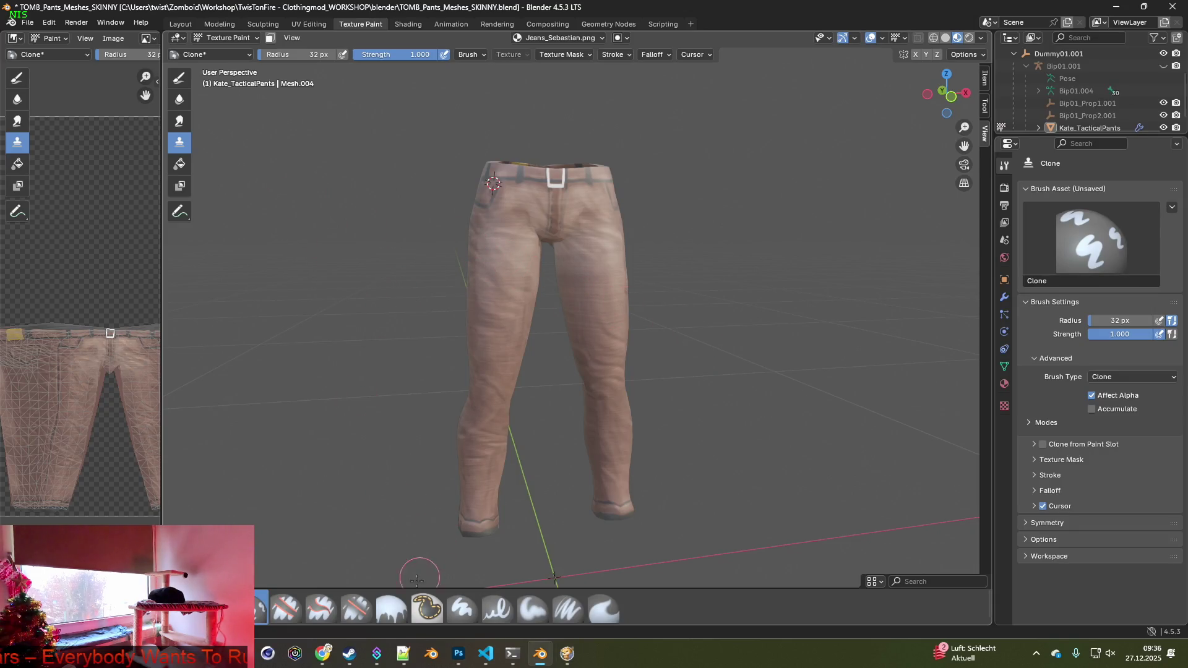
Comment out Jeans_Sebastian's line 210 with /* and paste WorldStaticModel = Trousers_Ground below it.
{"action": "left_click", "coordinate": [485, 654]}
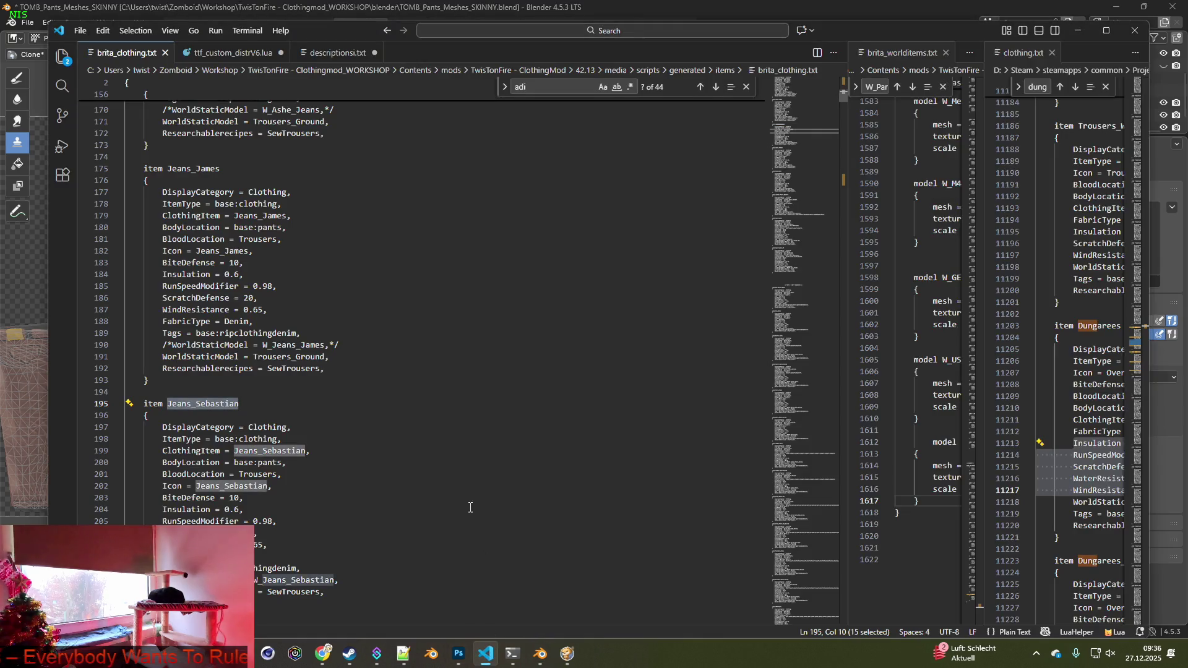
{"action": "scroll", "coordinate": [427, 425], "scroll_direction": "down", "scroll_amount": 4}
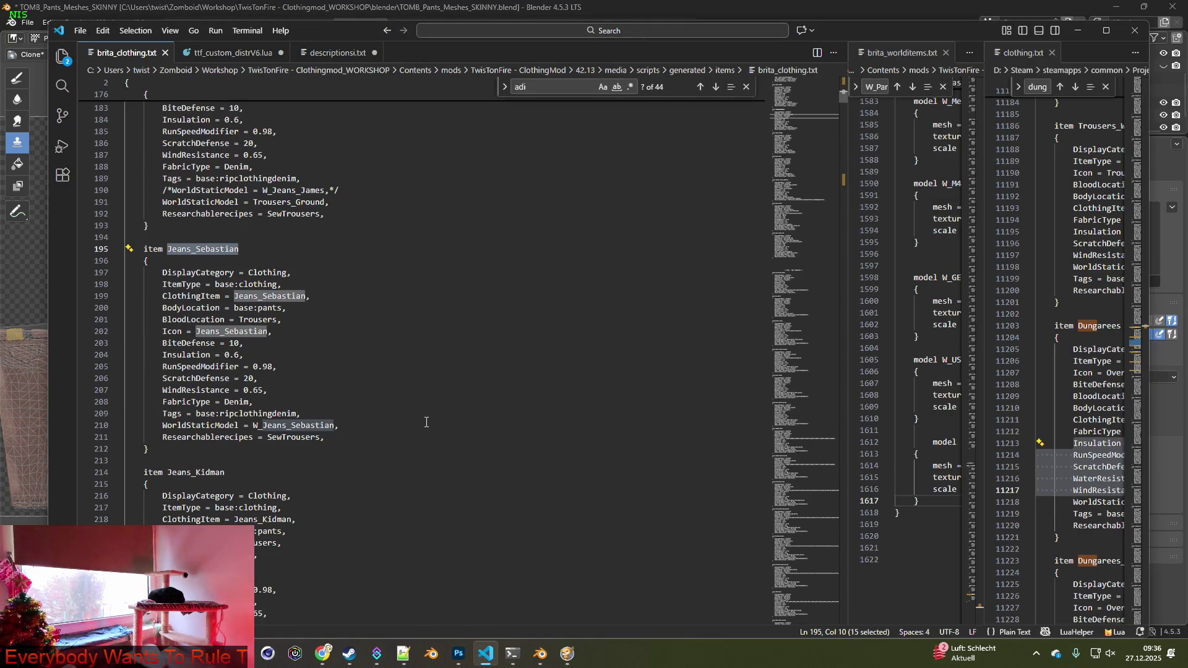
{"action": "left_click", "coordinate": [261, 425]}
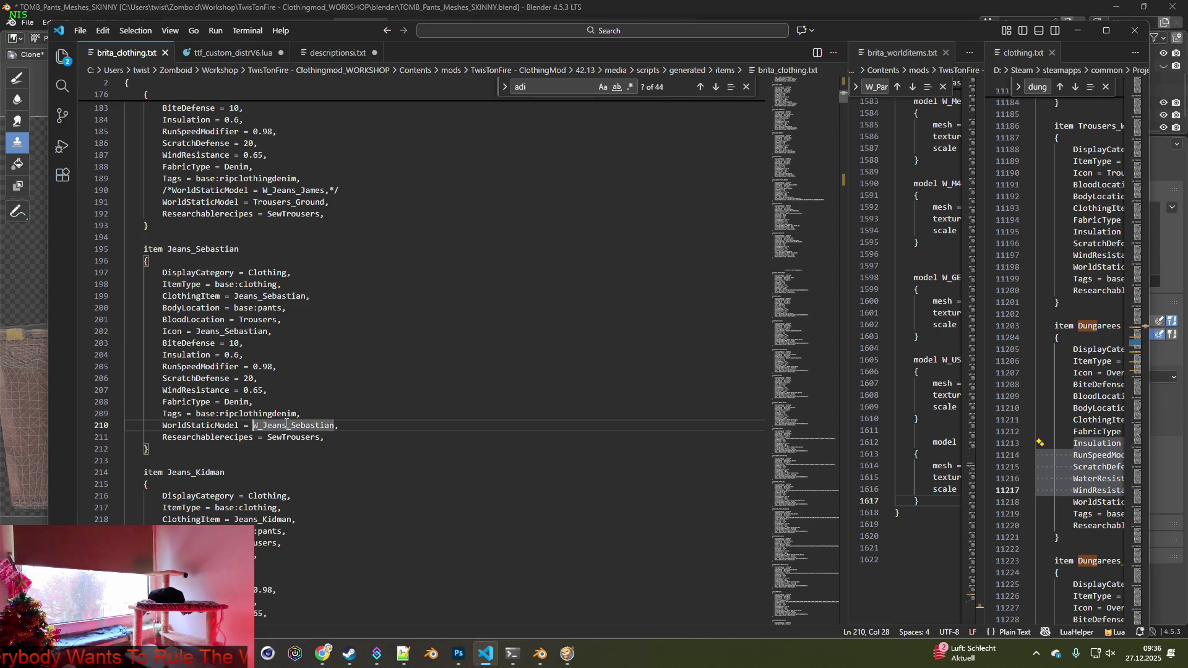
{"action": "left_click_drag", "start_coordinate": [330, 202], "coordinate": [166, 202]}
{"action": "key", "text": "ctrl+c"}
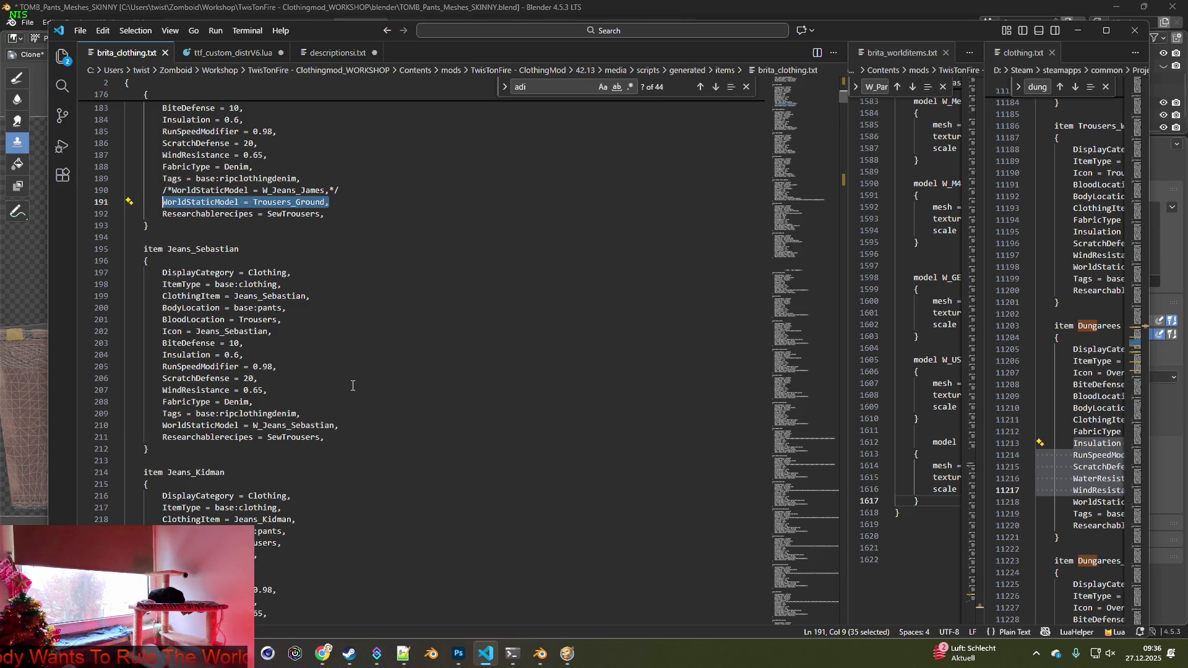
{"action": "left_click", "coordinate": [162, 425]}
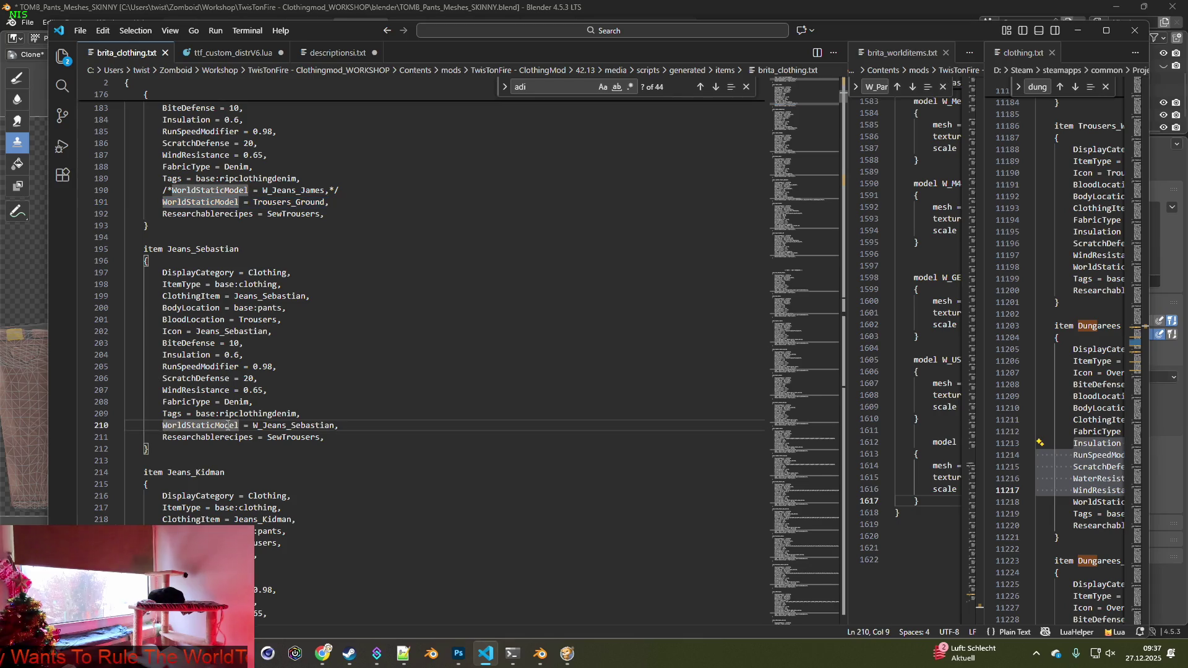
{"action": "type", "text": "/*"}
{"action": "type", "text": "*"}
{"action": "key", "text": "Return"}
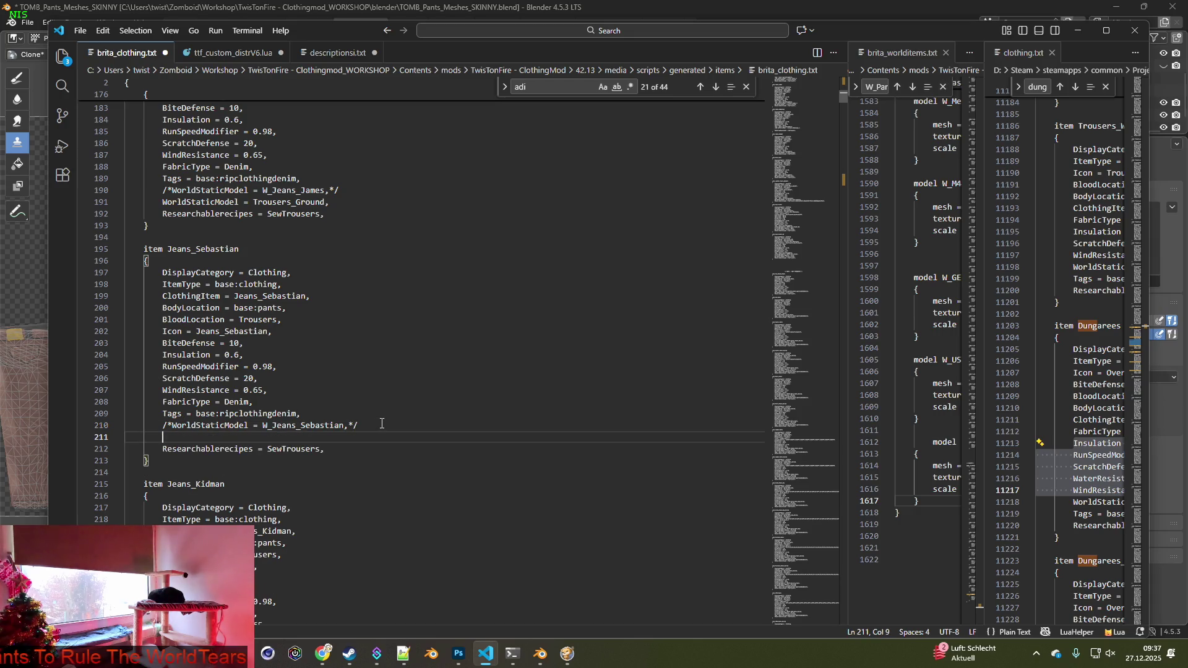
{"action": "key", "text": "ctrl+v"}
{"action": "left_click", "coordinate": [76, 32]}
Save brita_clothing.txt and walk the character in the game.
{"action": "left_click", "coordinate": [141, 237]}
{"action": "left_click", "coordinate": [567, 654]}
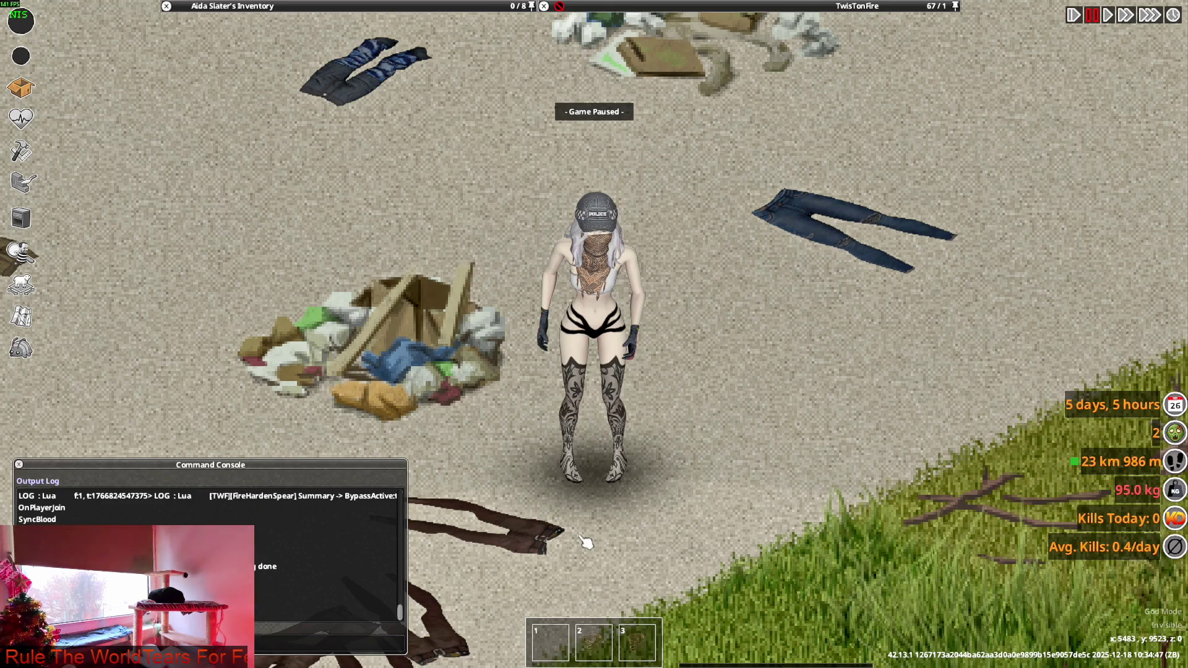
{"action": "key", "text": "s"}
{"action": "key", "text": "s"}
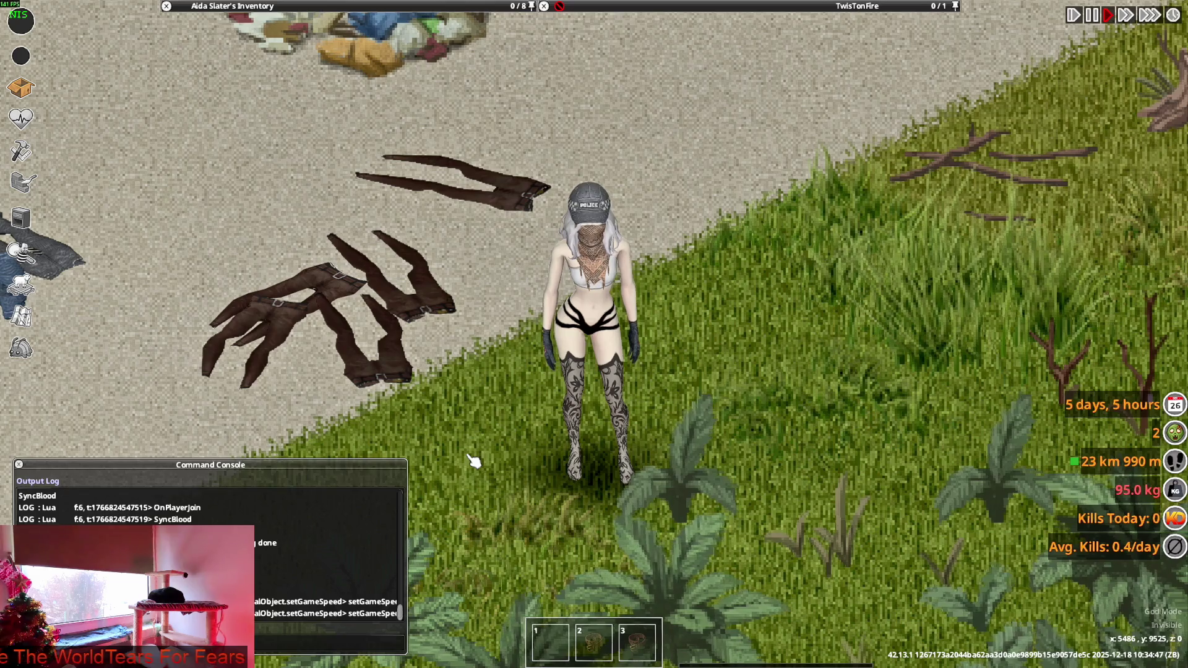
Quit to the main menu and reload the save so dropped jeans show as trouser models.
{"action": "key", "text": "Escape"}
{"action": "left_click", "coordinate": [213, 450]}
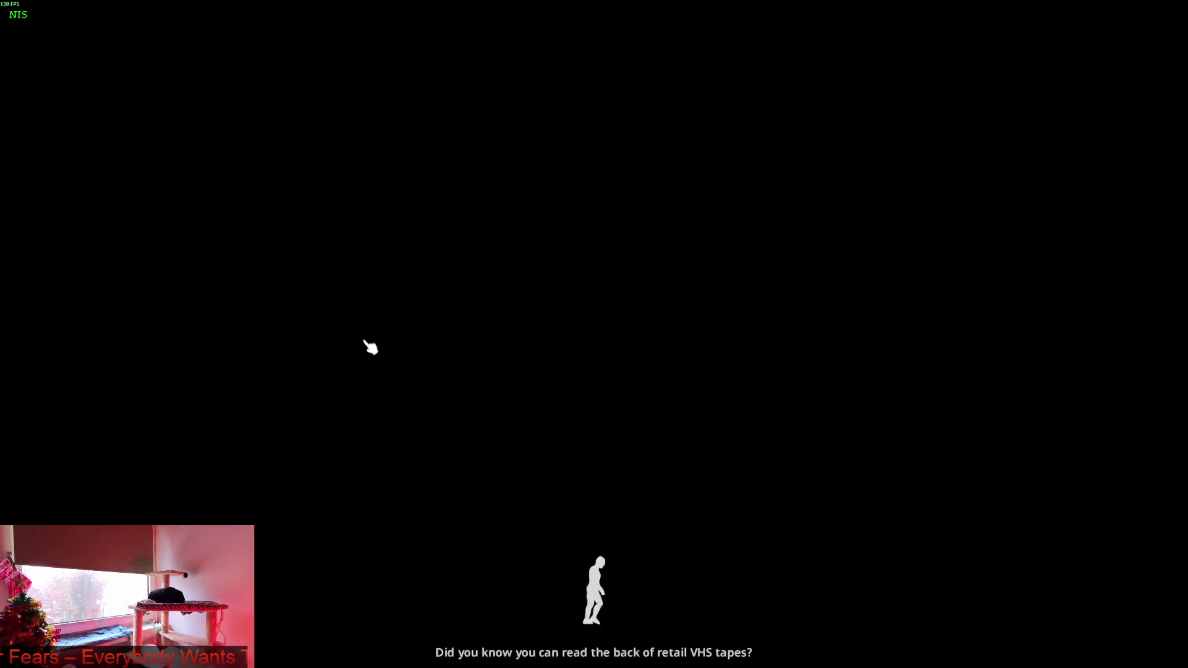
{"action": "left_click", "coordinate": [370, 347]}
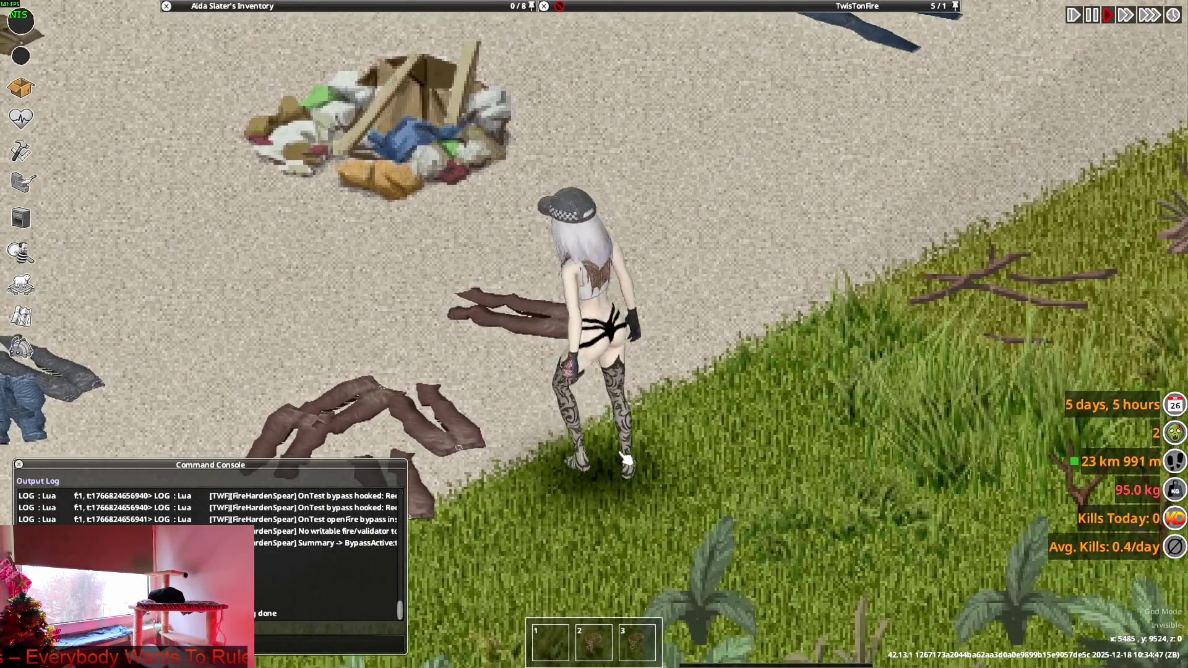
{"action": "key", "text": "a"}
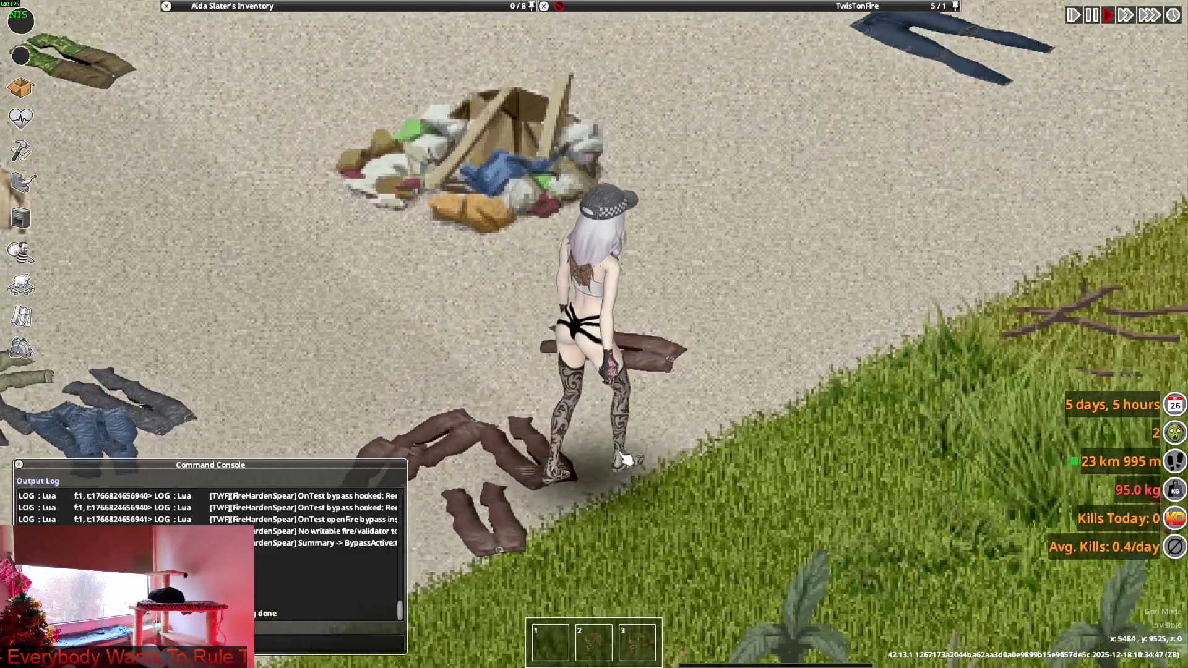
{"action": "key", "text": "alt+Tab"}
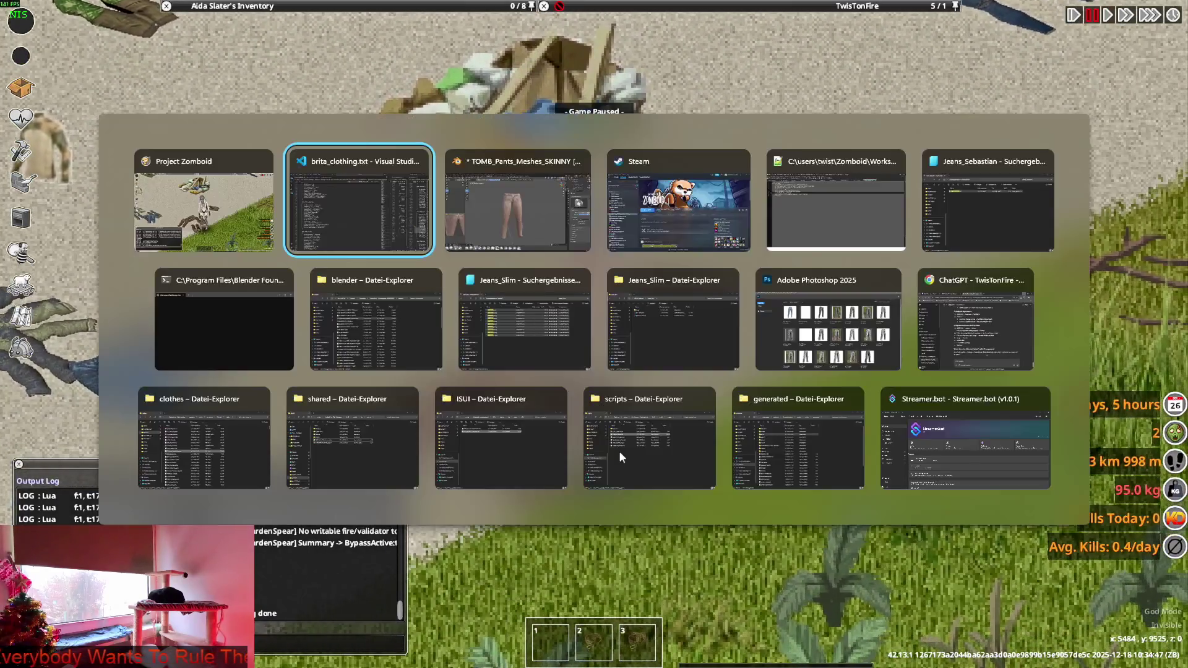
Copy the Jeans_Kidman item name and search the clothingItems folder for it in File Explorer.
{"action": "scroll", "coordinate": [503, 424], "scroll_direction": "down", "scroll_amount": 1}
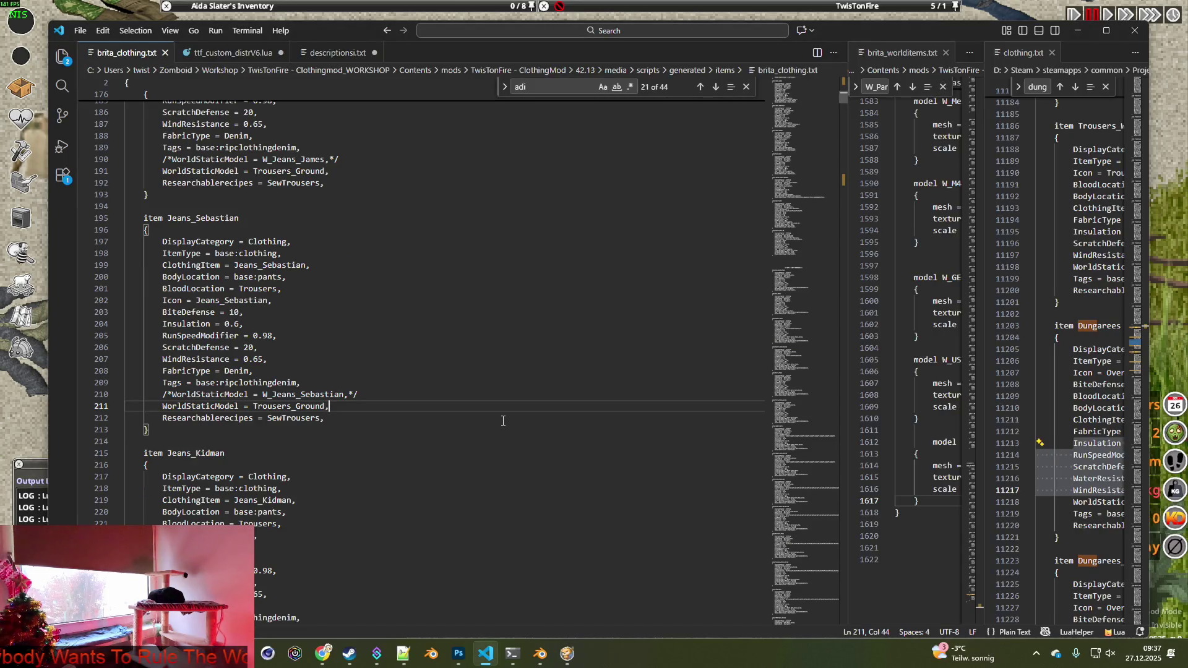
{"action": "scroll", "coordinate": [503, 421], "scroll_direction": "down", "scroll_amount": 1}
{"action": "scroll", "coordinate": [487, 414], "scroll_direction": "down", "scroll_amount": 2}
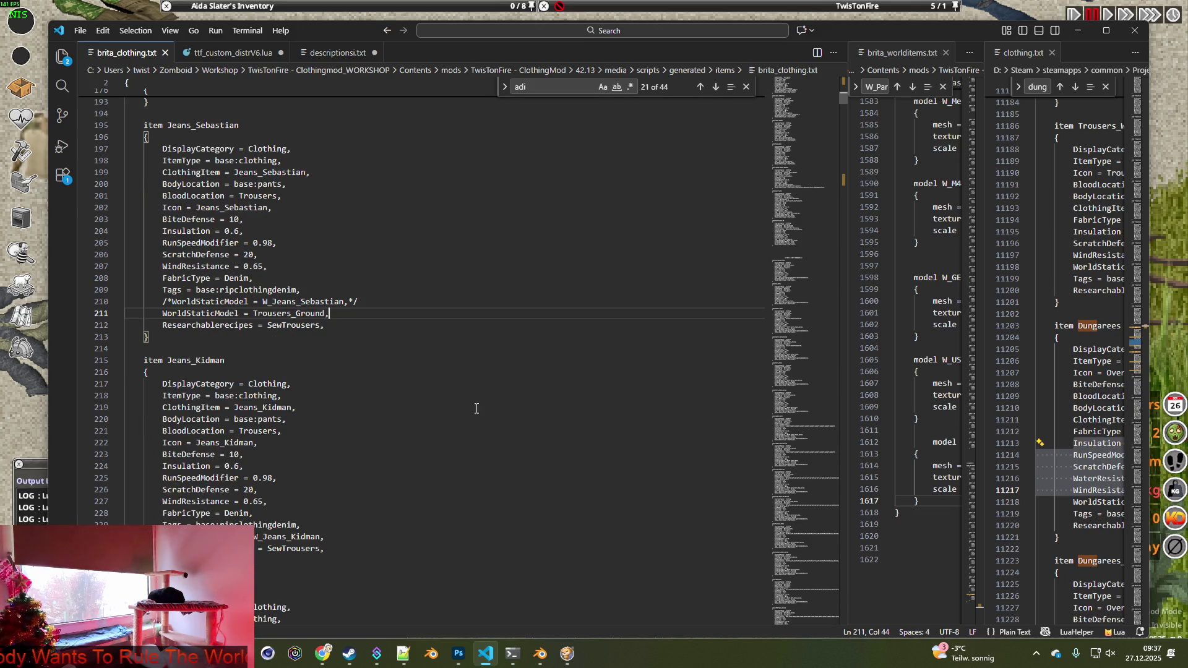
{"action": "double_click", "coordinate": [170, 358]}
{"action": "key", "text": "ctrl+c"}
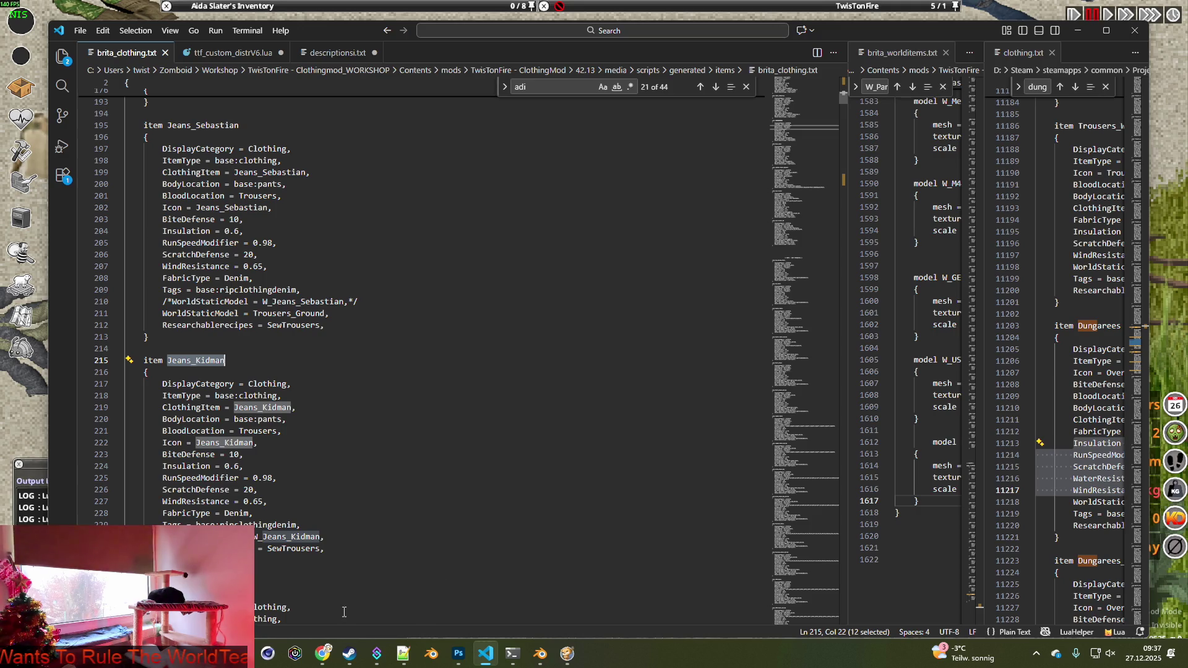
{"action": "key", "text": "alt+Tab"}
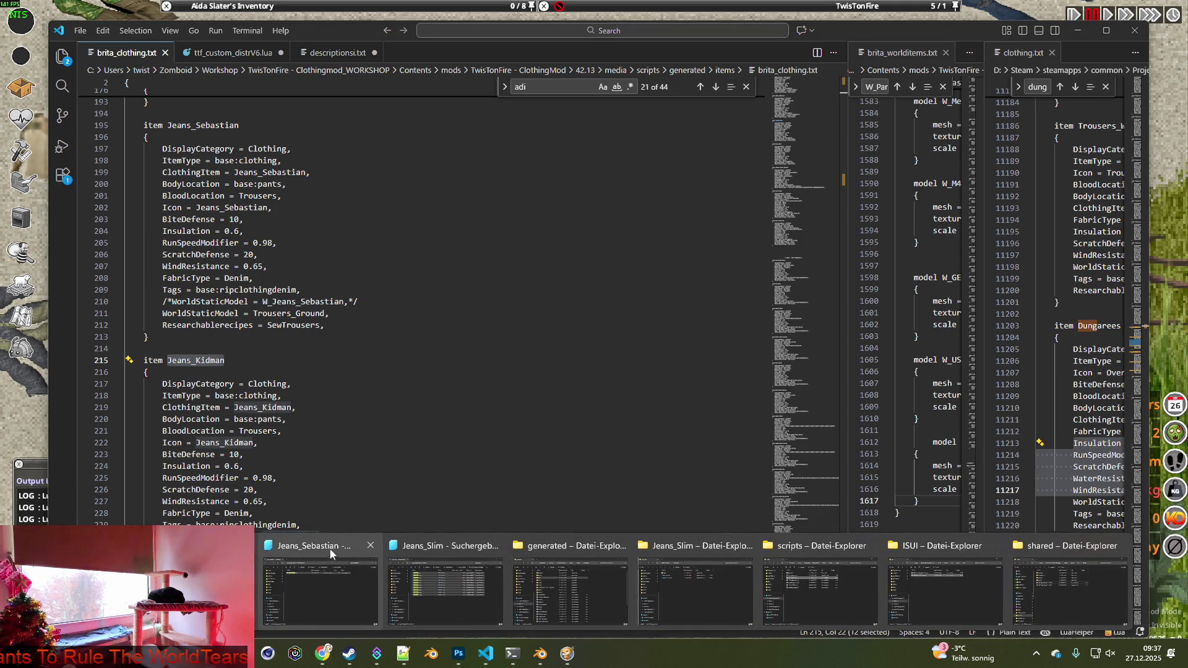
{"action": "left_click", "coordinate": [329, 546]}
{"action": "left_click", "coordinate": [804, 83]}
{"action": "key", "text": "ctrl+v"}
Open Jeans_Kidman.xml in Notepad++ and close the Jeans_Slim and Jeans_Sebastian tabs.
{"action": "left_click", "coordinate": [381, 154]}
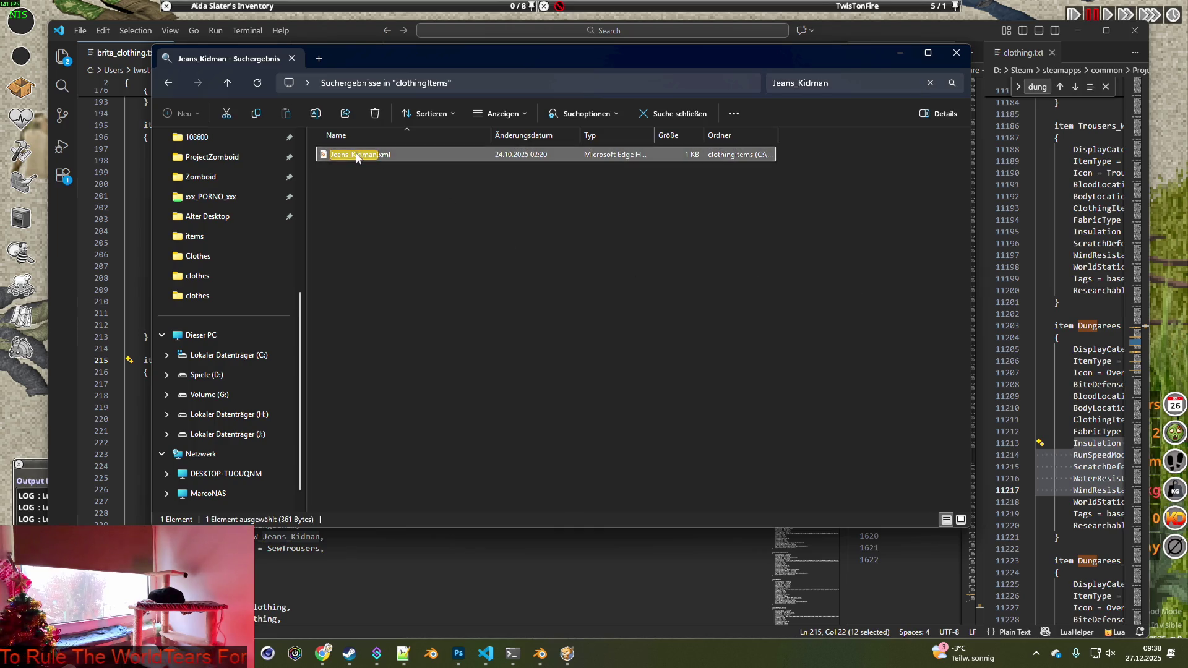
{"action": "right_click", "coordinate": [358, 155]}
{"action": "left_click", "coordinate": [432, 374]}
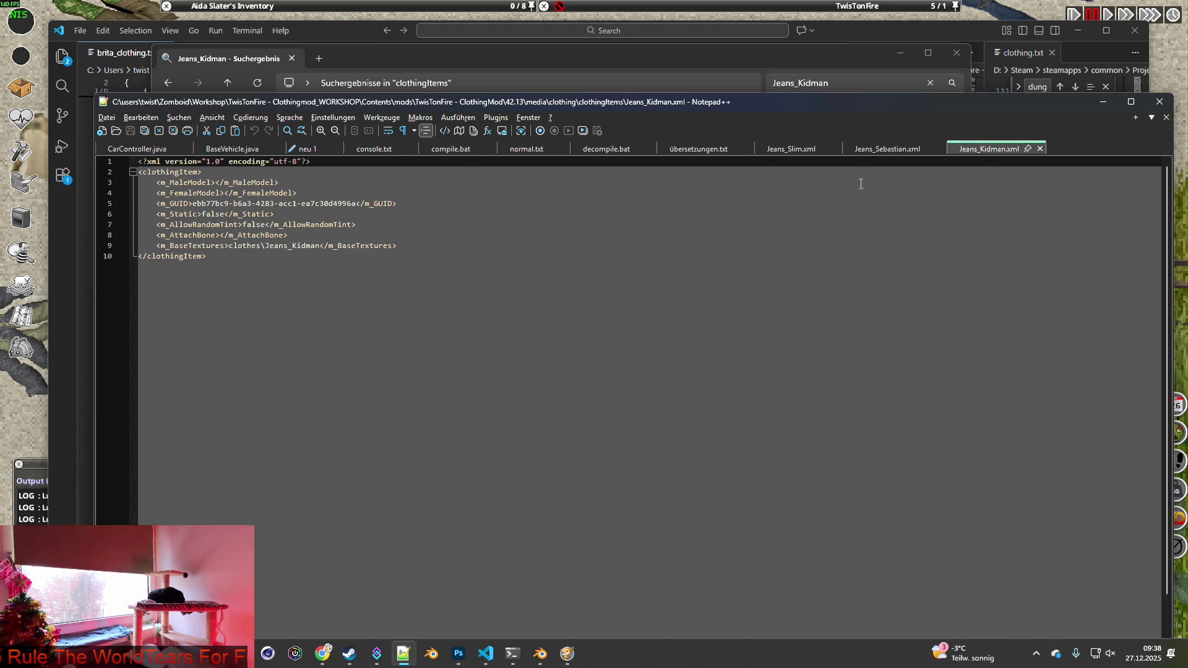
{"action": "left_click", "coordinate": [887, 150]}
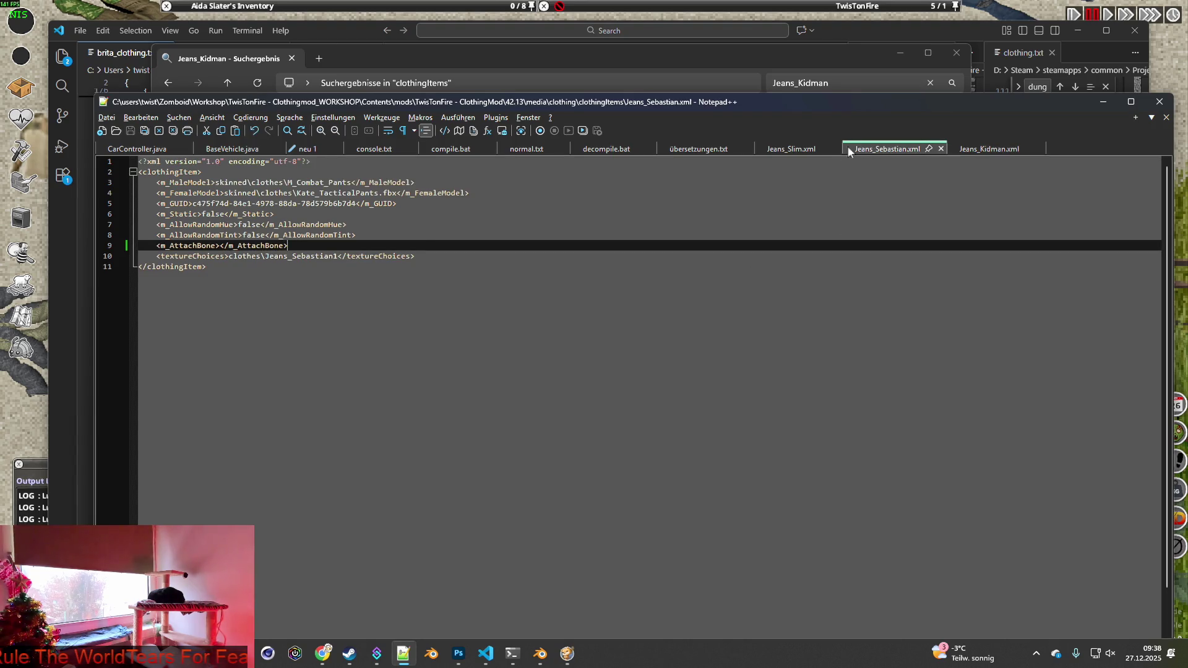
{"action": "left_click", "coordinate": [783, 151]}
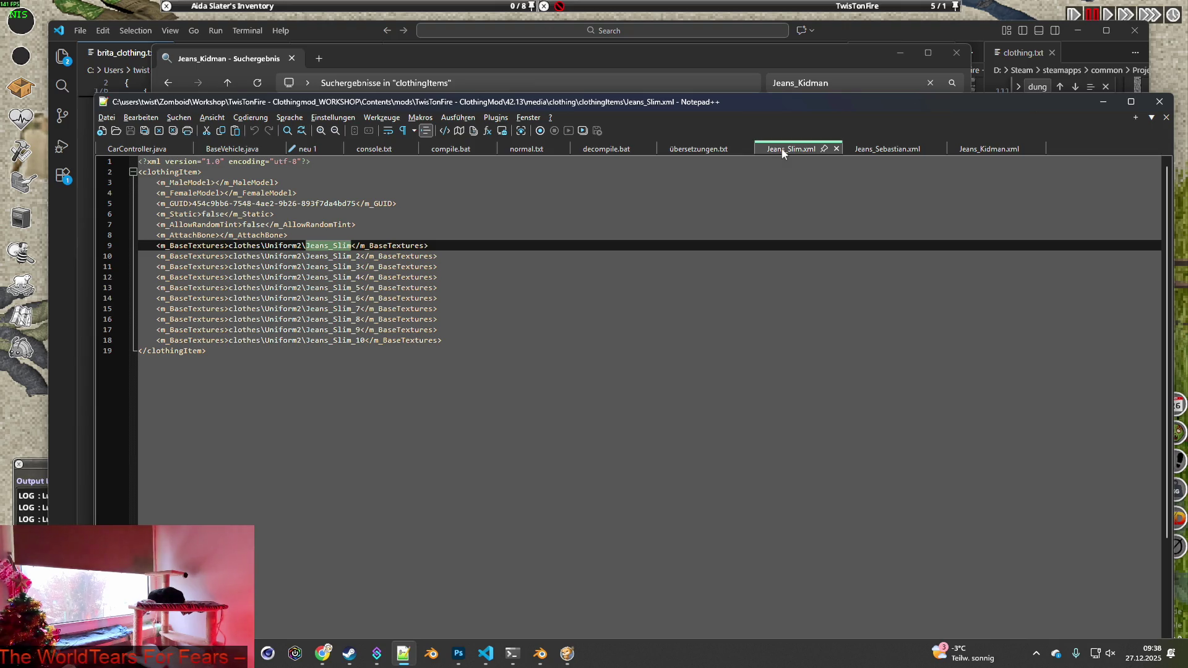
{"action": "left_click", "coordinate": [836, 149]}
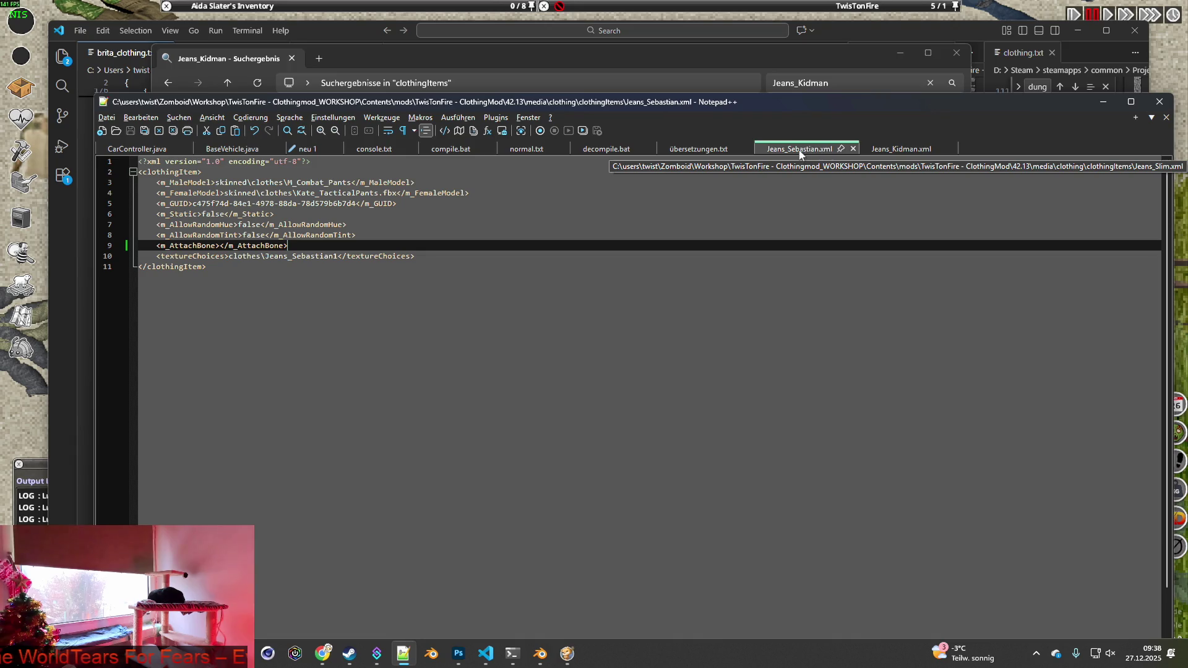
{"action": "left_click", "coordinate": [852, 149]}
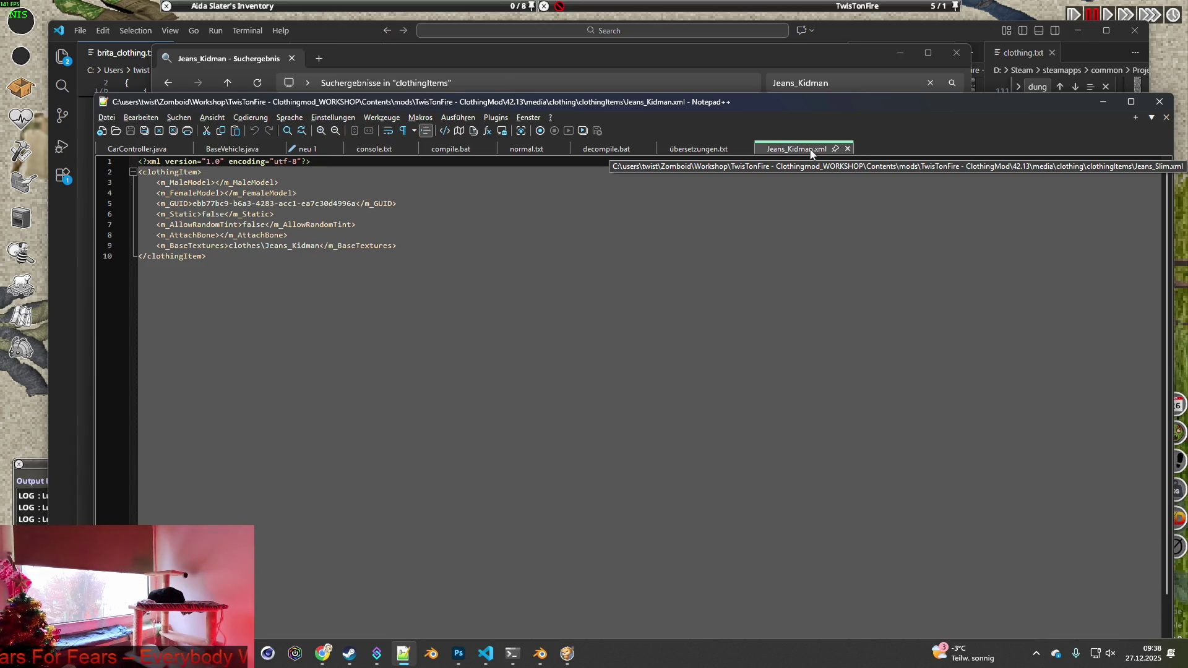
Select Jeans_Kidman in the base texture line and return to the game.
{"action": "left_click_drag", "start_coordinate": [265, 246], "coordinate": [320, 247]}
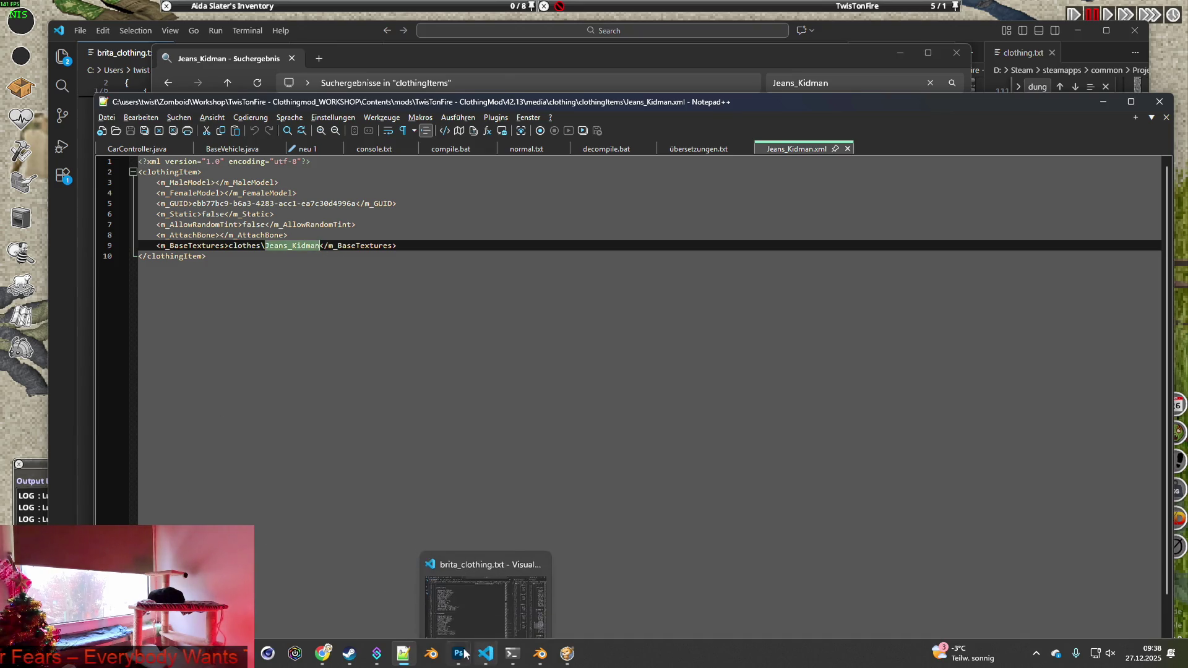
{"action": "left_click", "coordinate": [351, 656]}
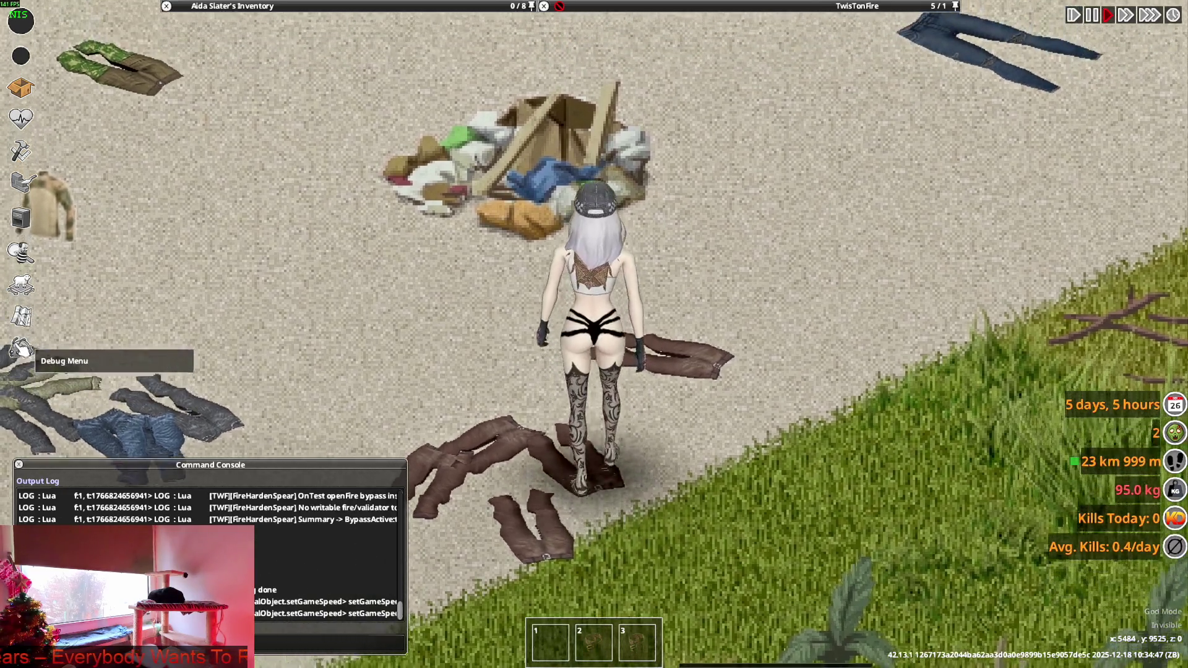
{"action": "left_click", "coordinate": [21, 348]}
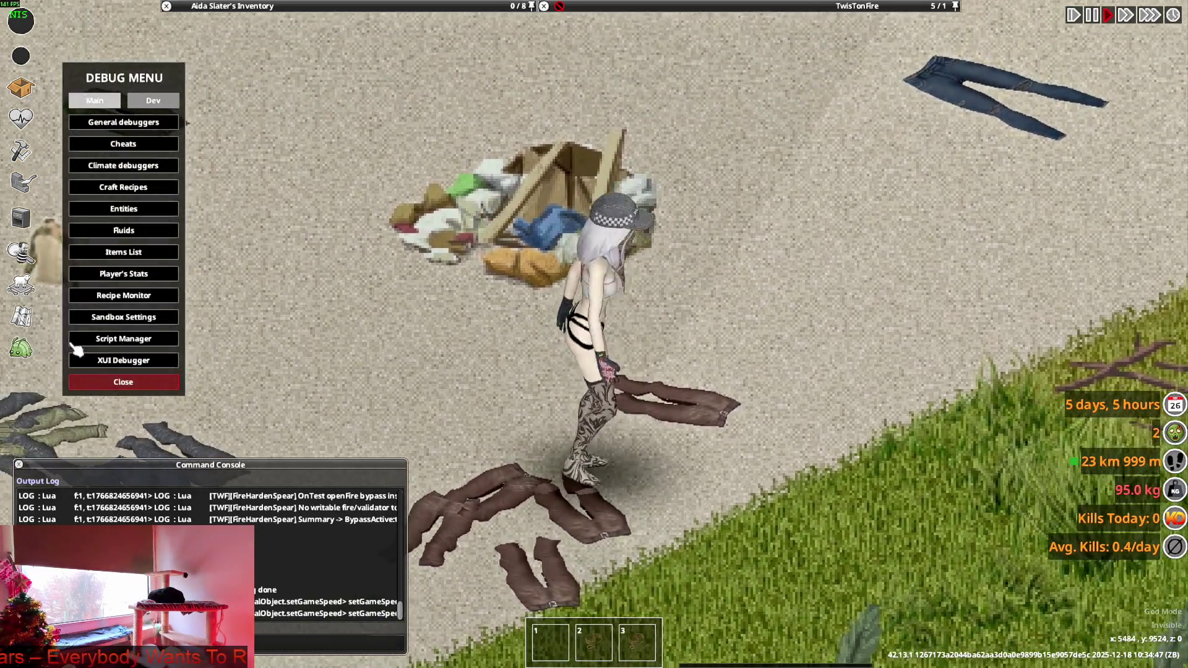
Spawn Jeans_Kidman from the Debug Items List, filtered to BRITA items.
{"action": "left_click", "coordinate": [123, 252]}
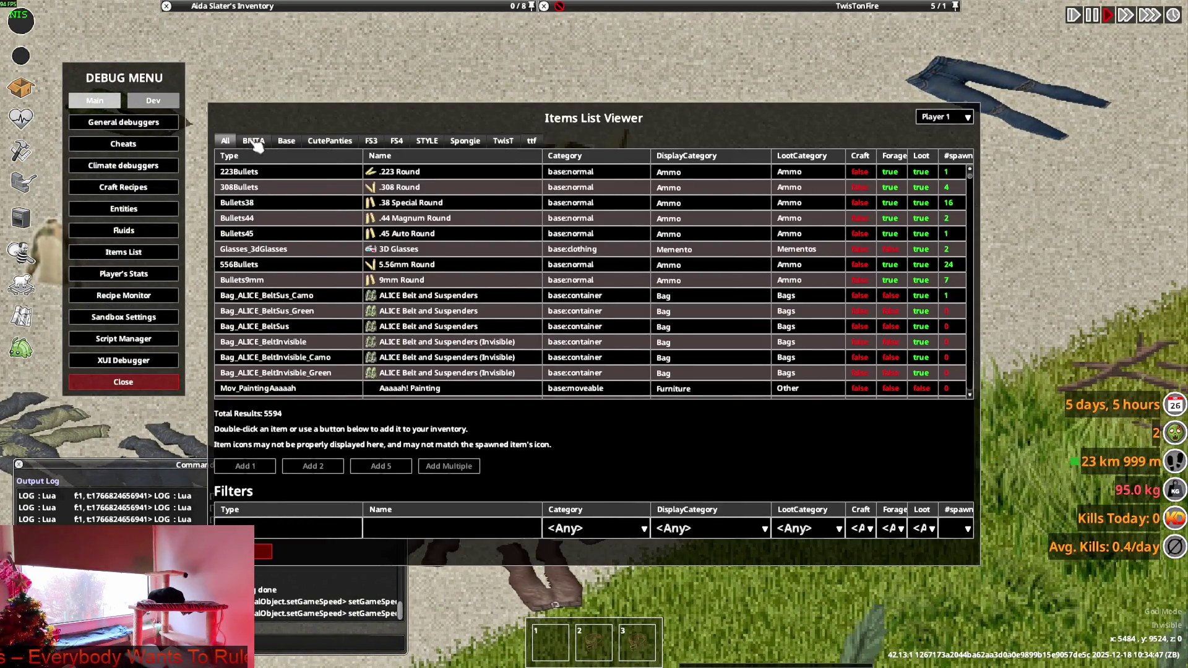
{"action": "left_click", "coordinate": [253, 141]}
{"action": "left_click", "coordinate": [313, 527]}
{"action": "type", "text": "Jeans_Kidman"}
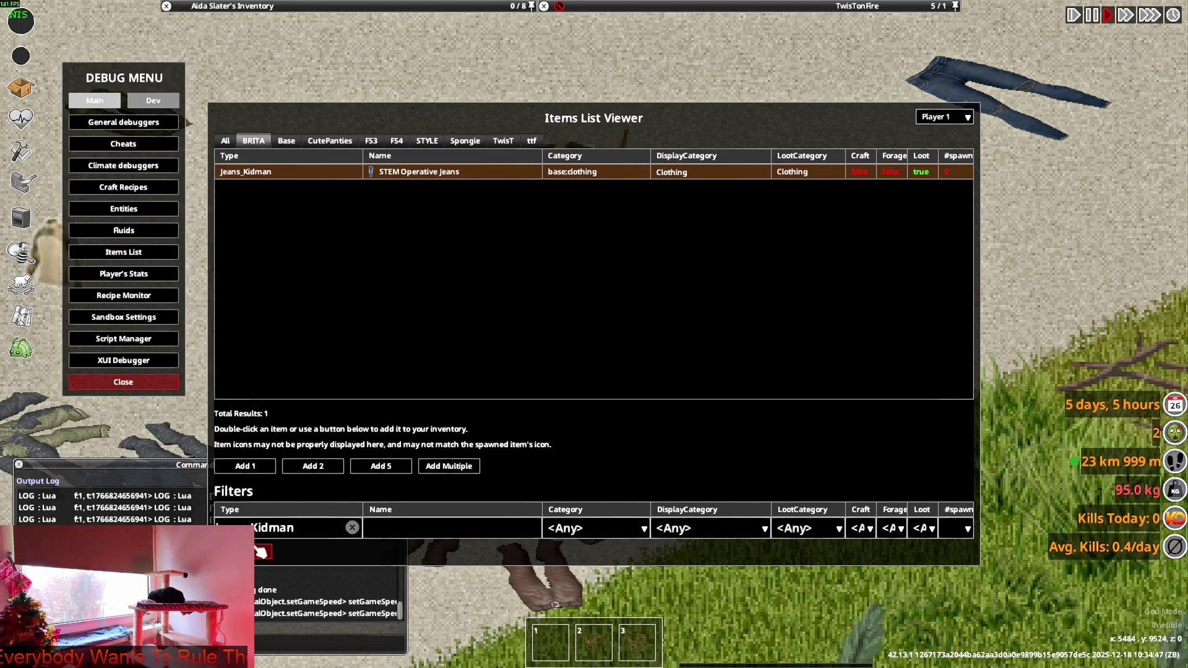
{"action": "key", "text": "Escape"}
{"action": "mouse_move", "coordinate": [315, 6]}
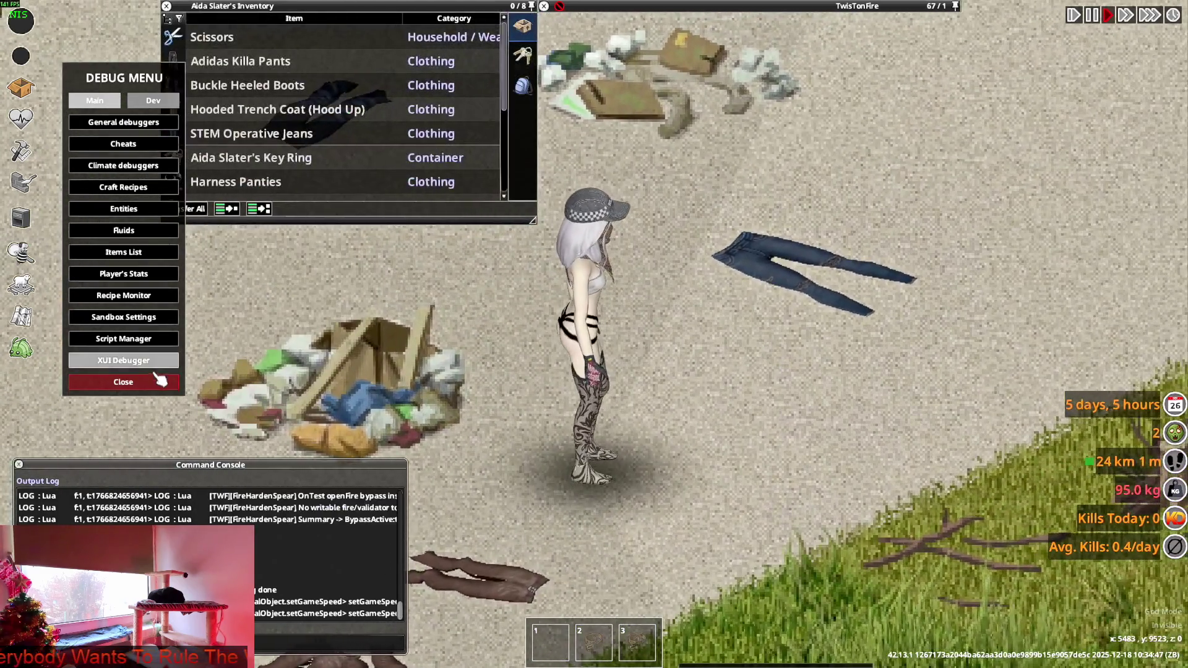
{"action": "left_click", "coordinate": [158, 380]}
Wear the STEM Operative Jeans, walk around to view them, then take them off.
{"action": "right_click", "coordinate": [246, 133]}
{"action": "left_click", "coordinate": [275, 165]}
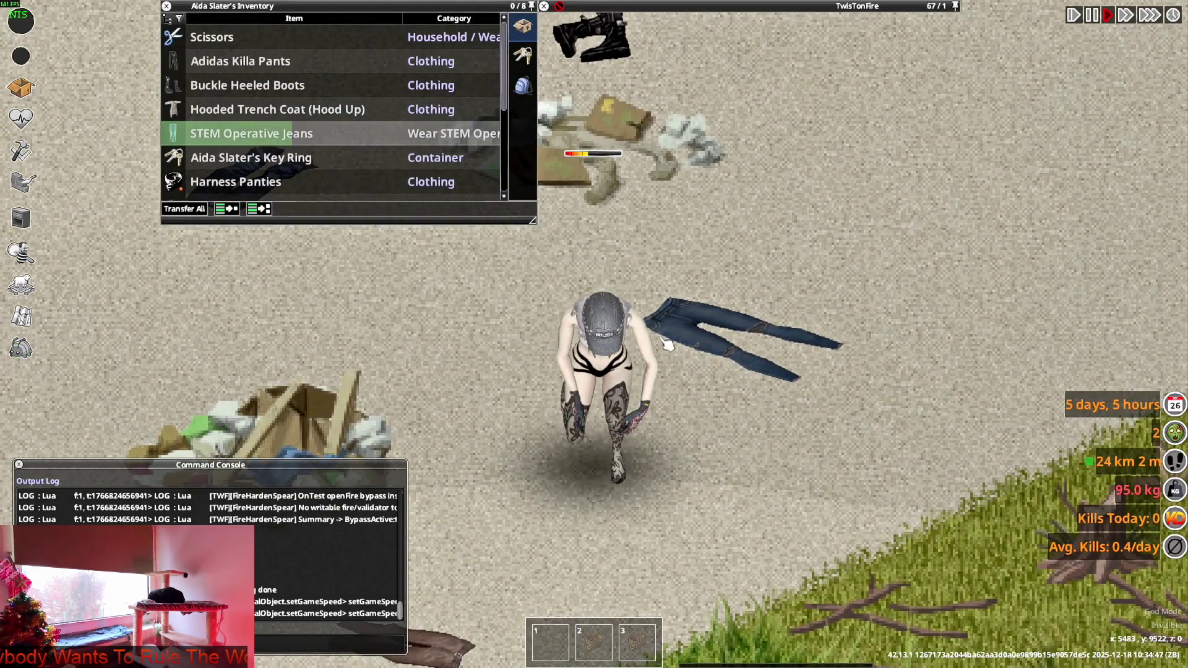
{"action": "key", "text": "d"}
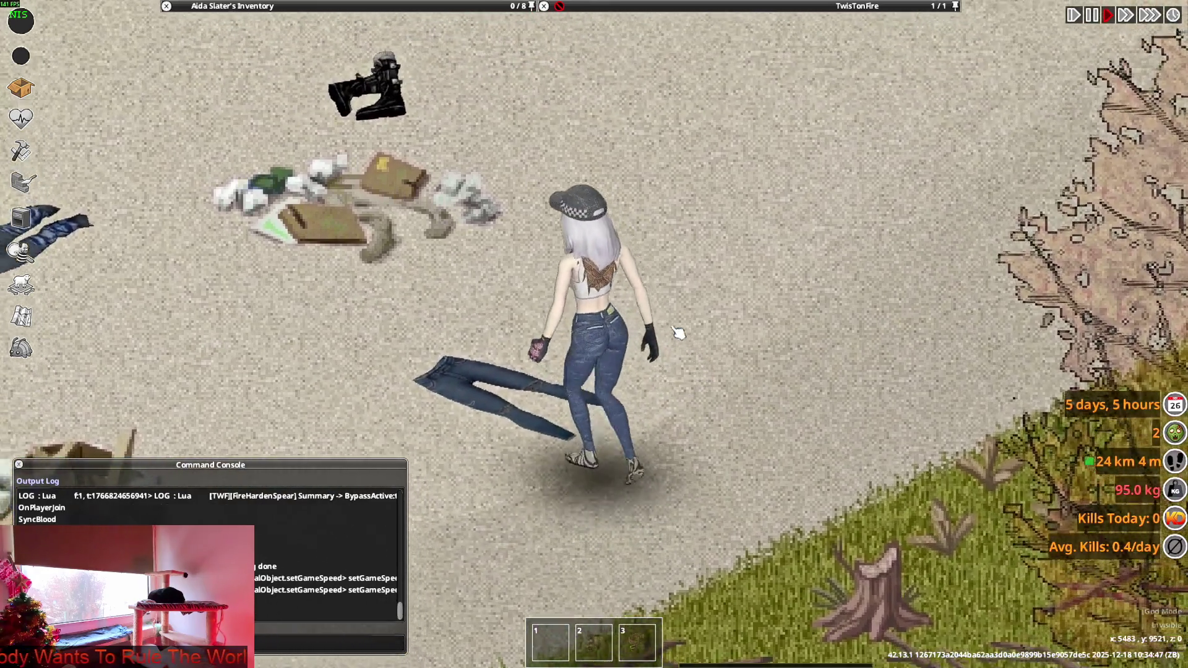
{"action": "key", "text": "w"}
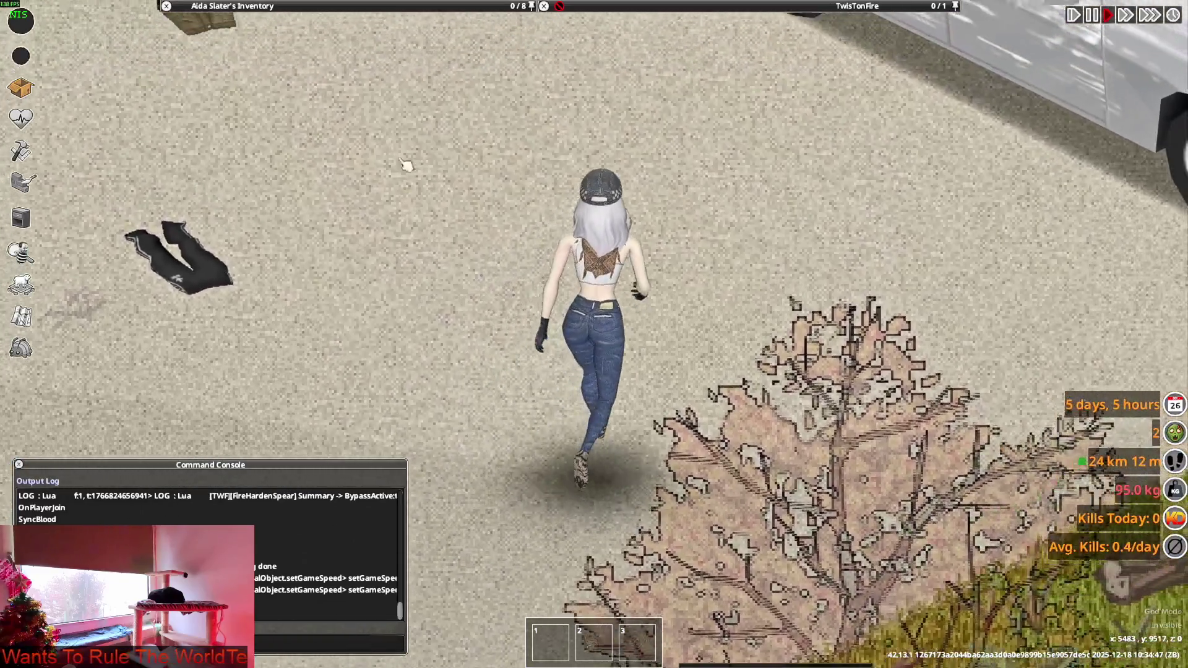
{"action": "mouse_move", "coordinate": [352, 7]}
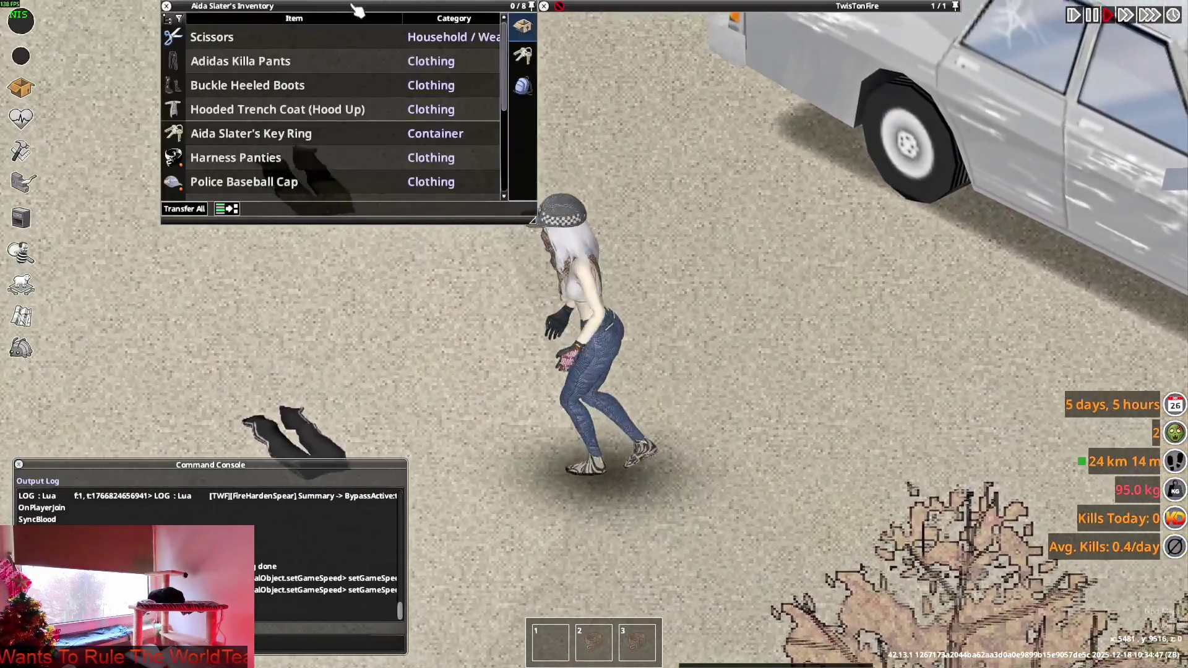
{"action": "scroll", "coordinate": [263, 159], "scroll_direction": "down", "scroll_amount": 3}
{"action": "double_click", "coordinate": [263, 158]}
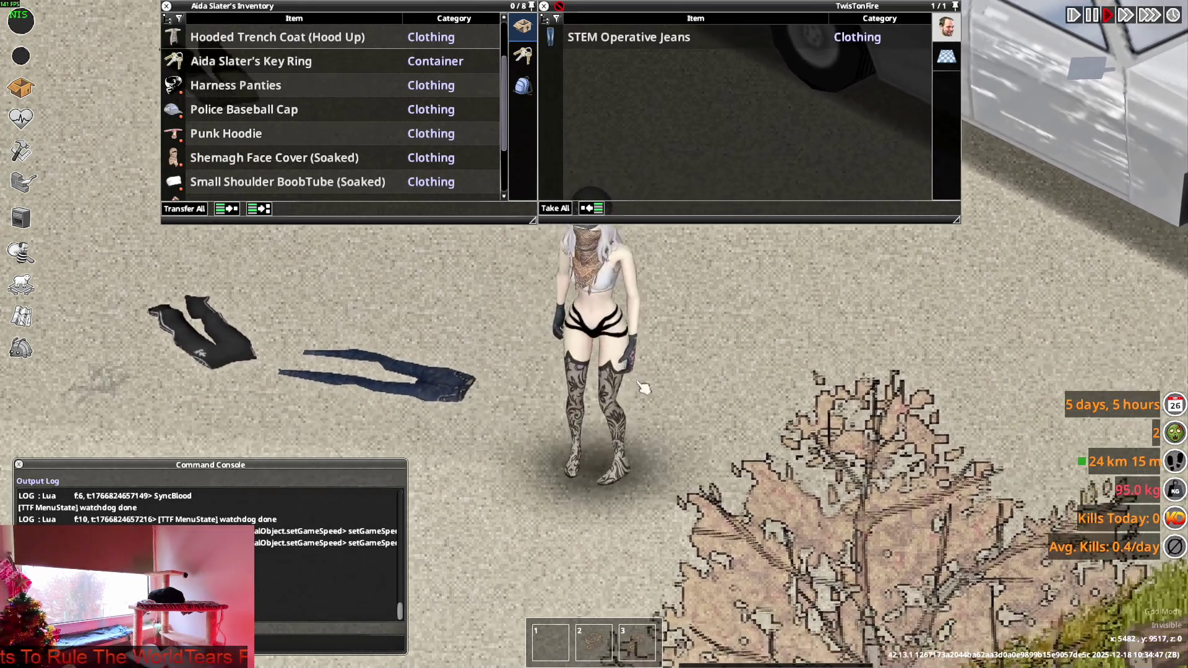
{"action": "key", "text": "alt+Tab"}
{"action": "key", "text": "alt+Tab"}
{"action": "key", "text": "alt+Tab"}
{"action": "key", "text": "alt+Tab"}
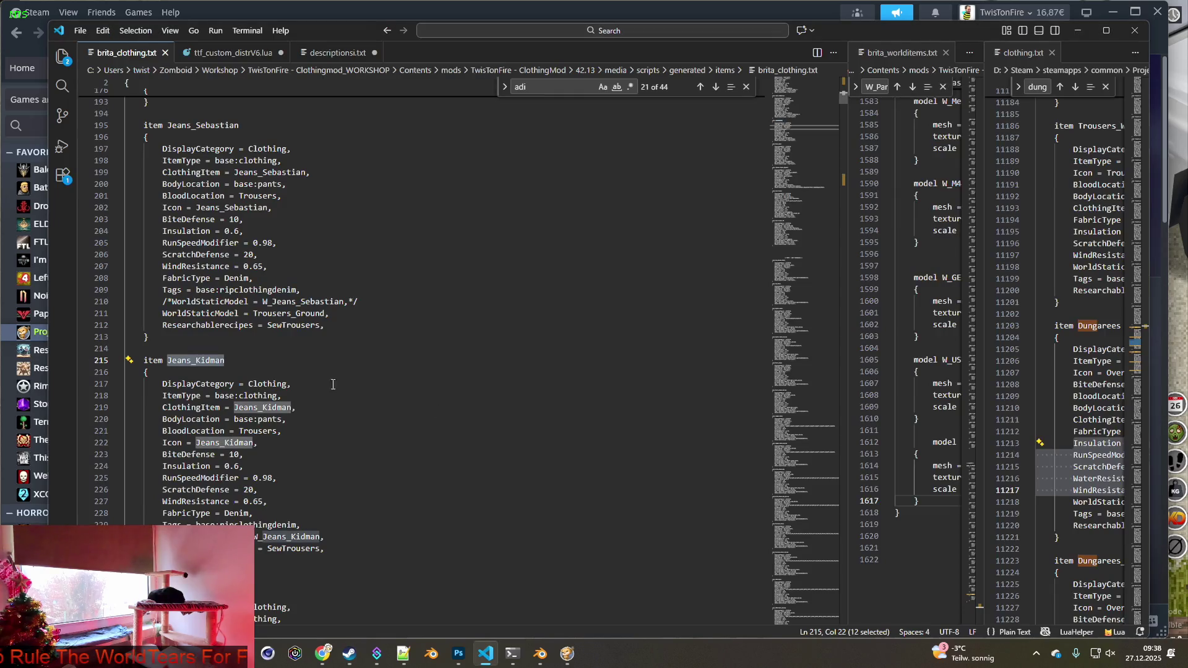
Give Jeans_Kidman WorldStaticModel = Trousers_Ground, comment out W_Jeans_Kidman, and save brita_clothing.txt.
{"action": "left_click_drag", "start_coordinate": [332, 318], "coordinate": [162, 315]}
{"action": "key", "text": "ctrl+c"}
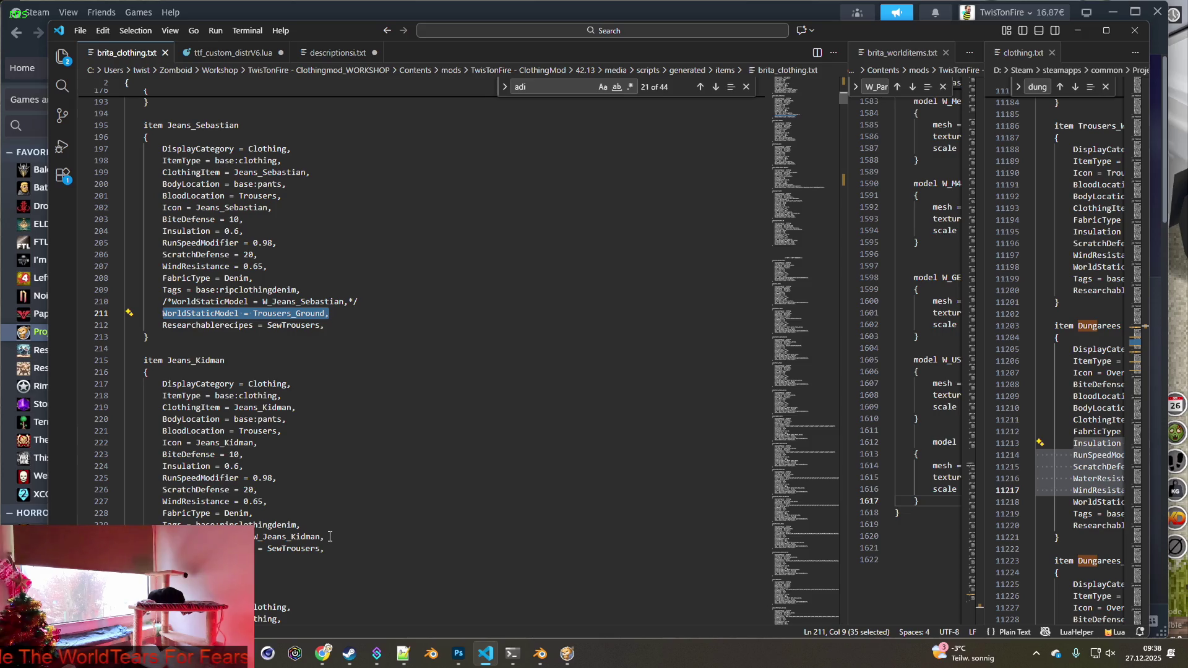
{"action": "left_click", "coordinate": [327, 537]}
{"action": "key", "text": "Return"}
{"action": "key", "text": "ctrl+v"}
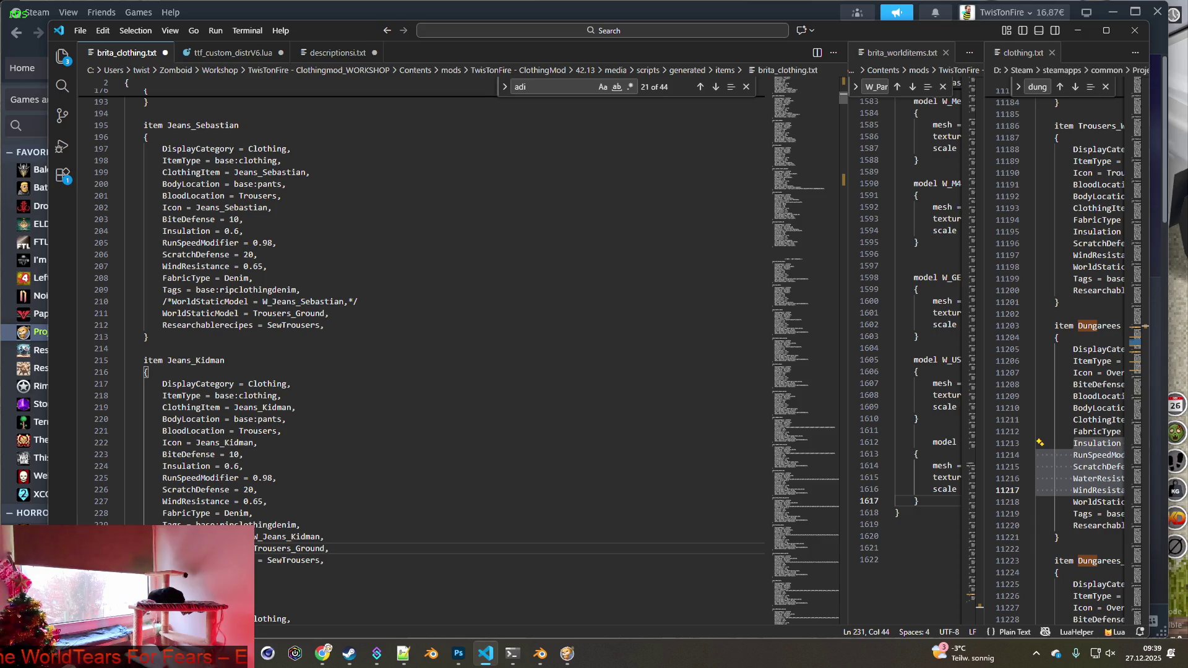
{"action": "left_click", "coordinate": [162, 536]}
{"action": "type", "text": "/*"}
{"action": "left_click", "coordinate": [343, 535]}
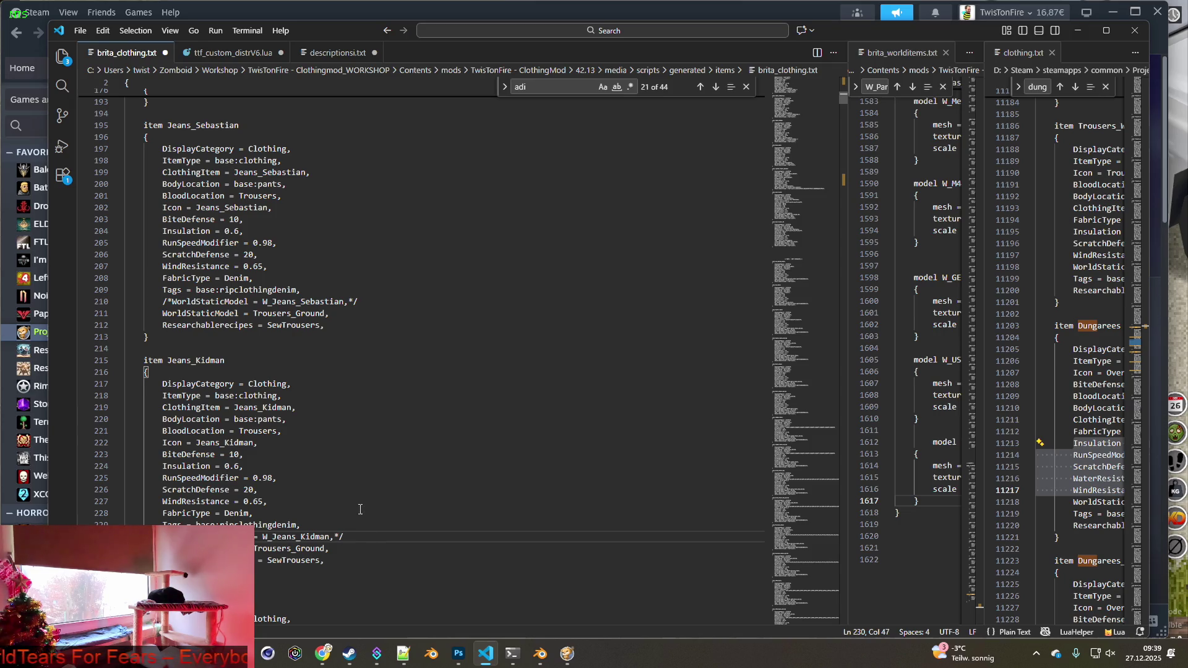
{"action": "scroll", "coordinate": [356, 494], "scroll_direction": "down", "scroll_amount": 3}
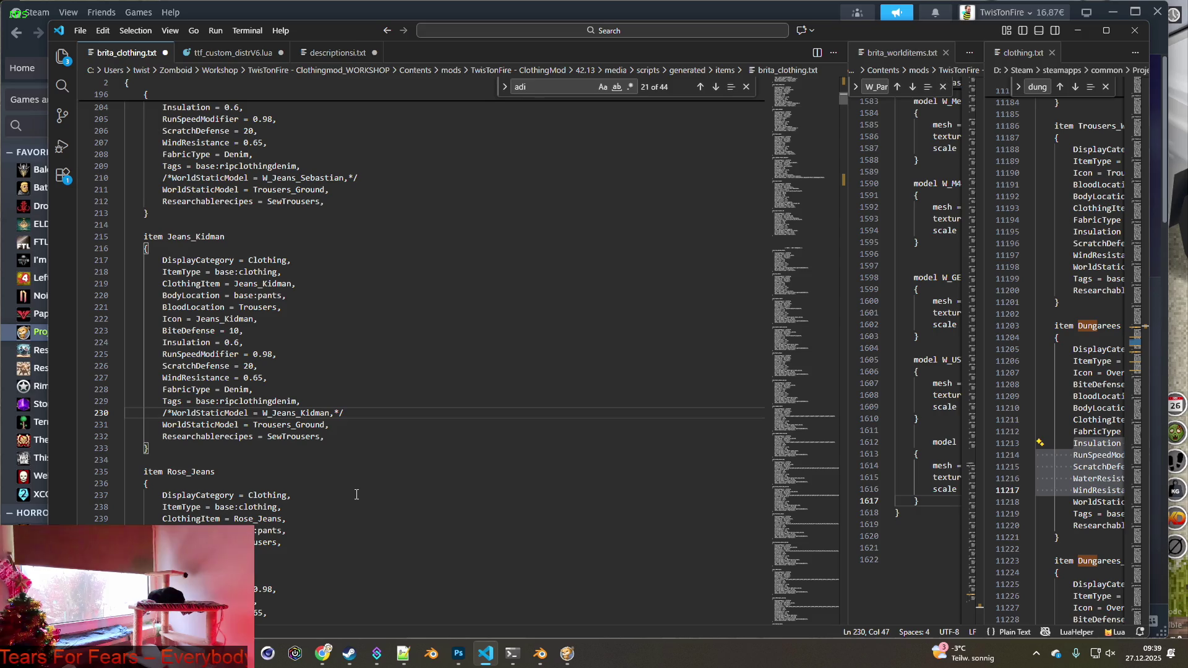
{"action": "left_click", "coordinate": [80, 31]}
{"action": "left_click", "coordinate": [120, 252]}
Select the Rose_Jeans item name and switch to the game.
{"action": "scroll", "coordinate": [294, 345], "scroll_direction": "down", "scroll_amount": 4}
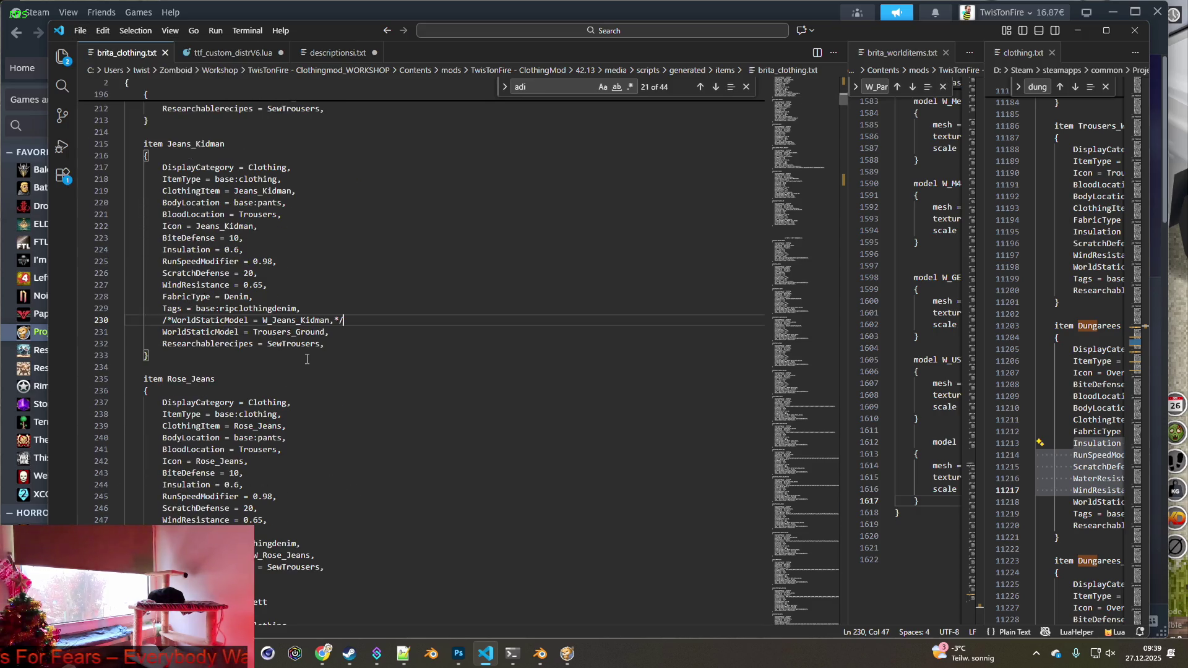
{"action": "double_click", "coordinate": [172, 315]}
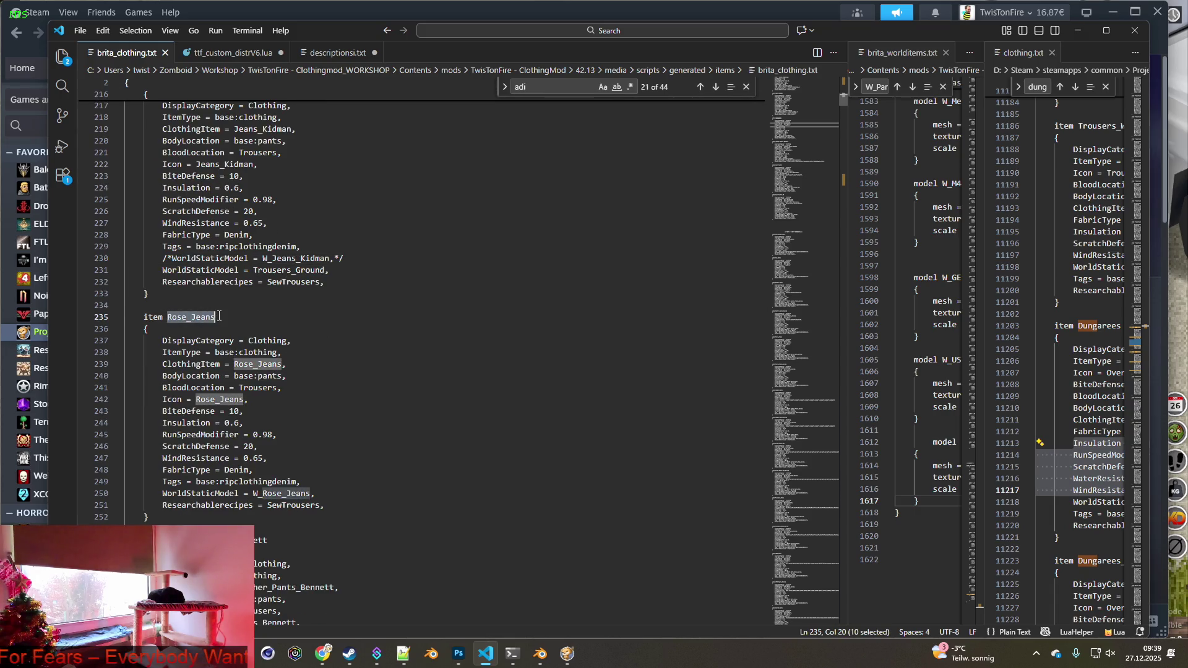
{"action": "key", "text": "alt+Tab"}
{"action": "key", "text": "alt+Tab"}
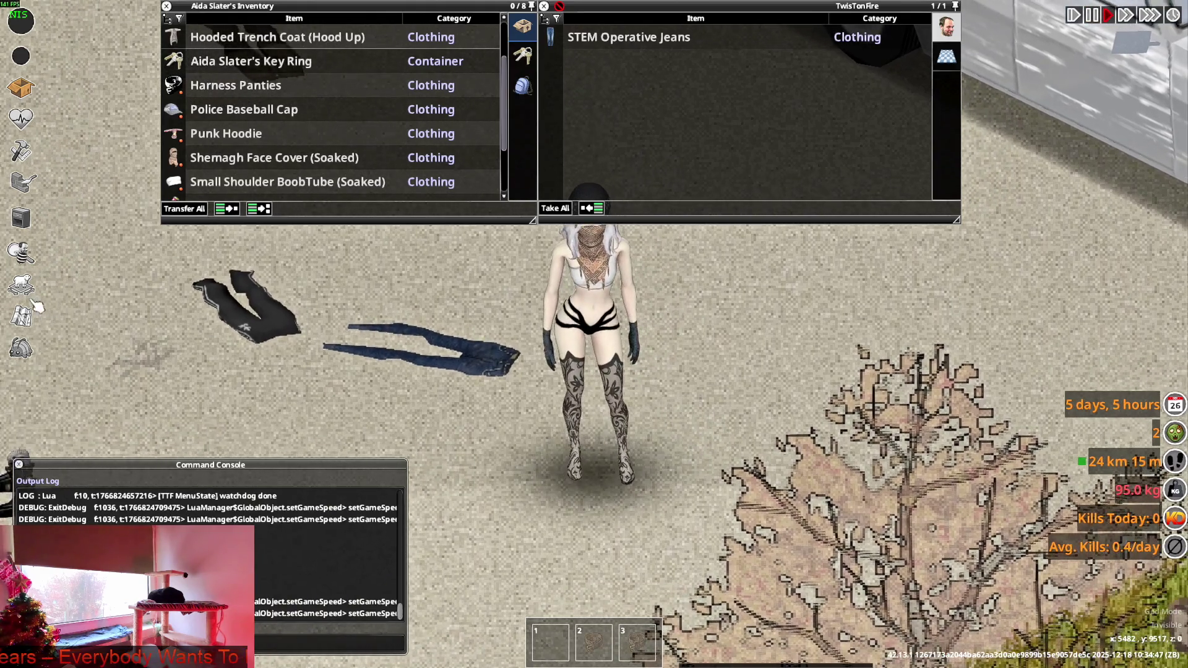
Spawn Rose_Jeans from the Debug Menu Items List.
{"action": "left_click", "coordinate": [20, 348]}
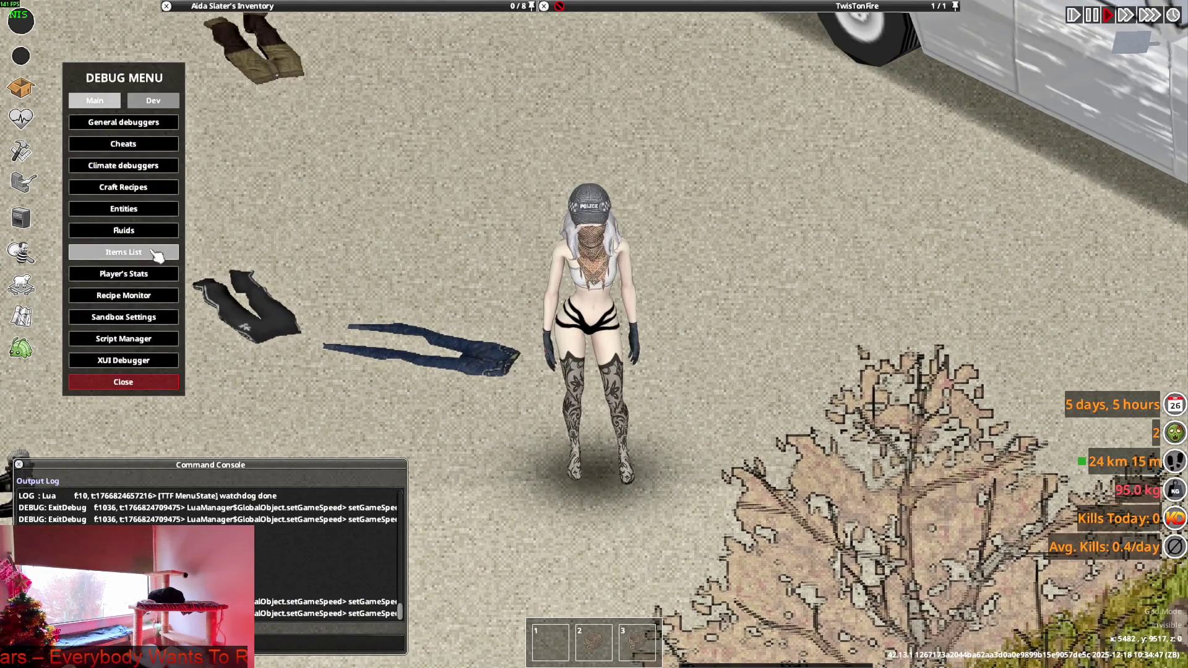
{"action": "left_click", "coordinate": [123, 252]}
{"action": "key", "text": "ctrl+a"}
{"action": "type", "text": "Rose_Jeans"}
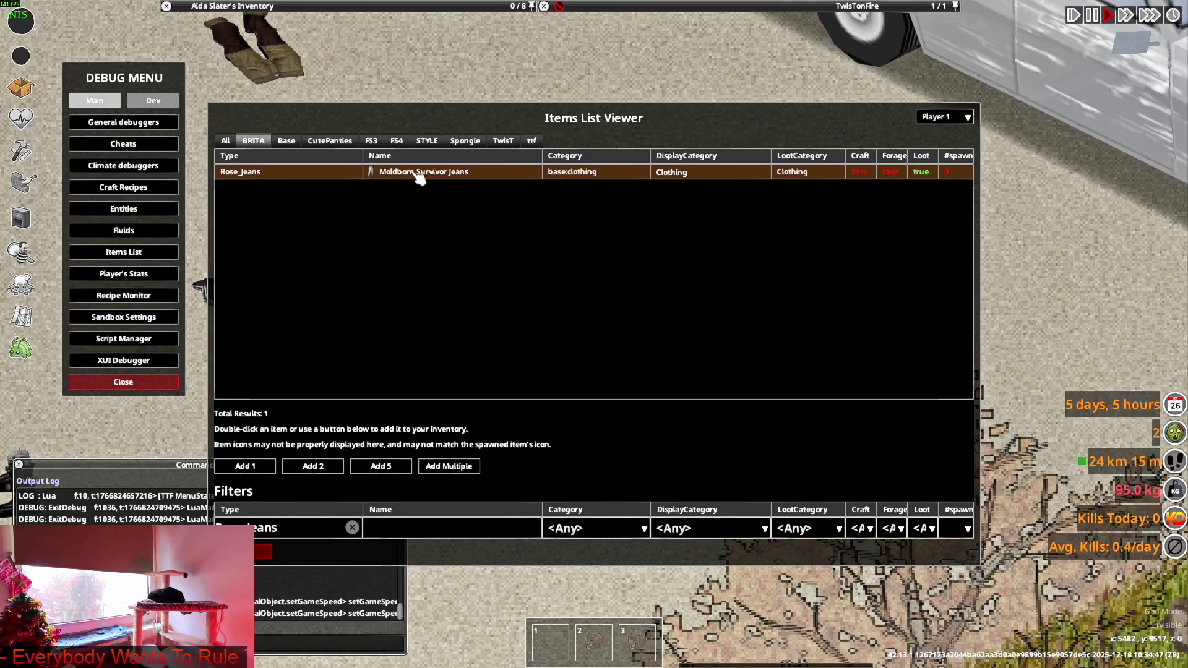
{"action": "key", "text": "Escape"}
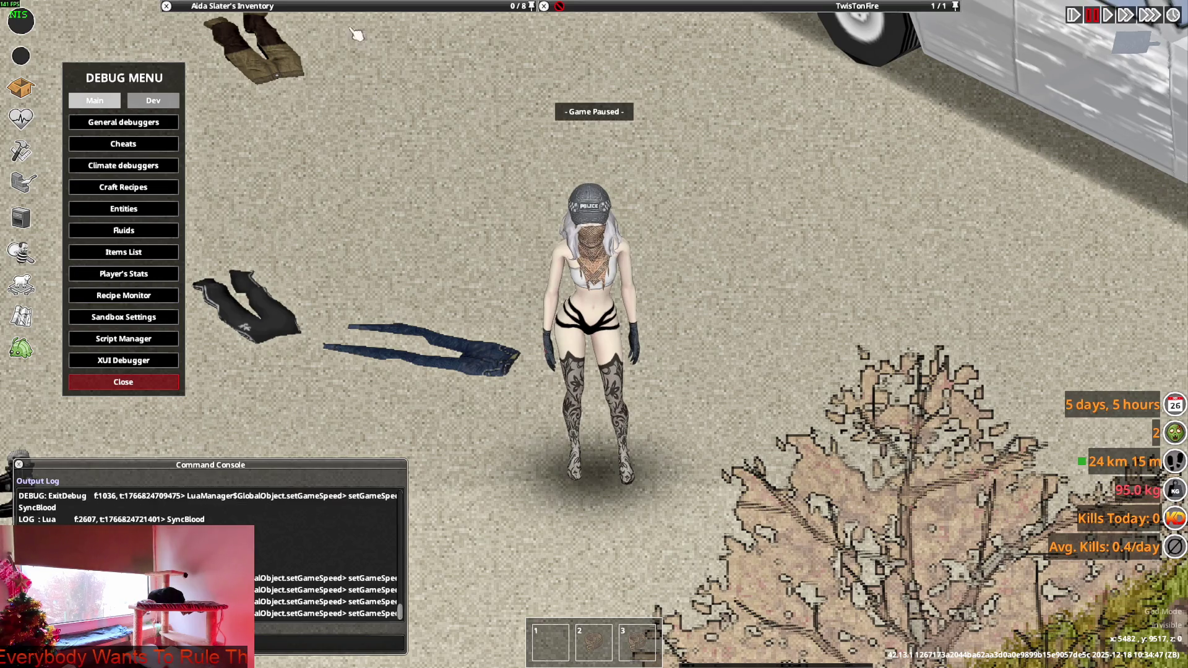
{"action": "key", "text": "space"}
{"action": "mouse_move", "coordinate": [347, 140]}
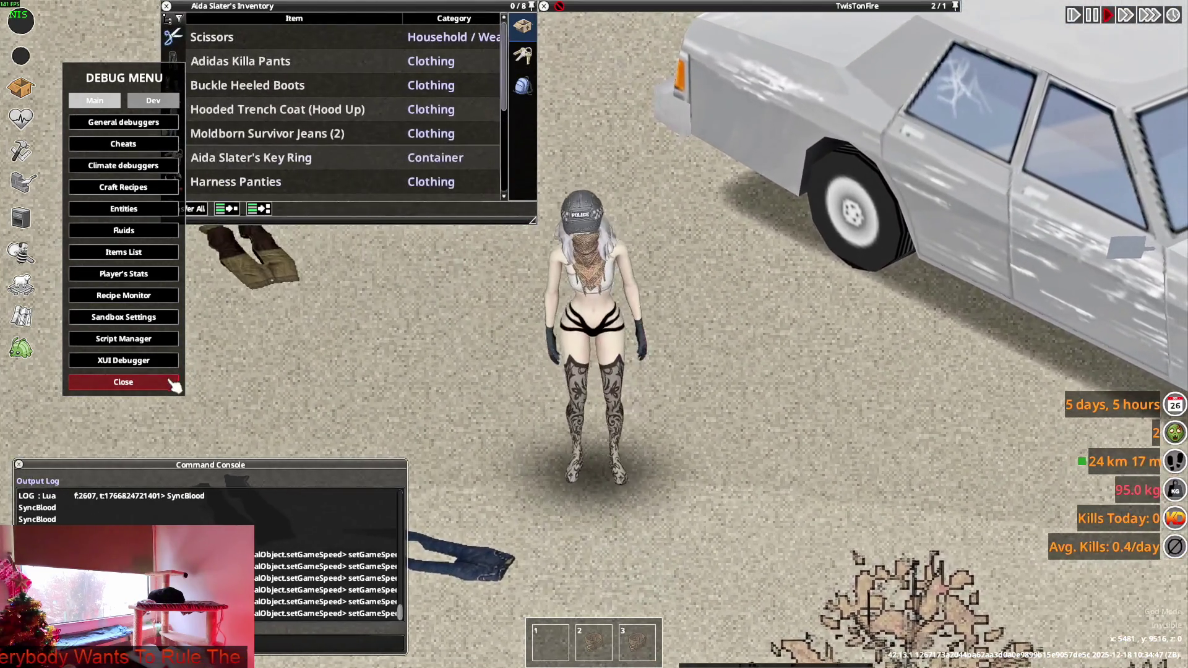
{"action": "left_click", "coordinate": [175, 385]}
Wear the Moldborn Survivor Jeans, walk past the taxi, then drop them on the ground.
{"action": "left_click", "coordinate": [167, 134]}
{"action": "right_click", "coordinate": [230, 154]}
{"action": "left_click", "coordinate": [252, 183]}
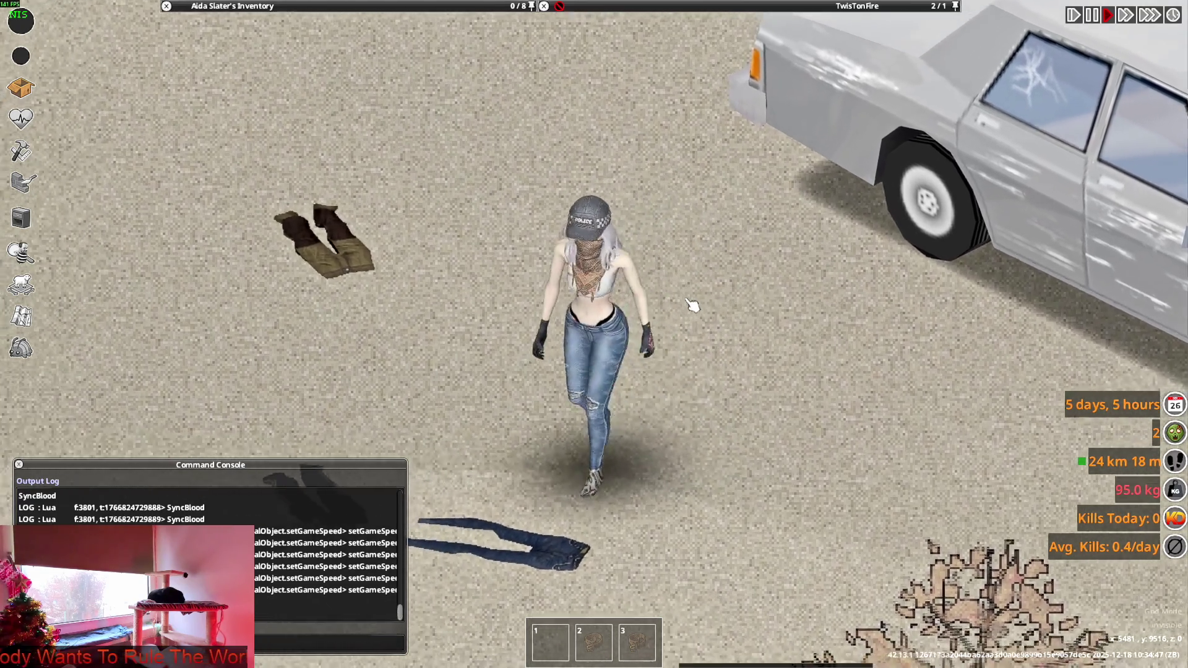
{"action": "key", "text": "a"}
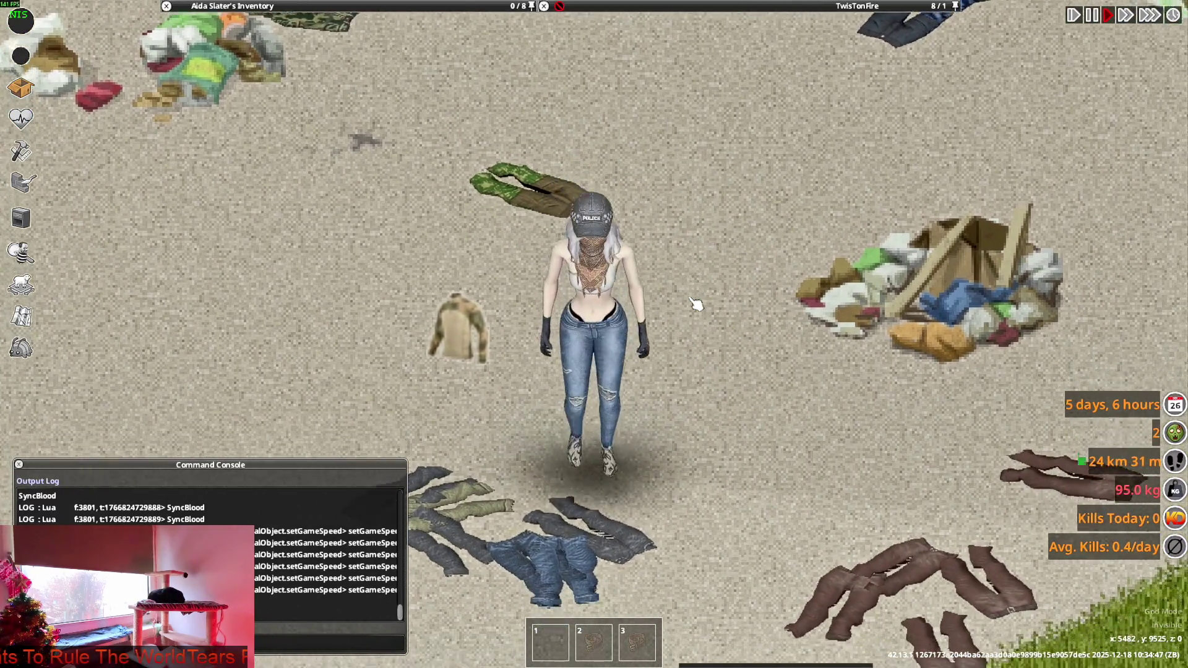
{"action": "key", "text": "a"}
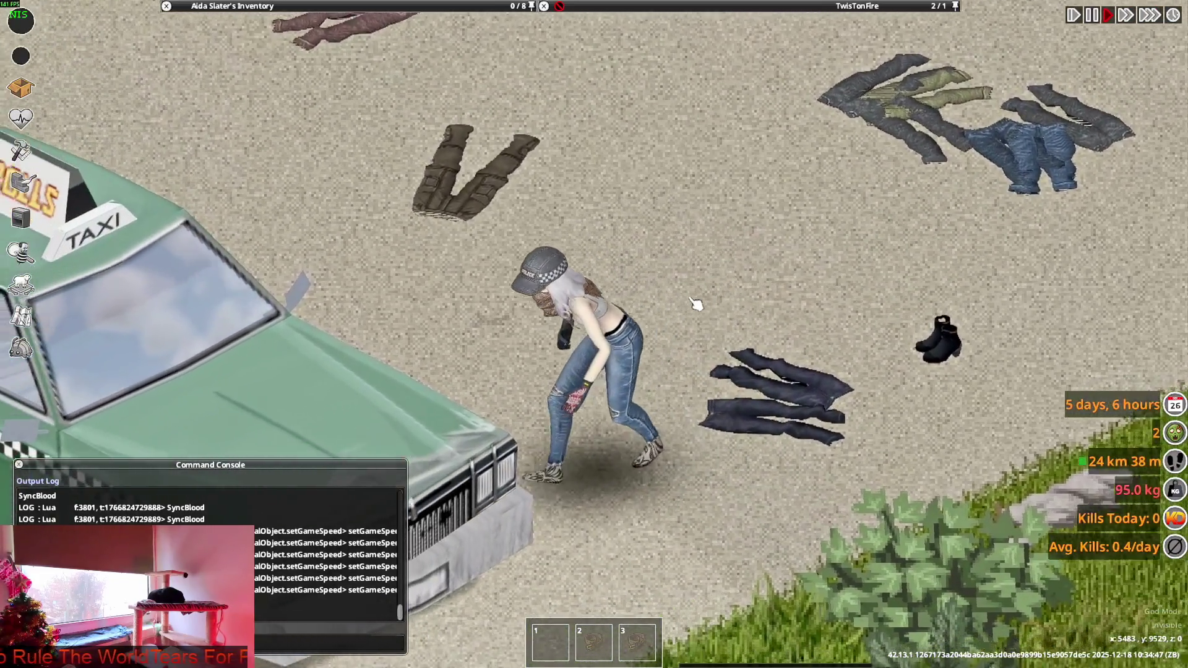
{"action": "key", "text": "s"}
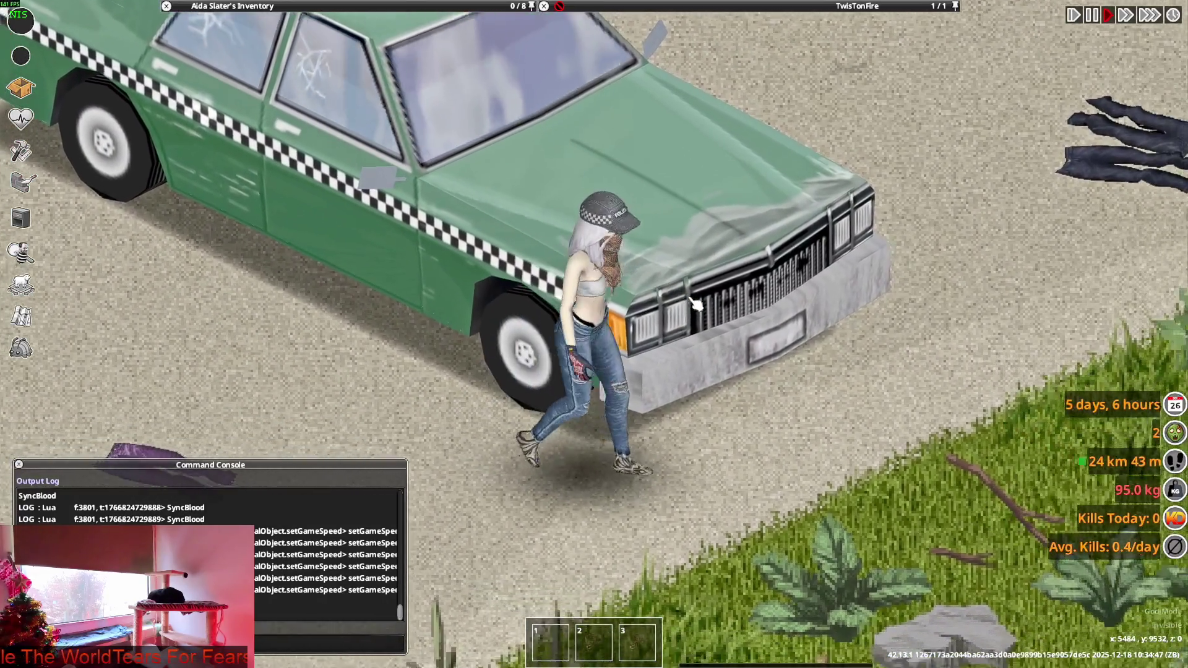
{"action": "key", "text": "w"}
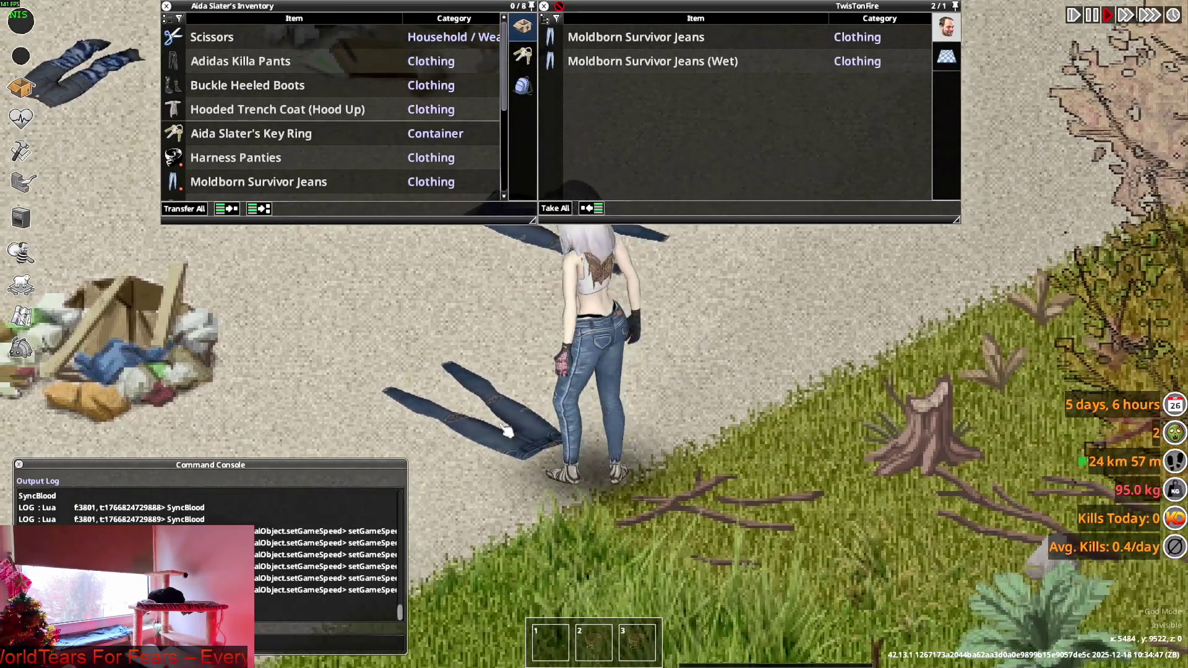
{"action": "scroll", "coordinate": [259, 162], "scroll_direction": "down", "scroll_amount": 1}
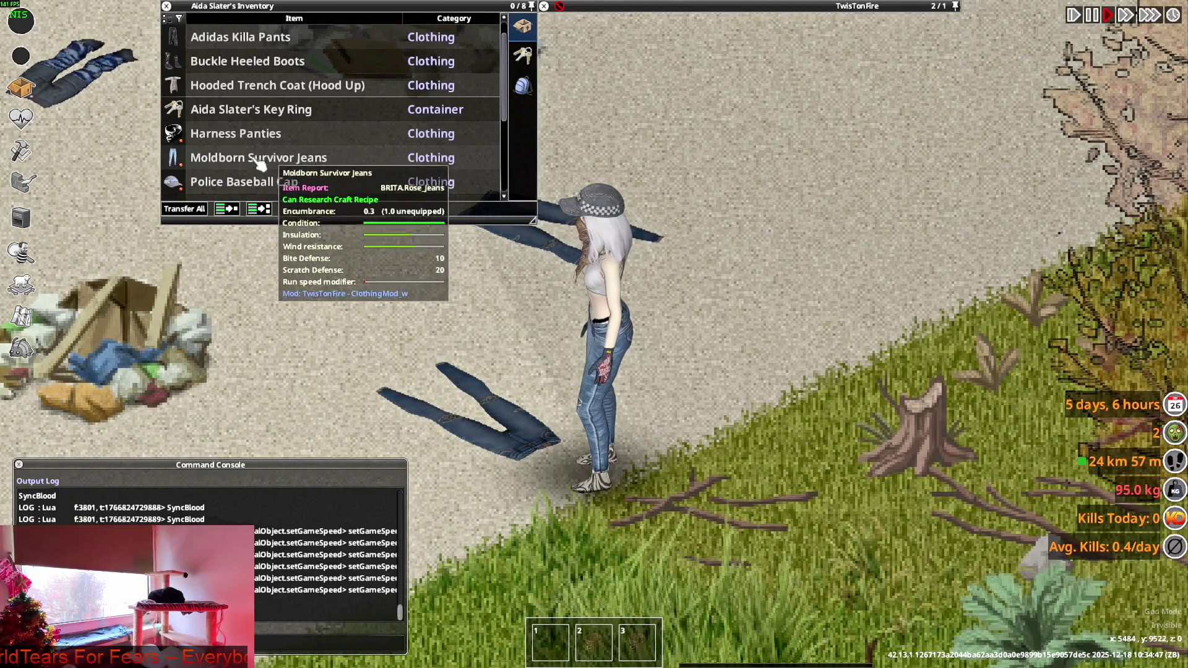
{"action": "mouse_move", "coordinate": [259, 162]}
{"action": "left_mouse_down"}
{"action": "mouse_move", "coordinate": [712, 124]}
{"action": "mouse_move", "coordinate": [753, 402]}
{"action": "left_mouse_up"}
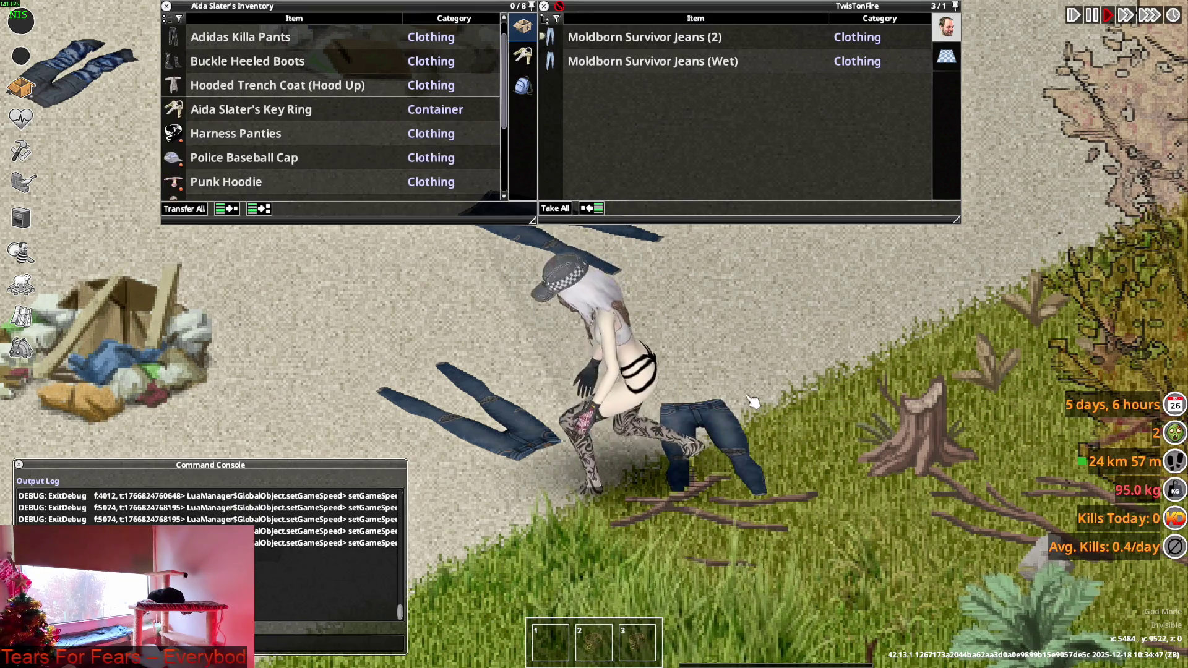
{"action": "key", "text": "alt+Tab"}
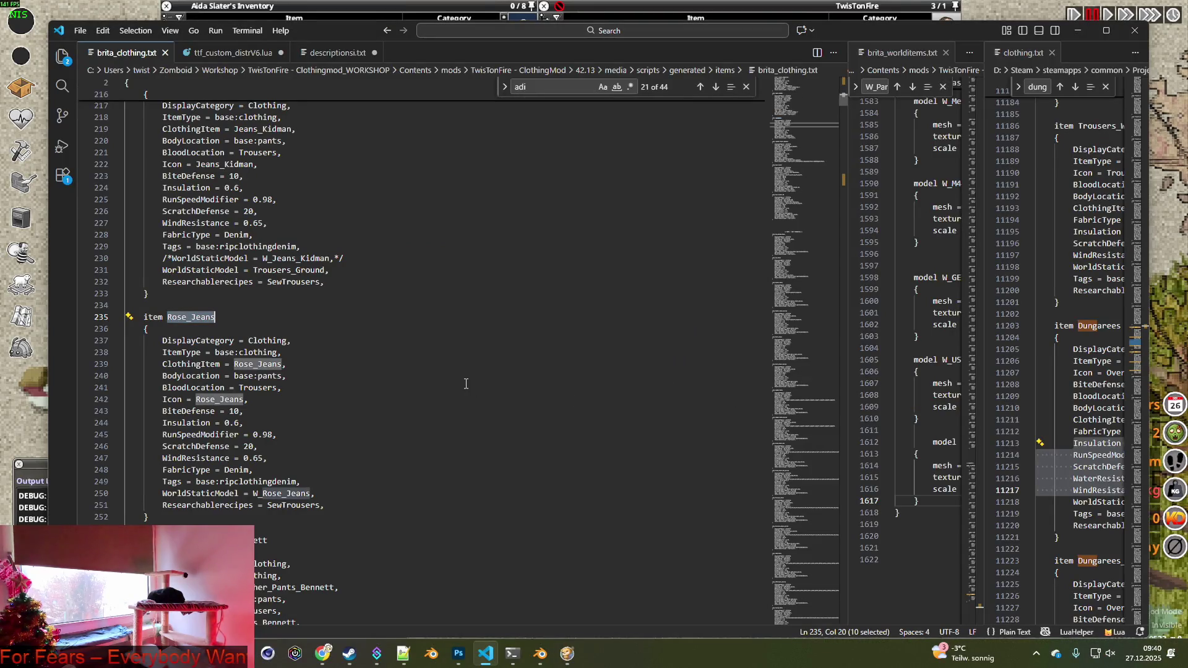
Select the Leather_Pants_Bennett item name on line 254 and return to the game.
{"action": "scroll", "coordinate": [466, 384], "scroll_direction": "down", "scroll_amount": 4}
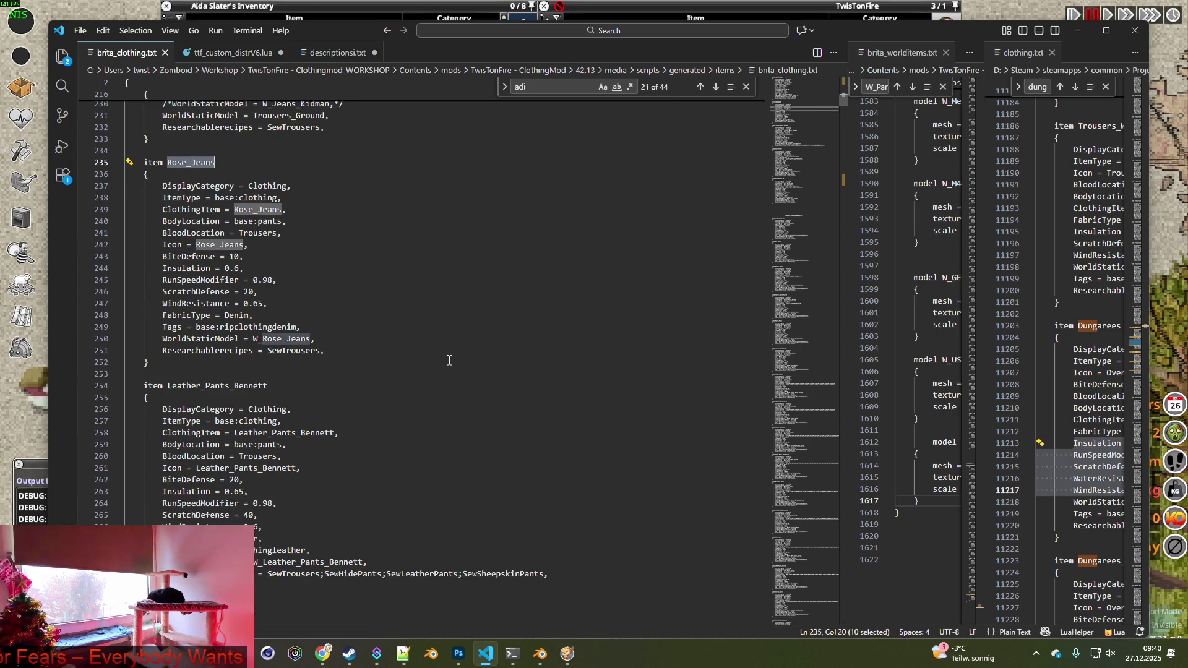
{"action": "left_click", "coordinate": [244, 388]}
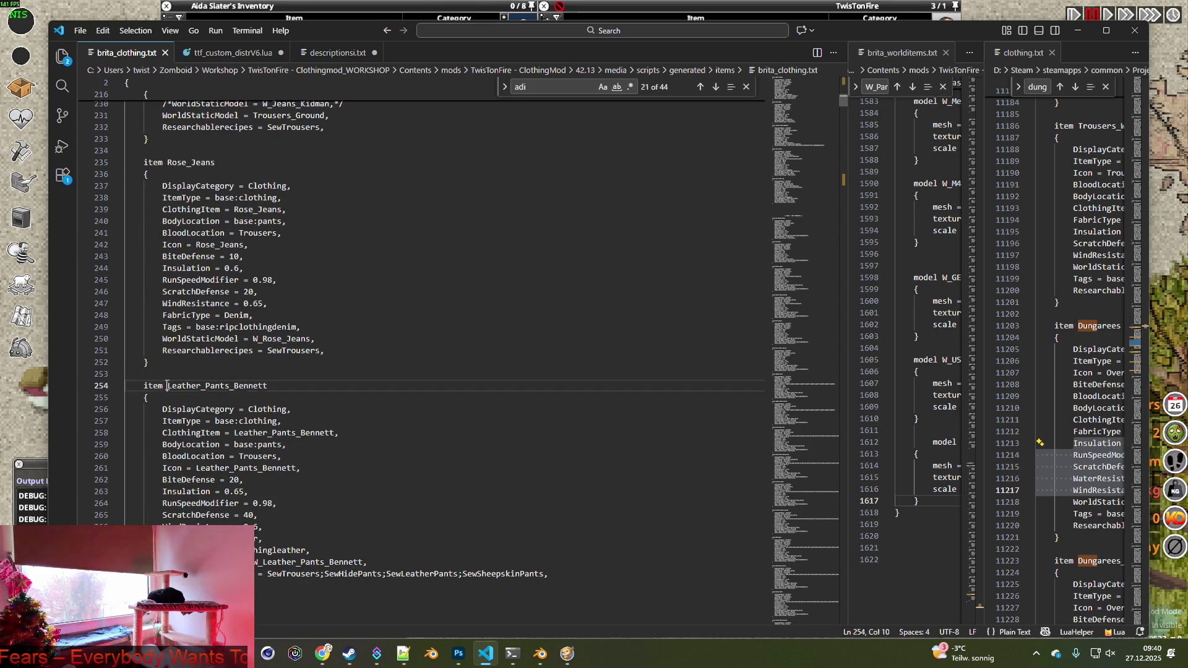
{"action": "double_click", "coordinate": [266, 385]}
{"action": "key", "text": "ctrl+c"}
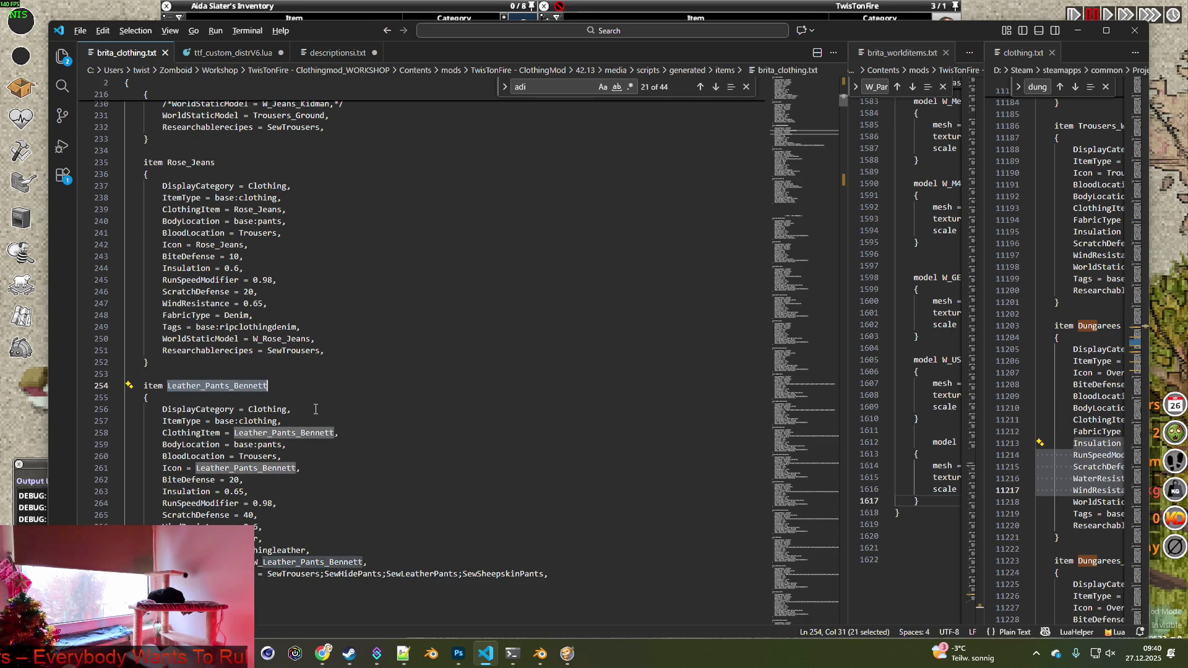
{"action": "key", "text": "alt+Tab"}
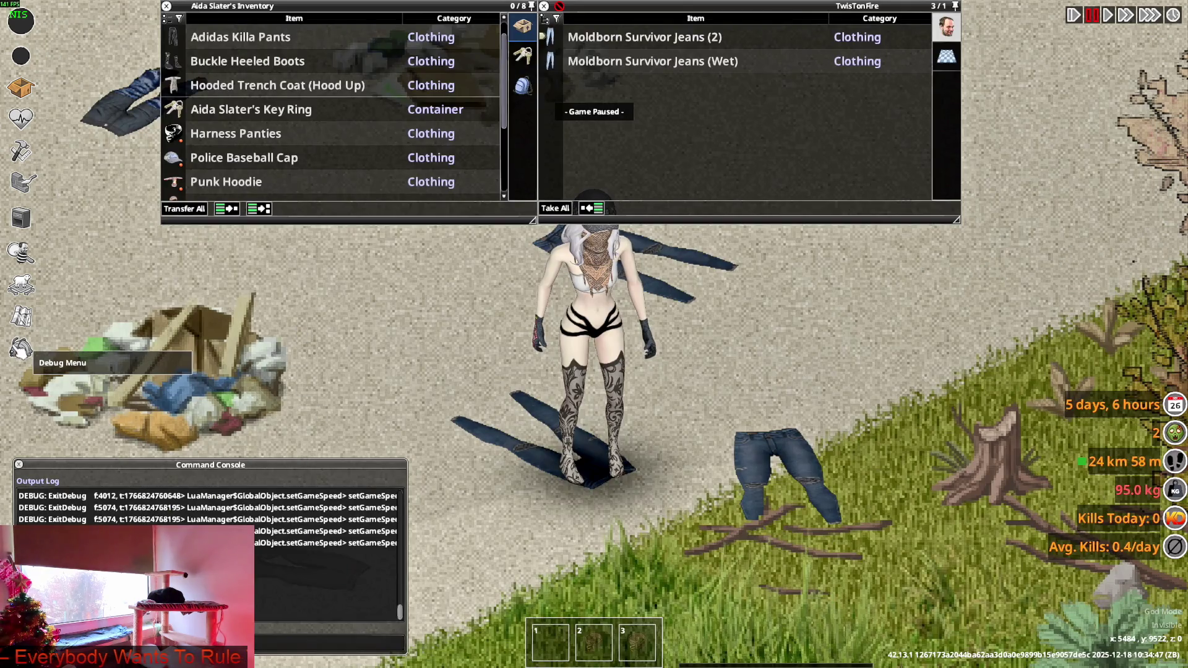
Spawn the Fog Patrol Police Leather Pants (Leather_Pants_Bennett) from the debug Items List and wear them.
{"action": "left_click", "coordinate": [20, 349]}
{"action": "left_click", "coordinate": [123, 252]}
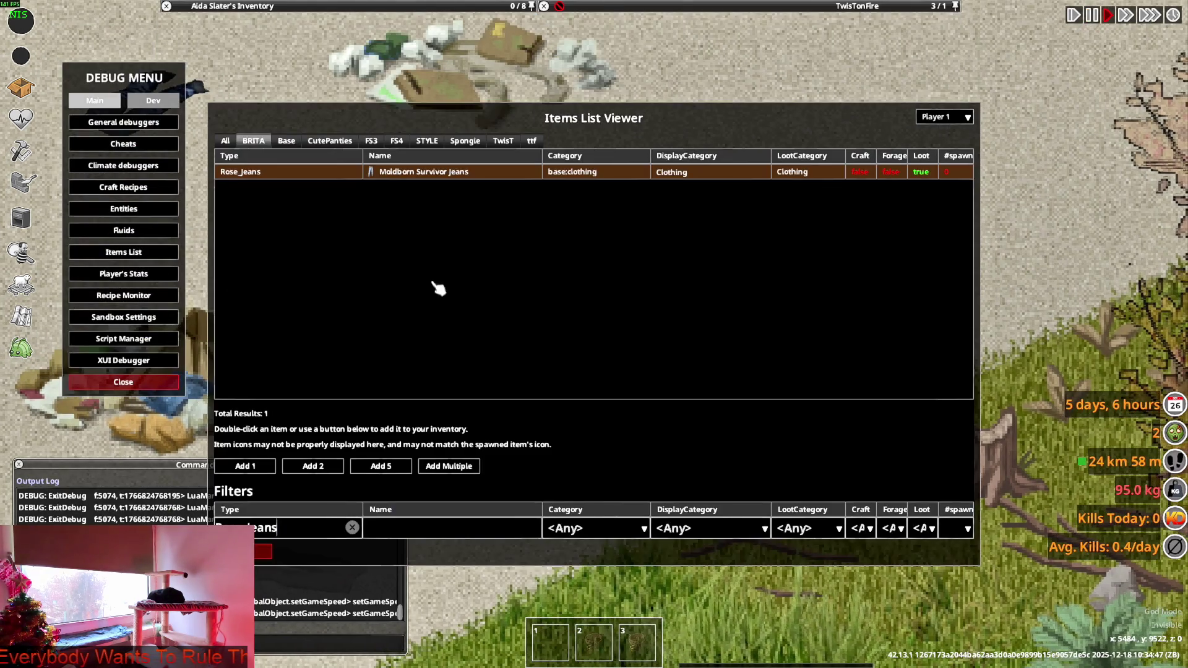
{"action": "left_click", "coordinate": [352, 527]}
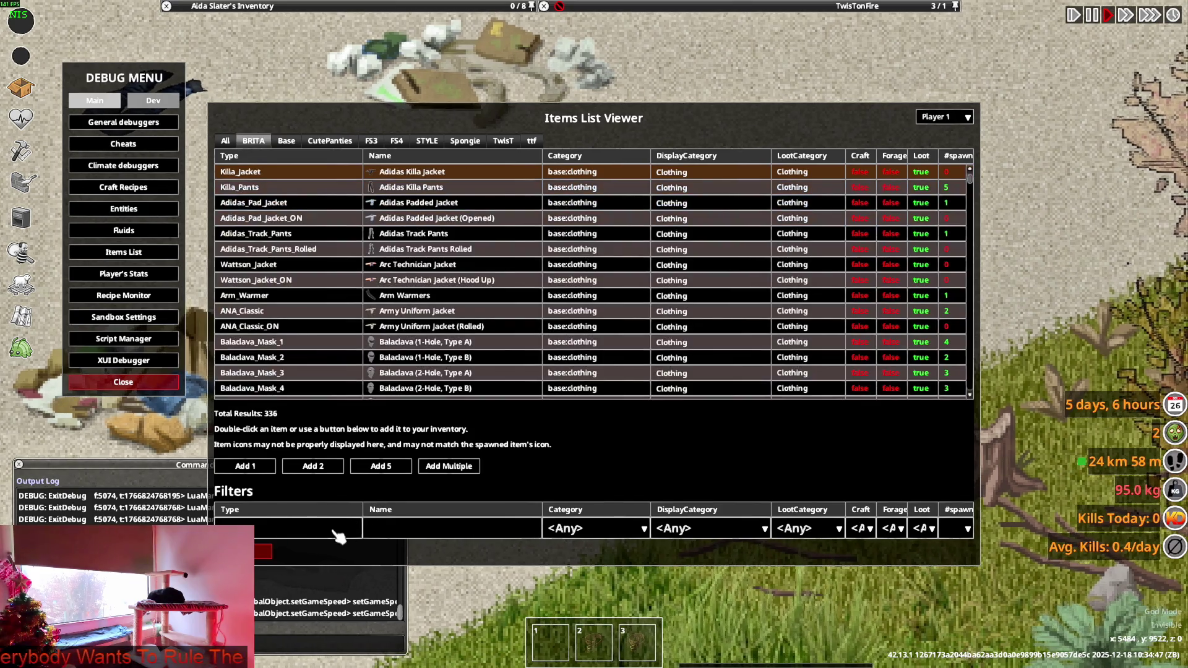
{"action": "key", "text": "ctrl+v"}
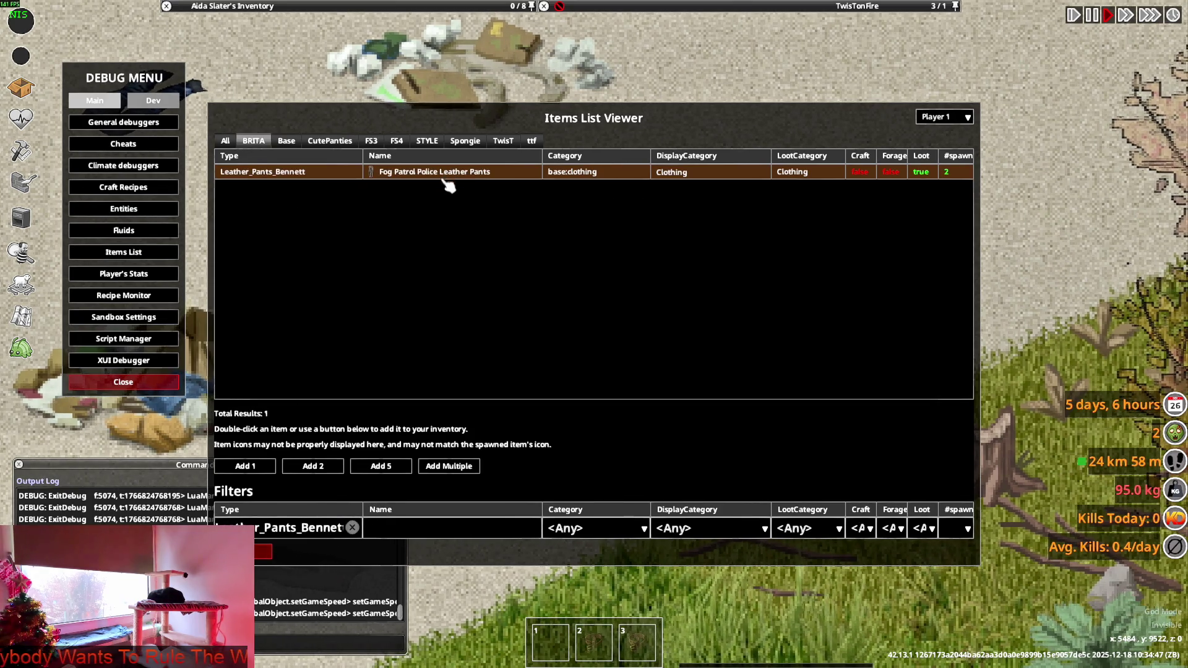
{"action": "left_click", "coordinate": [263, 551]}
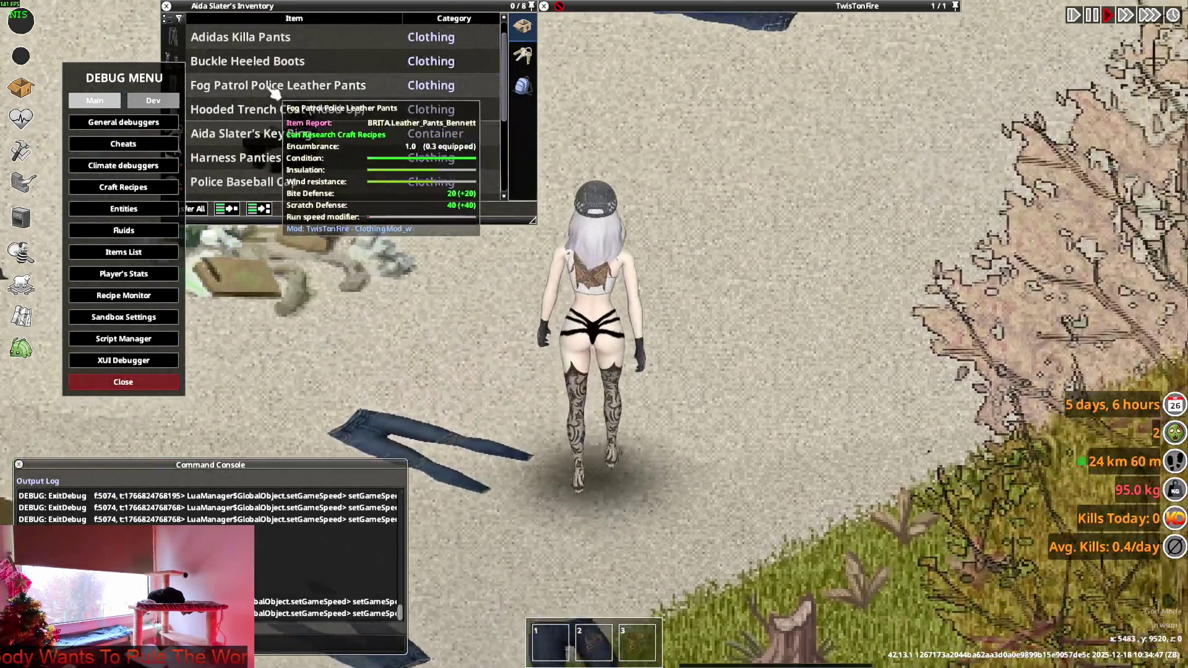
{"action": "left_click", "coordinate": [123, 381]}
{"action": "right_click", "coordinate": [243, 87]}
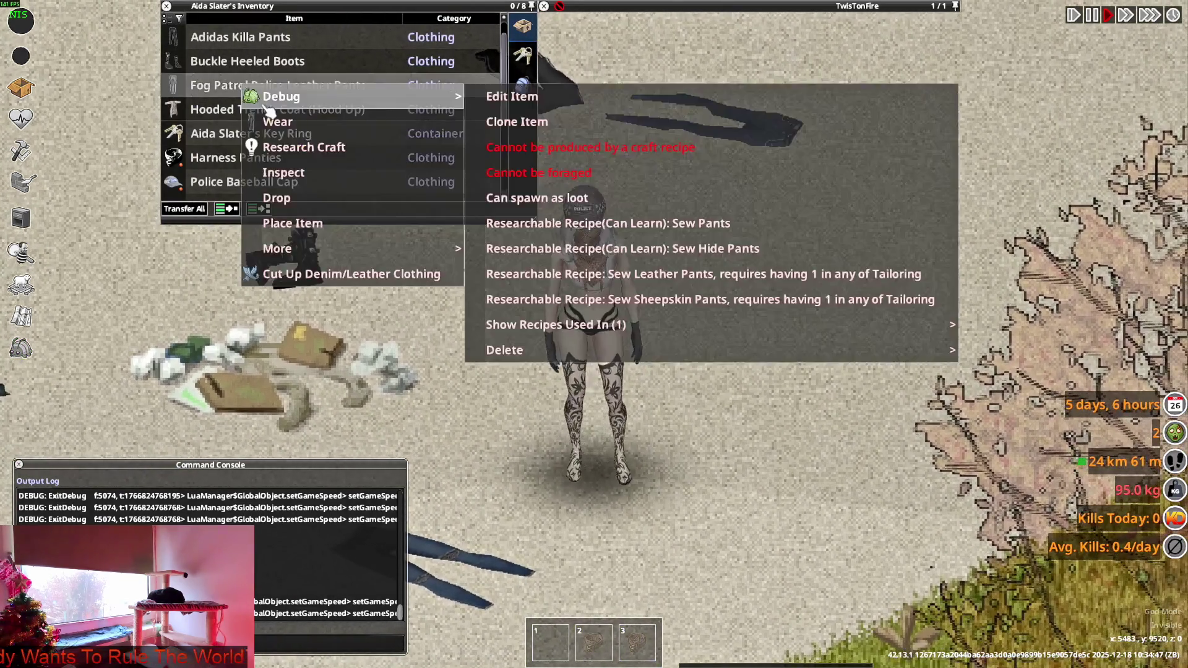
{"action": "left_click", "coordinate": [276, 122]}
Walk the character around in every direction to watch the leather pants animate.
{"action": "key", "text": "w"}
{"action": "key", "text": "s"}
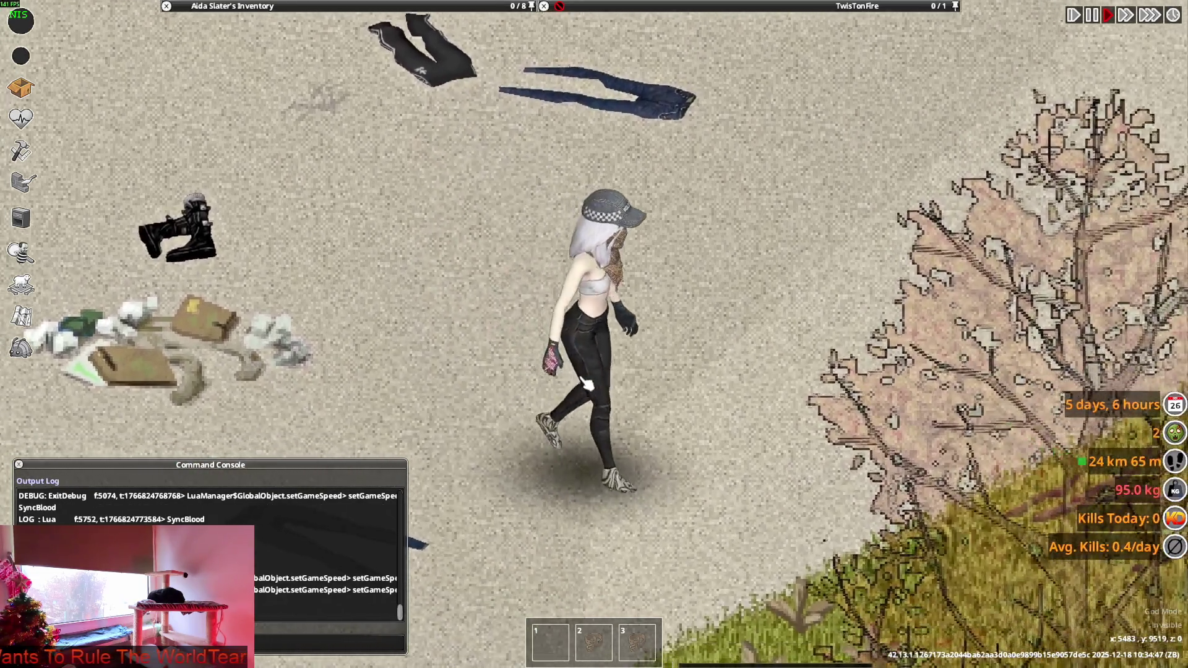
{"action": "key", "text": "d"}
{"action": "key", "text": "w"}
{"action": "key", "text": "a"}
{"action": "key", "text": "s"}
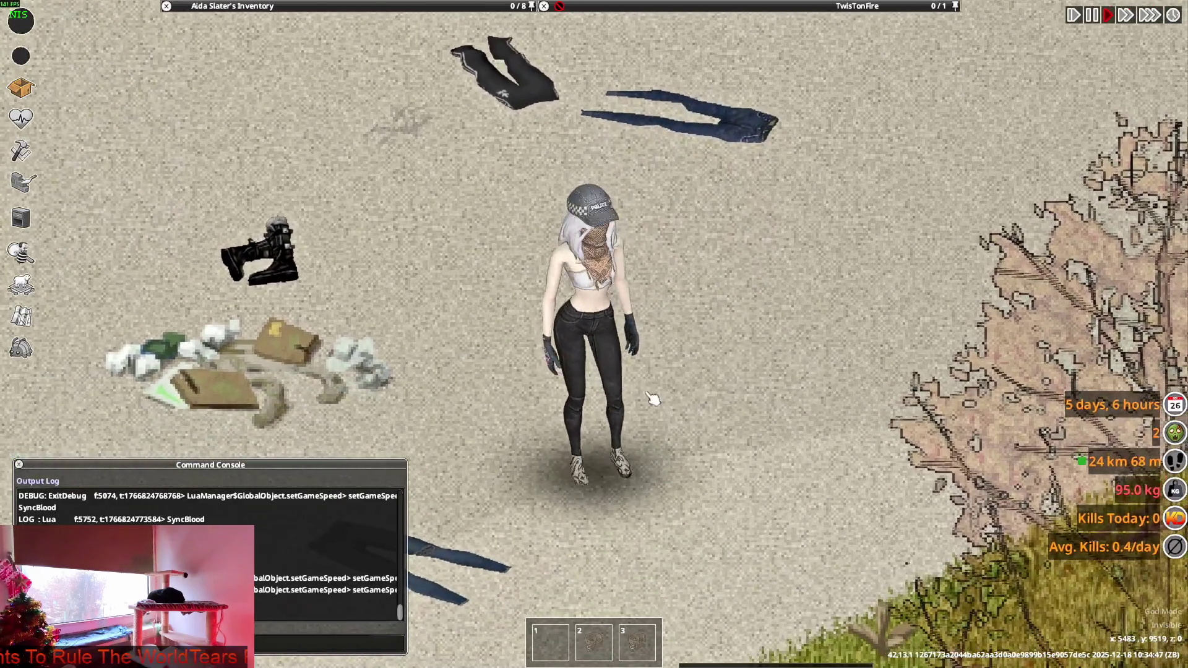
{"action": "key", "text": "d"}
{"action": "key", "text": "w"}
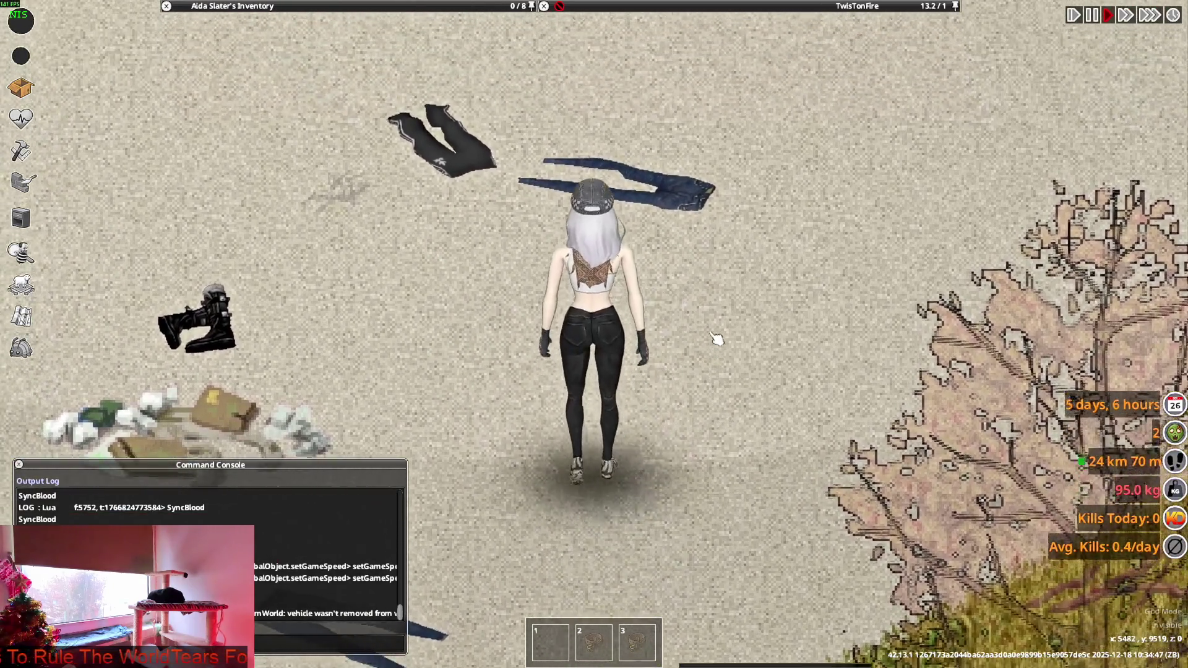
{"action": "key", "text": "s"}
{"action": "key", "text": "d"}
{"action": "key", "text": "w"}
{"action": "key", "text": "w"}
{"action": "key", "text": "a"}
{"action": "key", "text": "alt+Tab"}
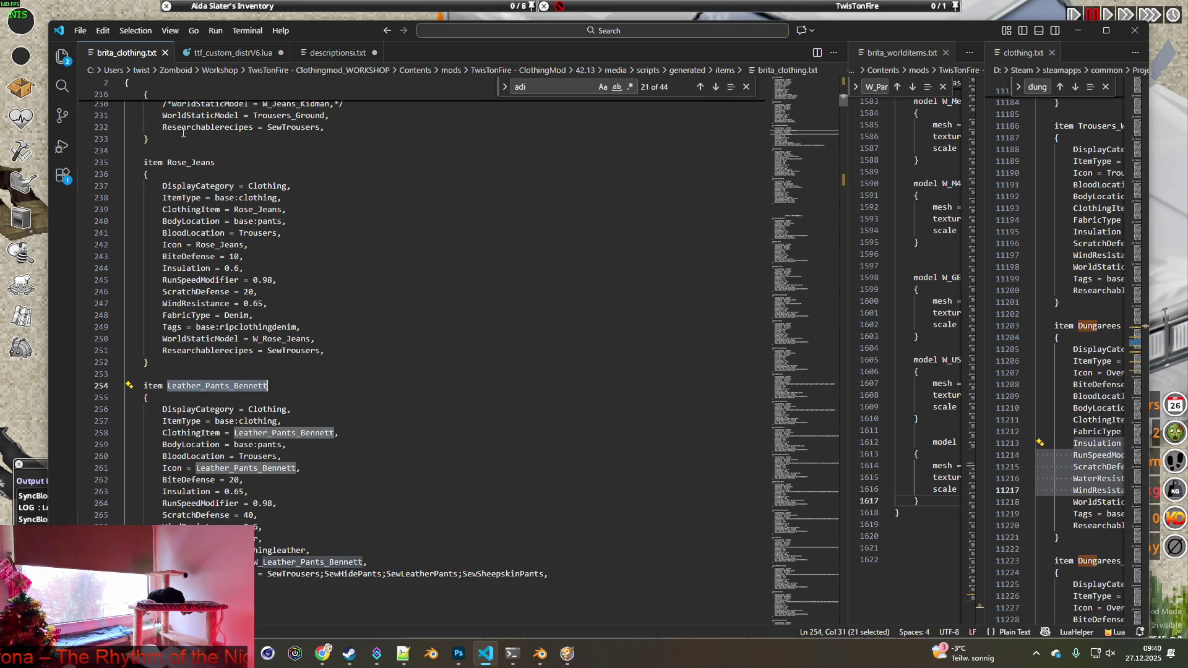
Copy the WorldStaticModel = Trousers_Ground line into Leather_Pants_Bennett as new line 270.
{"action": "left_click_drag", "start_coordinate": [163, 115], "coordinate": [348, 114]}
{"action": "key", "text": "ctrl+c"}
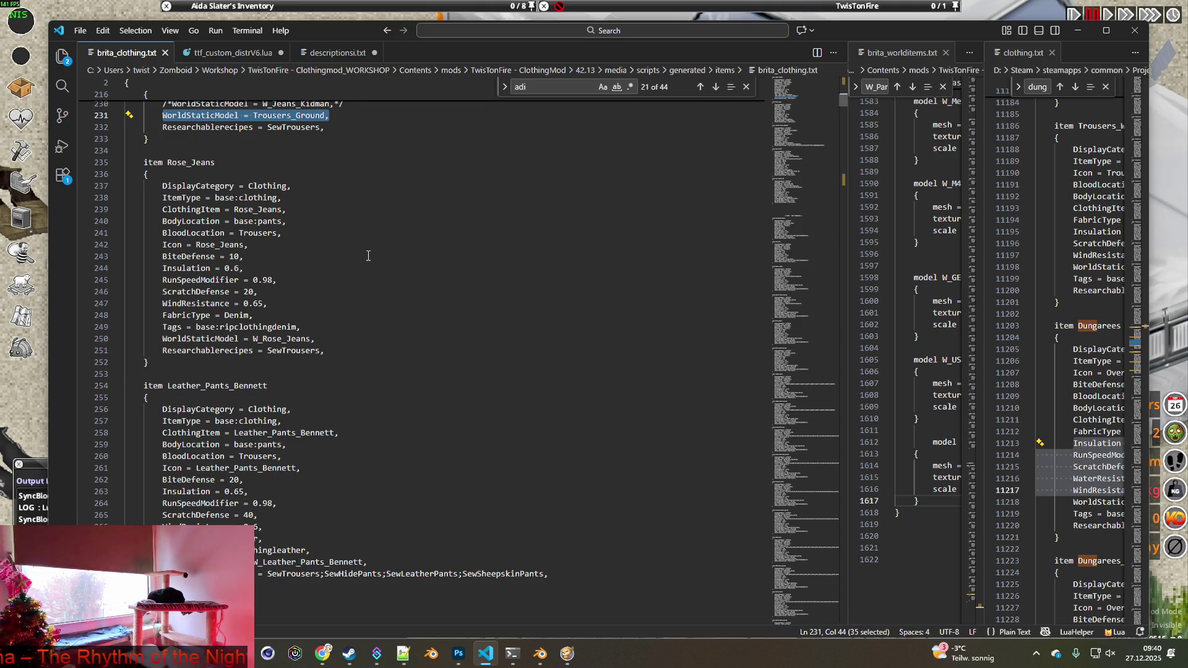
{"action": "left_click", "coordinate": [378, 561]}
{"action": "key", "text": "Return"}
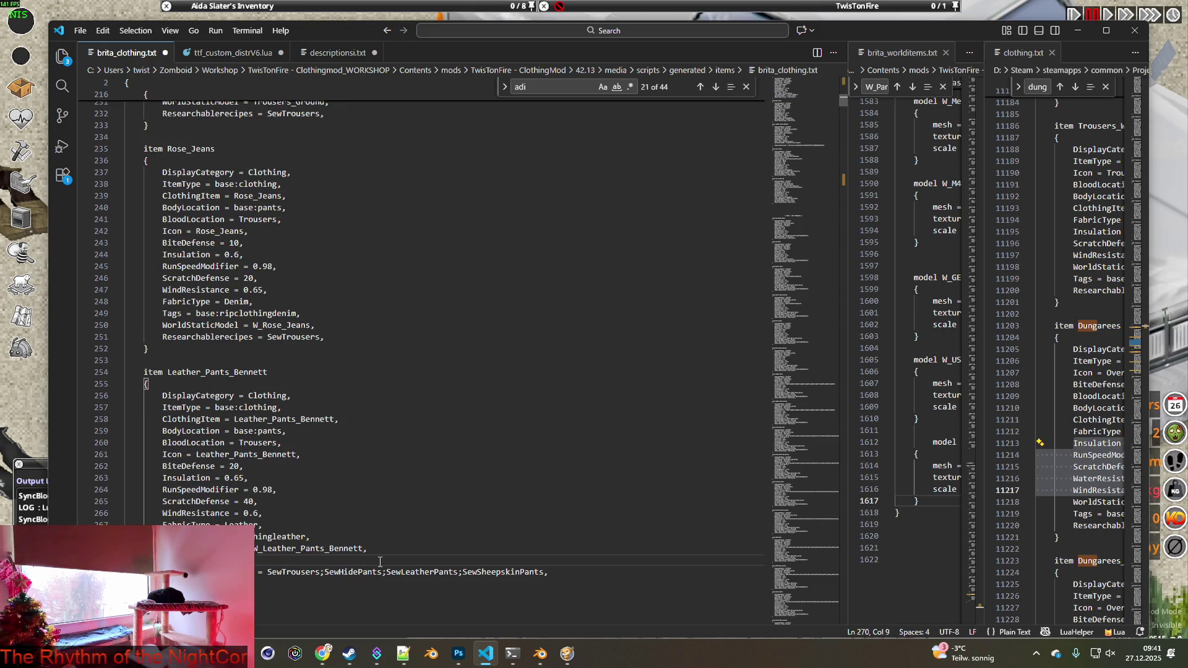
{"action": "key", "text": "ctrl+v"}
Comment out the old W_Leather_Pants_Bennett world model line with -- and save brita_clothing.txt.
{"action": "left_click", "coordinate": [162, 548]}
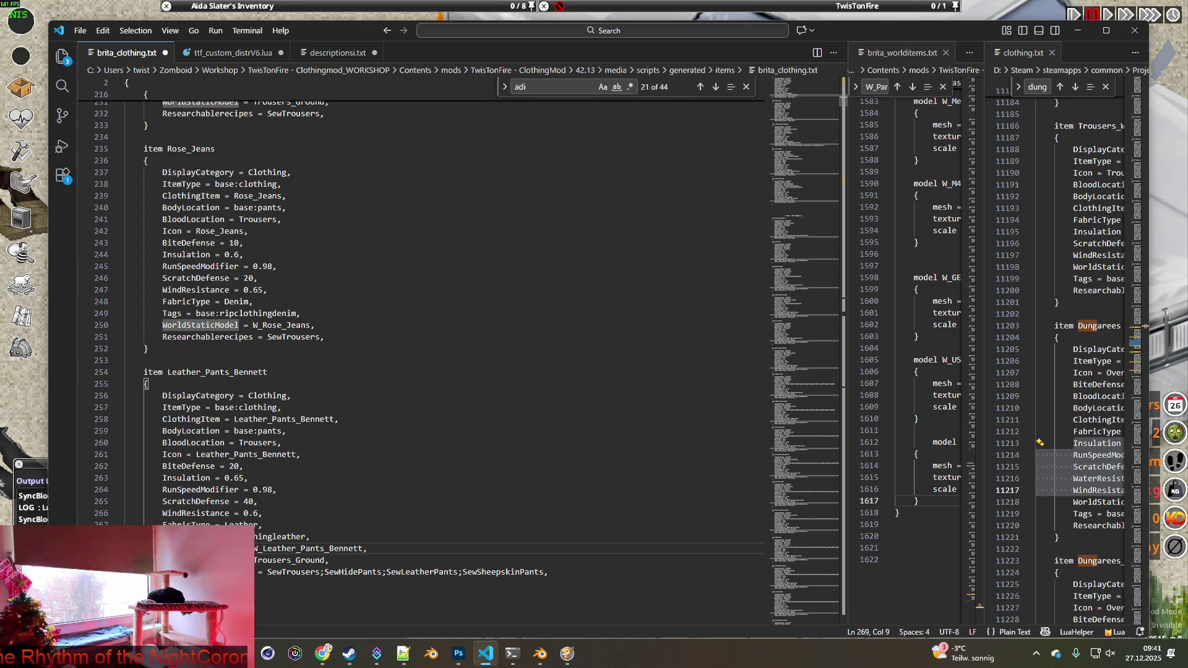
{"action": "type", "text": "--"}
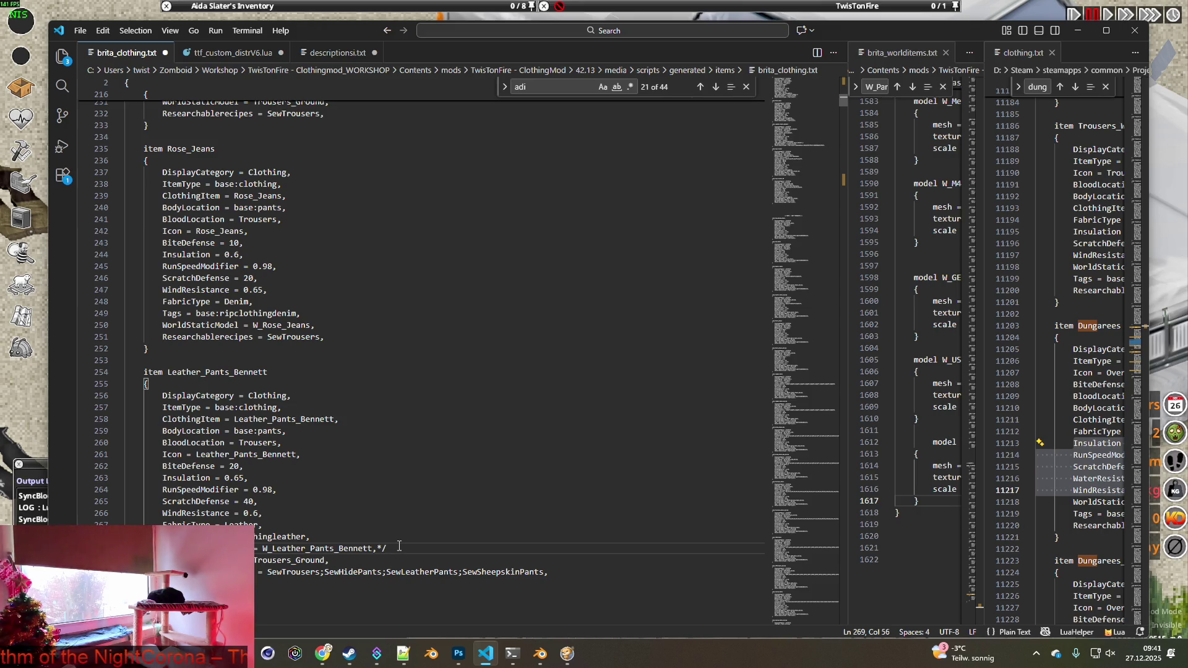
{"action": "left_click", "coordinate": [80, 30]}
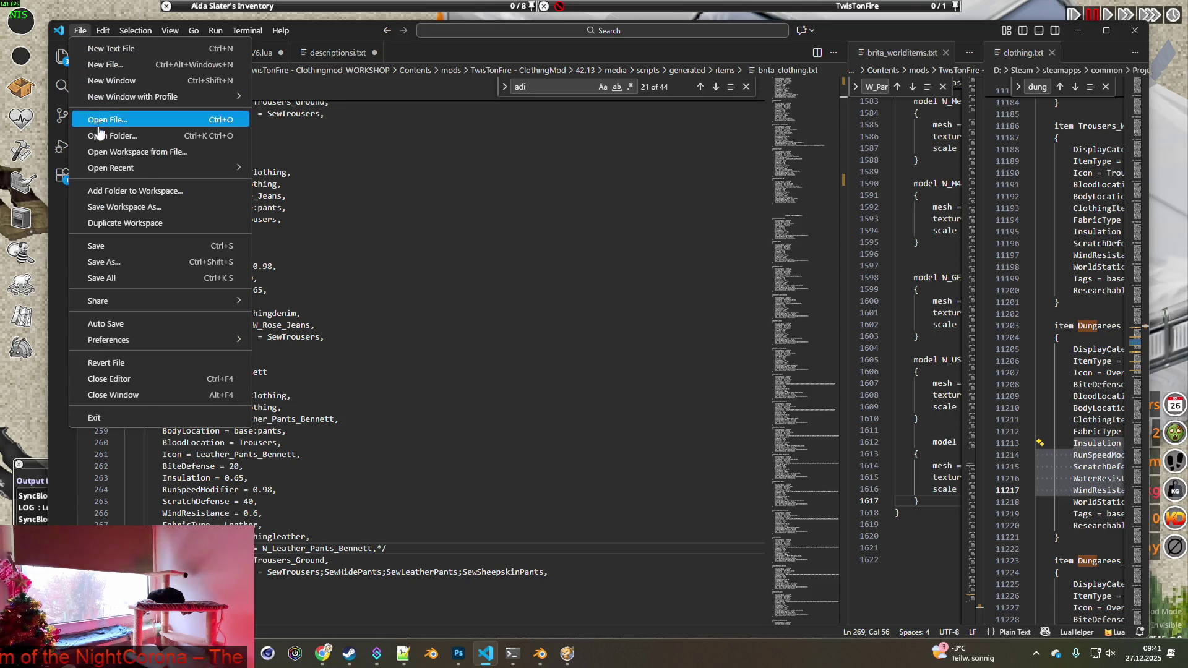
{"action": "left_click", "coordinate": [105, 246]}
{"action": "left_click", "coordinate": [43, 381]}
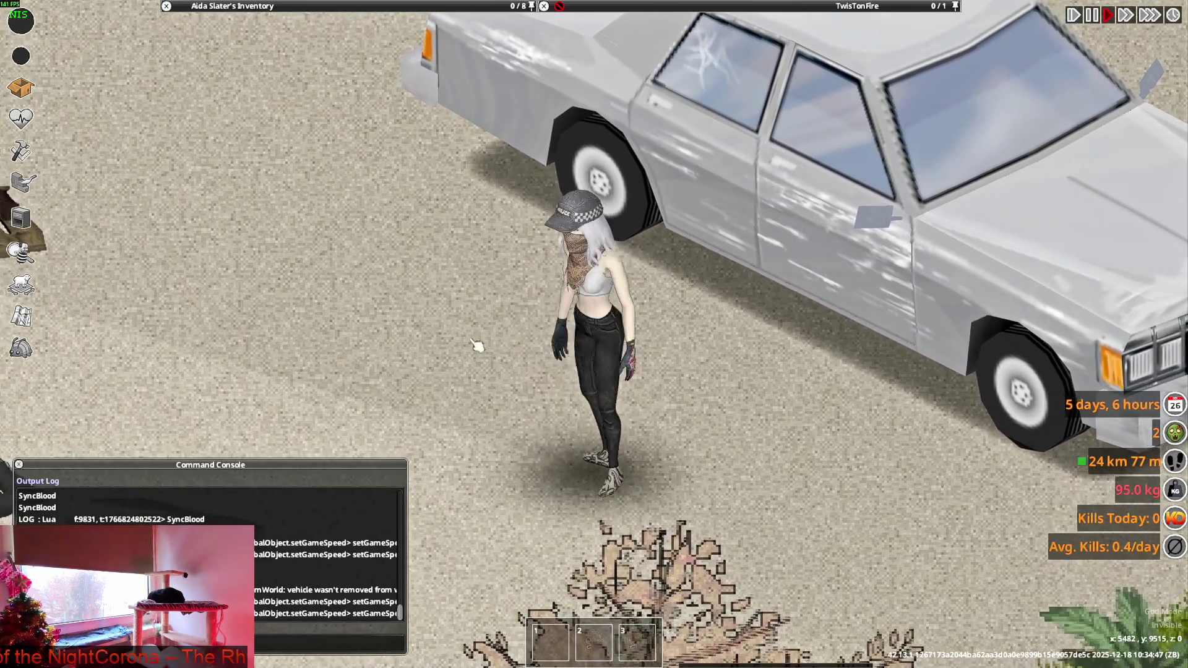
Quit to the main menu, reset Lua, and reload the save.
{"action": "key", "text": "Escape"}
{"action": "left_click", "coordinate": [170, 441]}
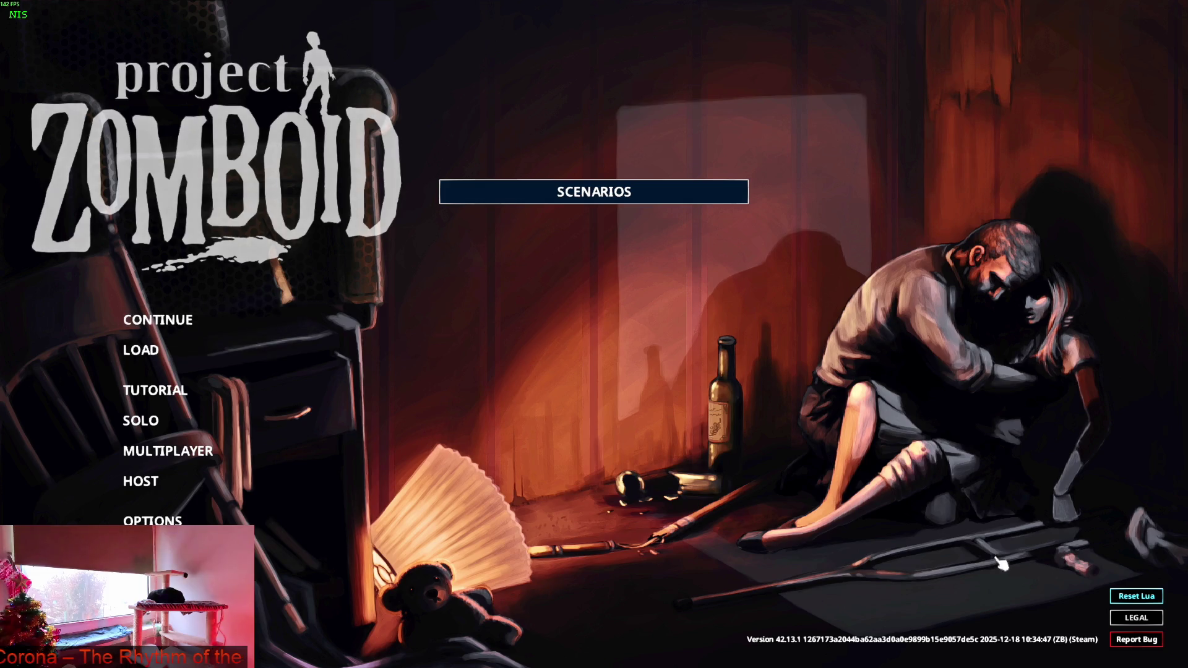
{"action": "left_click", "coordinate": [1136, 596]}
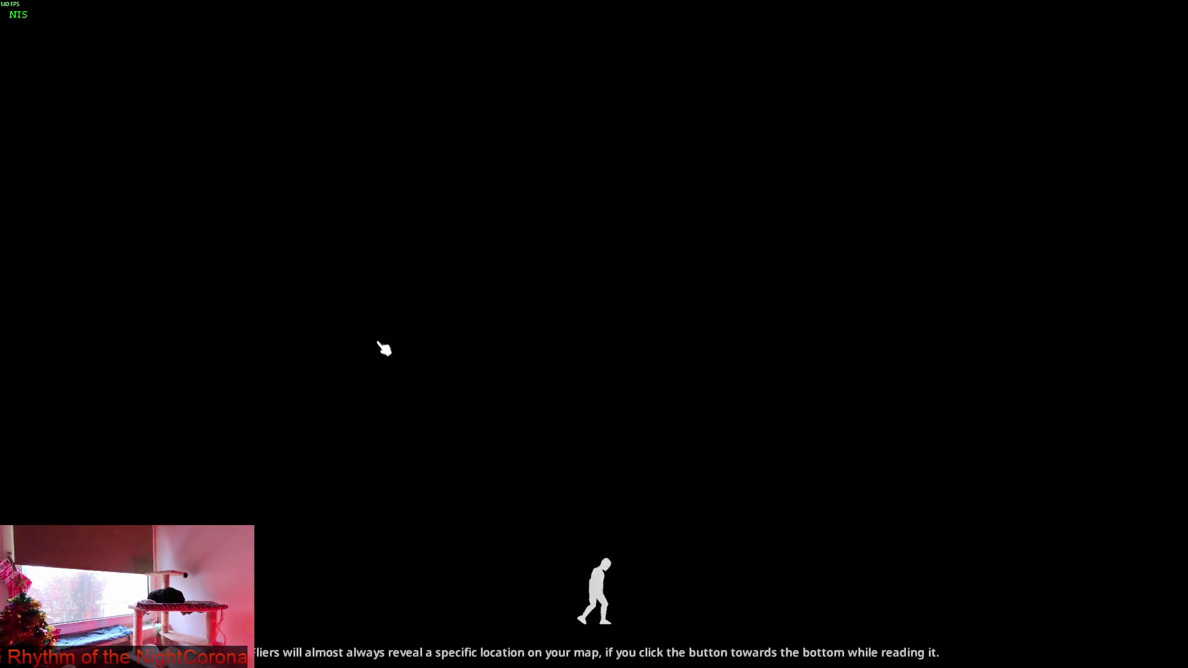
{"action": "left_click", "coordinate": [384, 348]}
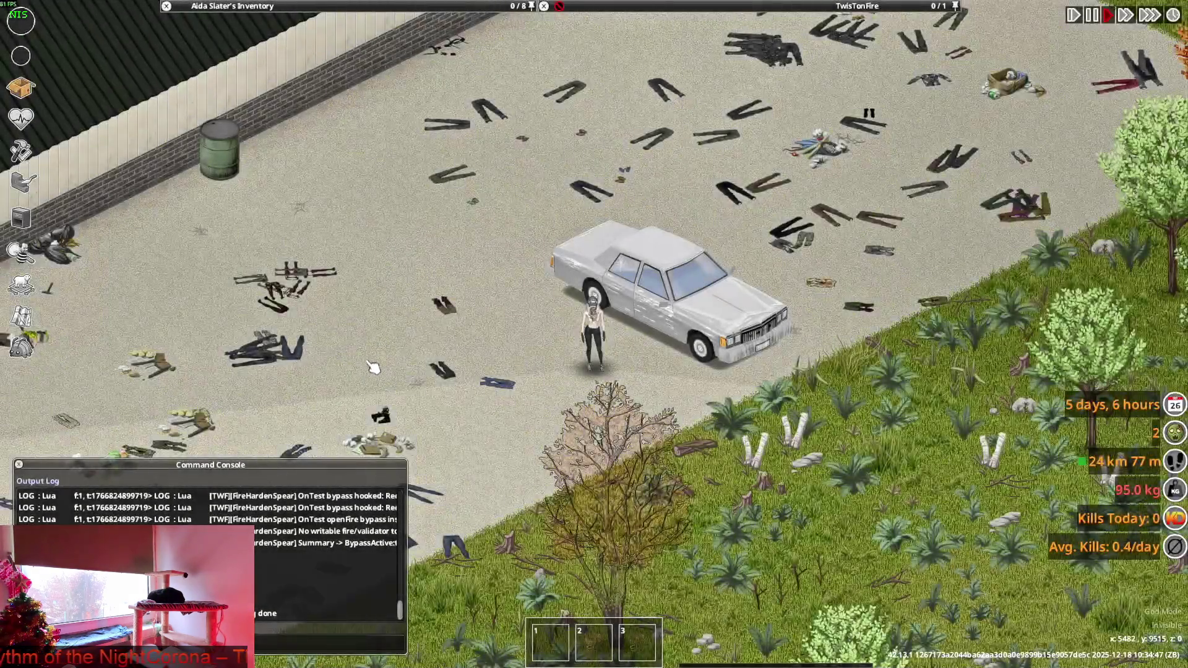
Drop the Fog Patrol Police Leather Pants on the ground.
{"action": "scroll", "coordinate": [408, 204], "scroll_direction": "up", "scroll_amount": 3}
{"action": "mouse_move", "coordinate": [315, 7]}
{"action": "left_click_drag", "start_coordinate": [240, 157], "coordinate": [719, 408]}
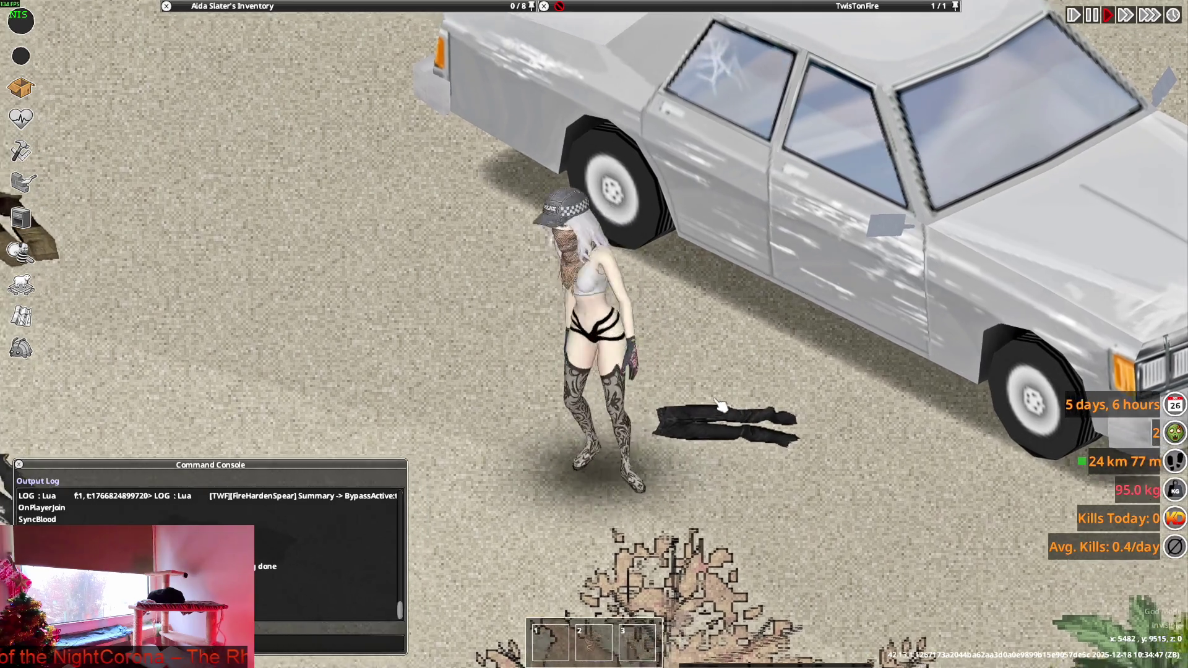
{"action": "key", "text": "a"}
{"action": "mouse_move", "coordinate": [312, 149]}
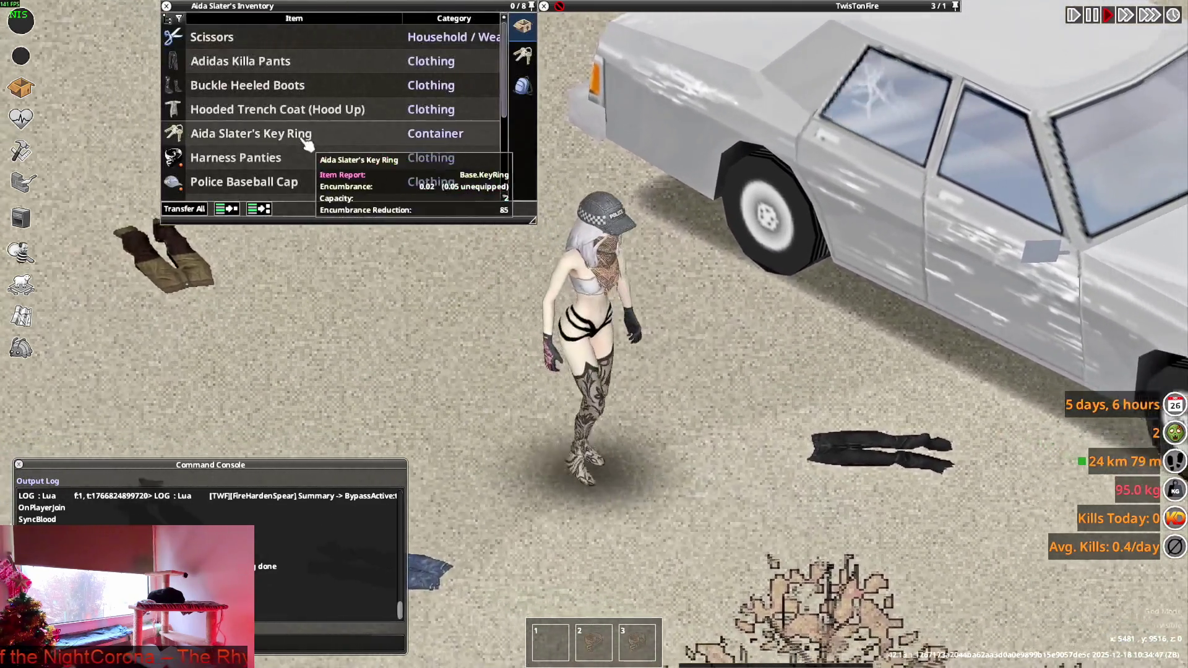
Search the clothingItems folder for the Trousers_Ground model line, which finds nothing.
{"action": "key", "text": "alt+Tab"}
{"action": "key", "text": "alt+Tab"}
{"action": "key", "text": "ctrl+f"}
{"action": "key", "text": "ctrl+v"}
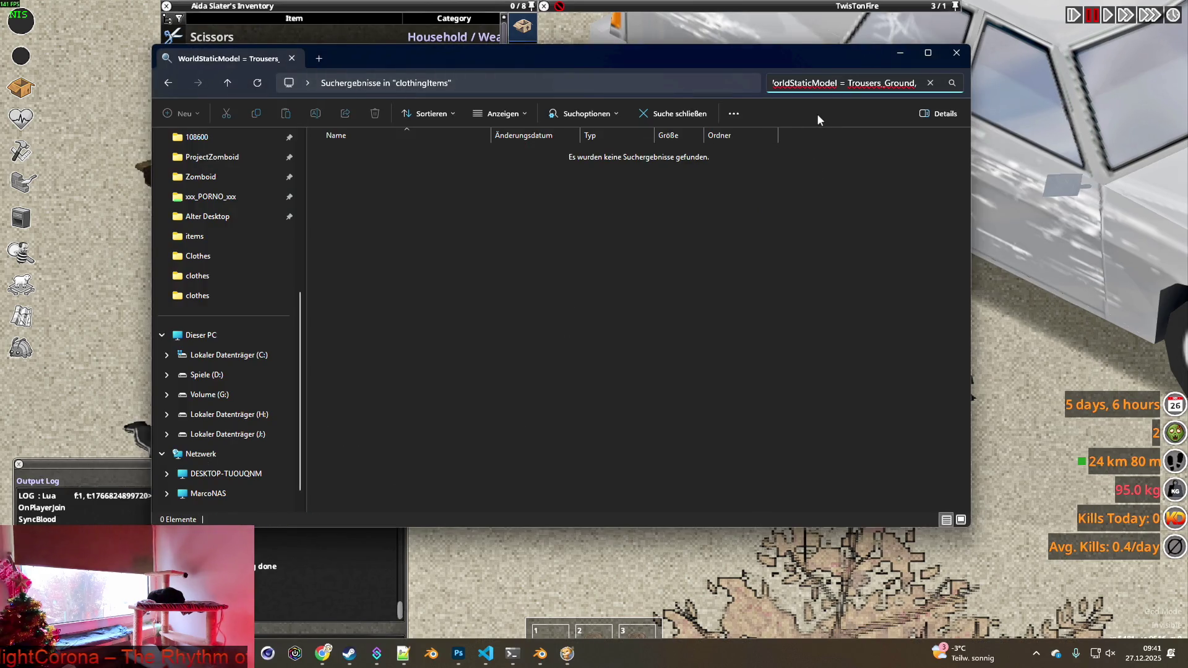
Copy Leather_Pants_Bennett from the script and search the clothing items for it in Explorer.
{"action": "key", "text": "alt+Tab"}
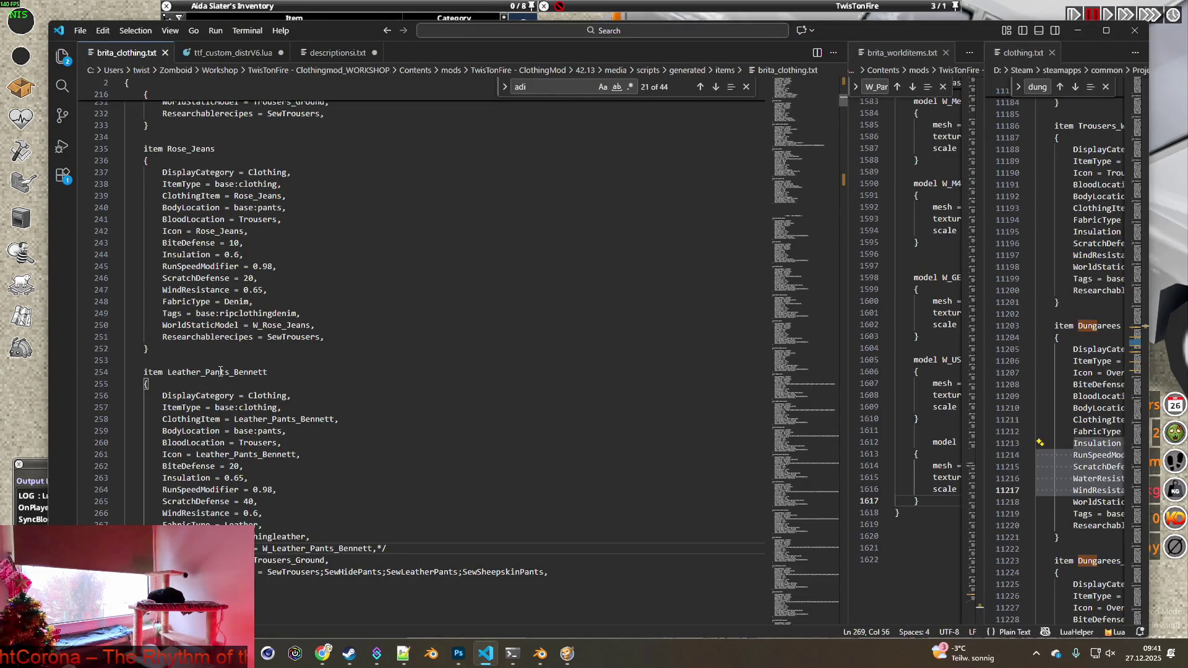
{"action": "left_click_drag", "start_coordinate": [168, 372], "coordinate": [269, 372]}
{"action": "key", "text": "ctrl+c"}
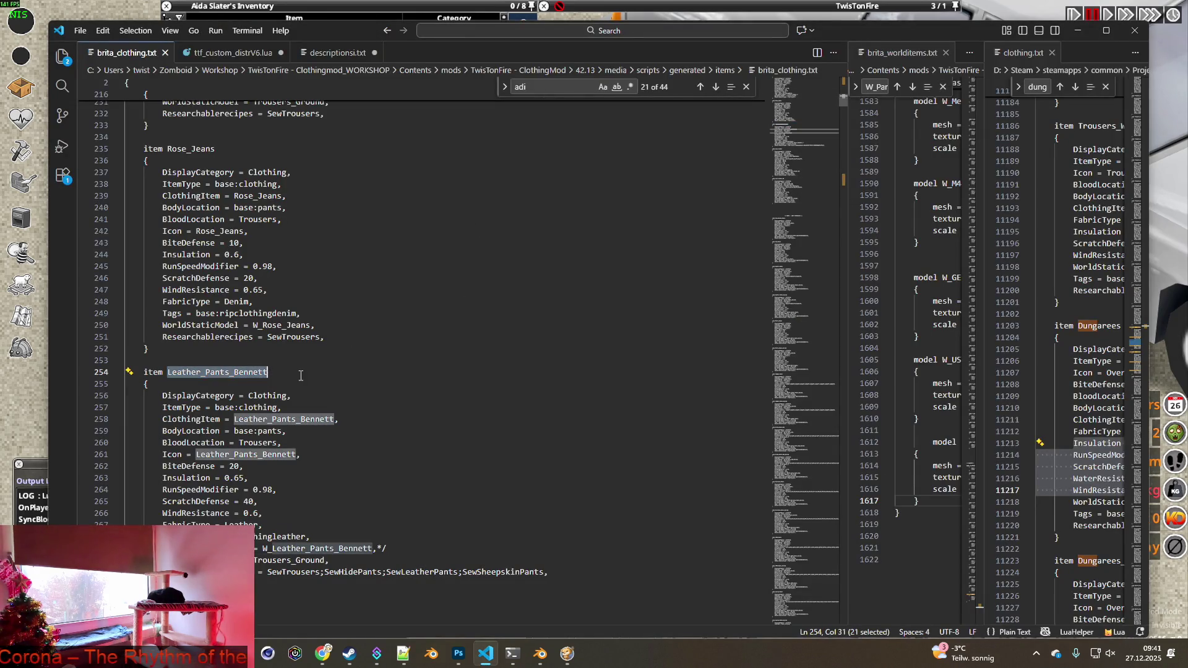
{"action": "key", "text": "alt+Tab"}
{"action": "left_click", "coordinate": [835, 83]}
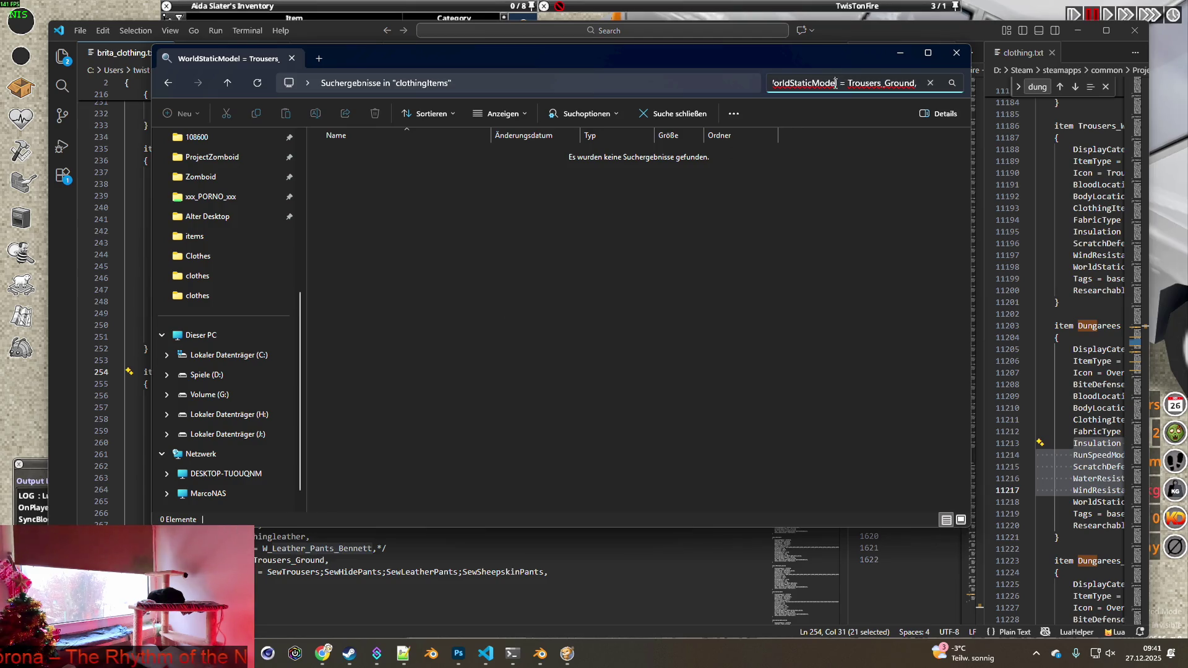
{"action": "key", "text": "ctrl+a"}
{"action": "key", "text": "ctrl+v"}
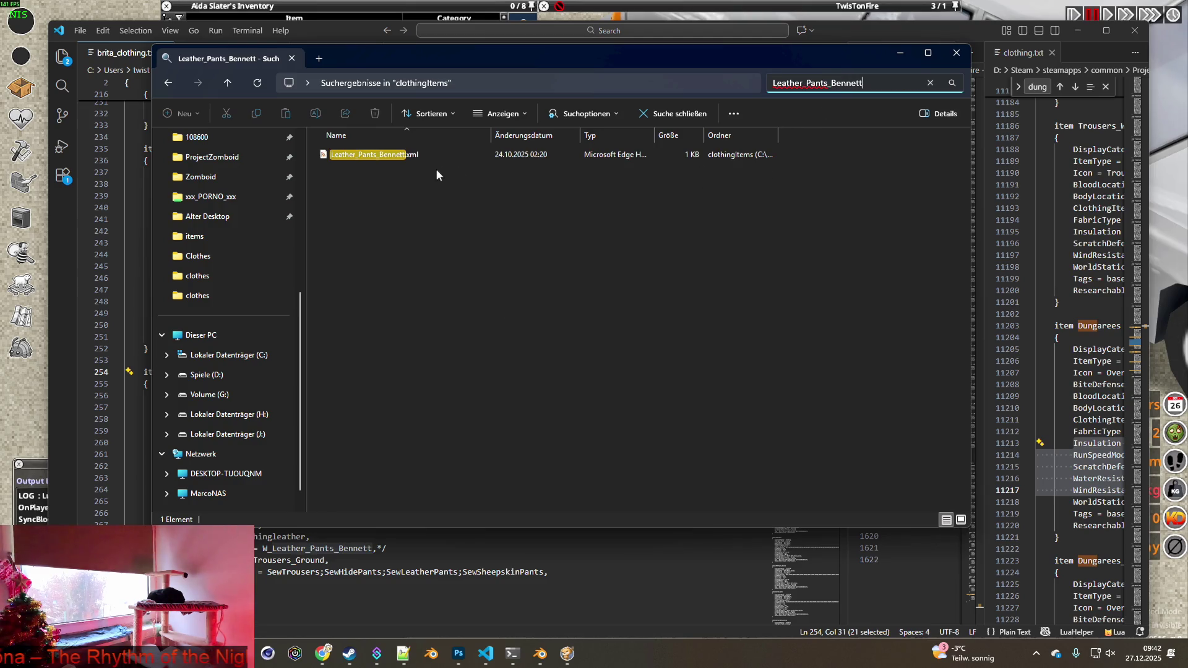
Open Leather_Pants_Bennett.xml in Notepad++, compare with Jeans_Kidman.xml, and close both files.
{"action": "right_click", "coordinate": [374, 155]}
{"action": "left_click", "coordinate": [446, 451]}
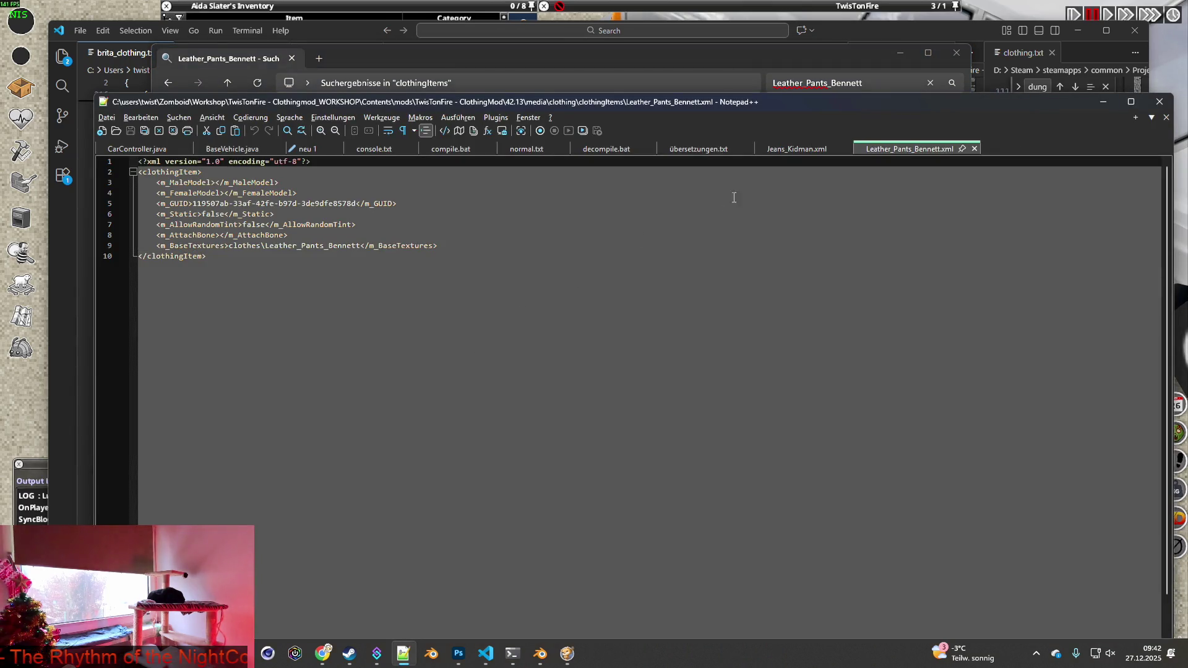
{"action": "left_click", "coordinate": [828, 150]}
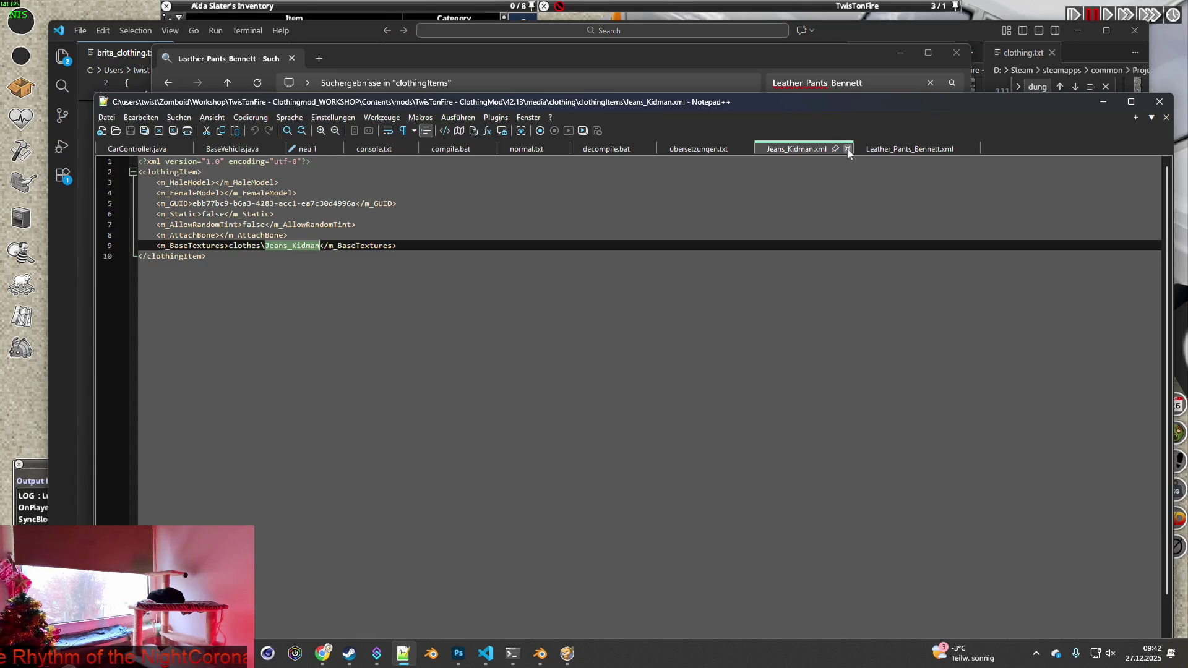
{"action": "left_click", "coordinate": [847, 149]}
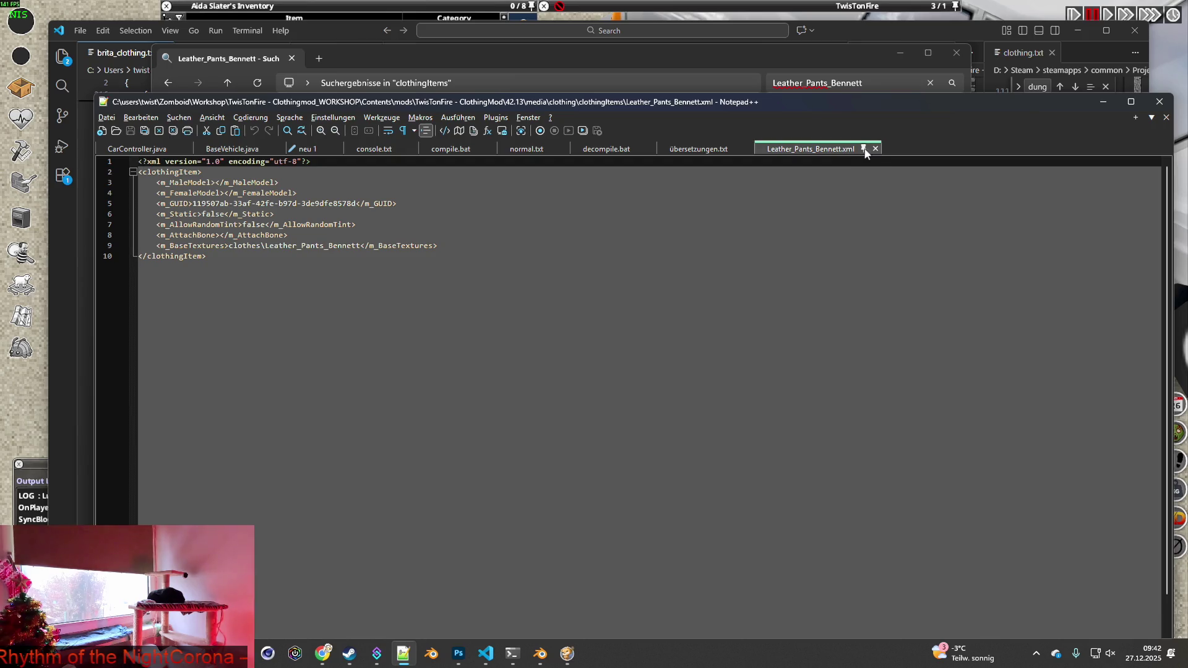
{"action": "left_click", "coordinate": [868, 149]}
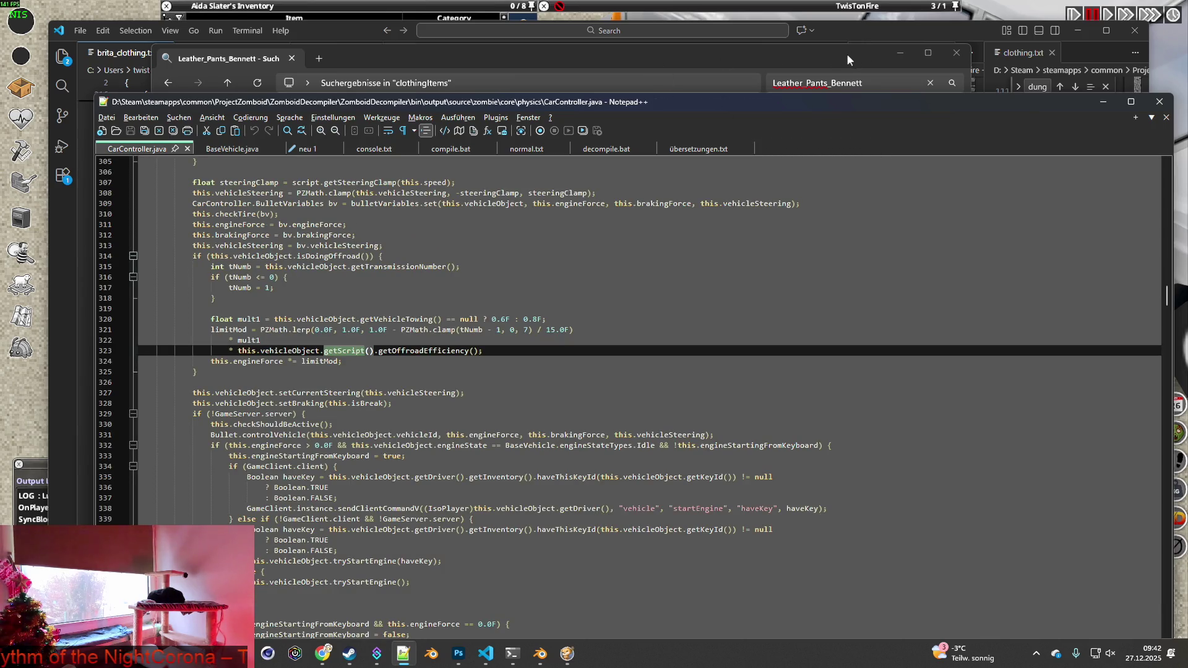
{"action": "left_click", "coordinate": [350, 33]}
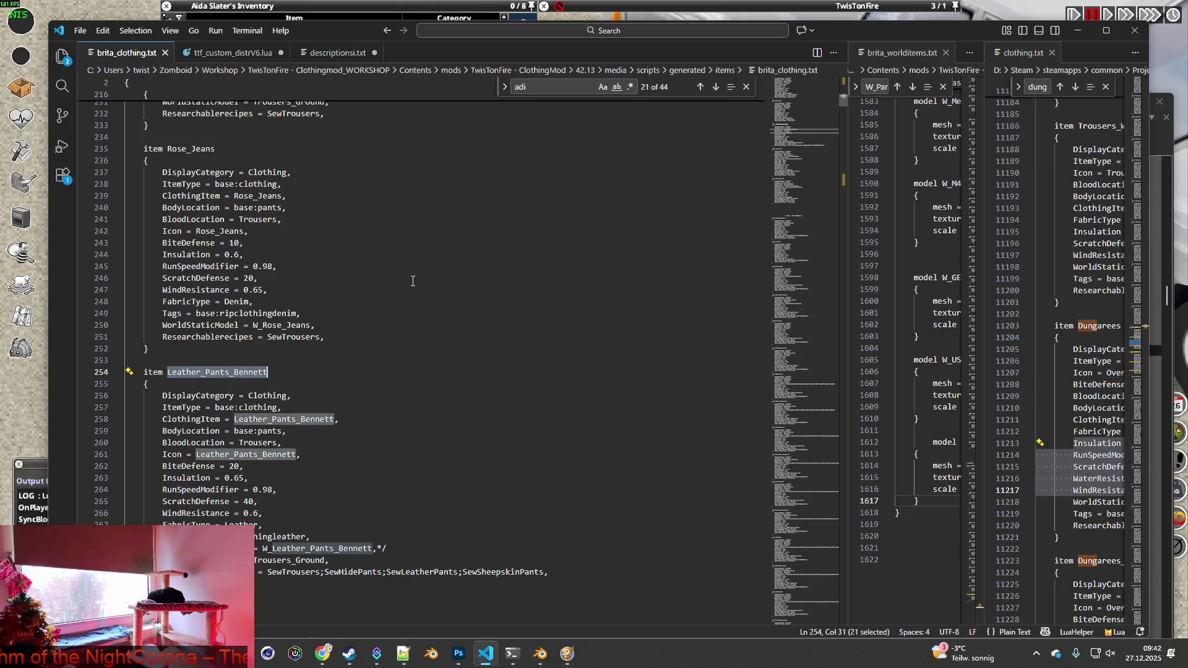
Scroll to the Suit_Fisher item below Leather_Pants_Bennett and copy its name.
{"action": "scroll", "coordinate": [416, 284], "scroll_direction": "down", "scroll_amount": 8}
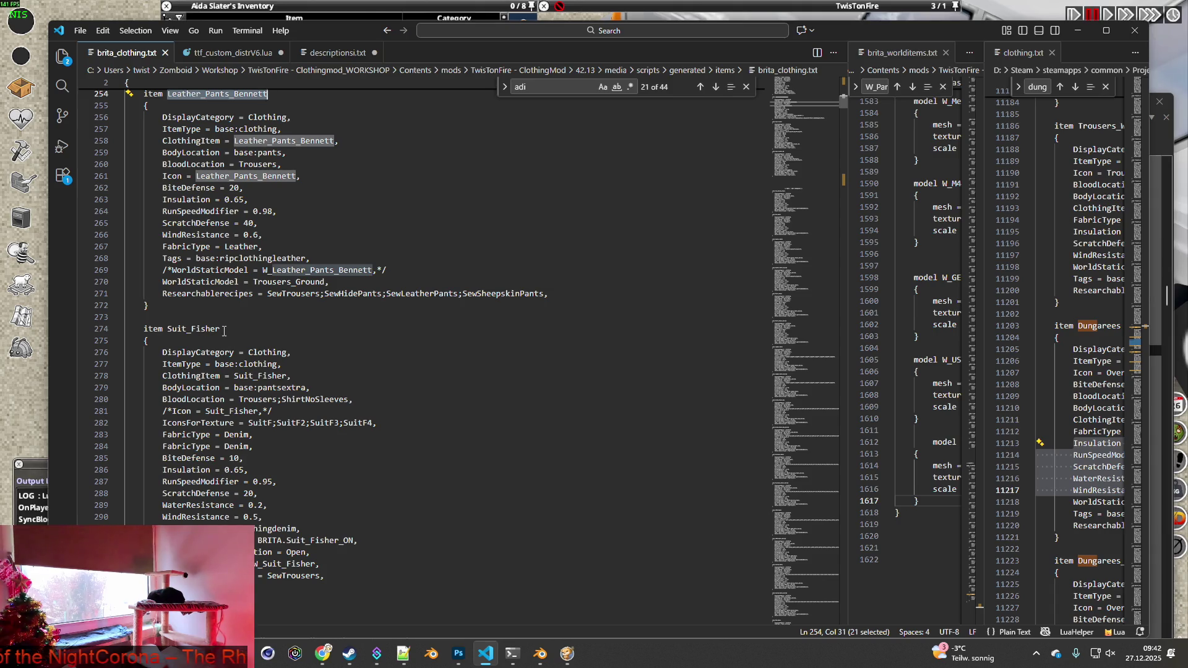
{"action": "left_click_drag", "start_coordinate": [170, 328], "coordinate": [227, 328]}
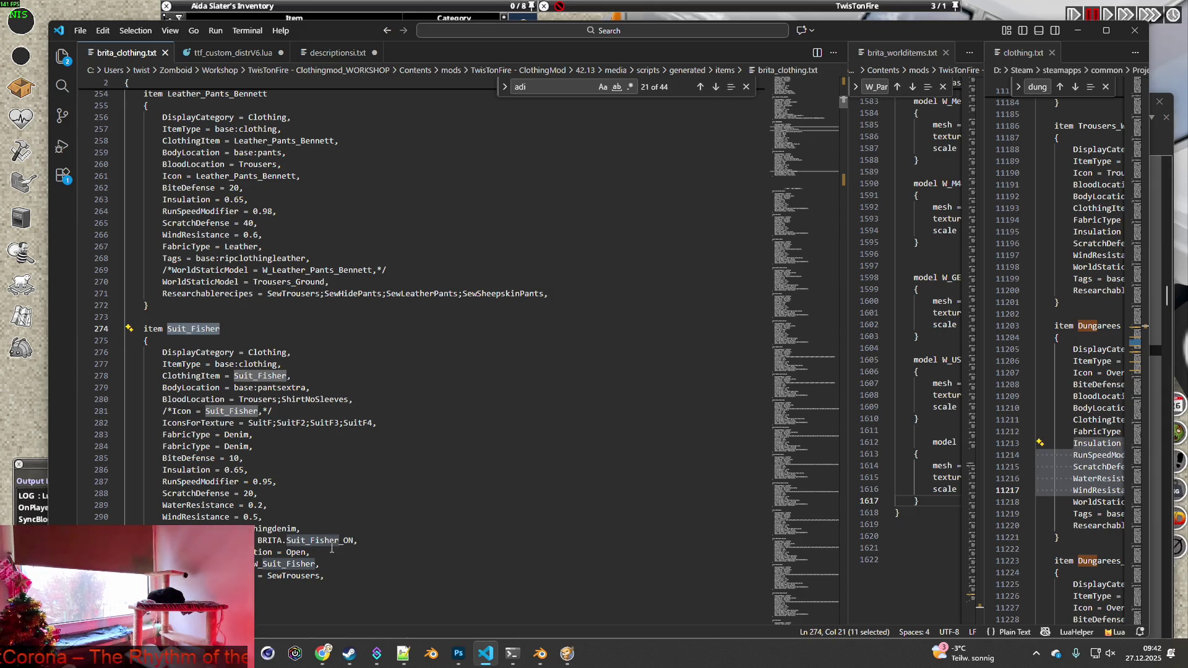
{"action": "left_click", "coordinate": [228, 328]}
{"action": "key", "text": "ctrl+shift+Left"}
{"action": "key", "text": "ctrl+c"}
{"action": "key", "text": "alt+Tab"}
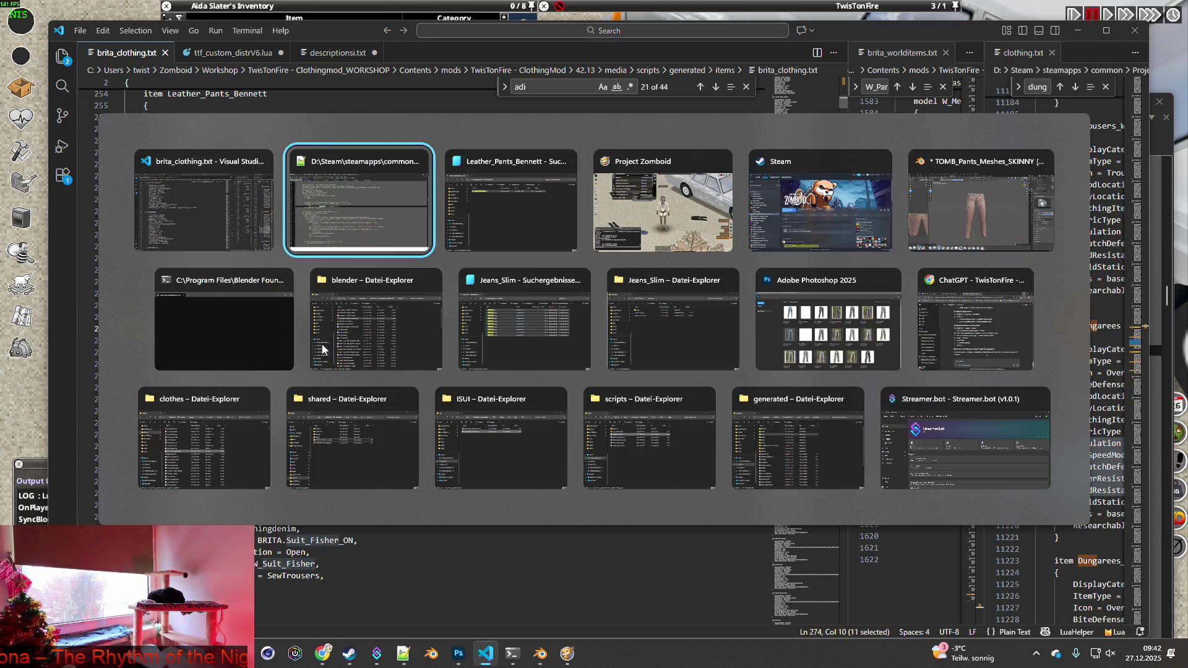
Search the clothing items in File Explorer for Suit_Fisher.
{"action": "left_click", "coordinate": [881, 82]}
{"action": "key", "text": "ctrl+a"}
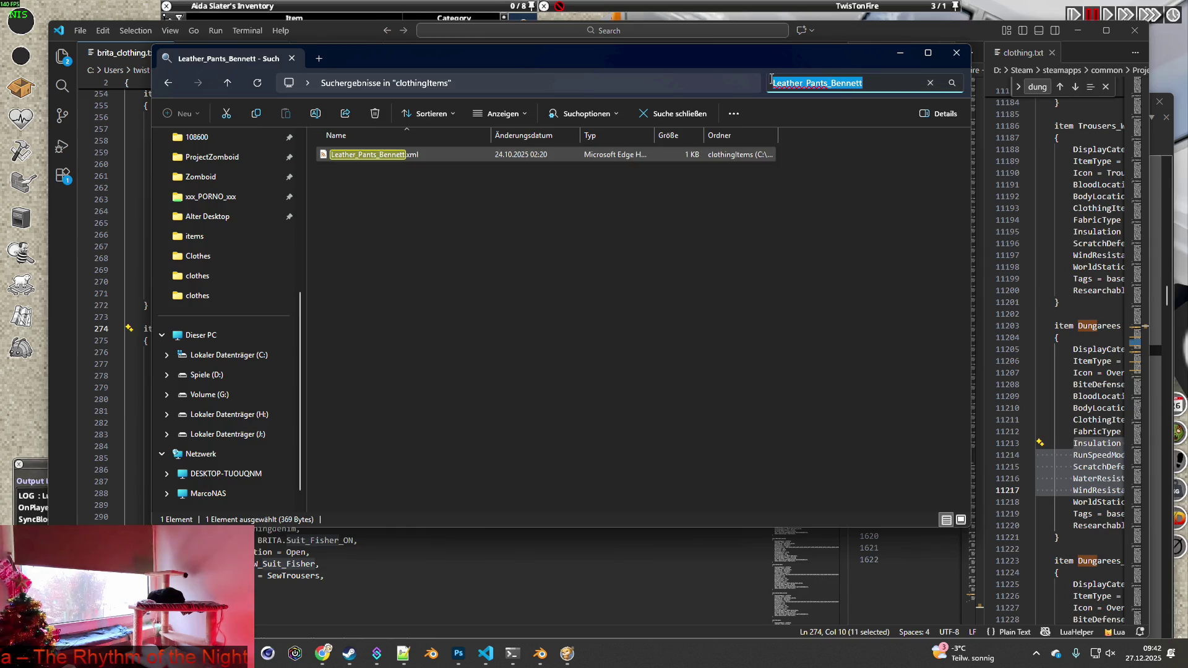
{"action": "key", "text": "ctrl+v"}
Open Suit_Fisher.xml and Suit_Fisher_ON.xml in Notepad++, review them, then minimize Notepad++ and Explorer.
{"action": "left_click", "coordinate": [358, 154]}
{"action": "right_click", "coordinate": [352, 173]}
{"action": "left_click_drag", "start_coordinate": [420, 214], "coordinate": [357, 172]}
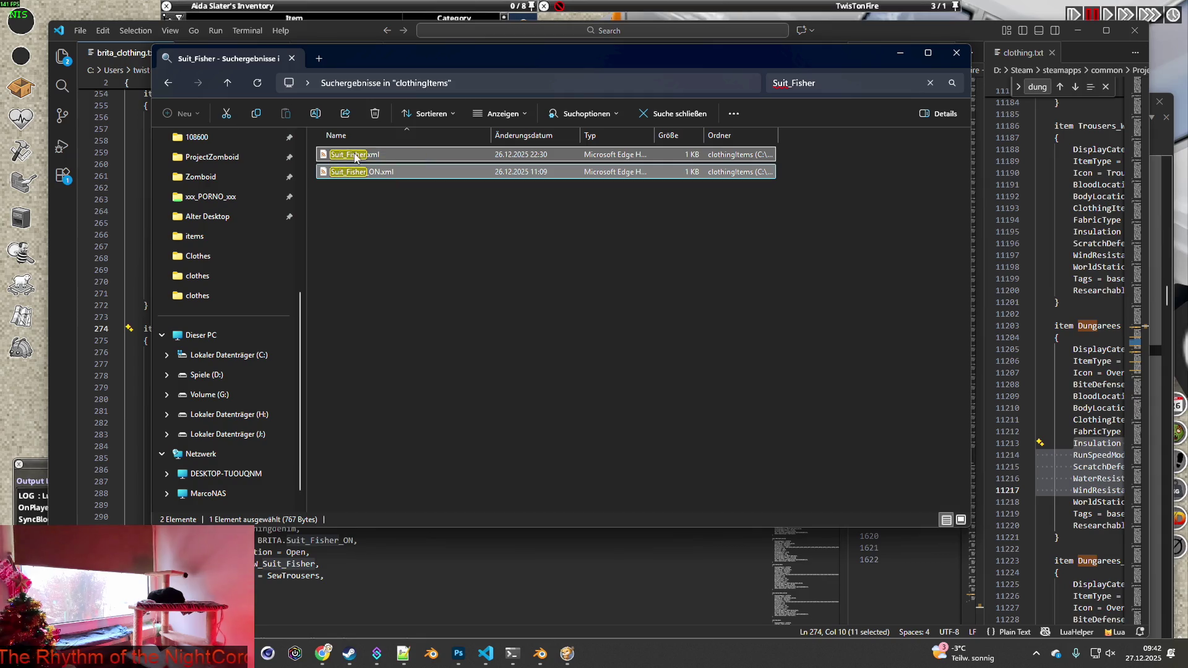
{"action": "right_click", "coordinate": [357, 172]}
{"action": "left_click", "coordinate": [409, 335]}
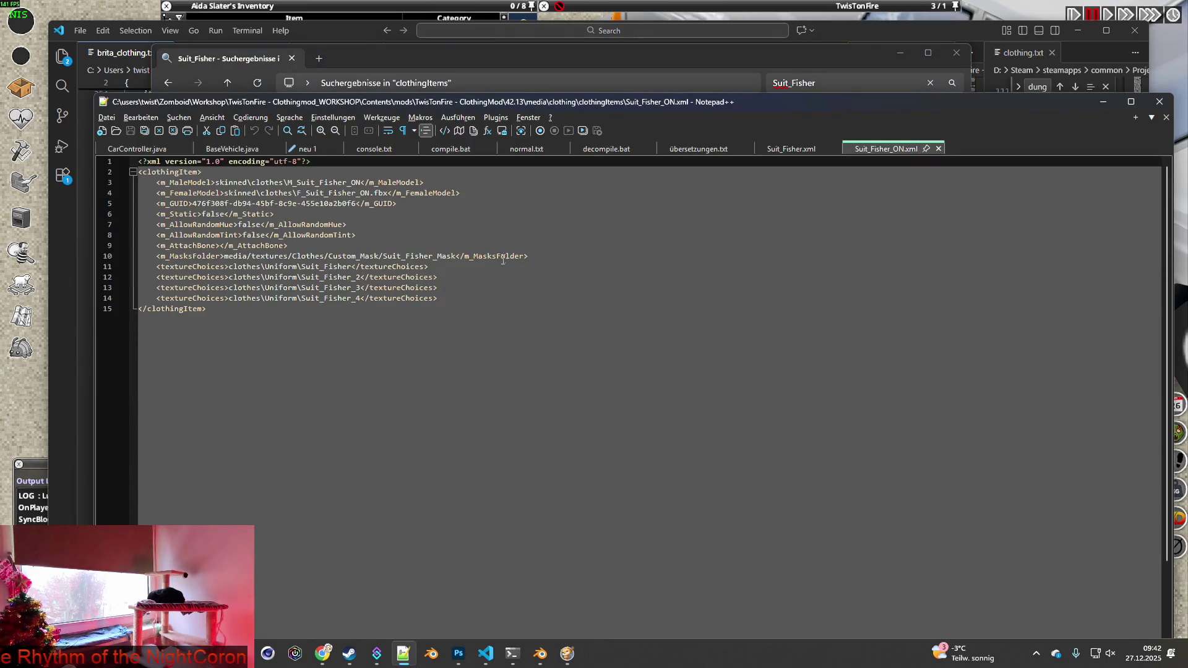
{"action": "left_click", "coordinate": [788, 149]}
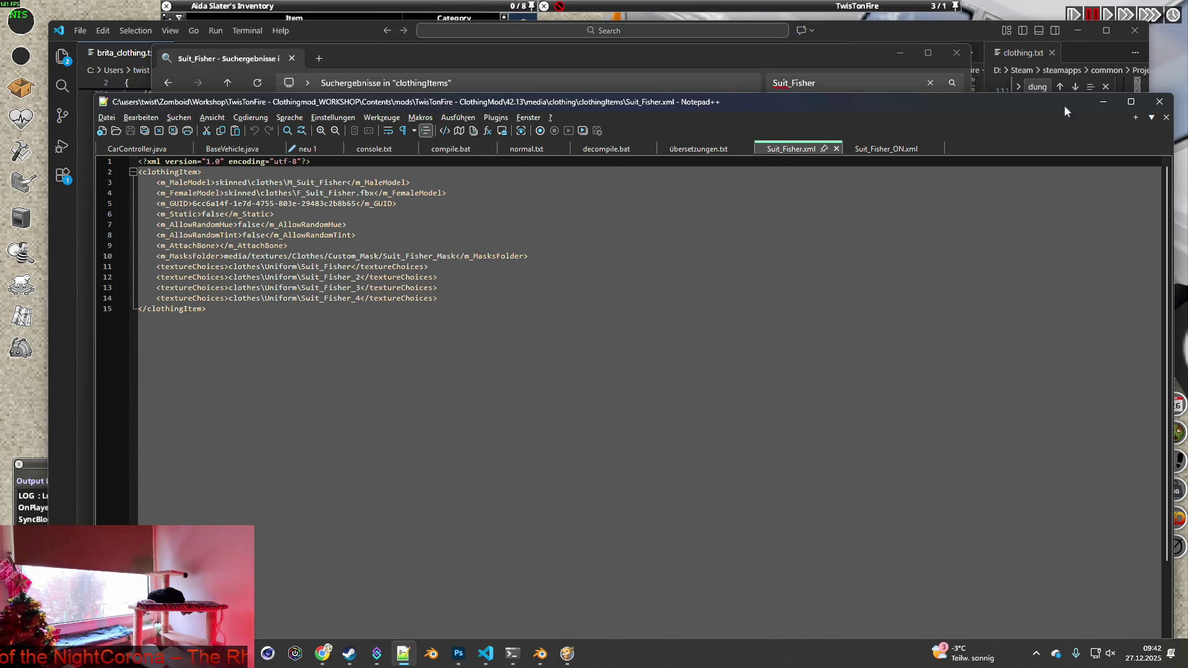
{"action": "left_click", "coordinate": [1102, 101]}
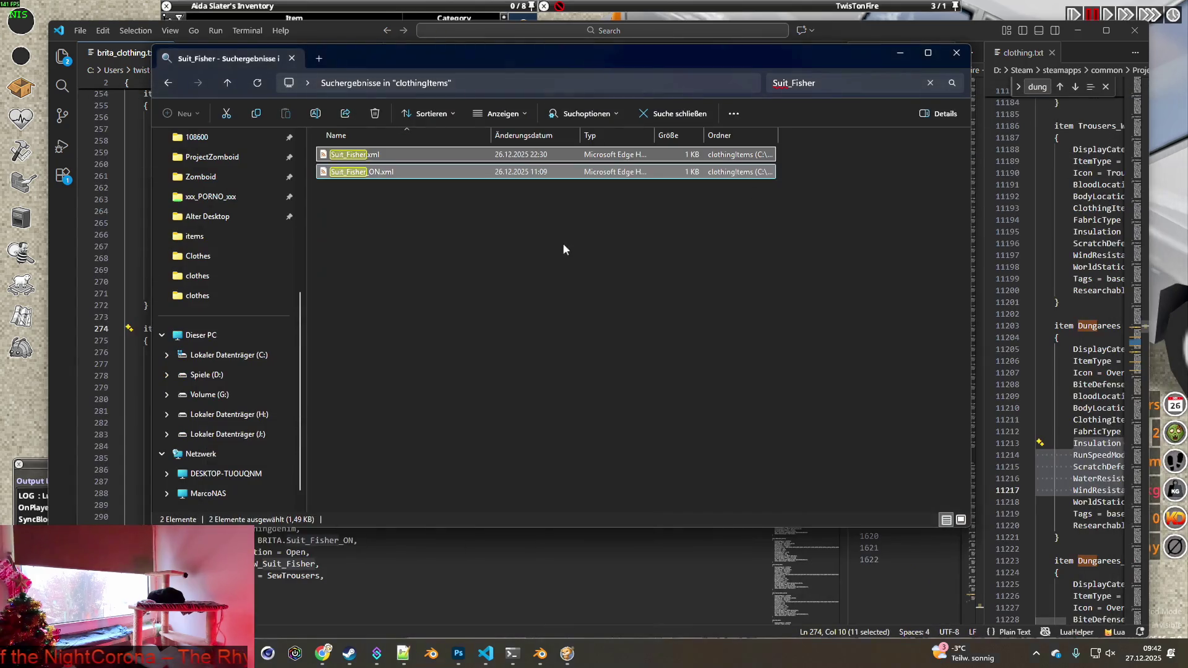
{"action": "left_click", "coordinate": [899, 52]}
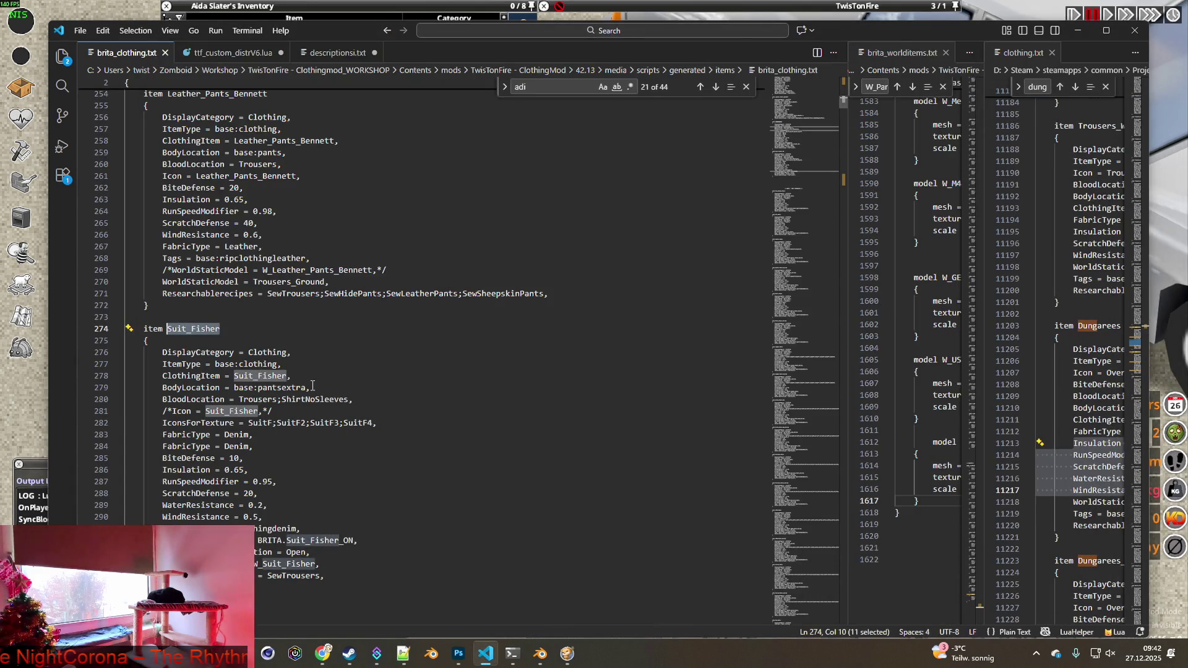
Put the Fisherman Suit on the character in the game.
{"action": "left_click", "coordinate": [332, 564]}
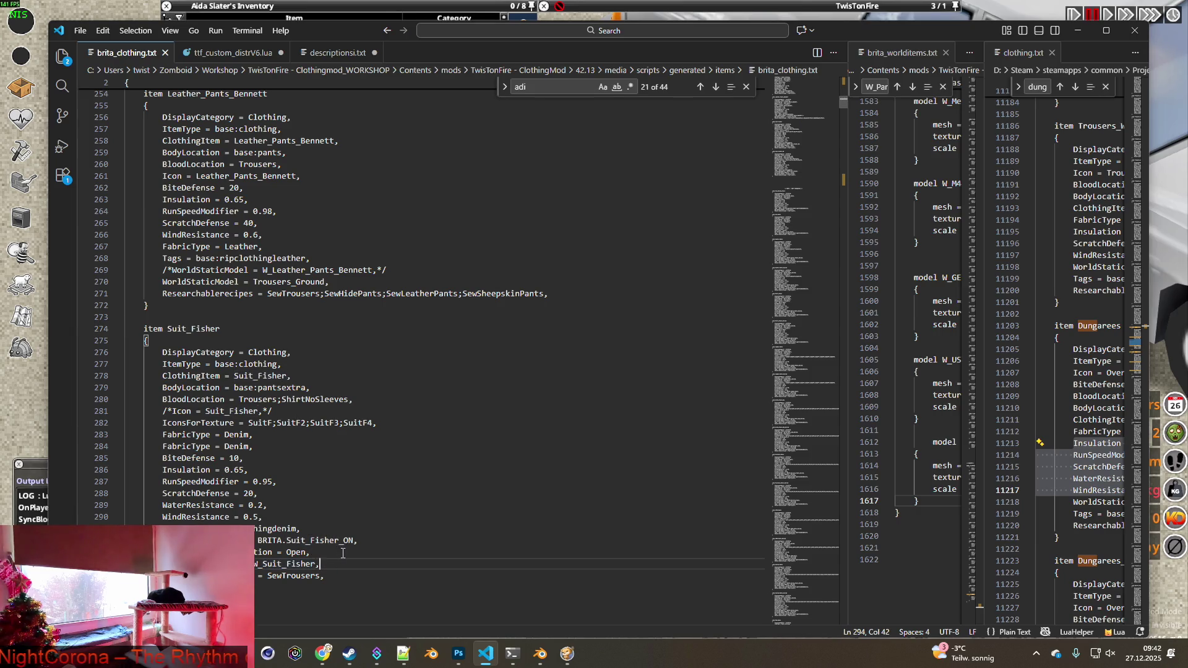
{"action": "scroll", "coordinate": [357, 506], "scroll_direction": "down", "scroll_amount": 3}
{"action": "key", "text": "alt+Tab"}
{"action": "left_click", "coordinate": [279, 194]}
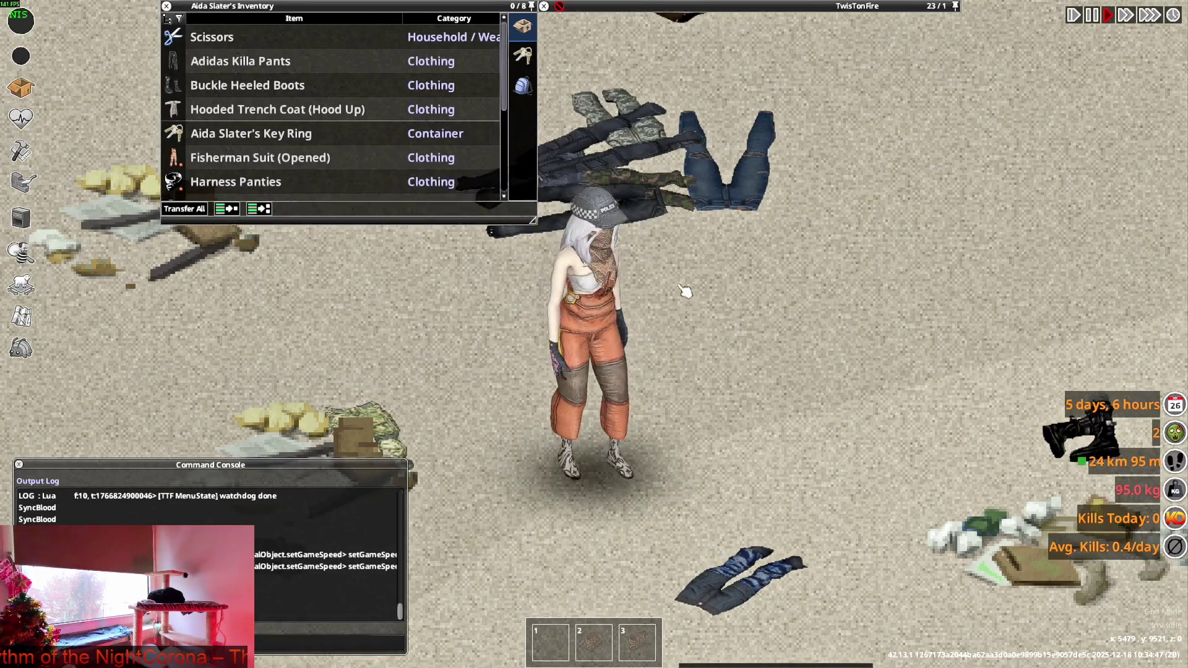
Walk and crouch the character around the parked car to inspect the suit from all sides.
{"action": "key", "text": "s"}
{"action": "key", "text": "d"}
{"action": "key", "text": "w"}
{"action": "key", "text": "a"}
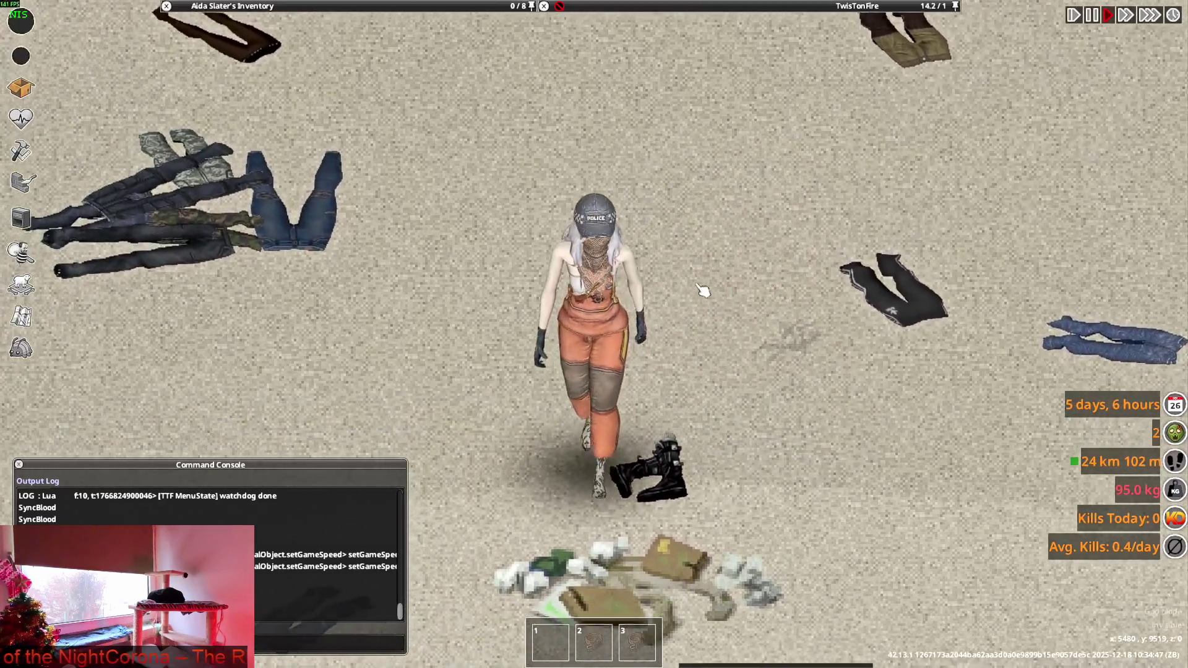
{"action": "key", "text": "s"}
{"action": "key", "text": "w"}
{"action": "key", "text": "a"}
{"action": "key", "text": "s"}
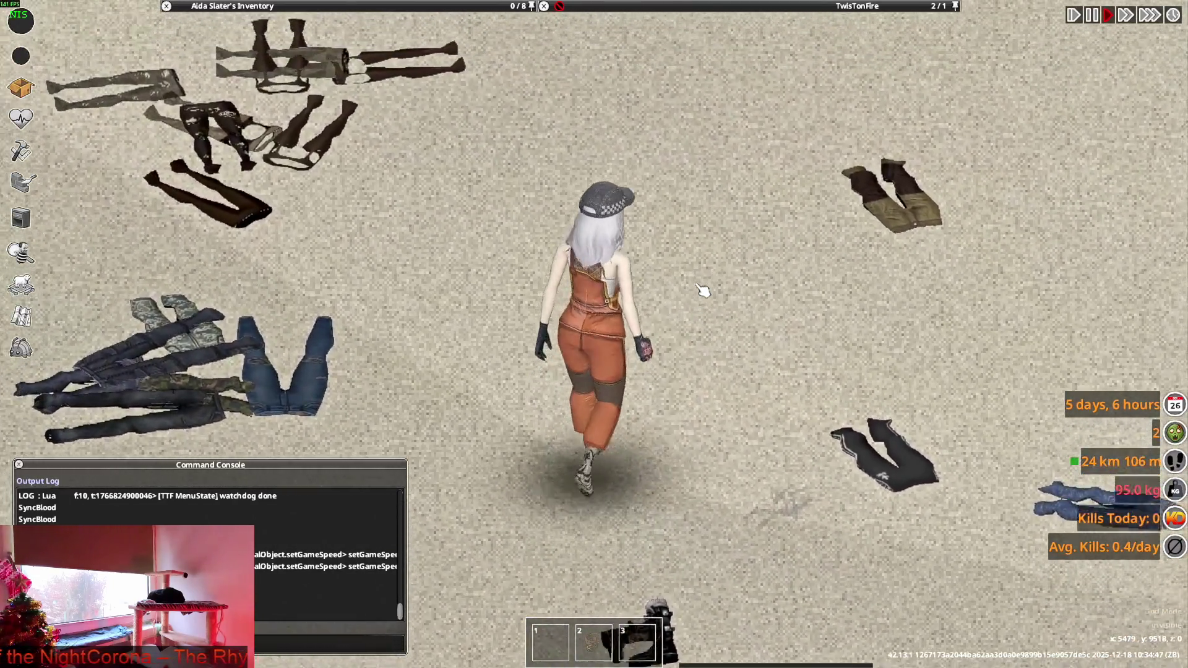
{"action": "key", "text": "a"}
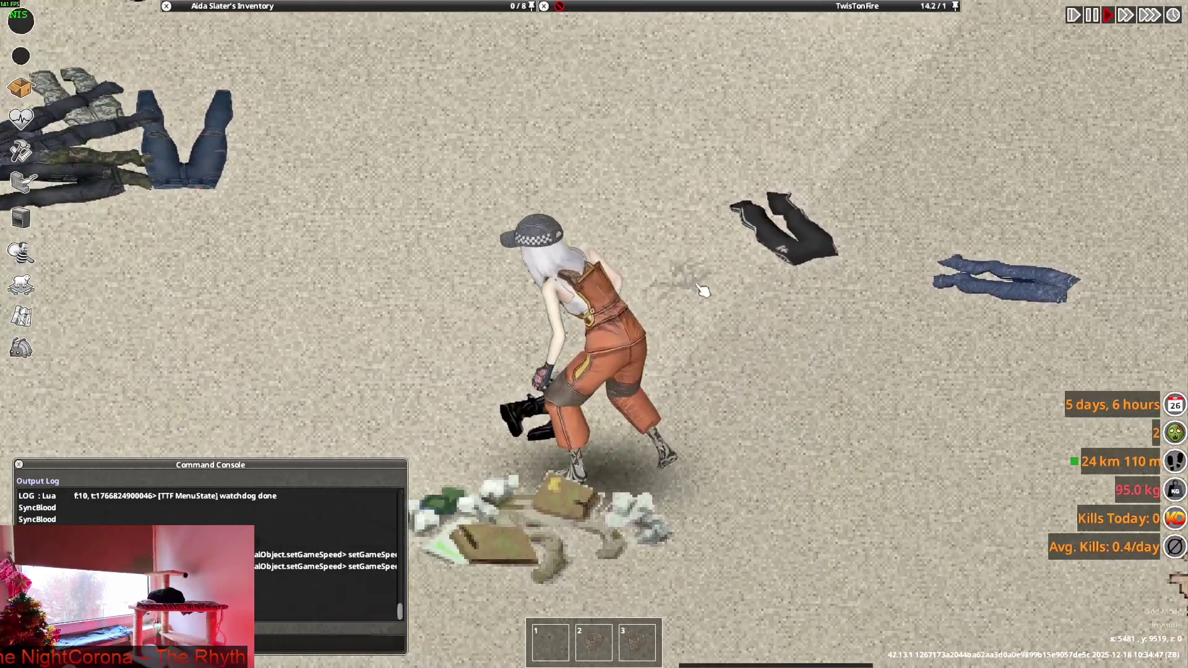
{"action": "key", "text": "w"}
{"action": "key", "text": "d"}
{"action": "key", "text": "c"}
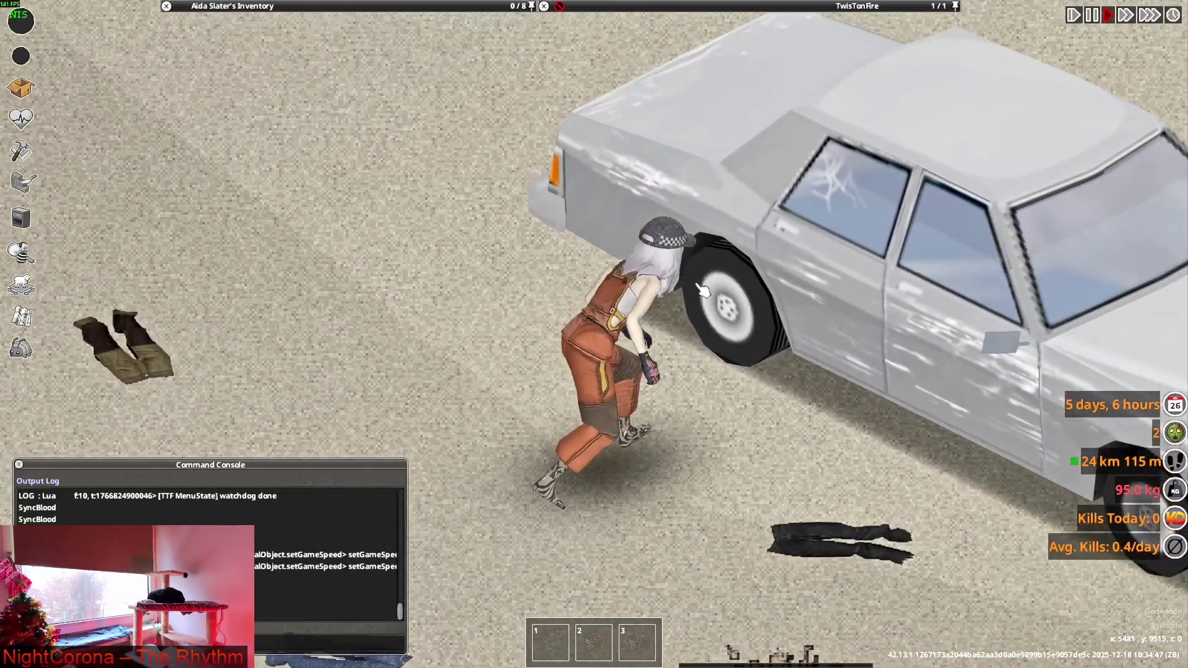
{"action": "key", "text": "w"}
{"action": "key", "text": "a"}
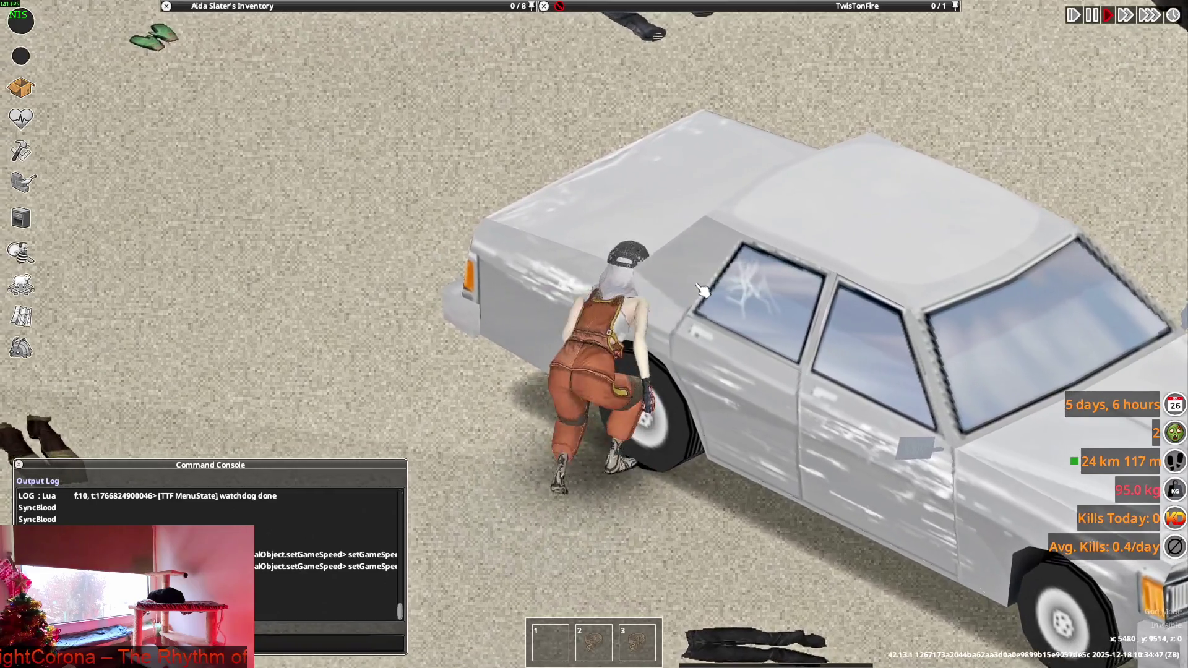
{"action": "key", "text": "c"}
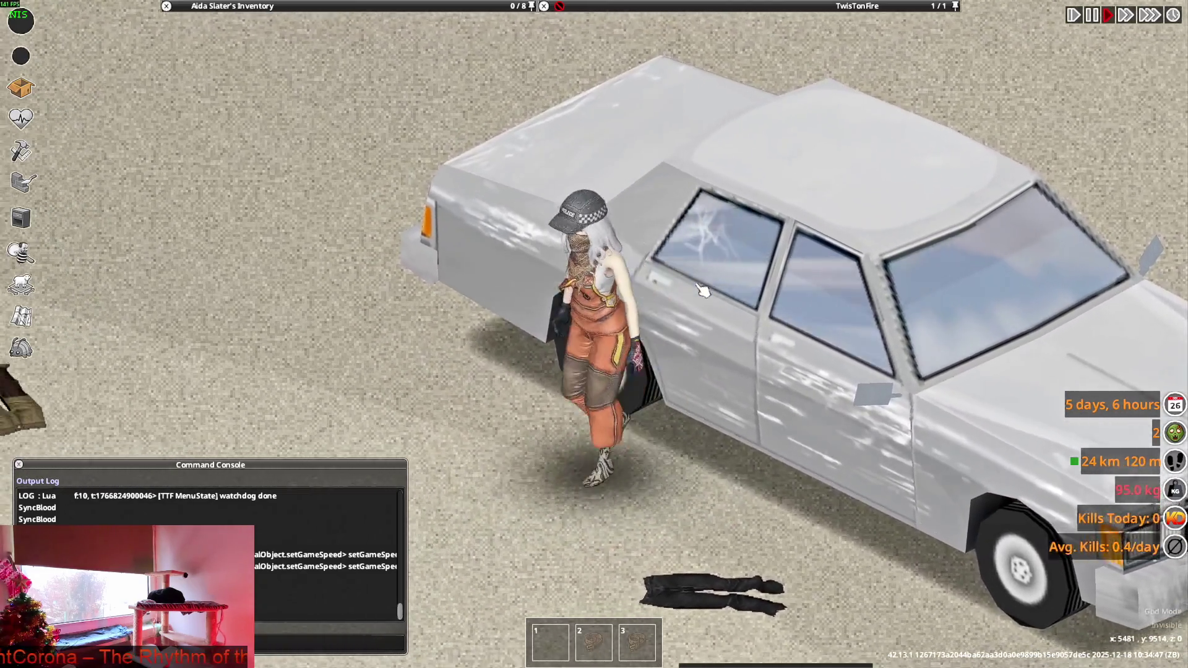
{"action": "key", "text": "alt+Tab"}
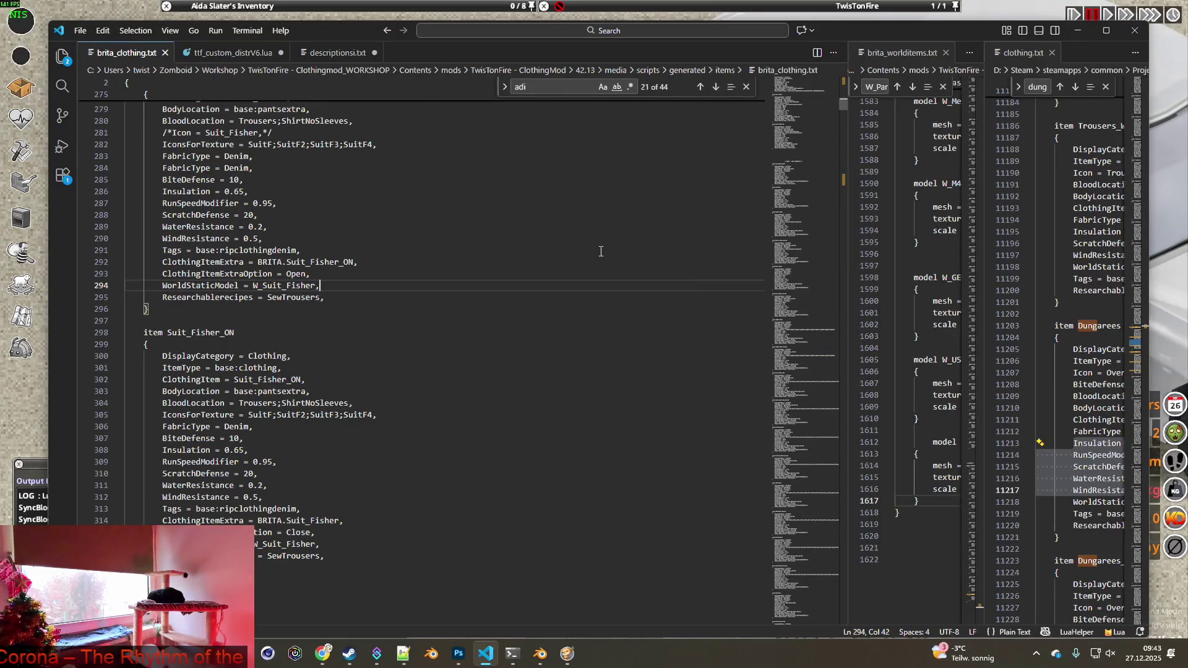
Scroll to the Ela_Skinny_Pants item under PANTS - VERY FUTURISTIC and select its name.
{"action": "scroll", "coordinate": [444, 268], "scroll_direction": "down", "scroll_amount": 8}
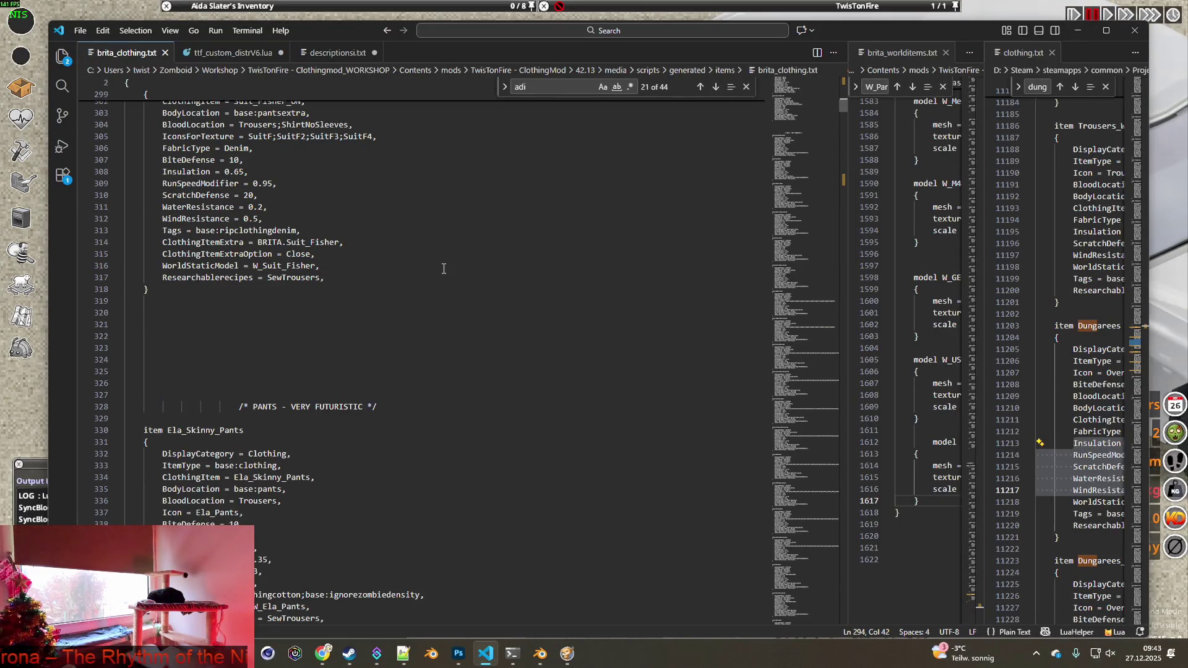
{"action": "scroll", "coordinate": [443, 268], "scroll_direction": "down", "scroll_amount": 3}
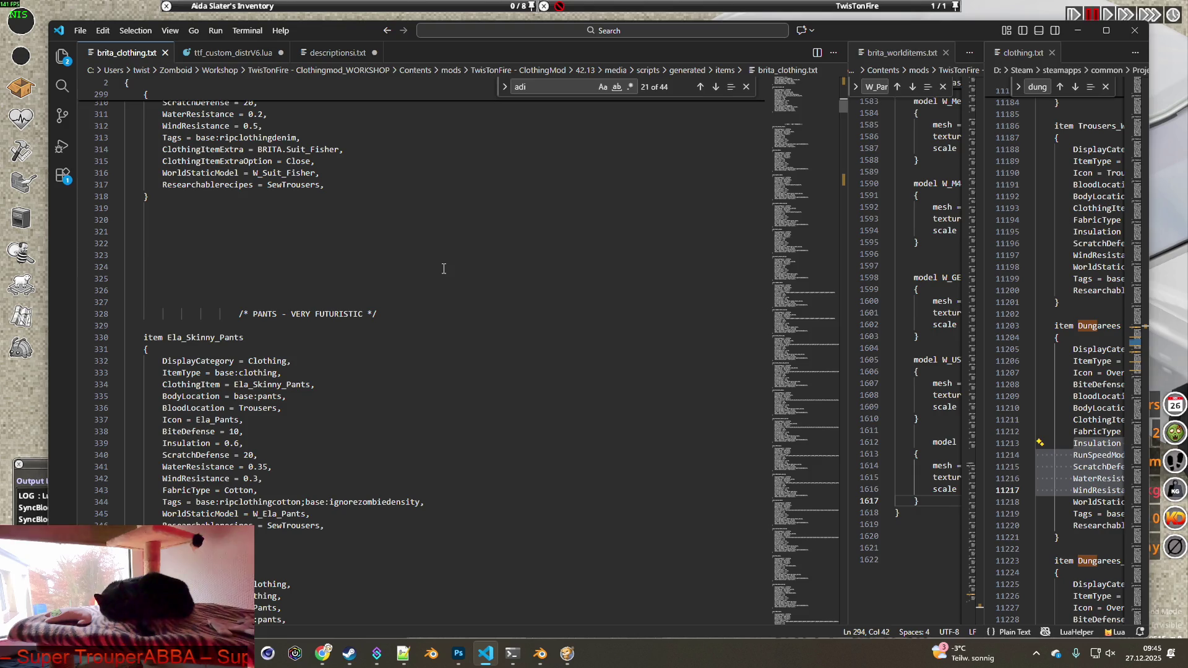
{"action": "double_click", "coordinate": [169, 337]}
{"action": "key", "text": "ctrl+c"}
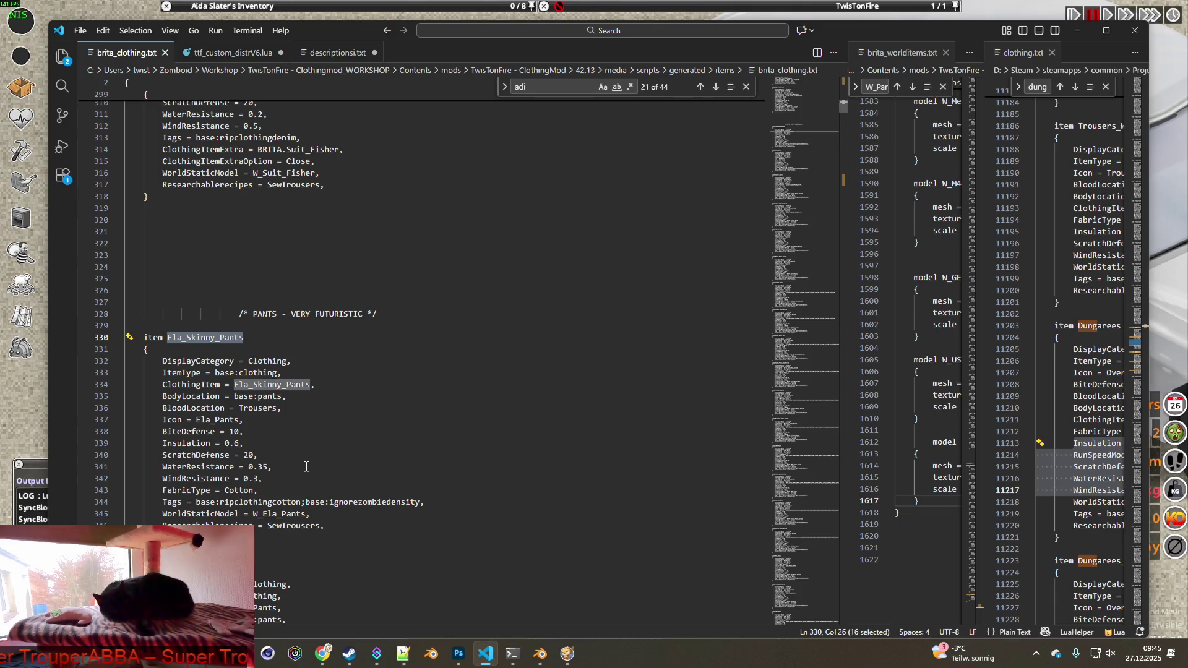
Spawn Ela_Skinny_Pants from the debug Items List, filtered to BRITA mod items.
{"action": "key", "text": "alt+Tab"}
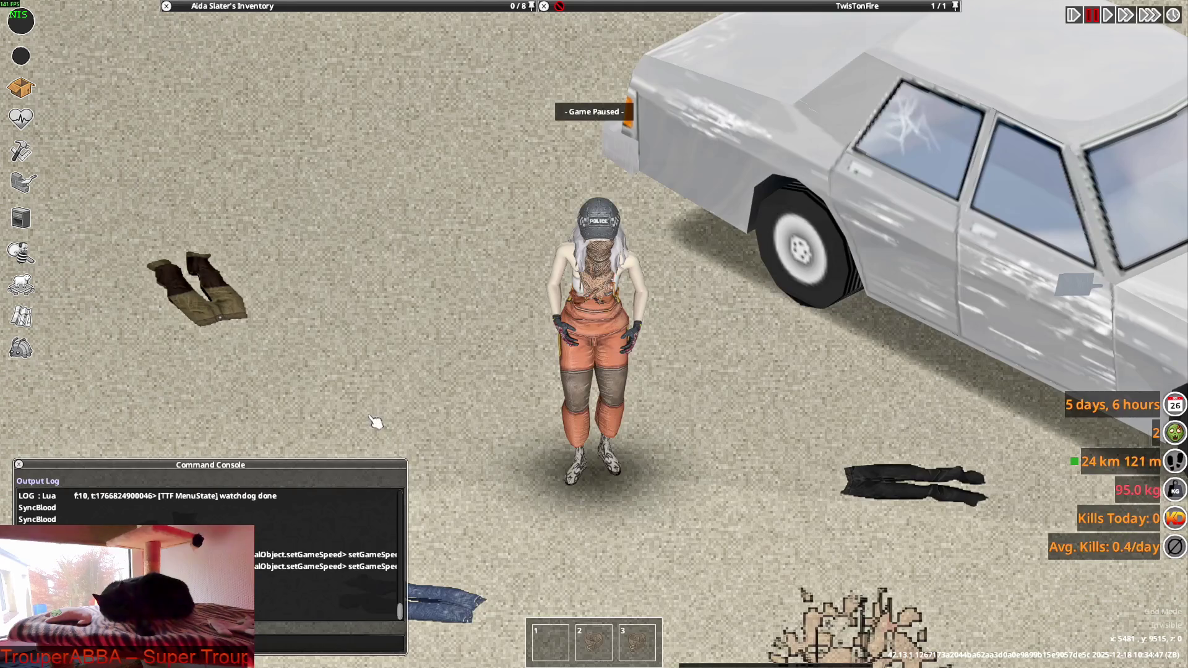
{"action": "key", "text": "space"}
{"action": "left_click", "coordinate": [20, 348]}
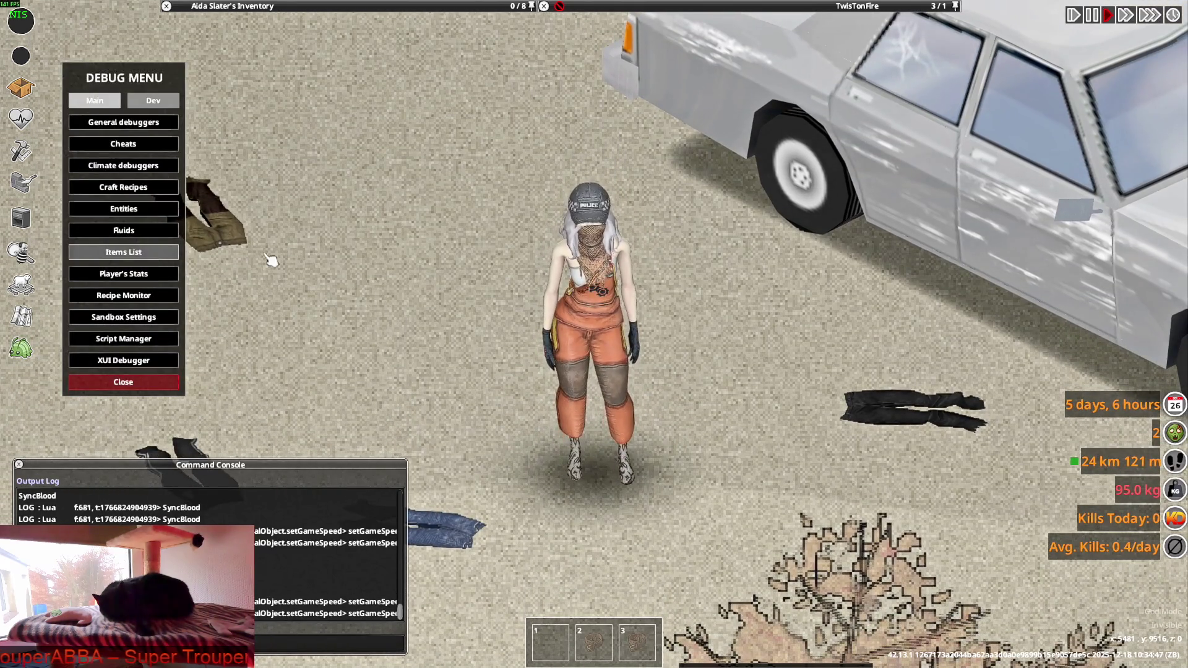
{"action": "left_click", "coordinate": [124, 252]}
{"action": "left_click", "coordinate": [253, 140]}
{"action": "left_click", "coordinate": [319, 528]}
{"action": "key", "text": "ctrl+v"}
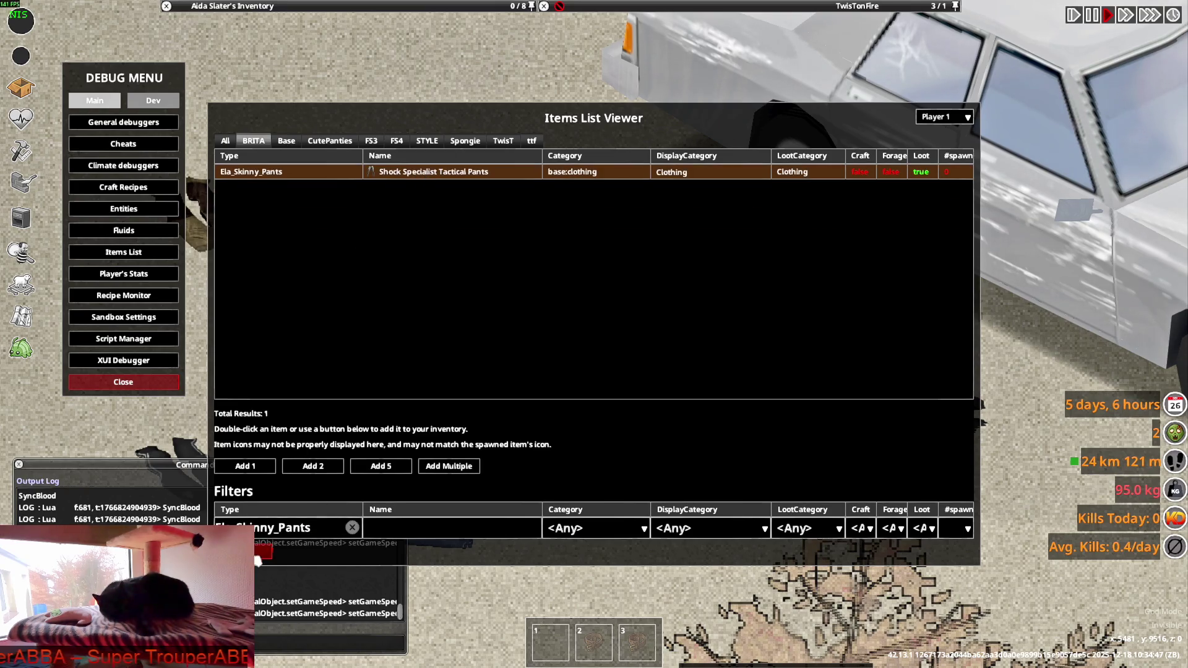
{"action": "key", "text": "Escape"}
Wear the Shock Specialist Tactical Pants and walk, crouching by the car, to inspect them.
{"action": "scroll", "coordinate": [246, 116], "scroll_direction": "down", "scroll_amount": 2}
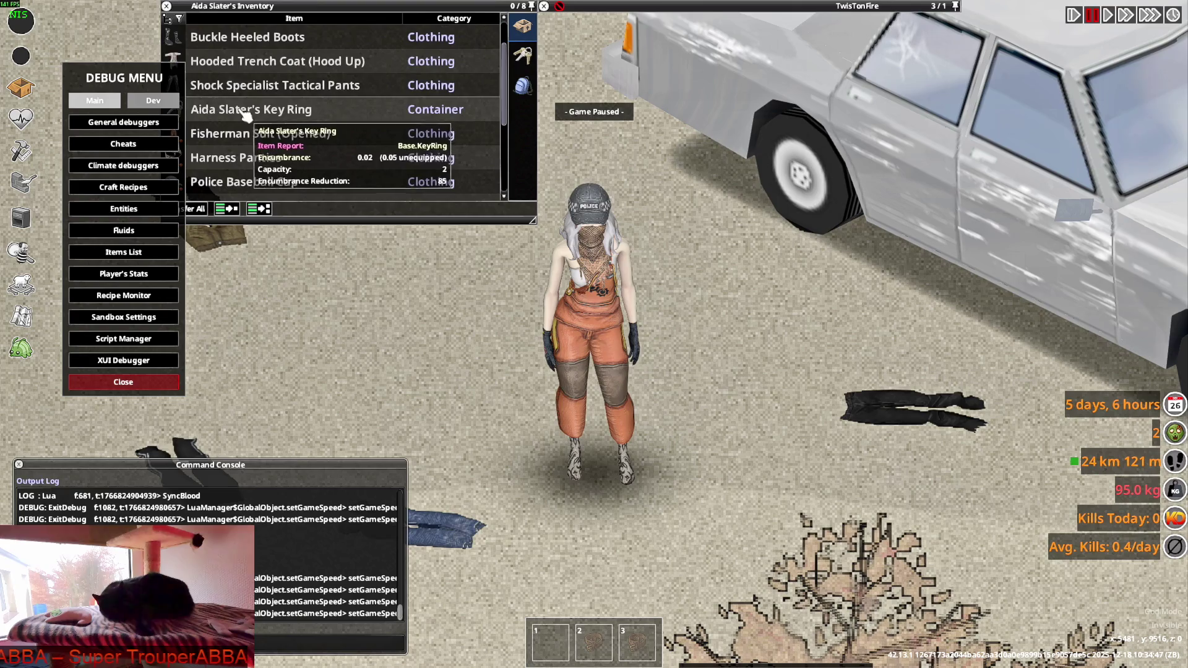
{"action": "right_click", "coordinate": [247, 93]}
{"action": "left_click", "coordinate": [300, 122]}
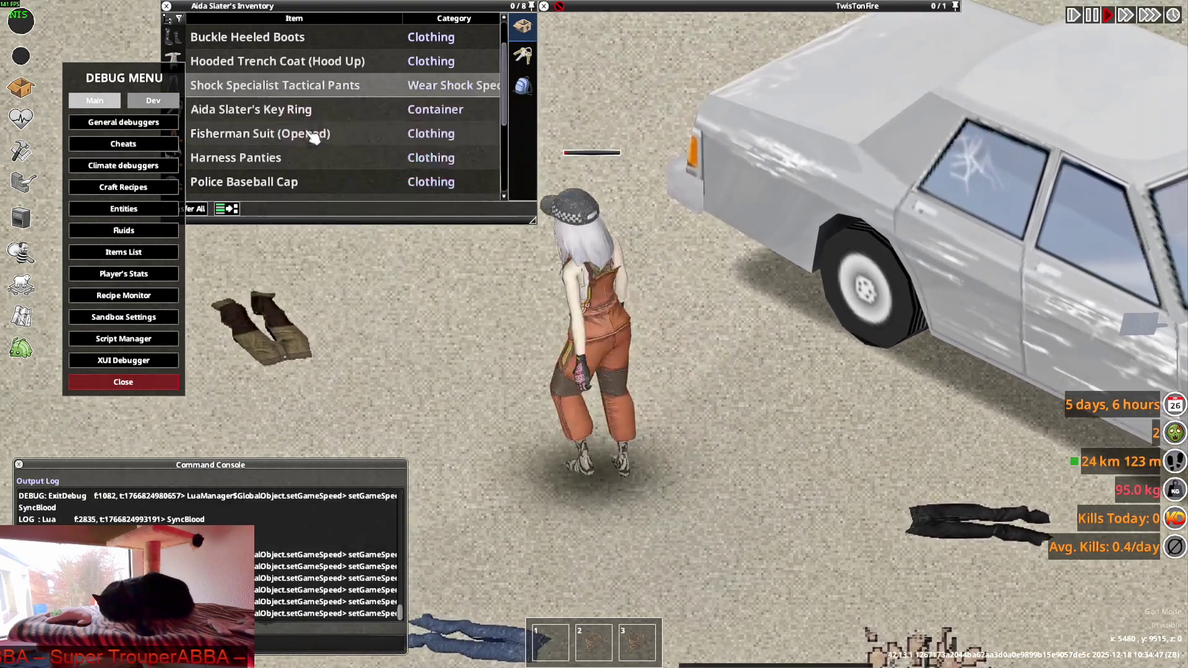
{"action": "scroll", "coordinate": [556, 371], "scroll_direction": "down", "scroll_amount": 3}
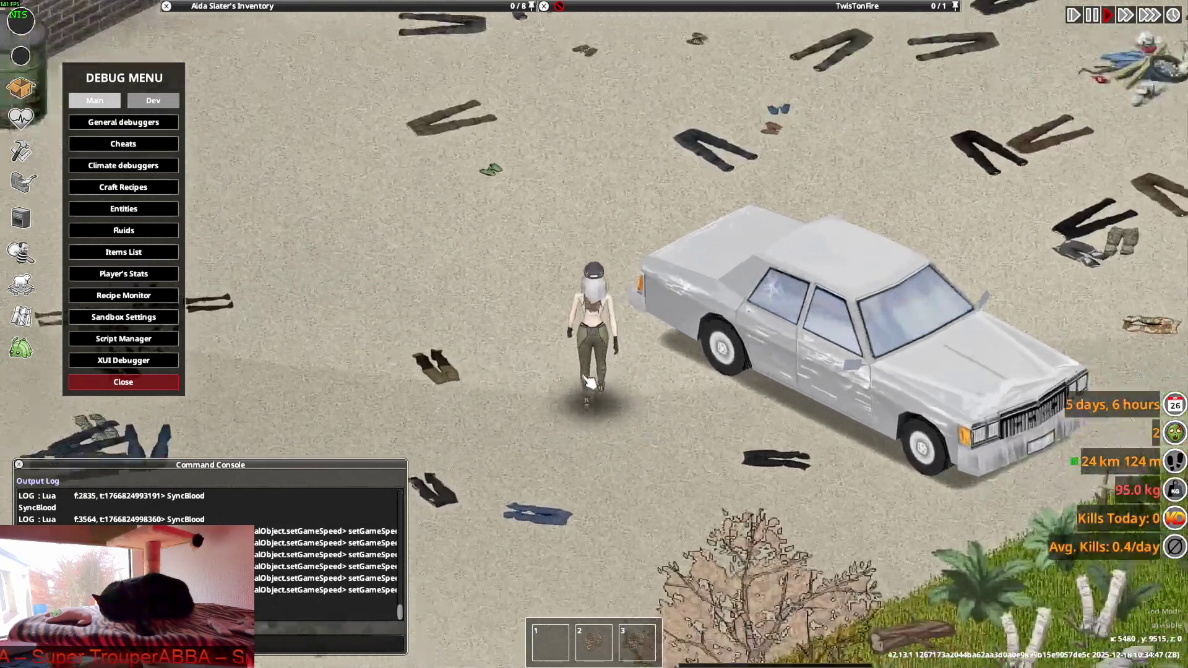
{"action": "scroll", "coordinate": [628, 396], "scroll_direction": "up", "scroll_amount": 3}
{"action": "key", "text": "s"}
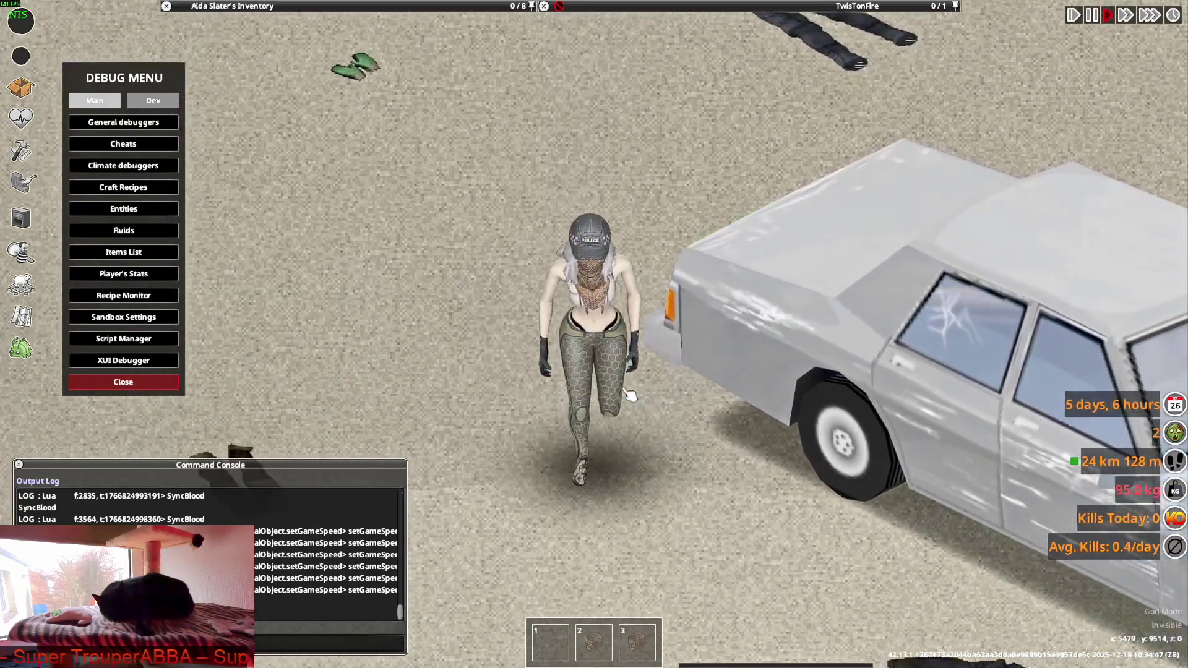
{"action": "key", "text": "c"}
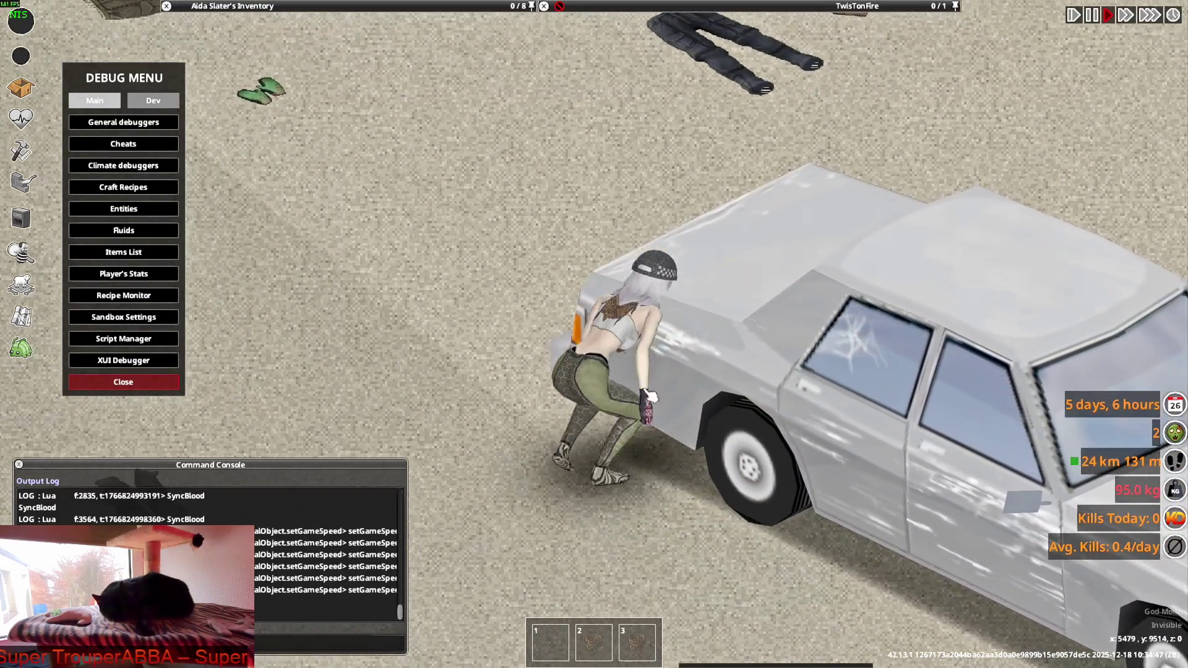
{"action": "key", "text": "c"}
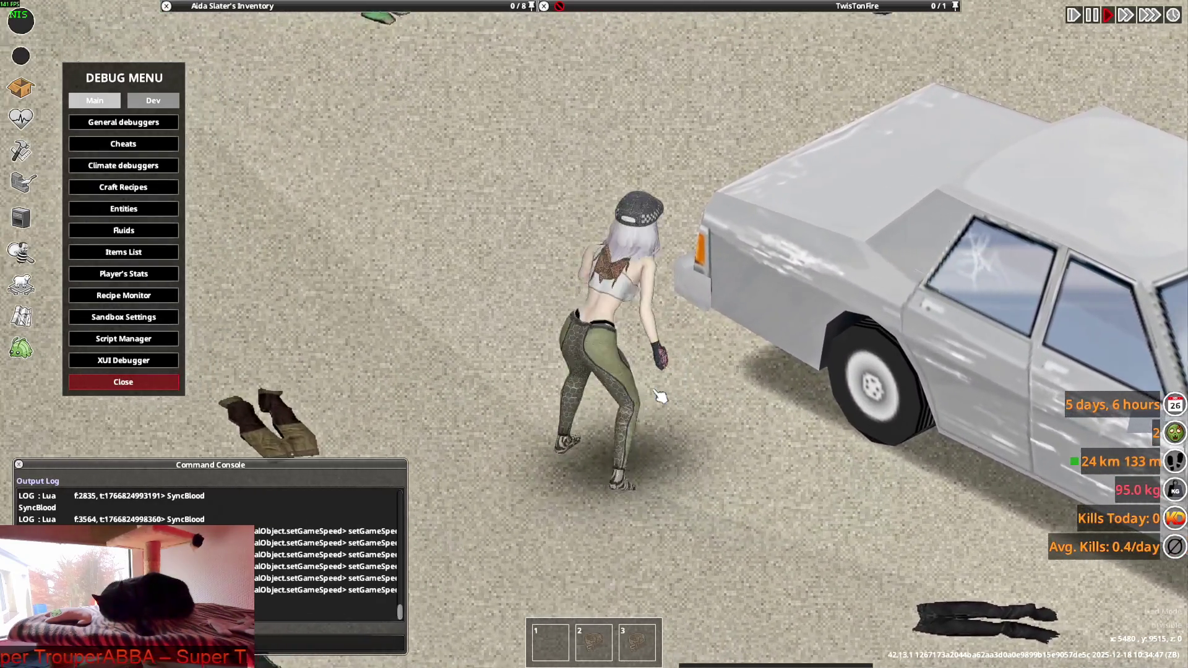
{"action": "key", "text": "s"}
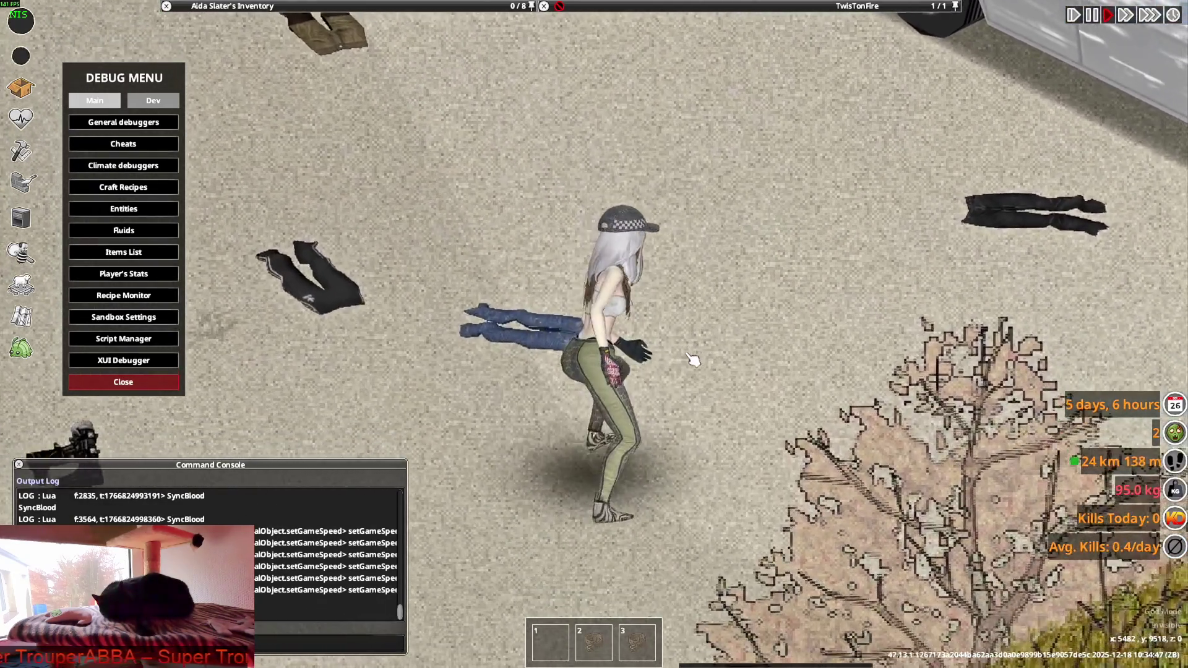
{"action": "key", "text": "s"}
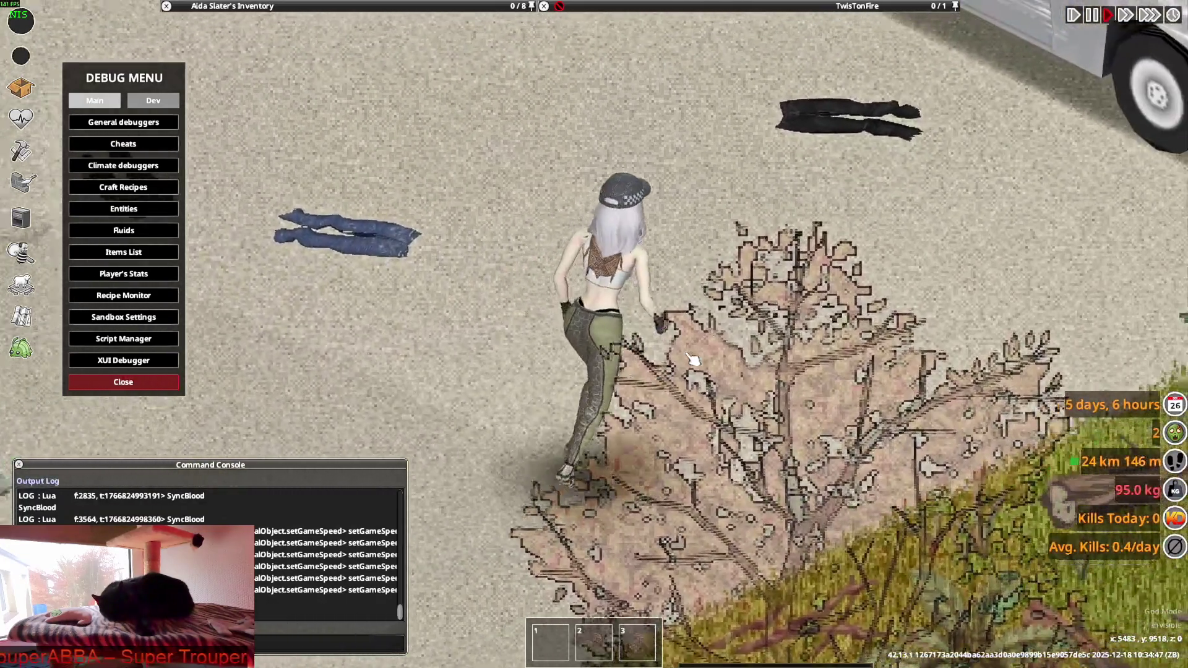
{"action": "key", "text": "w"}
Take off the tactical pants and drop them with the Fisherman Suit on the ground.
{"action": "key", "text": "Tab"}
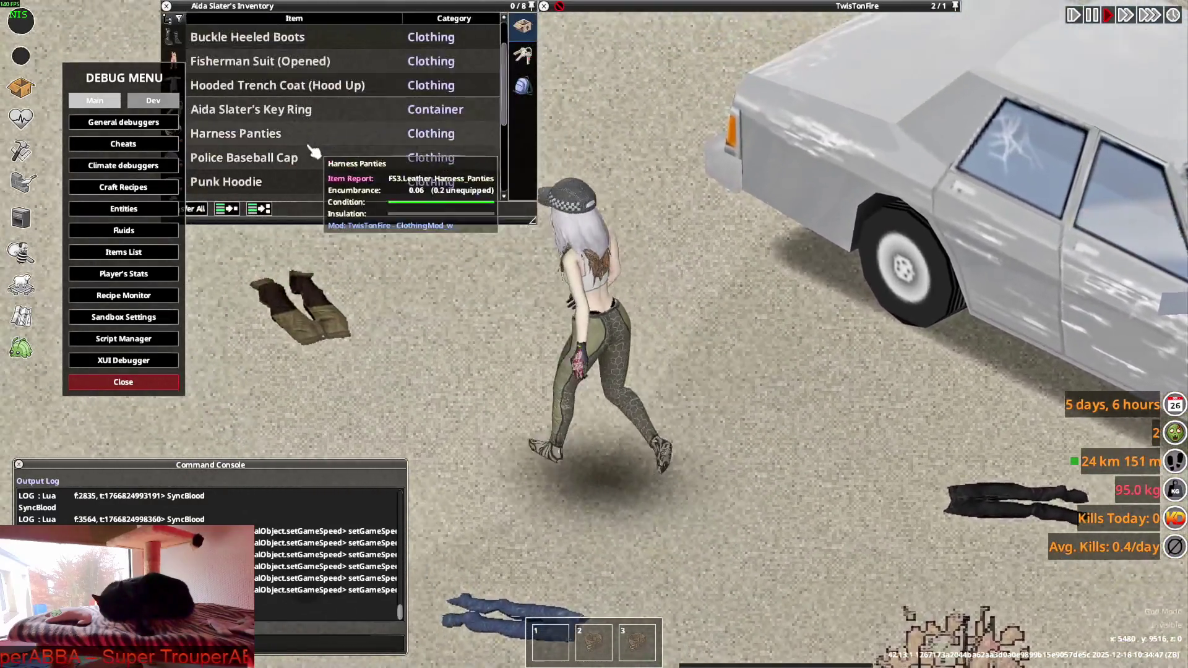
{"action": "scroll", "coordinate": [291, 157], "scroll_direction": "up", "scroll_amount": 3}
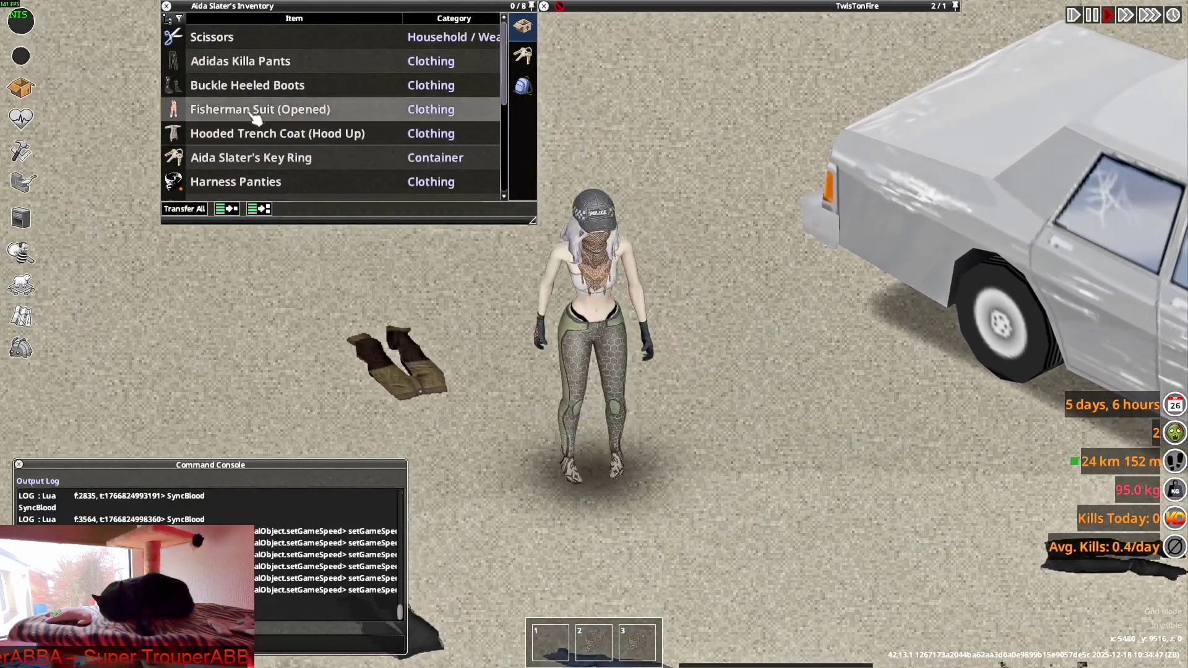
{"action": "left_click_drag", "start_coordinate": [303, 109], "coordinate": [730, 392]}
{"action": "key", "text": "d"}
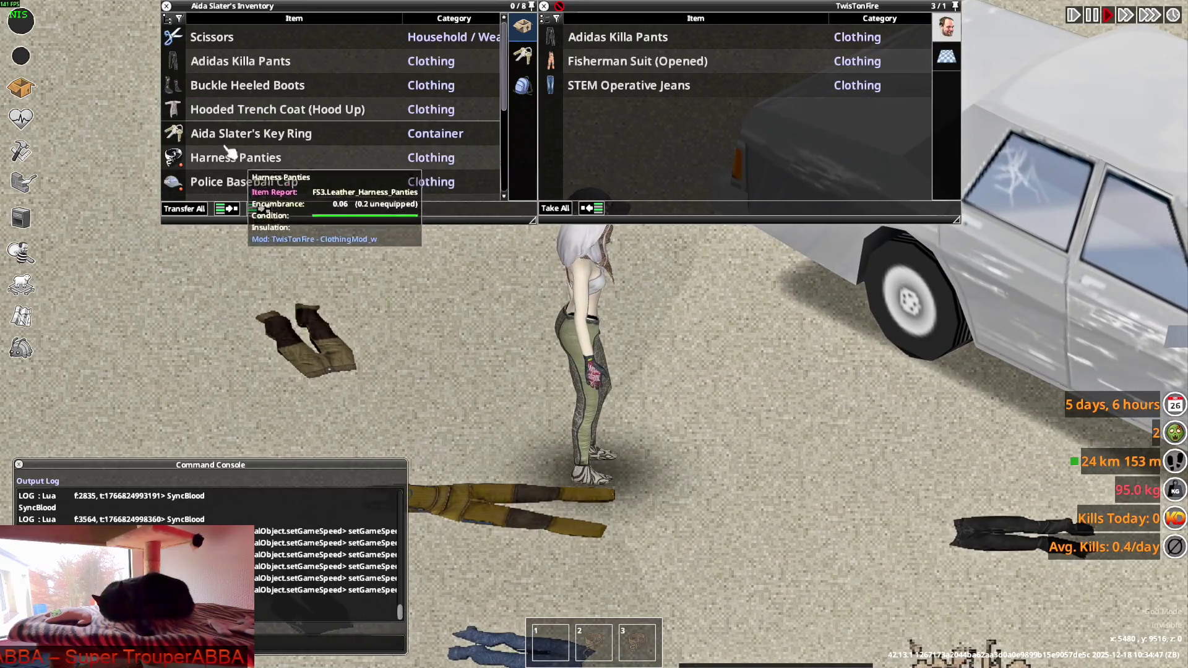
{"action": "scroll", "coordinate": [260, 123], "scroll_direction": "down", "scroll_amount": 5}
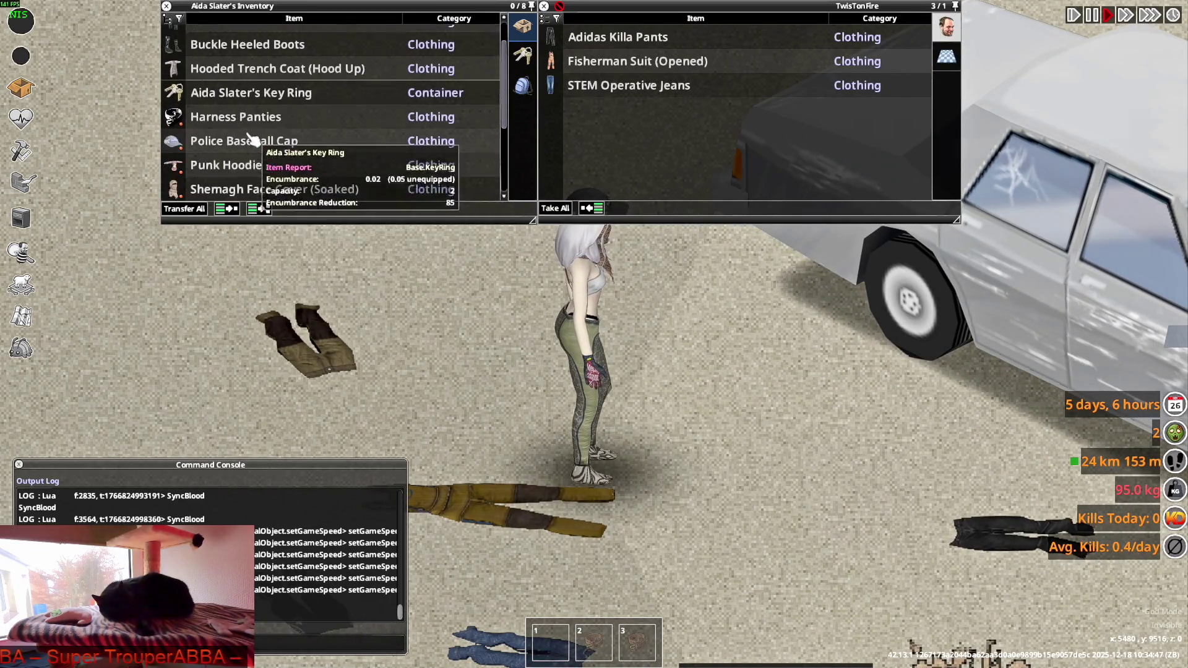
{"action": "double_click", "coordinate": [219, 109]}
{"action": "double_click", "coordinate": [233, 133]}
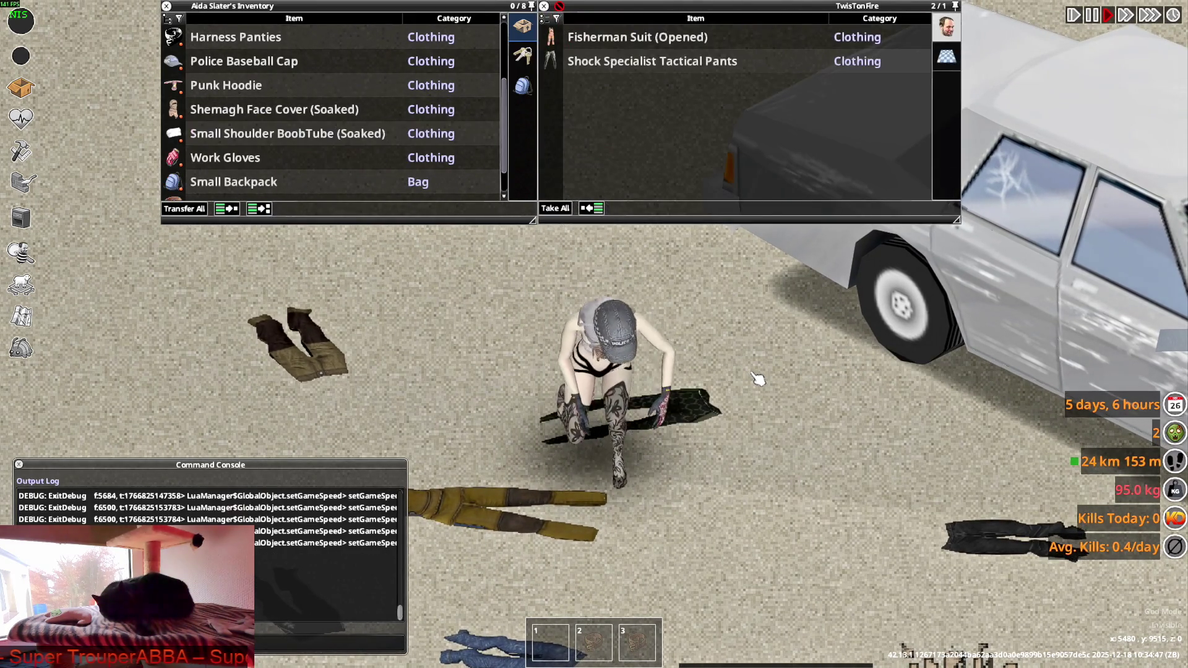
{"action": "key", "text": "d"}
{"action": "right_click", "coordinate": [226, 181]}
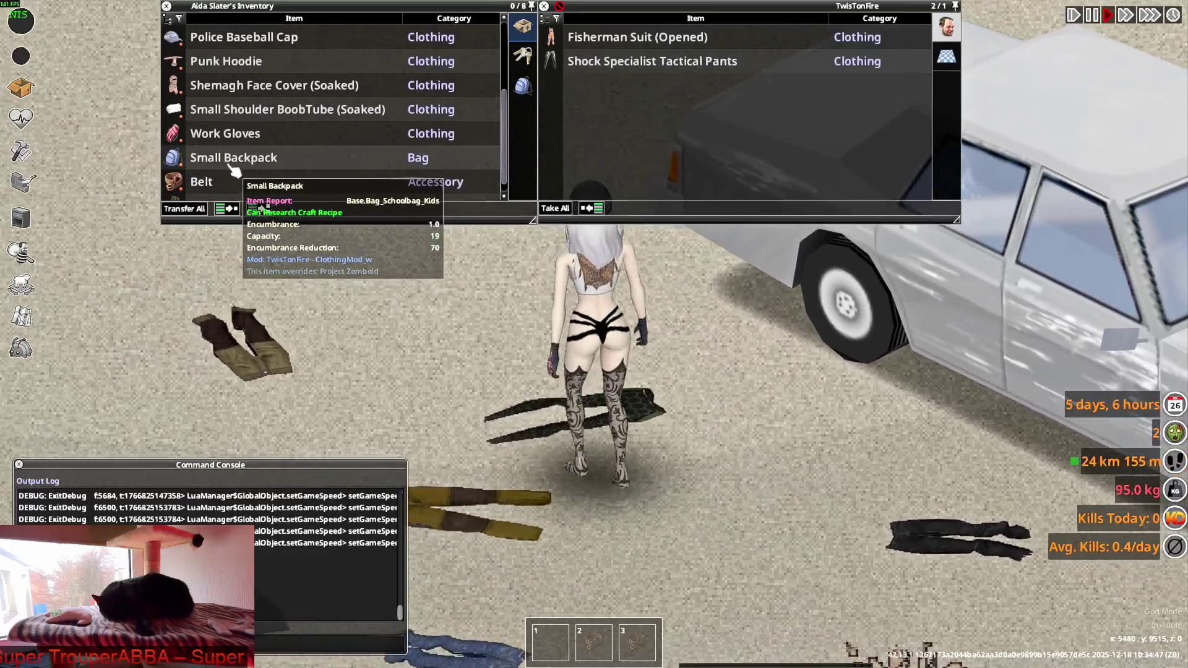
{"action": "key", "text": "Escape"}
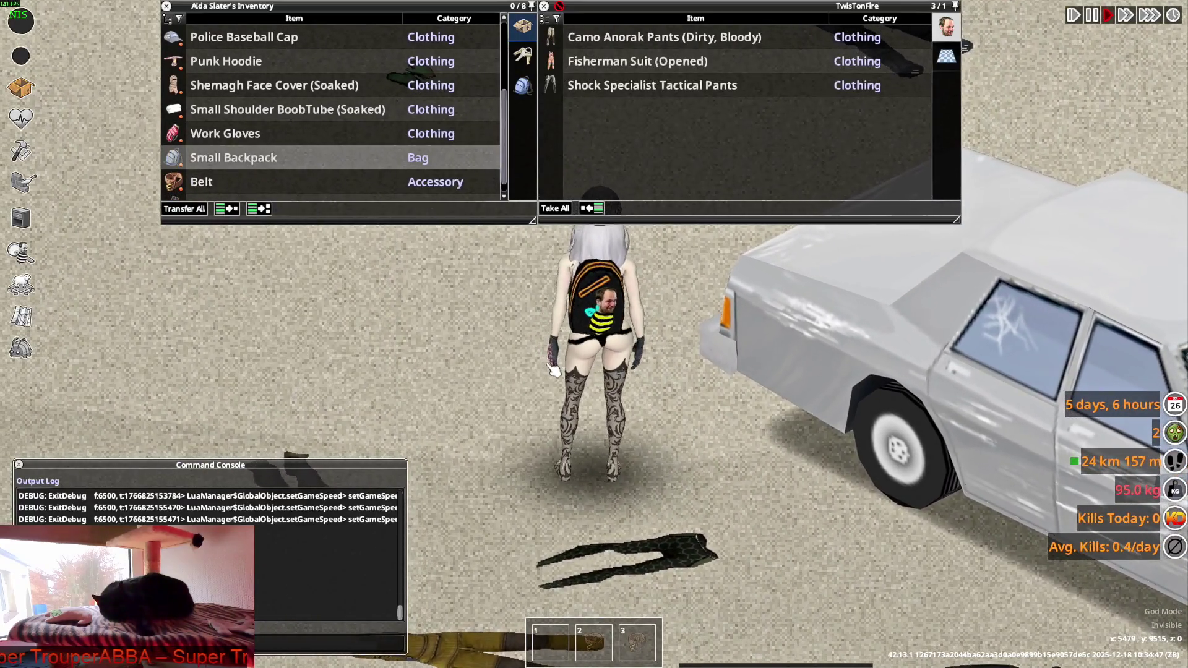
{"action": "key", "text": "alt+Tab"}
{"action": "scroll", "coordinate": [399, 347], "scroll_direction": "down", "scroll_amount": 3}
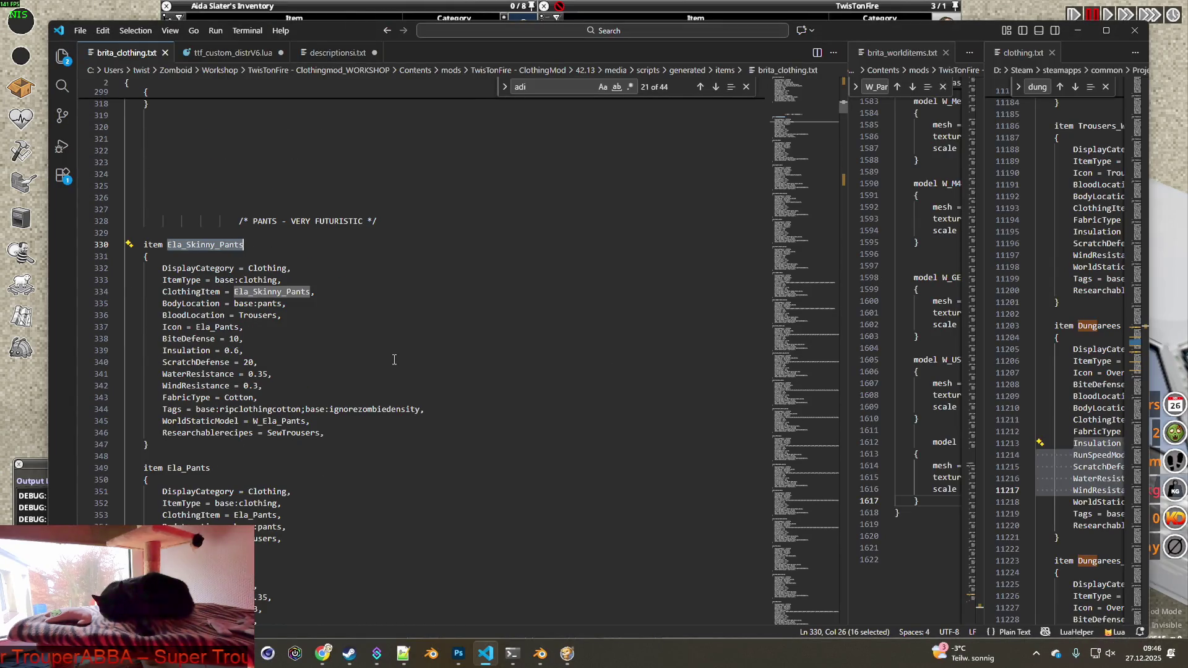
Select the Ela_Pants item name in the script and bring Notepad++ forward.
{"action": "scroll", "coordinate": [397, 359], "scroll_direction": "down", "scroll_amount": 2}
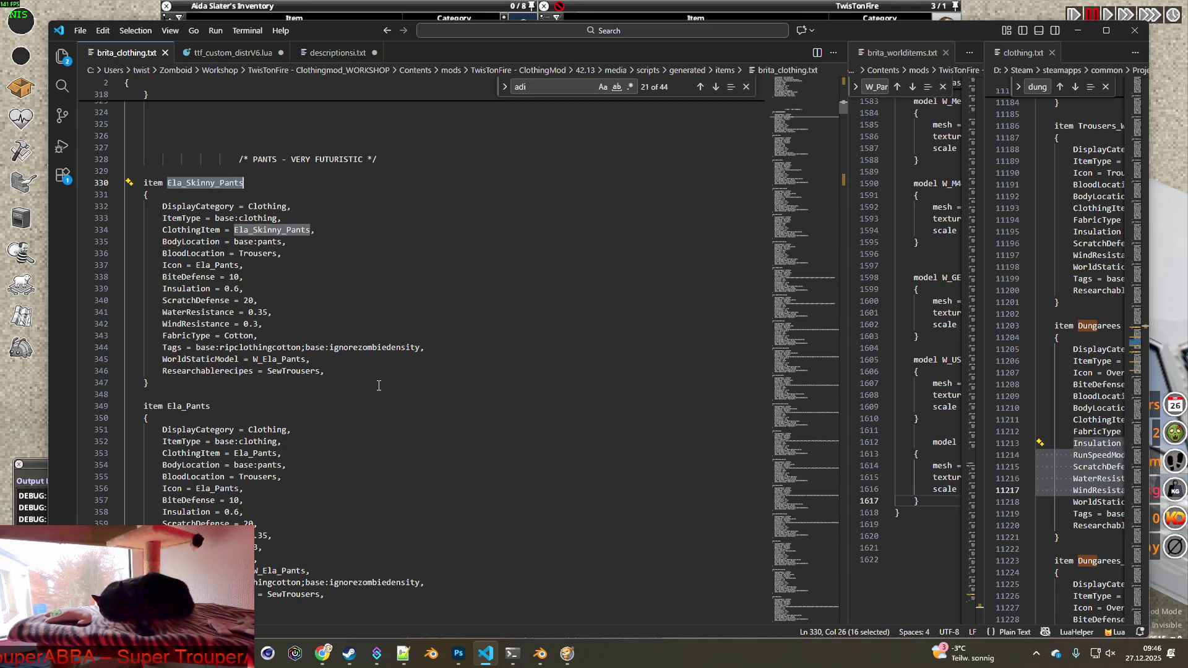
{"action": "left_click_drag", "start_coordinate": [169, 406], "coordinate": [226, 405]}
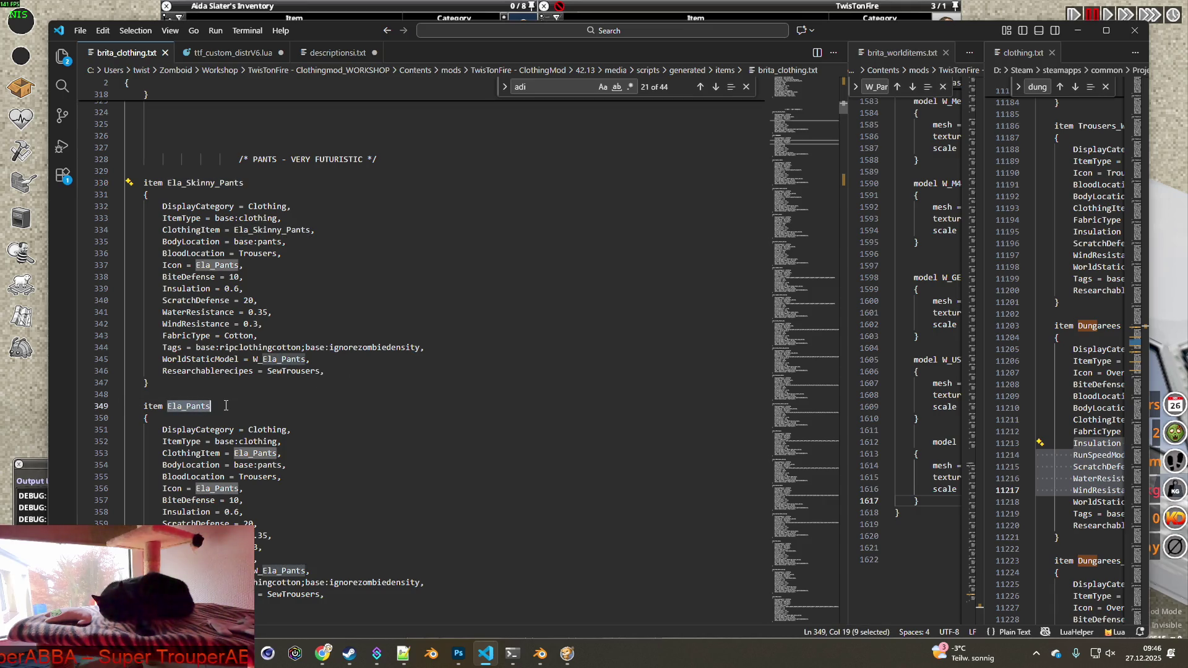
{"action": "key", "text": "alt+Tab"}
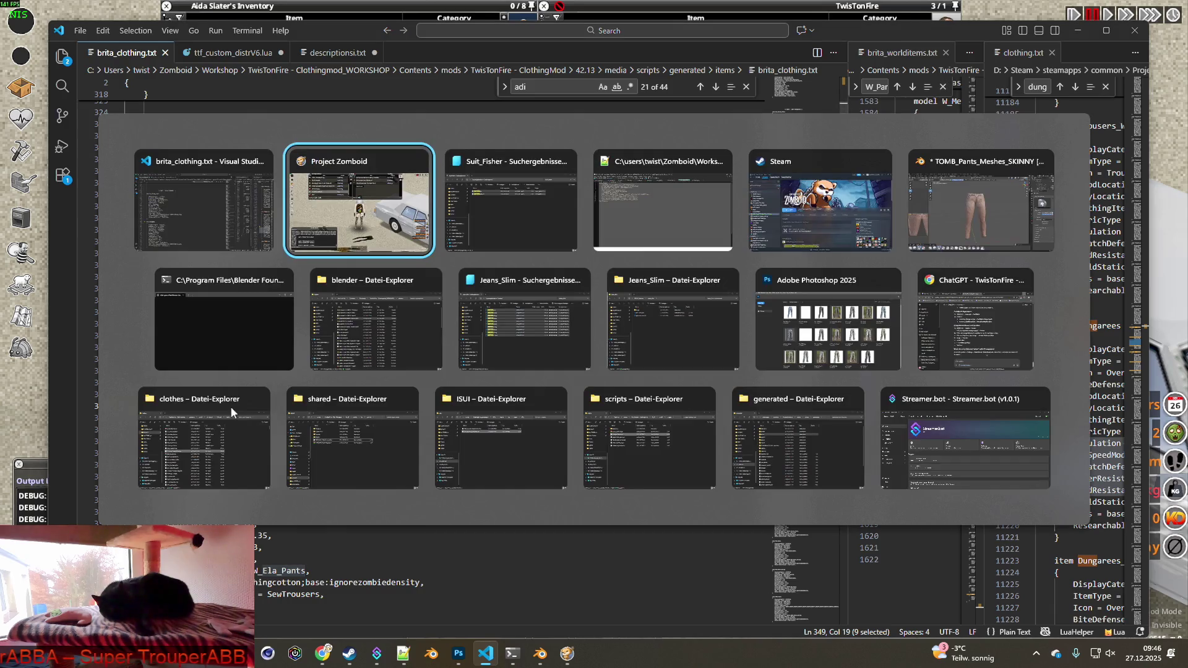
{"action": "key", "text": "Tab"}
{"action": "key", "text": "Tab"}
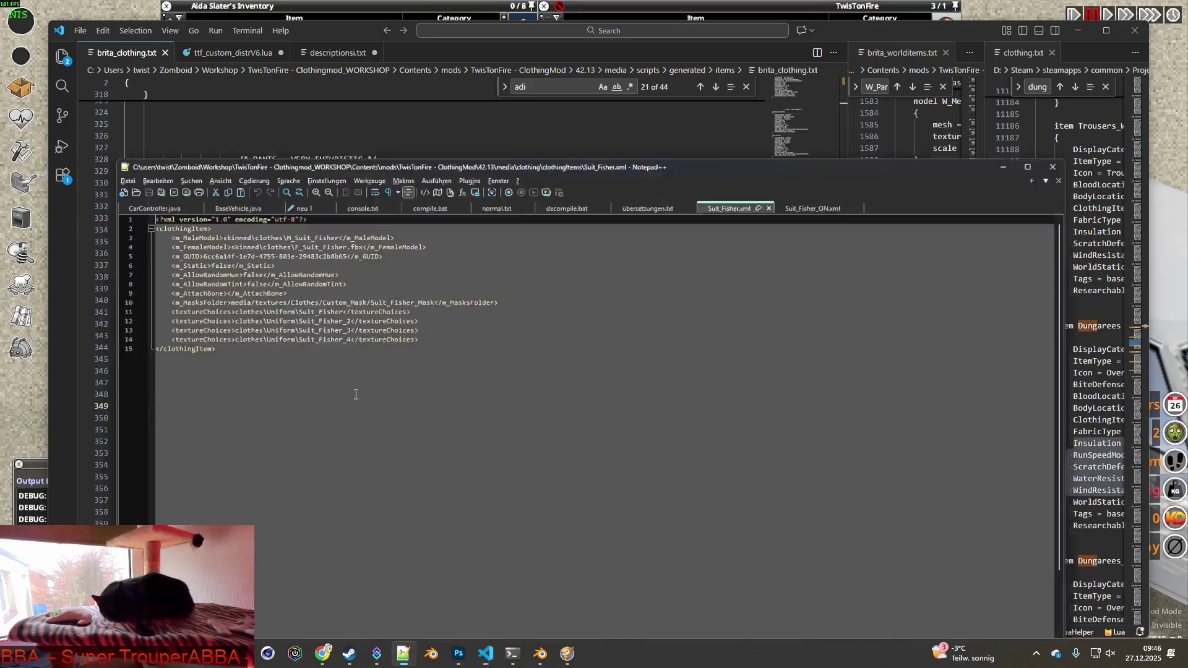
Close Suit_Fisher.xml and Suit_Fisher_ON.xml and bring the Explorer search results forward.
{"action": "left_click", "coordinate": [835, 149]}
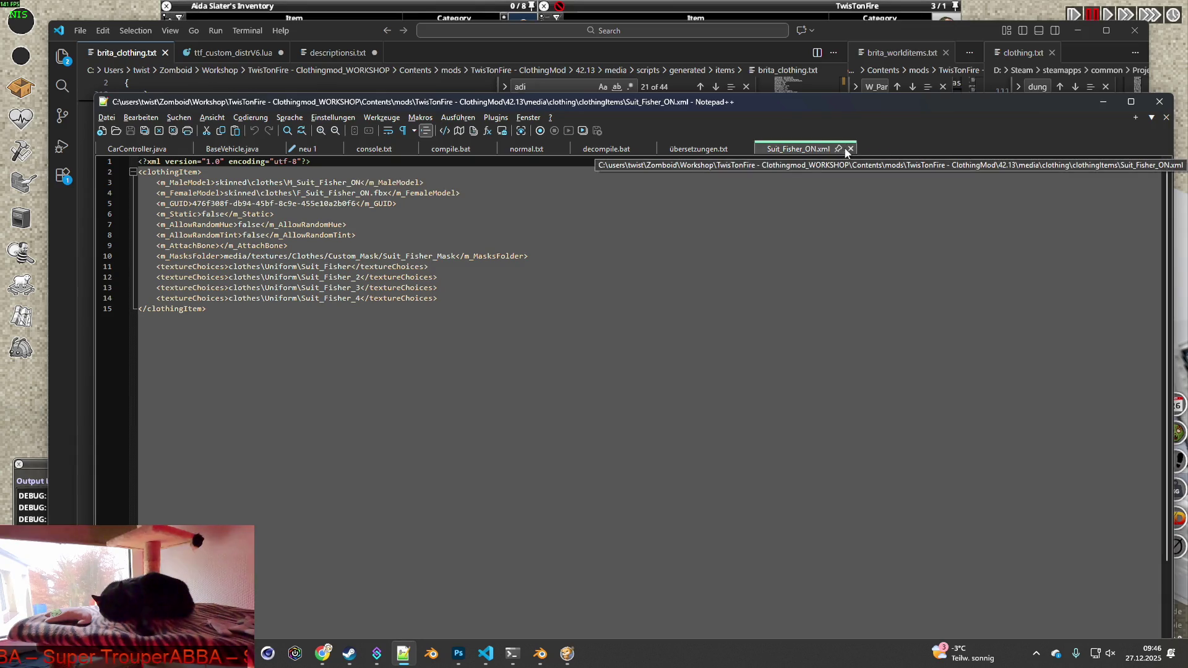
{"action": "left_click", "coordinate": [835, 149]}
{"action": "key", "text": "alt+Tab"}
{"action": "key", "text": "Tab"}
{"action": "key", "text": "Tab"}
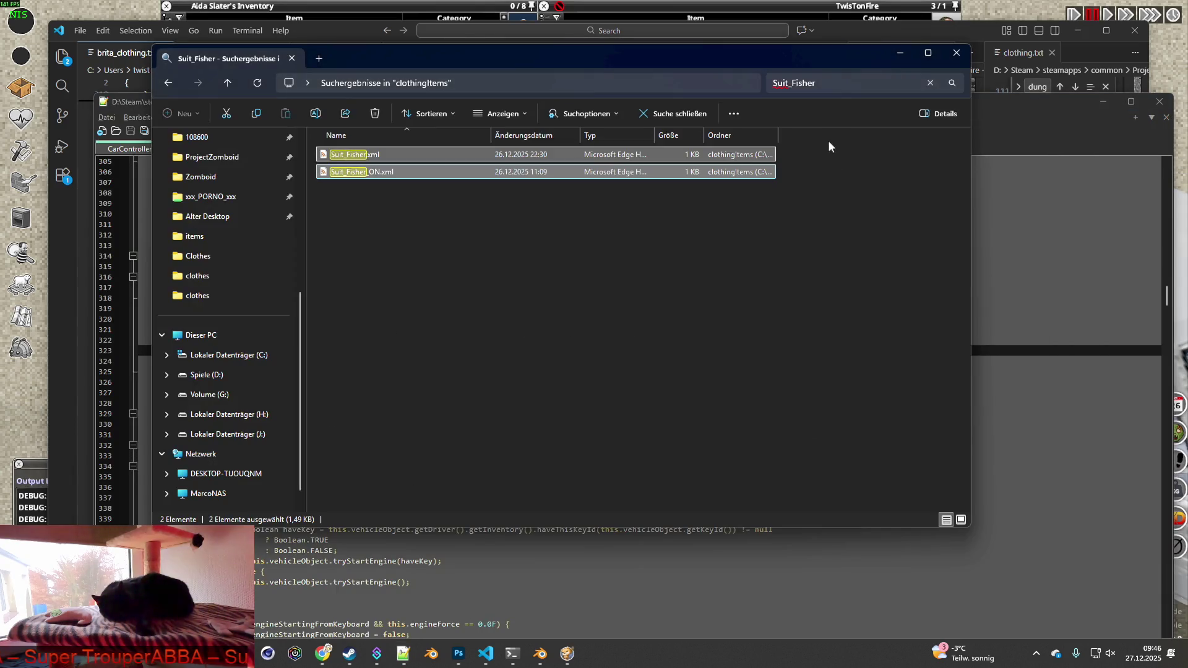
Search Explorer for Ela_Pants and open Ela_Pants.xml in Notepad++.
{"action": "type", "text": "Ela_Pants"}
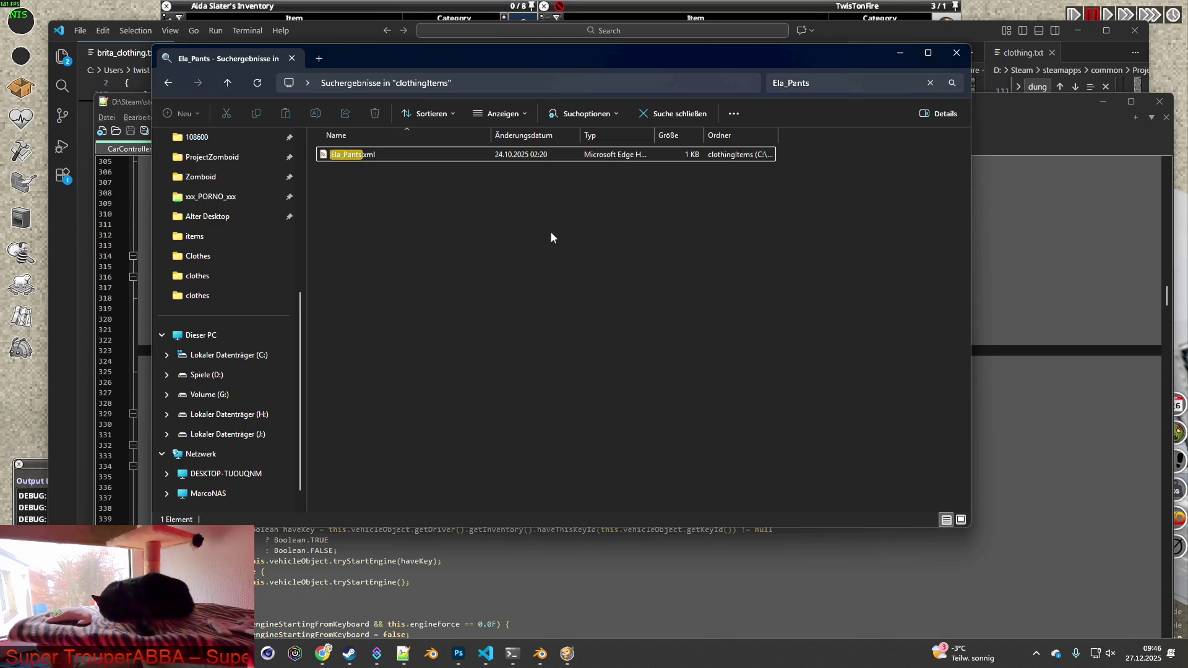
{"action": "left_click", "coordinate": [354, 156]}
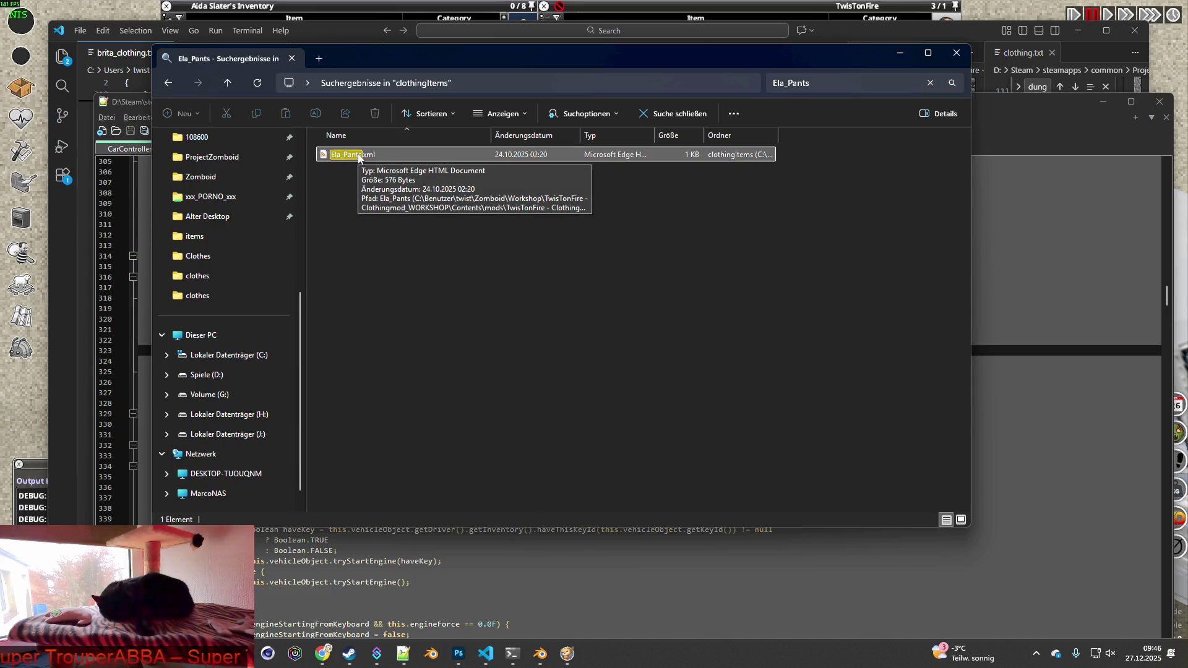
{"action": "right_click", "coordinate": [357, 157]}
{"action": "left_click", "coordinate": [424, 375]}
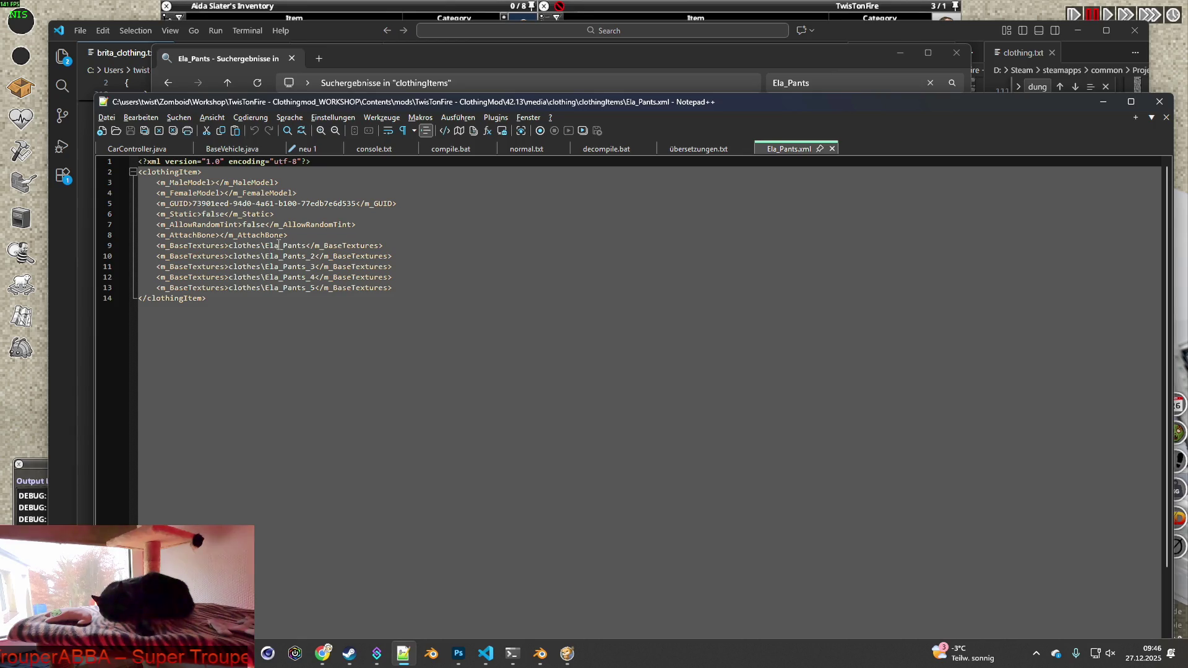
Select the texture name Ela_Pants on line 9, then return to Blender.
{"action": "left_click", "coordinate": [270, 246]}
{"action": "left_click_drag", "start_coordinate": [271, 246], "coordinate": [304, 245]}
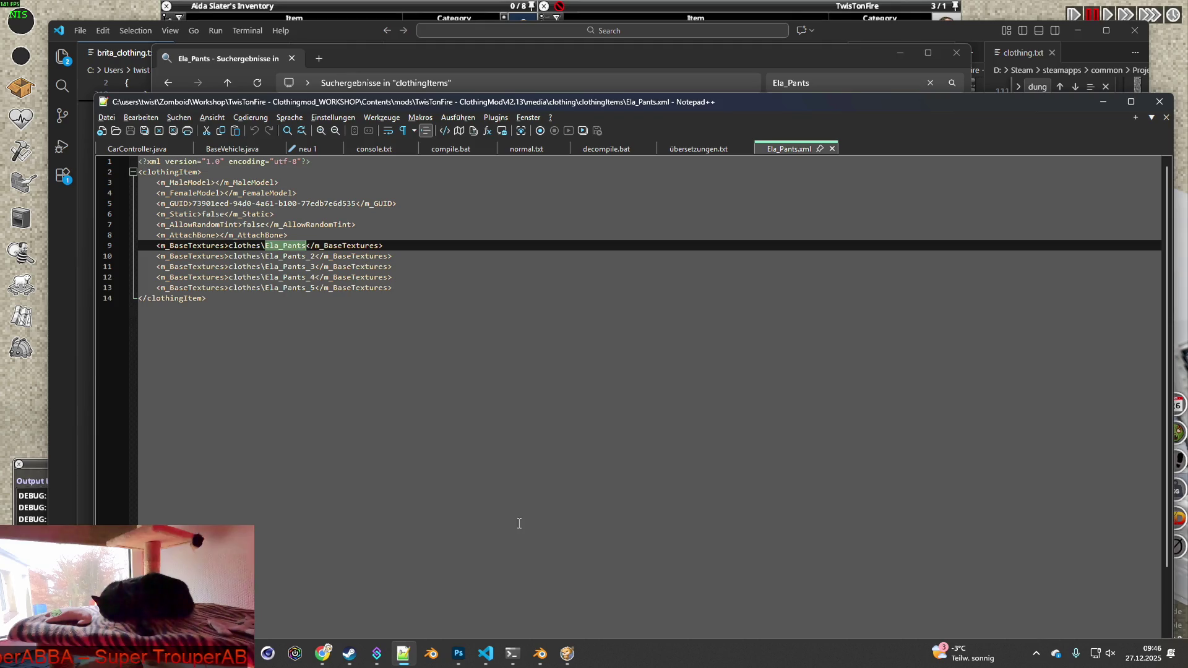
{"action": "mouse_move", "coordinate": [540, 654]}
{"action": "left_click", "coordinate": [543, 631]}
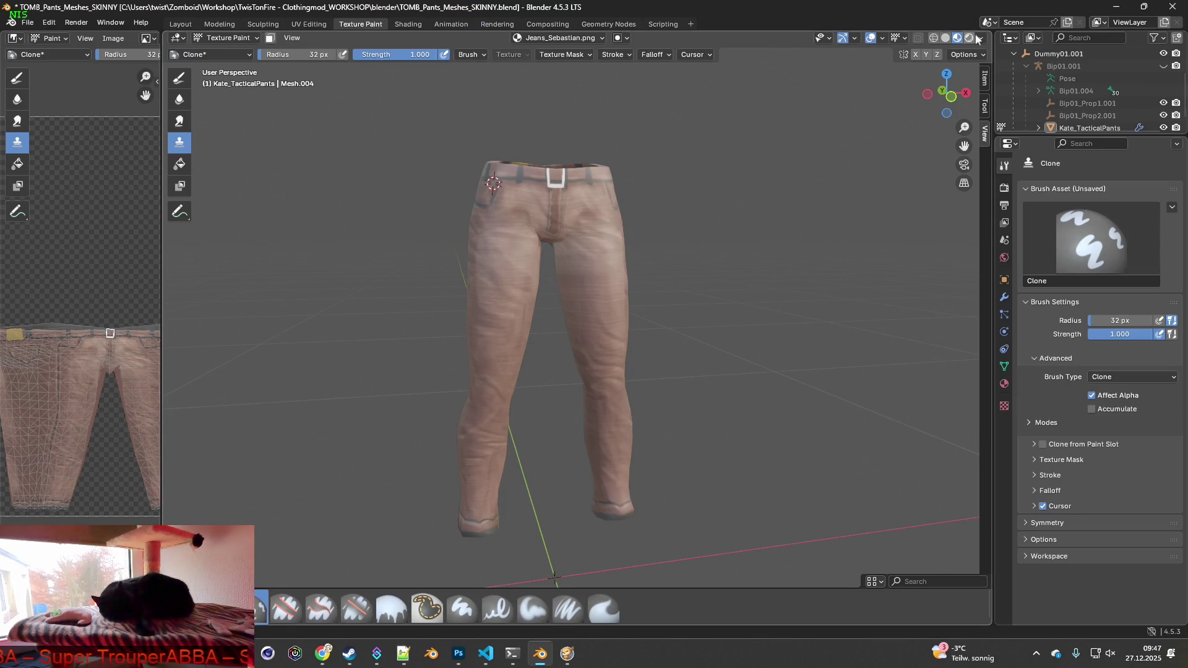
Save and close the pants file, then open ALLSHOES_LATEST1.blend from the date-sorted blender folder.
{"action": "left_click", "coordinate": [1170, 8]}
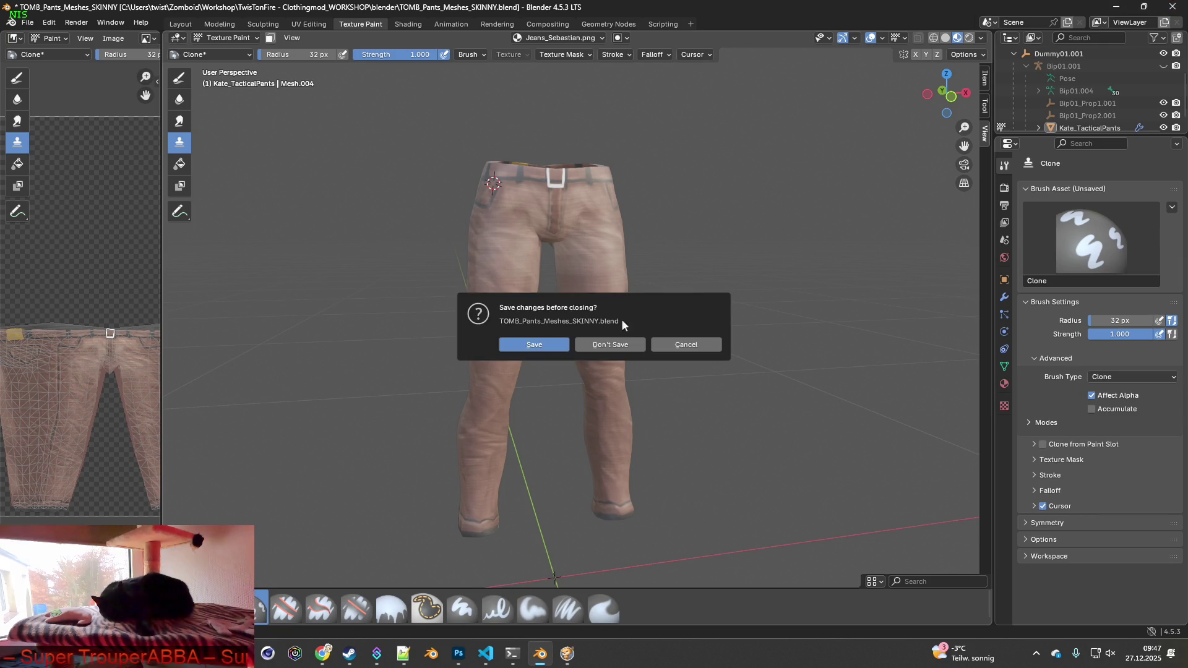
{"action": "left_click", "coordinate": [551, 345]}
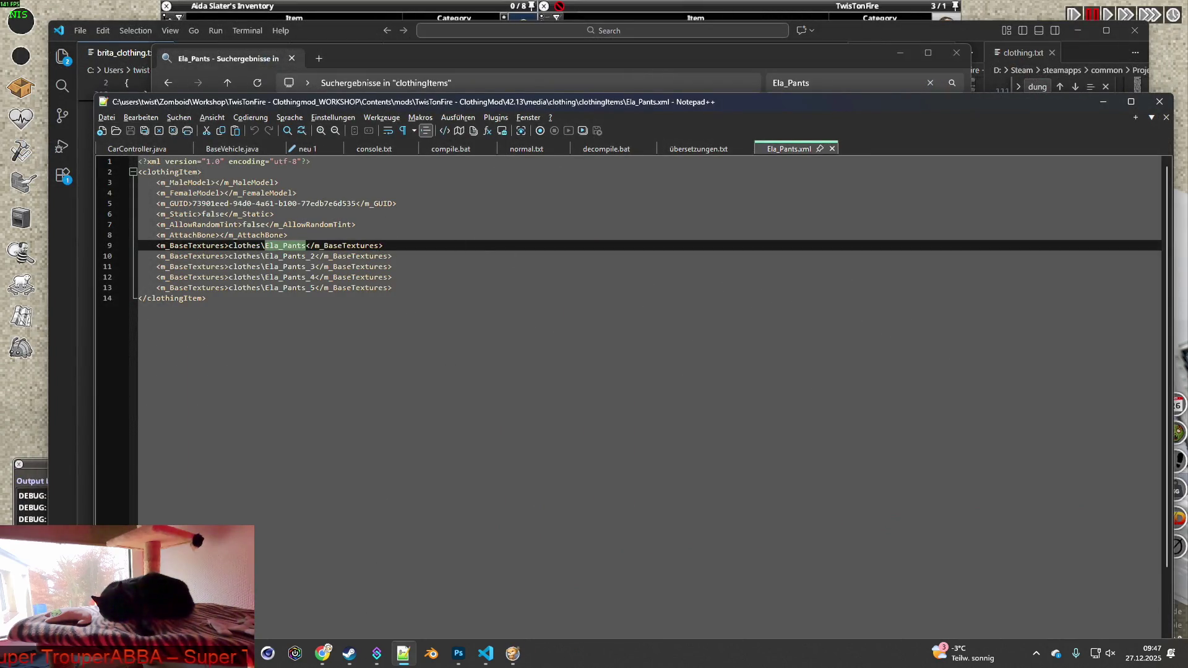
{"action": "mouse_move", "coordinate": [240, 653]}
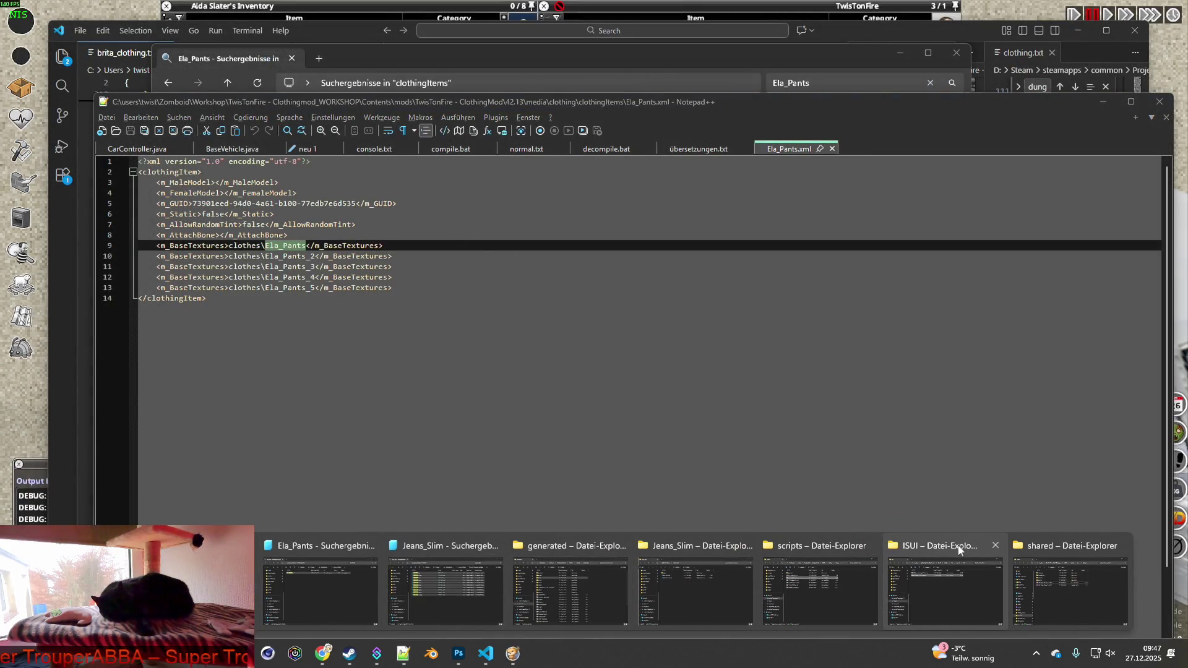
{"action": "key", "text": "alt+Tab"}
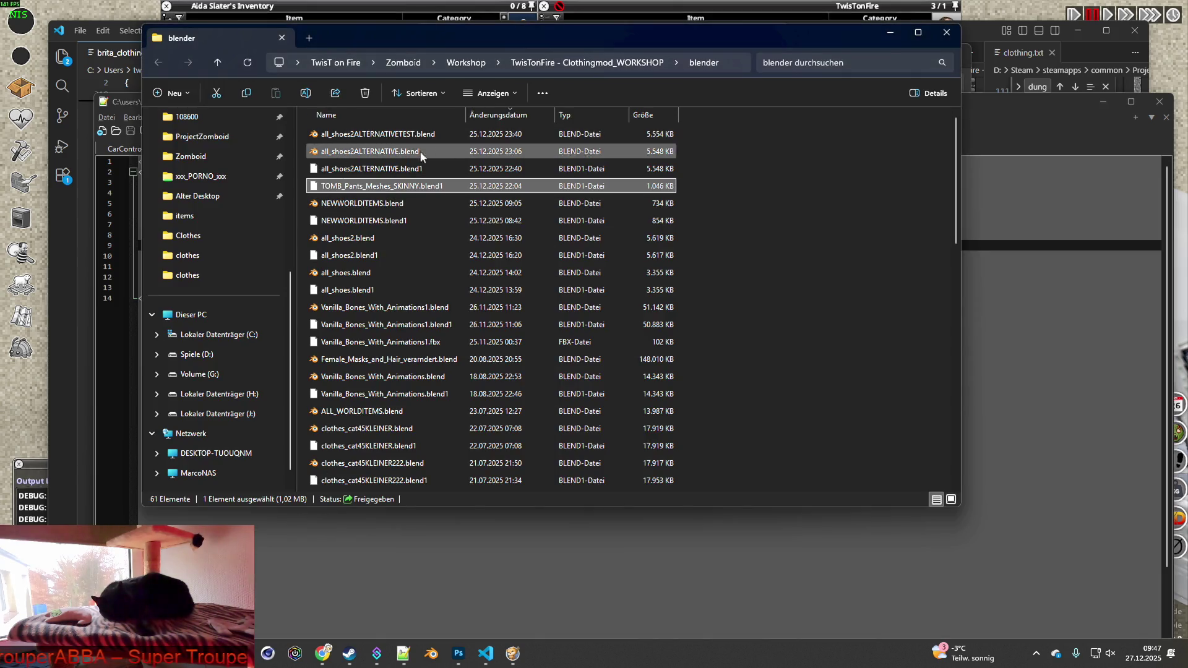
{"action": "left_click", "coordinate": [487, 112]}
{"action": "left_click", "coordinate": [487, 112]}
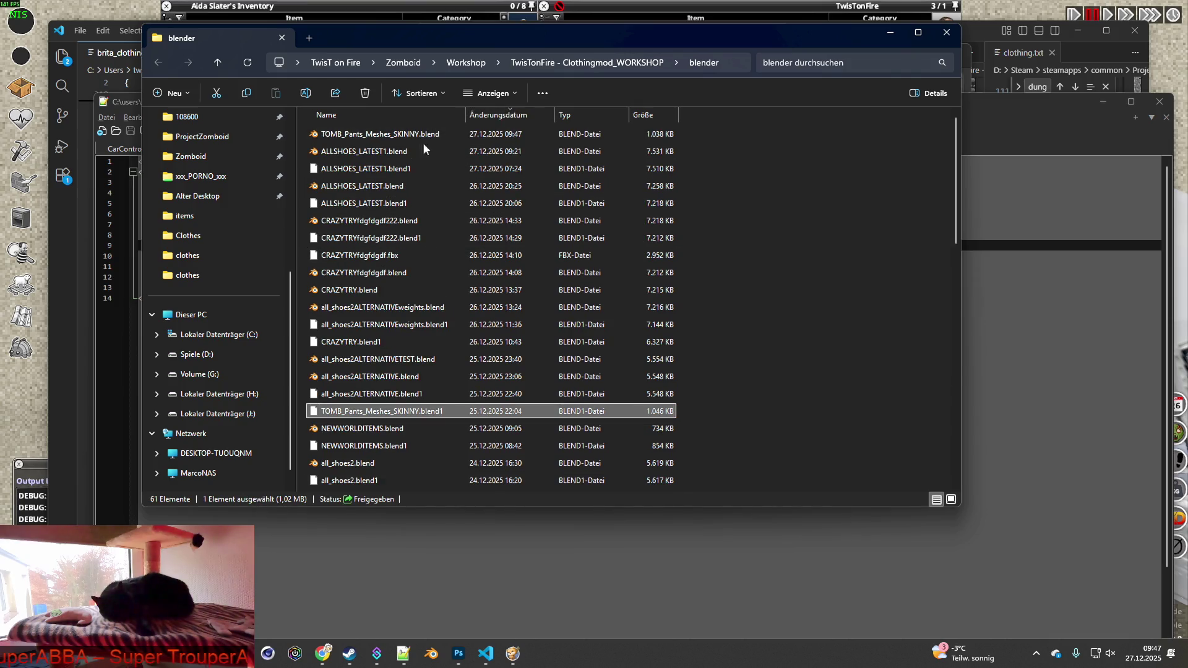
{"action": "mouse_move", "coordinate": [374, 156]}
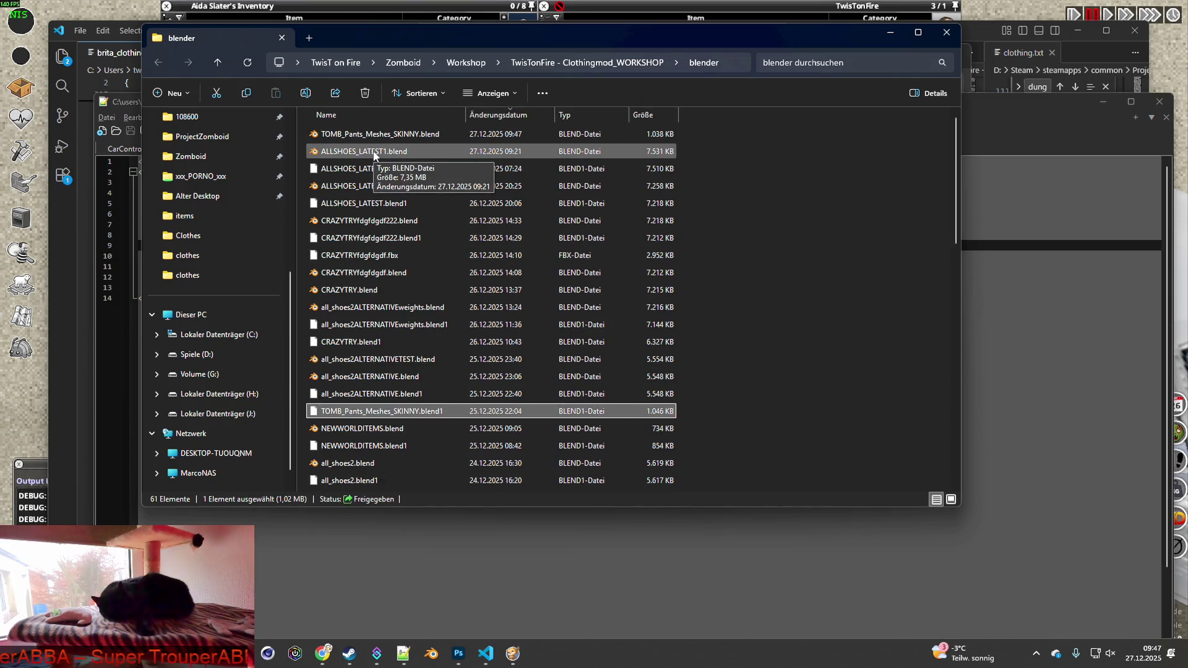
{"action": "left_click", "coordinate": [374, 154]}
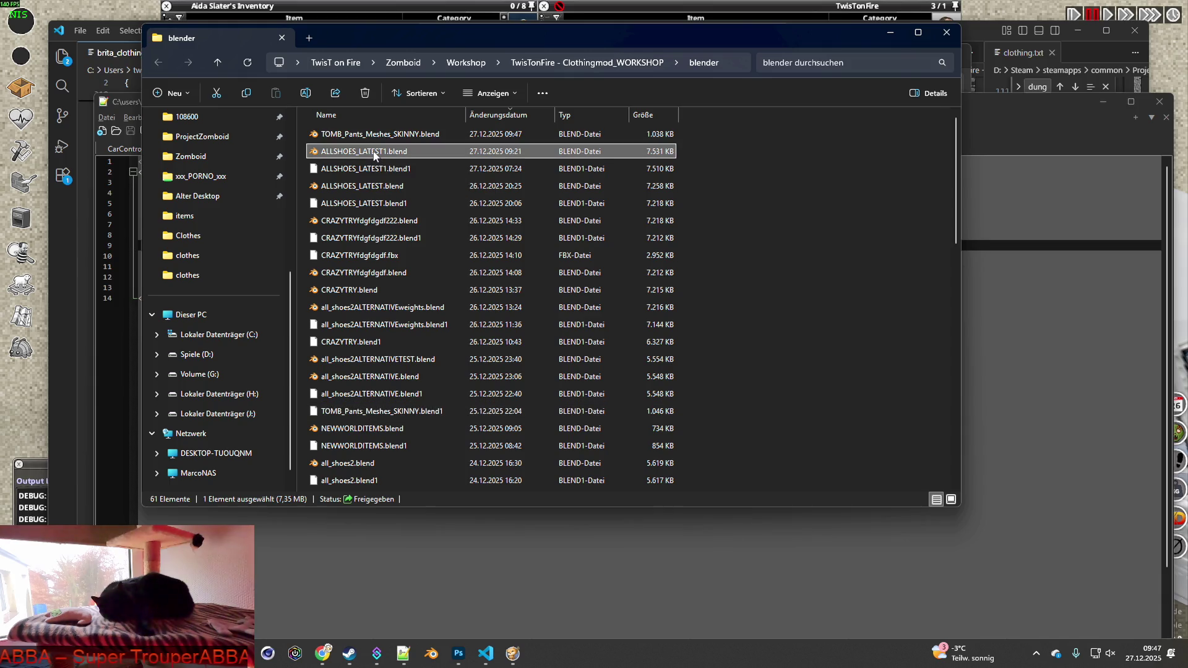
{"action": "double_click", "coordinate": [374, 154]}
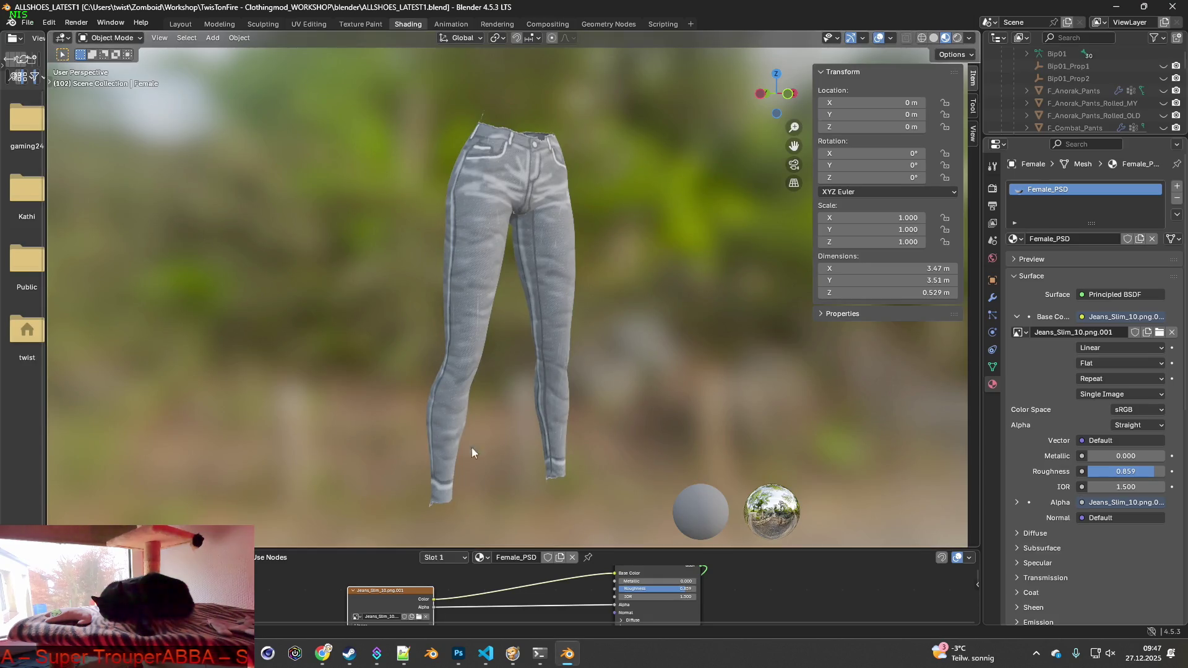
Load Ela_Pants.png from the recent clothes folder into the Image Texture node and orbit to inspect it.
{"action": "left_click", "coordinate": [419, 616]}
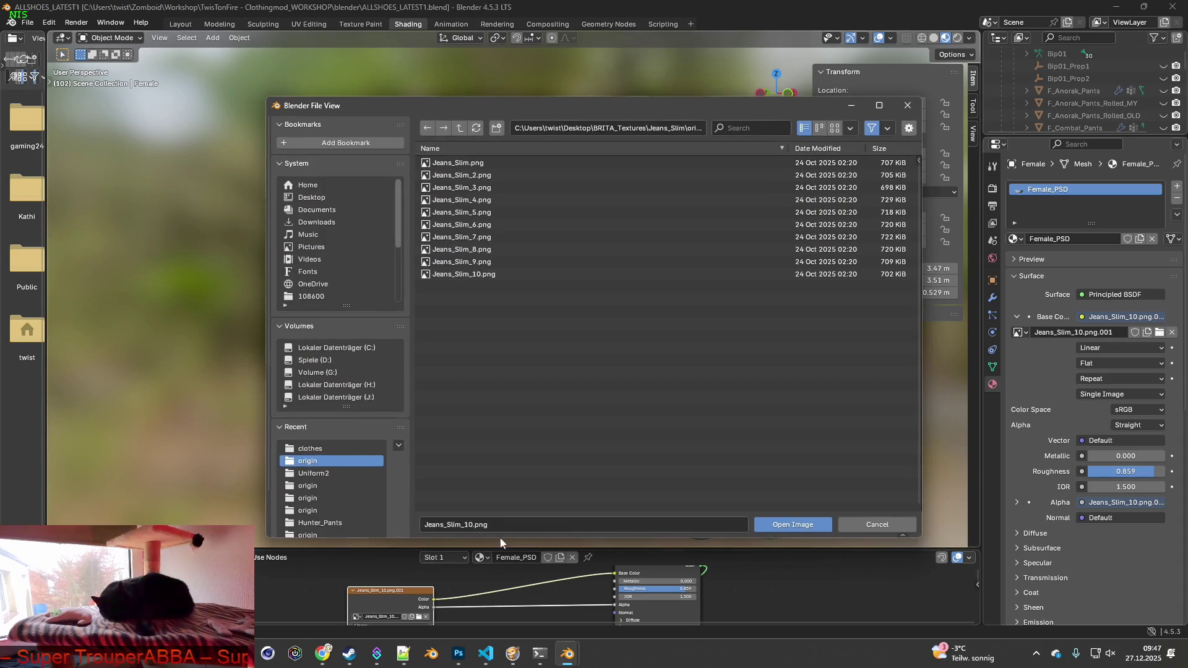
{"action": "left_click", "coordinate": [741, 127]}
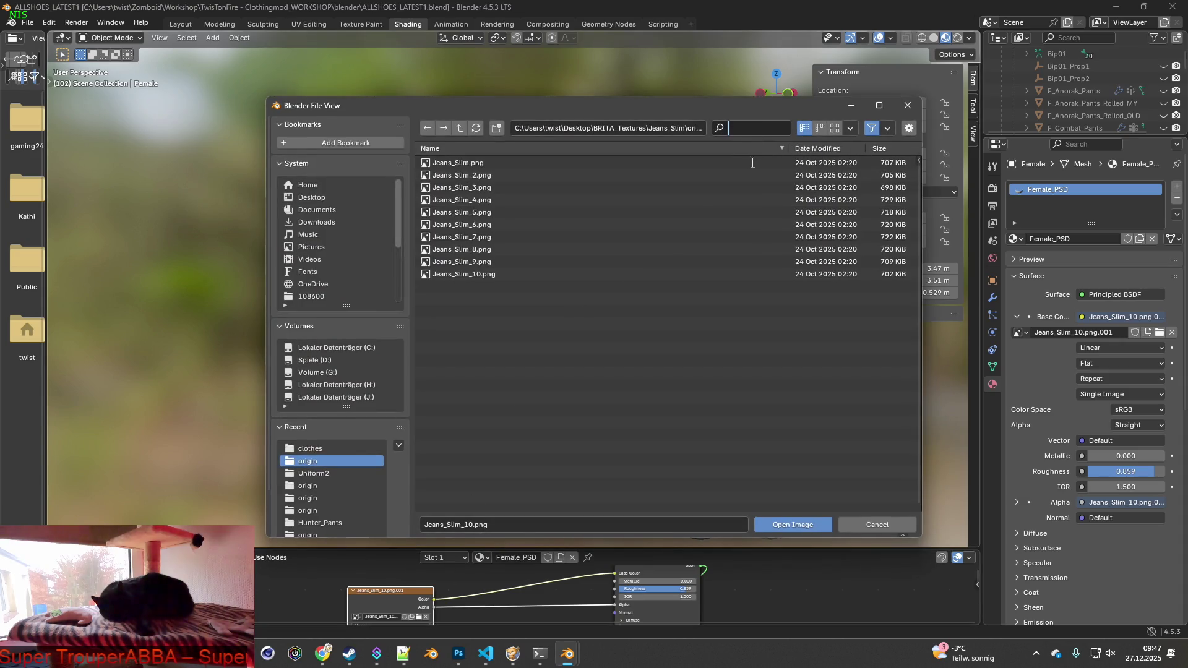
{"action": "left_click", "coordinate": [318, 449]}
{"action": "type", "text": "Ela_Pants"}
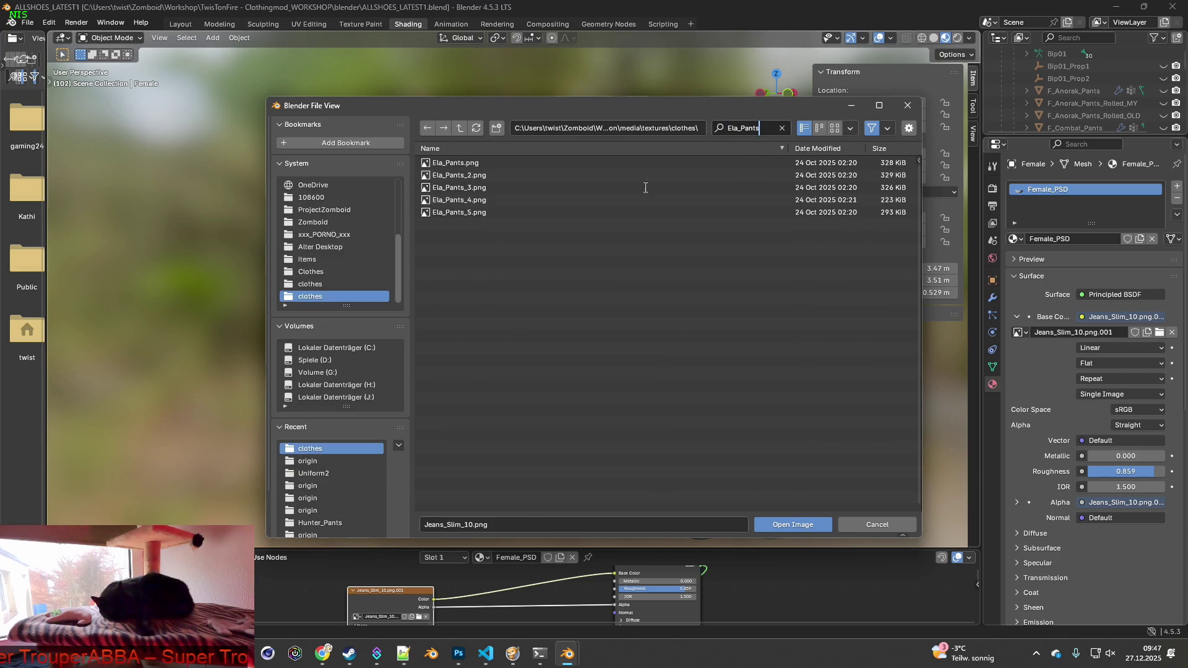
{"action": "left_click", "coordinate": [439, 163]}
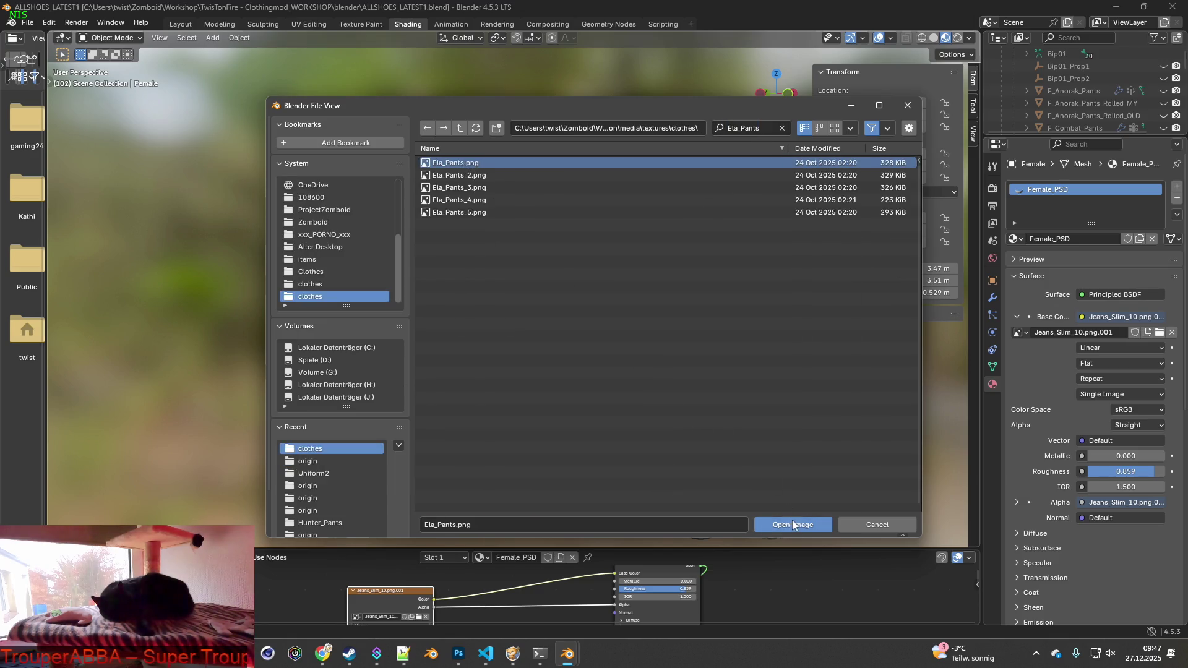
{"action": "left_click", "coordinate": [793, 525]}
{"action": "mouse_move", "coordinate": [704, 388]}
{"action": "middle_mouse_down"}
{"action": "mouse_move", "coordinate": [398, 392]}
{"action": "mouse_move", "coordinate": [352, 389]}
{"action": "mouse_move", "coordinate": [526, 391]}
{"action": "mouse_move", "coordinate": [262, 371]}
{"action": "mouse_move", "coordinate": [555, 286]}
{"action": "mouse_move", "coordinate": [534, 283]}
{"action": "middle_mouse_up"}
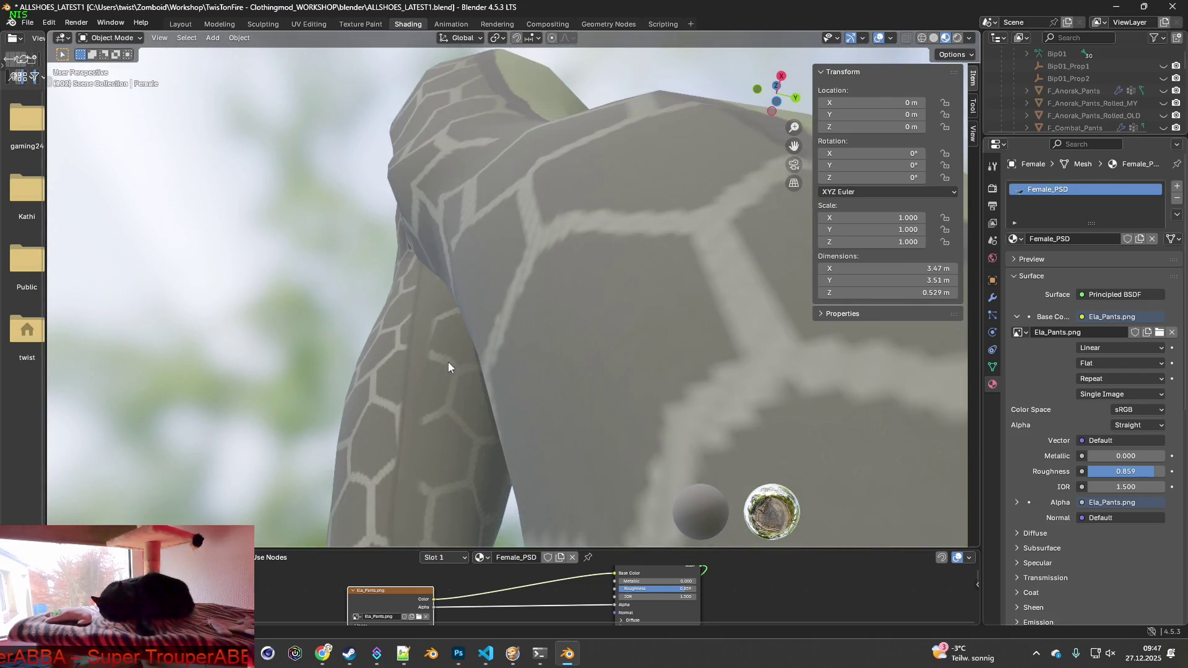
{"action": "middle_click_drag", "start_coordinate": [452, 365], "coordinate": [616, 333], "text": "shift"}
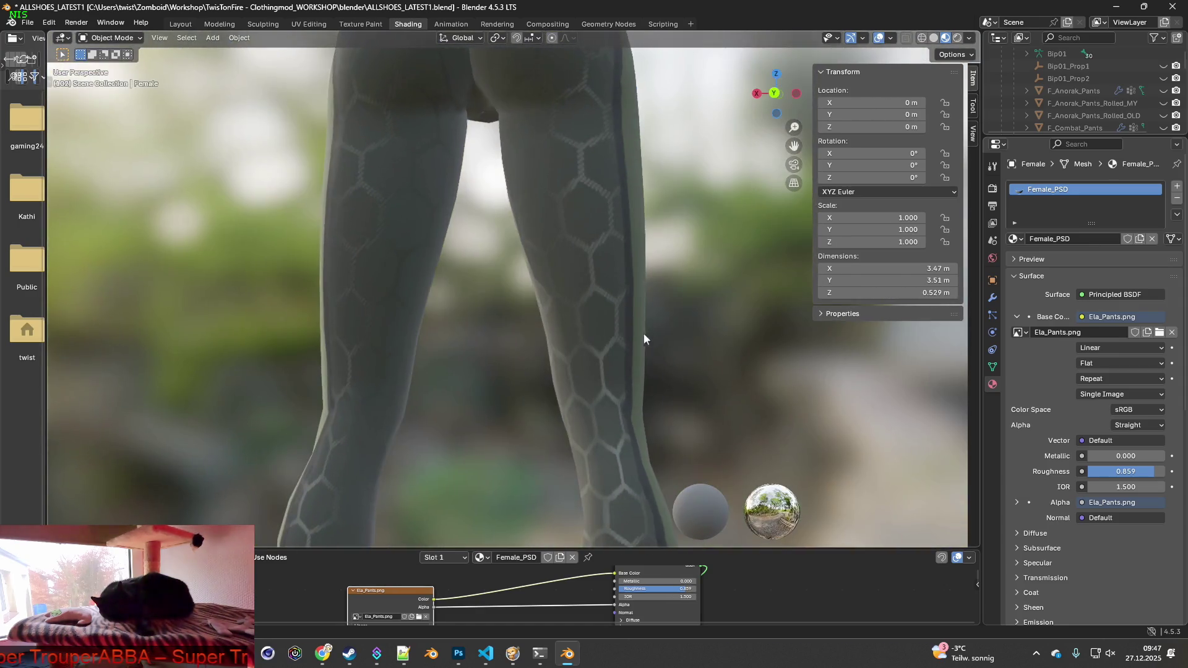
{"action": "mouse_move", "coordinate": [644, 338]}
{"action": "middle_mouse_down"}
{"action": "mouse_move", "coordinate": [501, 321]}
{"action": "mouse_move", "coordinate": [564, 329]}
{"action": "mouse_move", "coordinate": [461, 278]}
{"action": "middle_mouse_up"}
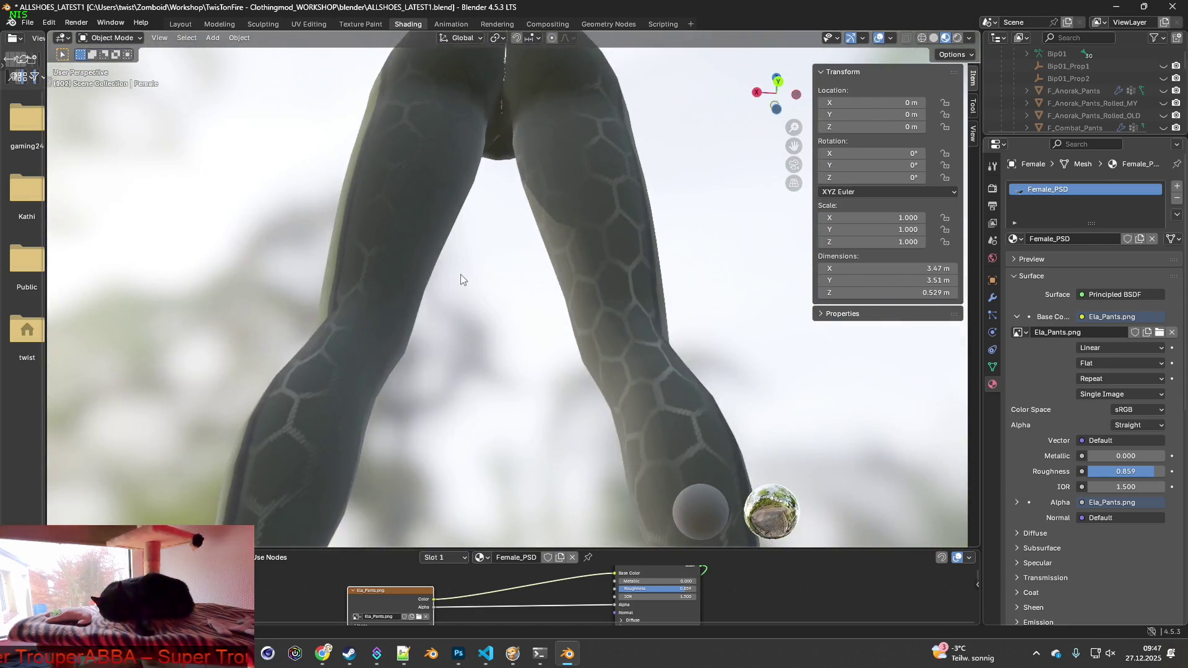
{"action": "middle_click_drag", "start_coordinate": [518, 361], "coordinate": [361, 391]}
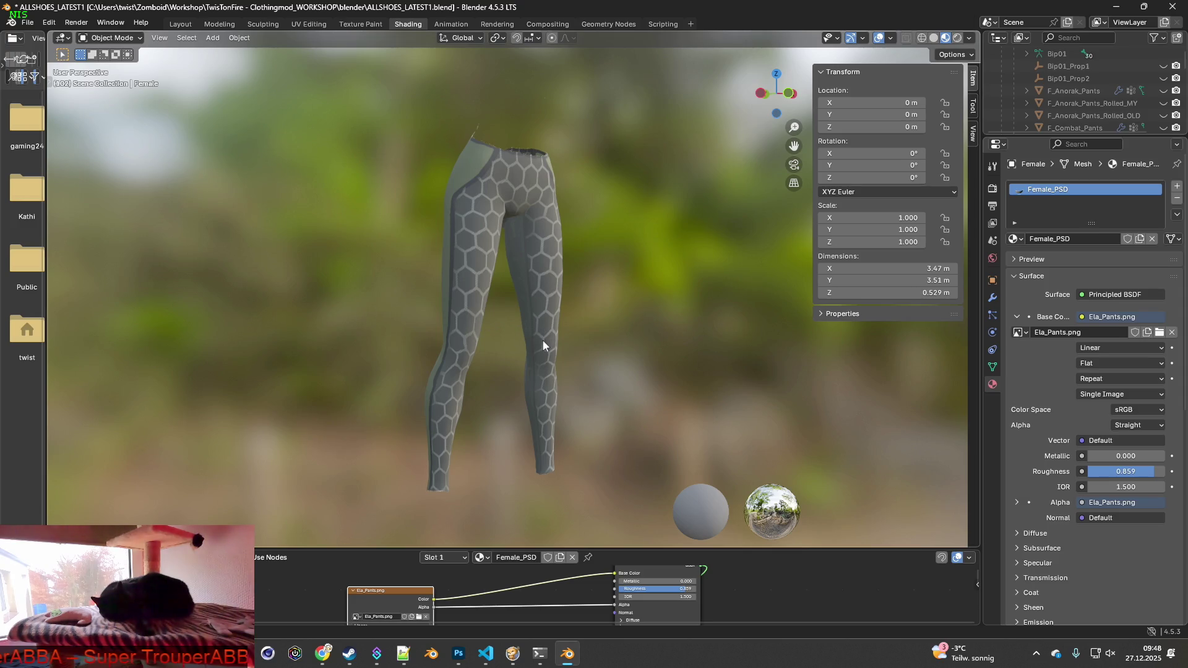
Swap the pants texture to Ela_Pants_2.png and view the back of the pants.
{"action": "left_click", "coordinate": [418, 616]}
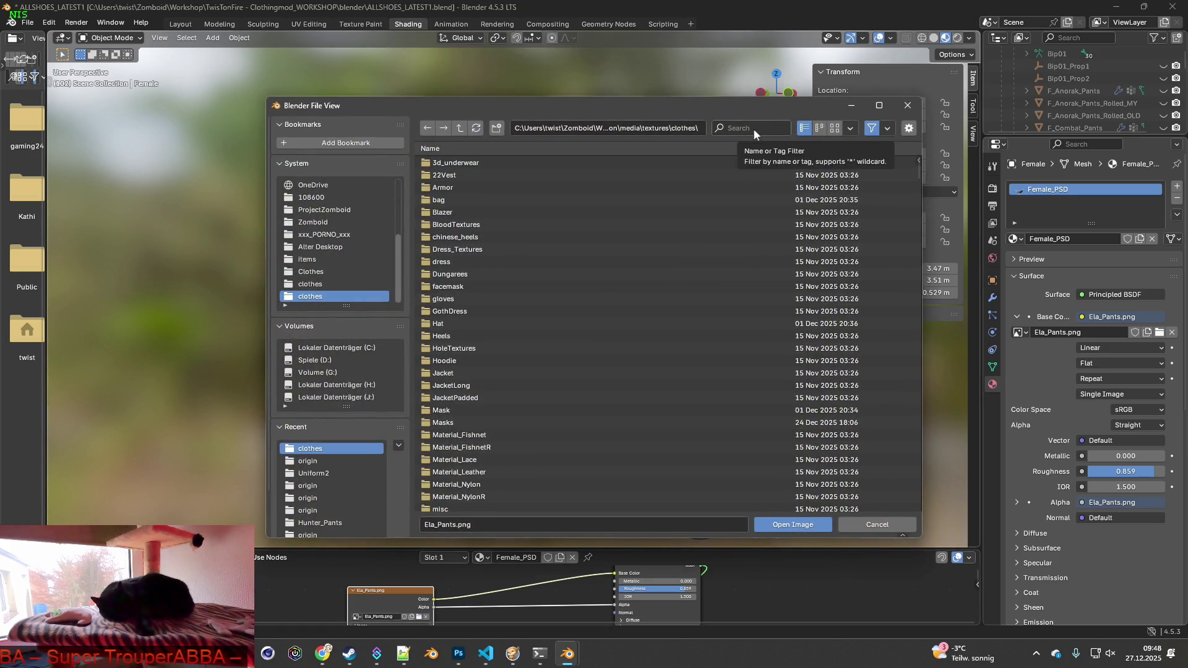
{"action": "left_click", "coordinate": [760, 130]}
{"action": "type", "text": "Ela_Pants"}
{"action": "left_click", "coordinate": [456, 176]}
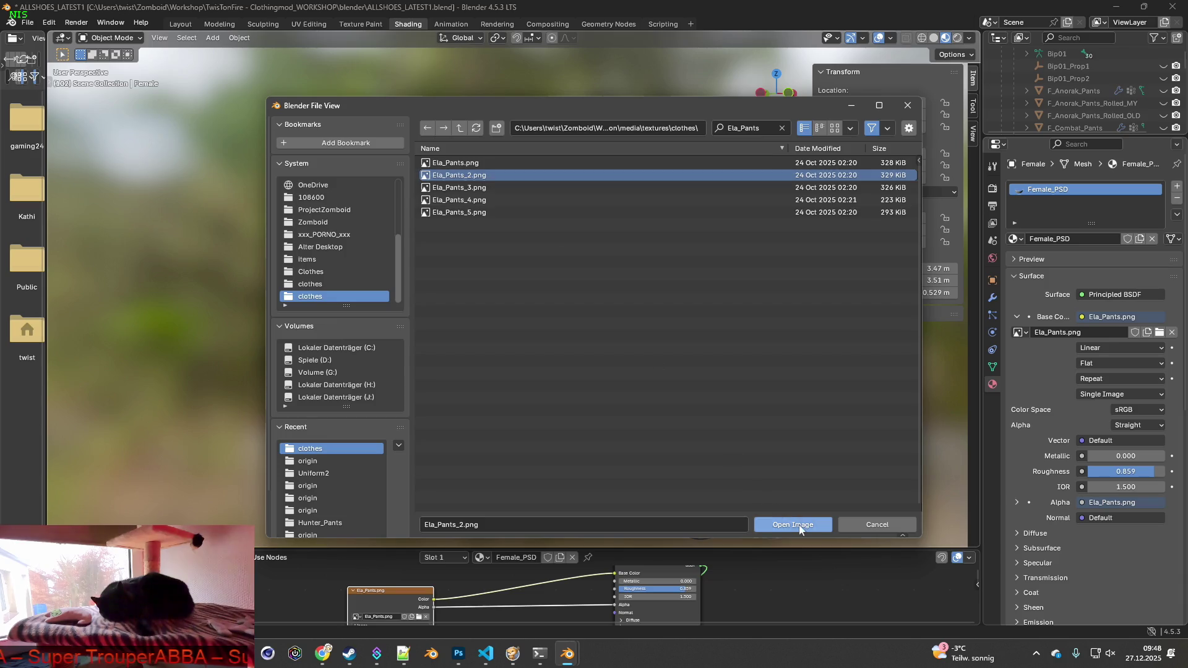
{"action": "left_click", "coordinate": [795, 524]}
{"action": "mouse_move", "coordinate": [495, 356]}
{"action": "middle_mouse_down"}
{"action": "mouse_move", "coordinate": [695, 353]}
{"action": "mouse_move", "coordinate": [573, 363]}
{"action": "mouse_move", "coordinate": [639, 411]}
{"action": "mouse_move", "coordinate": [603, 393]}
{"action": "mouse_move", "coordinate": [499, 406]}
{"action": "mouse_move", "coordinate": [414, 363]}
{"action": "mouse_move", "coordinate": [405, 323]}
{"action": "mouse_move", "coordinate": [530, 282]}
{"action": "mouse_move", "coordinate": [711, 297]}
{"action": "mouse_move", "coordinate": [517, 313]}
{"action": "mouse_move", "coordinate": [679, 326]}
{"action": "mouse_move", "coordinate": [751, 370]}
{"action": "middle_mouse_up"}
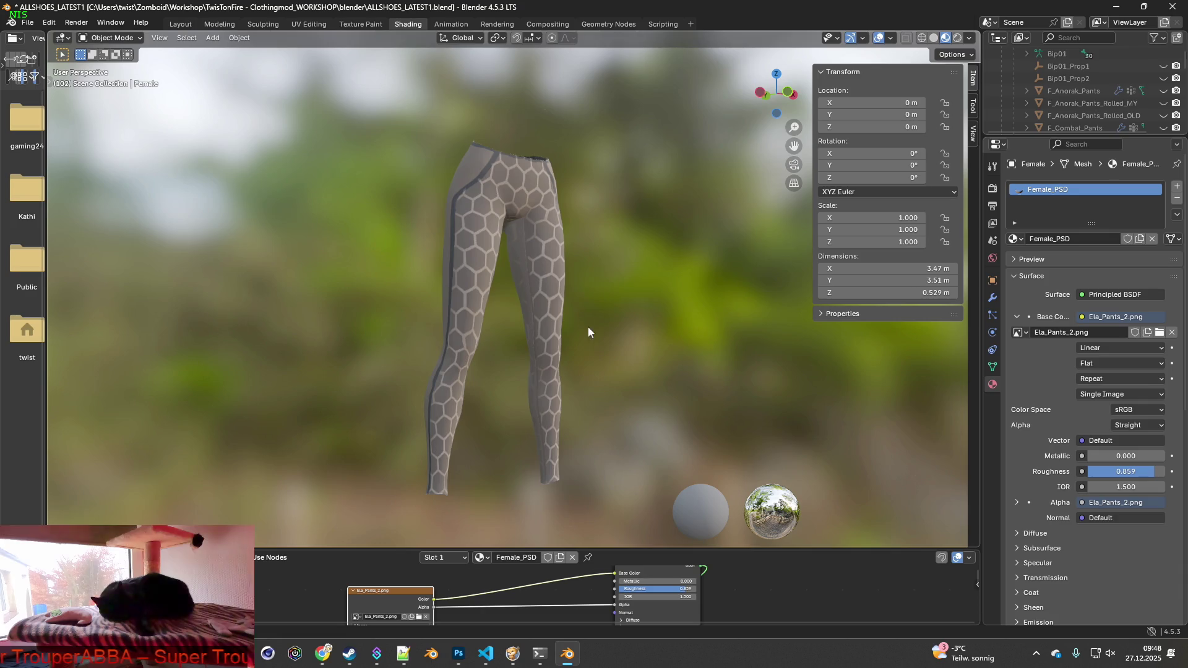
Apply Ela_Pants_3.png, inspect it from several angles, and bring Project Zomboid forward.
{"action": "left_click", "coordinate": [420, 619]}
{"action": "key", "text": "ctrl+f"}
{"action": "type", "text": "Ela_Pants"}
{"action": "key", "text": "Return"}
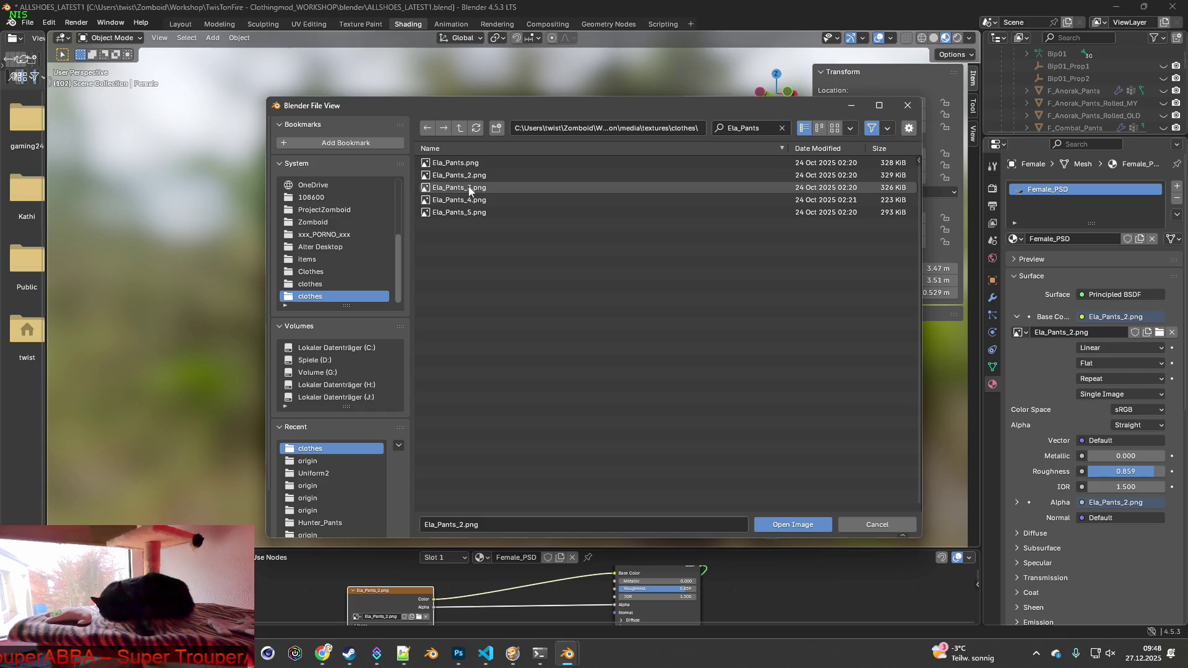
{"action": "left_click", "coordinate": [479, 190]}
{"action": "left_click", "coordinate": [792, 524]}
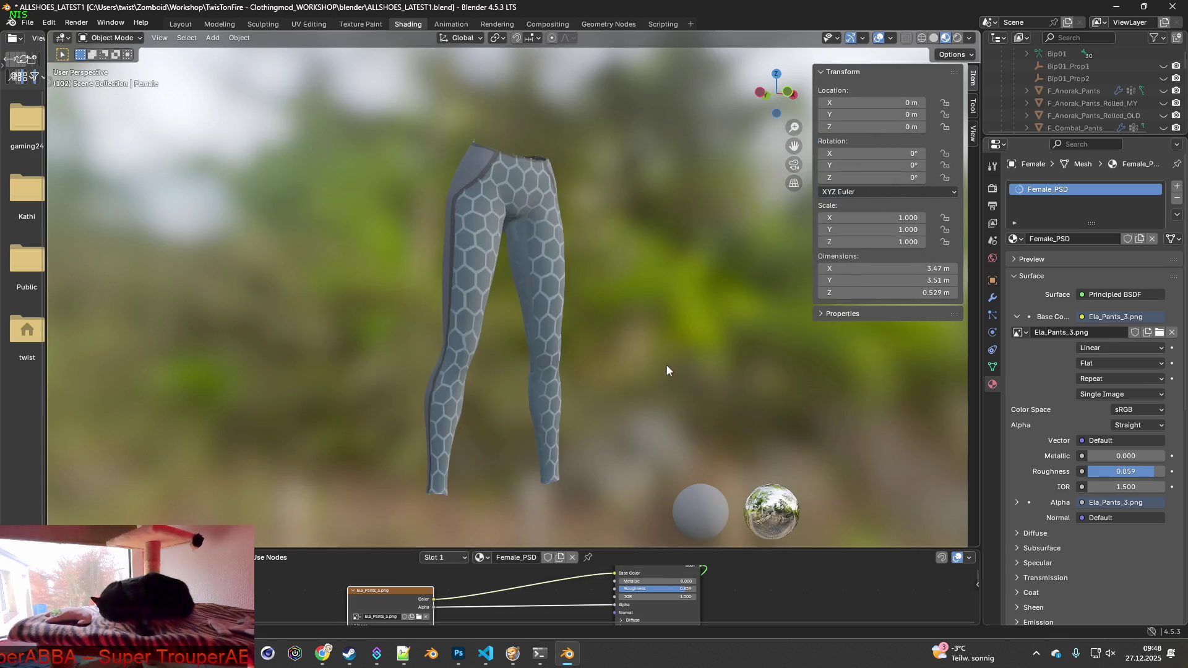
{"action": "mouse_move", "coordinate": [619, 363]}
{"action": "middle_mouse_down"}
{"action": "mouse_move", "coordinate": [419, 358]}
{"action": "mouse_move", "coordinate": [721, 359]}
{"action": "mouse_move", "coordinate": [688, 335]}
{"action": "mouse_move", "coordinate": [534, 333]}
{"action": "middle_mouse_up"}
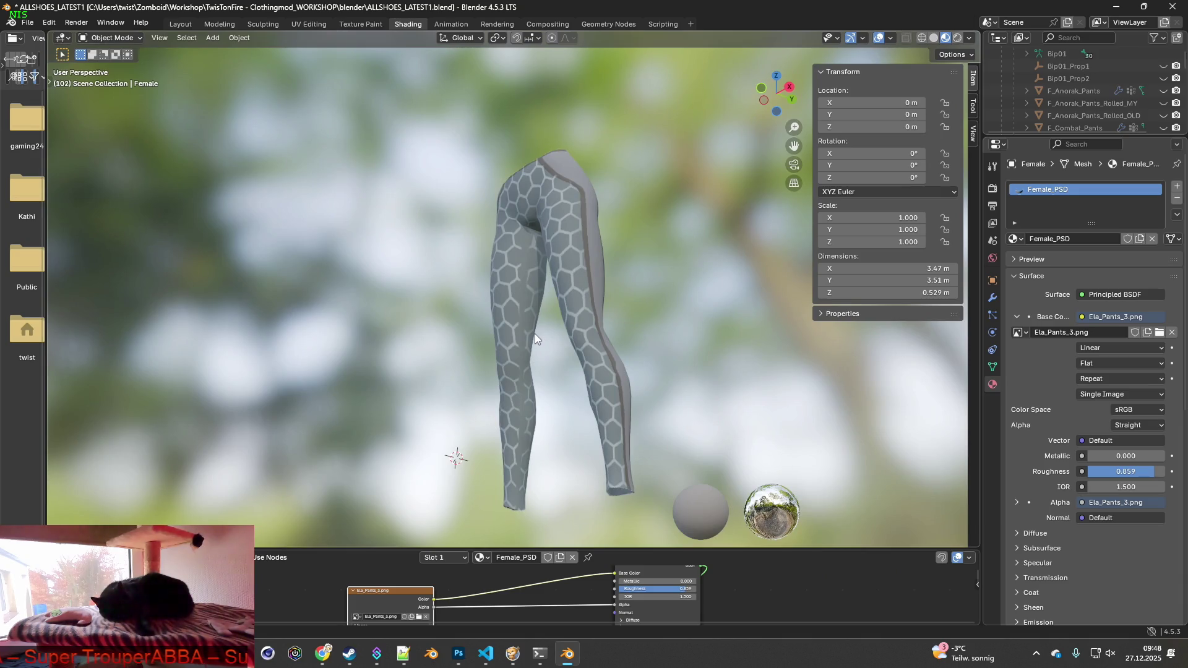
{"action": "mouse_move", "coordinate": [536, 333]}
{"action": "middle_mouse_down"}
{"action": "mouse_move", "coordinate": [694, 340]}
{"action": "mouse_move", "coordinate": [520, 335]}
{"action": "middle_mouse_up"}
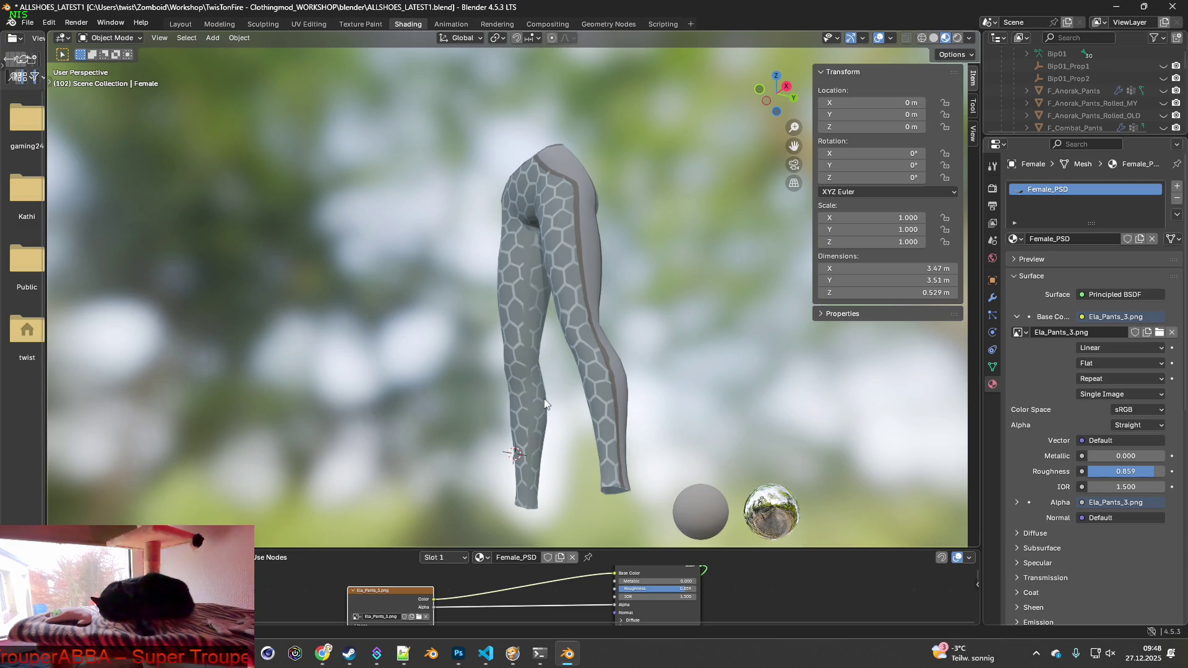
{"action": "mouse_move", "coordinate": [544, 399]}
{"action": "middle_mouse_down"}
{"action": "mouse_move", "coordinate": [529, 373]}
{"action": "mouse_move", "coordinate": [566, 361]}
{"action": "mouse_move", "coordinate": [728, 386]}
{"action": "mouse_move", "coordinate": [658, 382]}
{"action": "mouse_move", "coordinate": [703, 372]}
{"action": "mouse_move", "coordinate": [715, 355]}
{"action": "mouse_move", "coordinate": [525, 387]}
{"action": "mouse_move", "coordinate": [515, 350]}
{"action": "middle_mouse_up"}
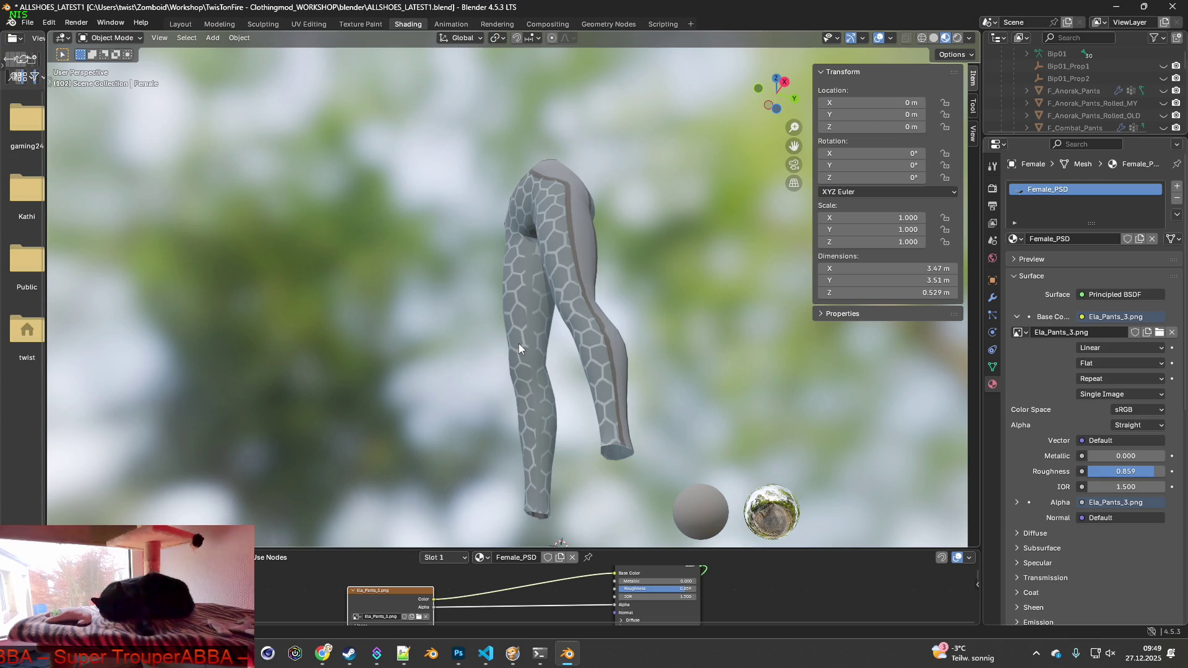
{"action": "left_click", "coordinate": [539, 654]}
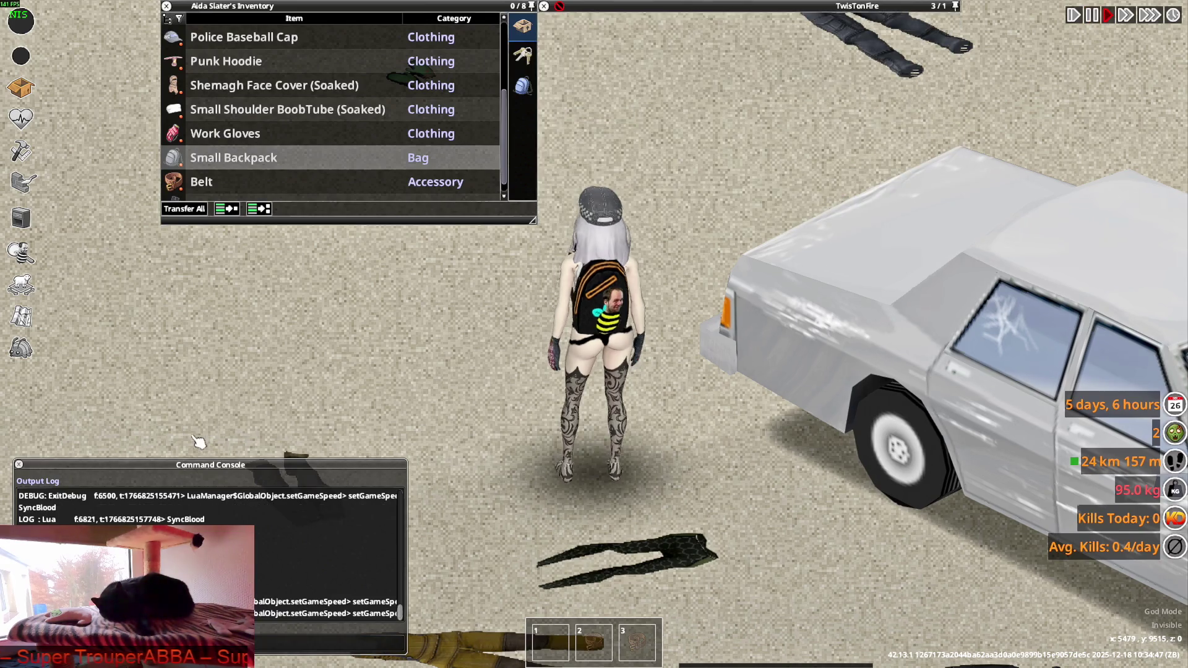
Spawn 10 Ela_Pants leggings via the debug Items List filtered by type, then close the viewer.
{"action": "left_click", "coordinate": [20, 348]}
{"action": "left_click", "coordinate": [123, 252]}
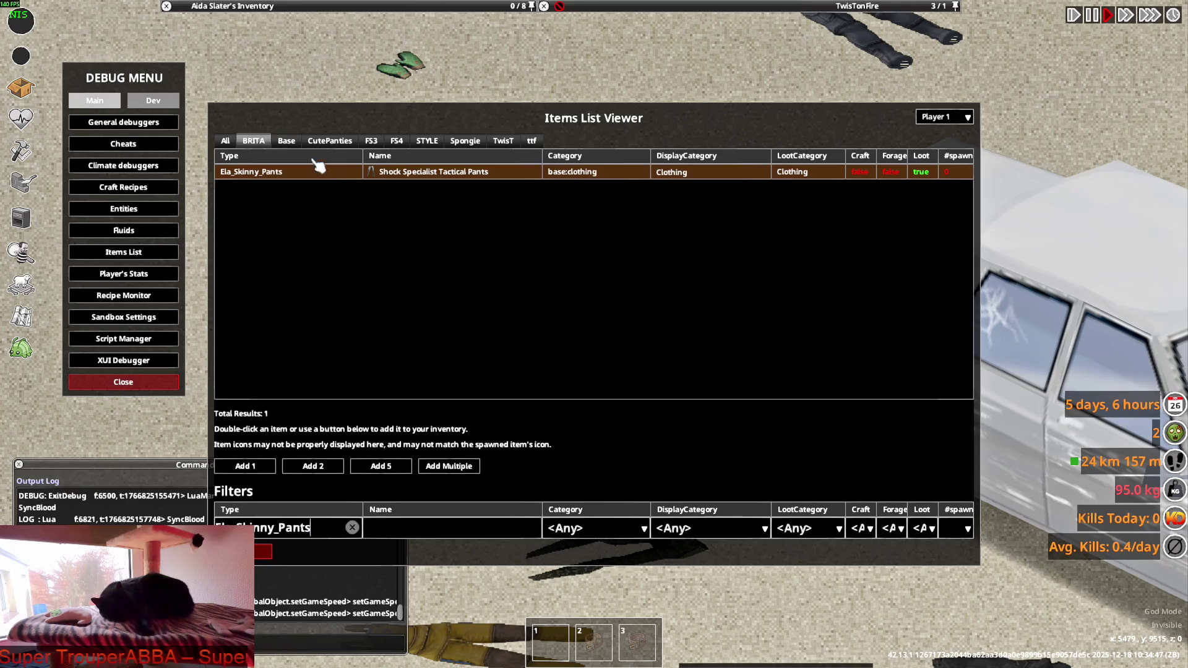
{"action": "left_click", "coordinate": [356, 528]}
{"action": "type", "text": "Ela_Pants"}
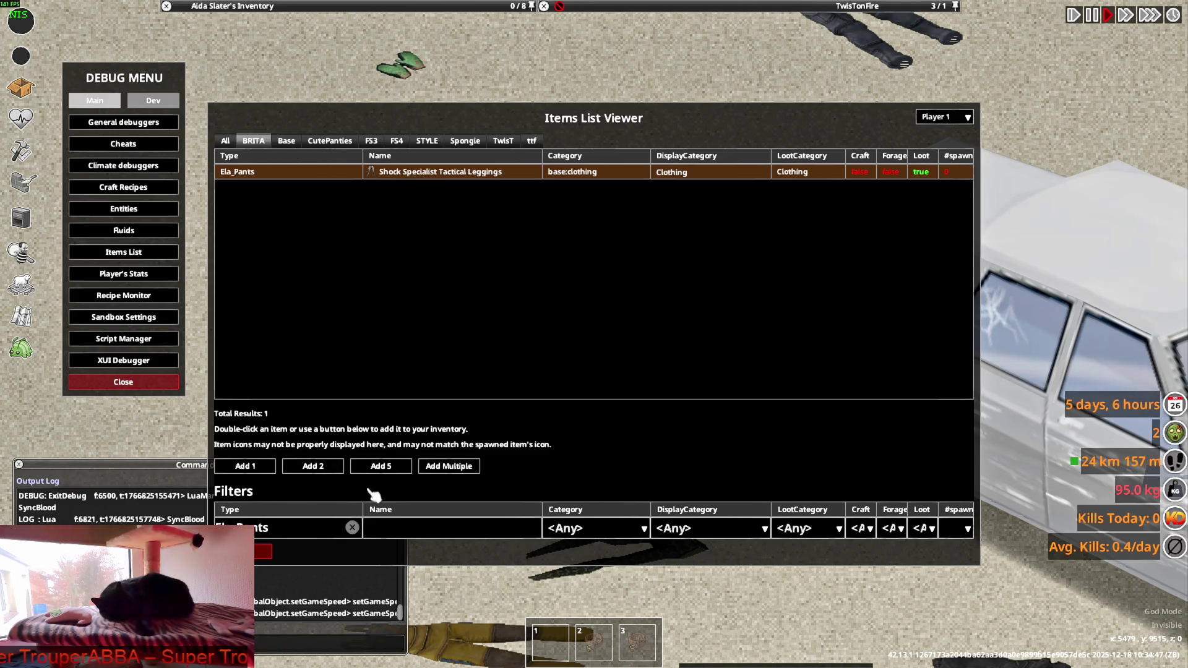
{"action": "left_click", "coordinate": [445, 473]}
{"action": "left_click", "coordinate": [371, 477]}
{"action": "type", "text": "10"}
{"action": "left_click", "coordinate": [482, 503]}
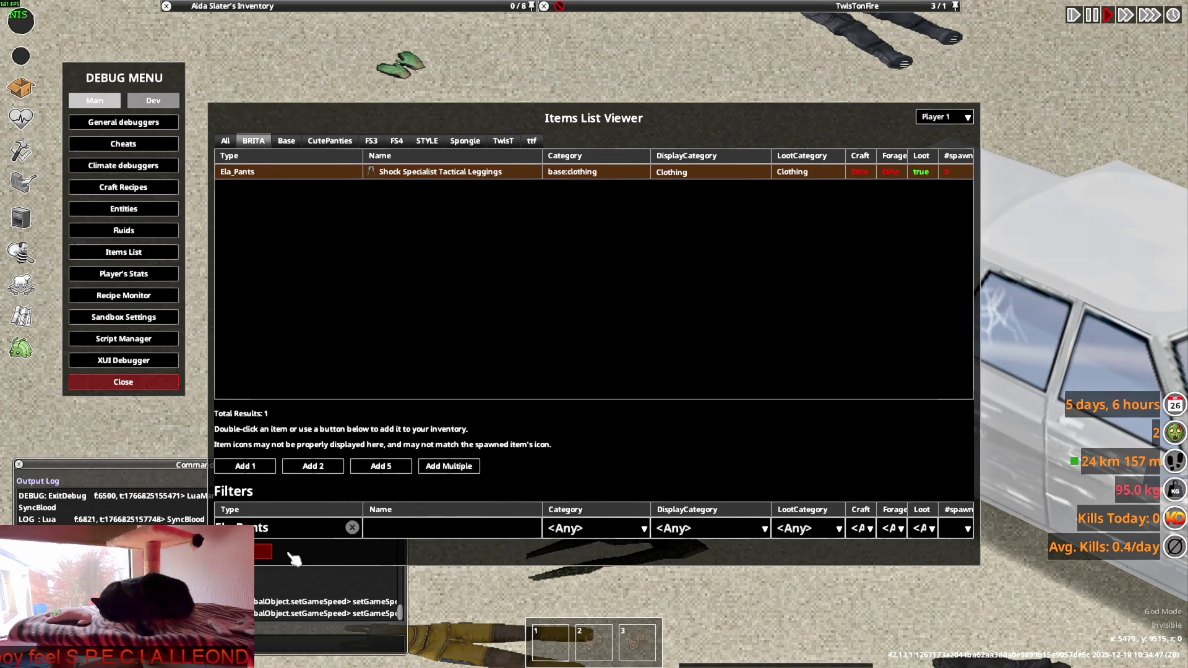
{"action": "left_click", "coordinate": [263, 551]}
Pause the game briefly to equip the Small Backpack, then resume.
{"action": "key", "text": "space"}
{"action": "mouse_move", "coordinate": [408, 52]}
{"action": "double_click", "coordinate": [232, 182]}
{"action": "key", "text": "space"}
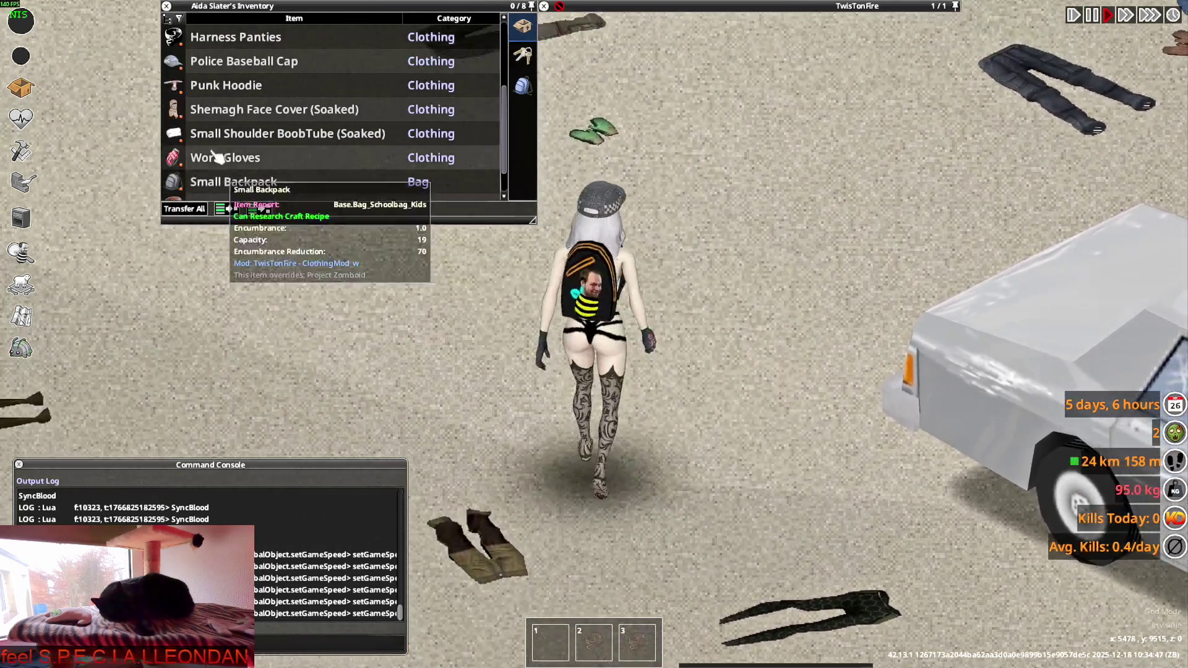
{"action": "scroll", "coordinate": [252, 138], "scroll_direction": "up", "scroll_amount": 2}
Expand the stack of ten leggings and wear the Shock Specialist Tactical Leggings.
{"action": "scroll", "coordinate": [241, 145], "scroll_direction": "up", "scroll_amount": 2}
{"action": "left_click", "coordinate": [238, 133]}
{"action": "scroll", "coordinate": [238, 157], "scroll_direction": "down", "scroll_amount": 3}
{"action": "right_click", "coordinate": [232, 87]}
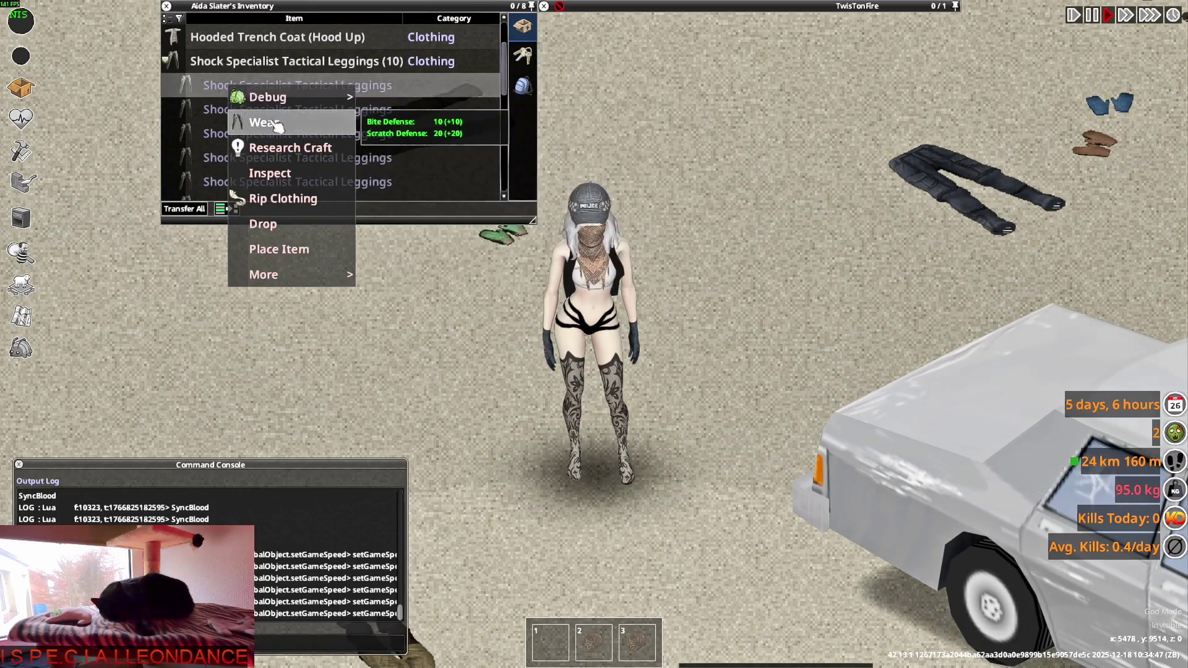
{"action": "left_click", "coordinate": [254, 122]}
Walk the character around with WASD to preview the leggings in motion.
{"action": "key", "text": "s"}
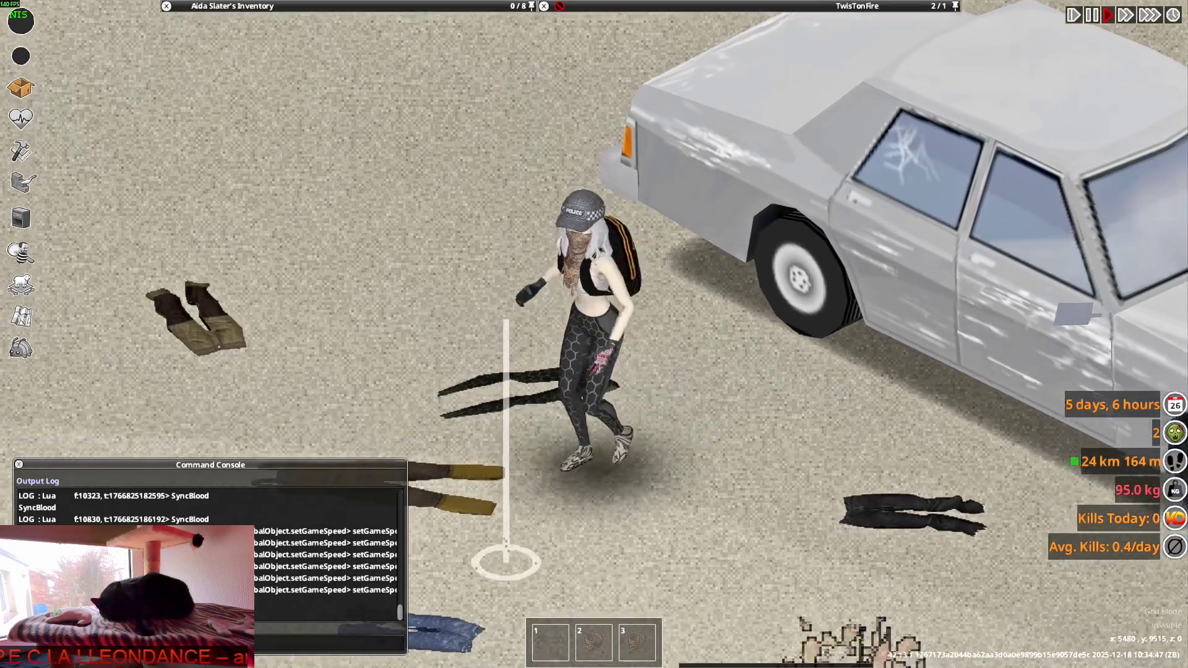
{"action": "key", "text": "s"}
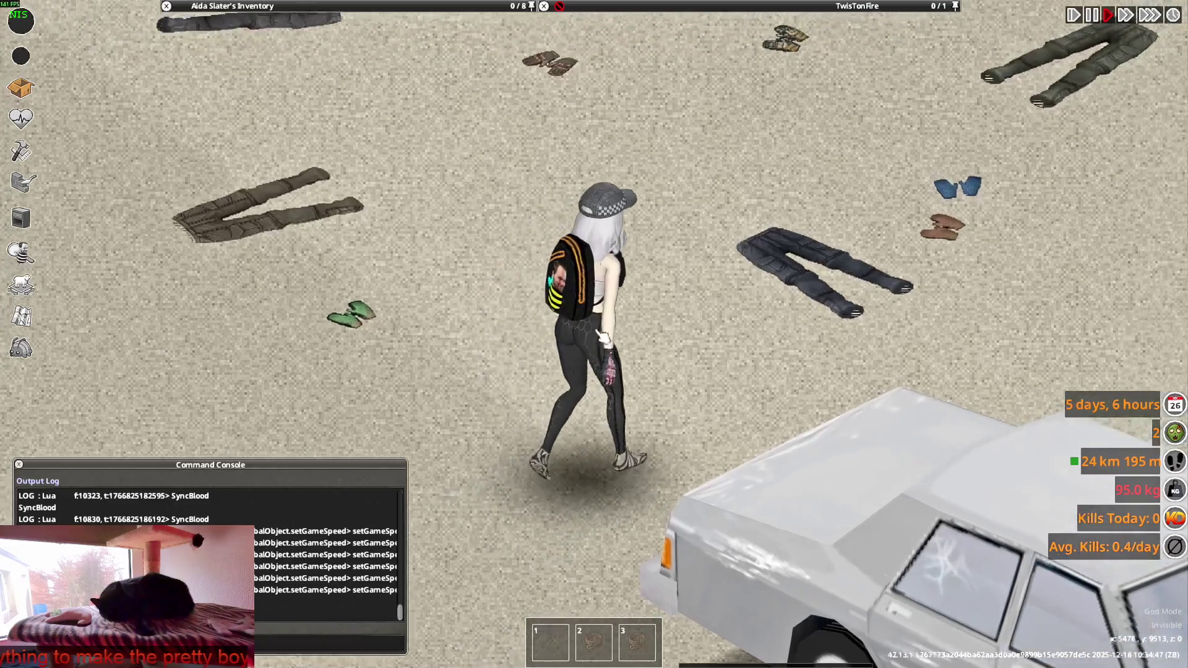
{"action": "key", "text": "s"}
{"action": "key", "text": "a"}
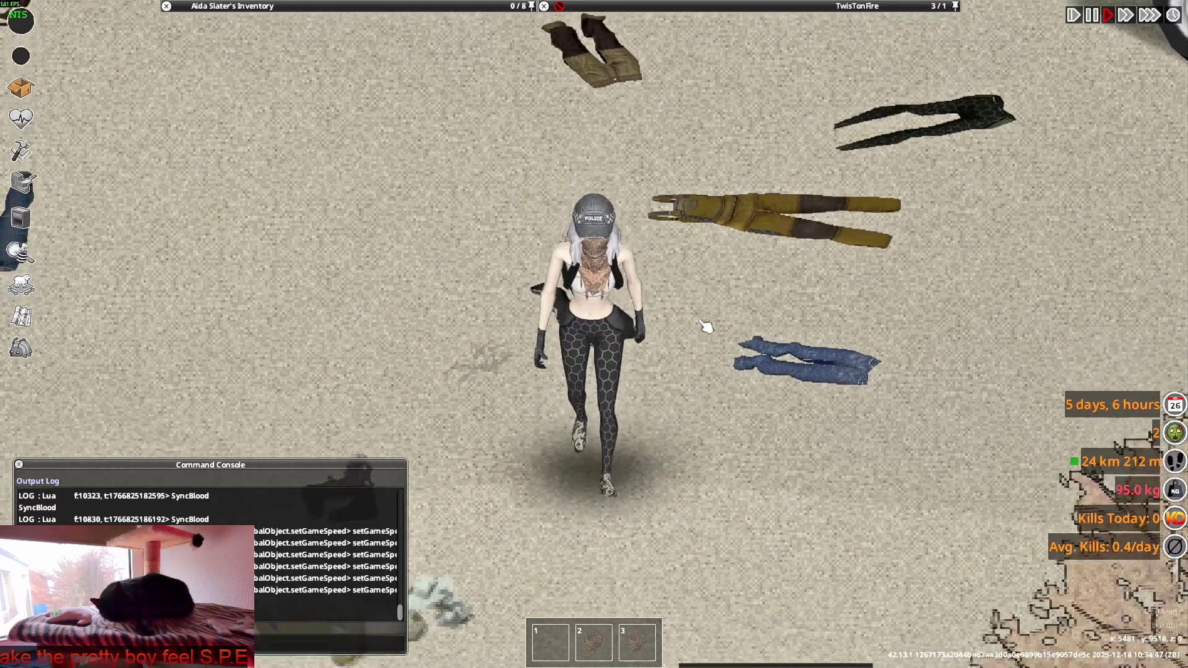
{"action": "key", "text": "d"}
{"action": "key", "text": "w"}
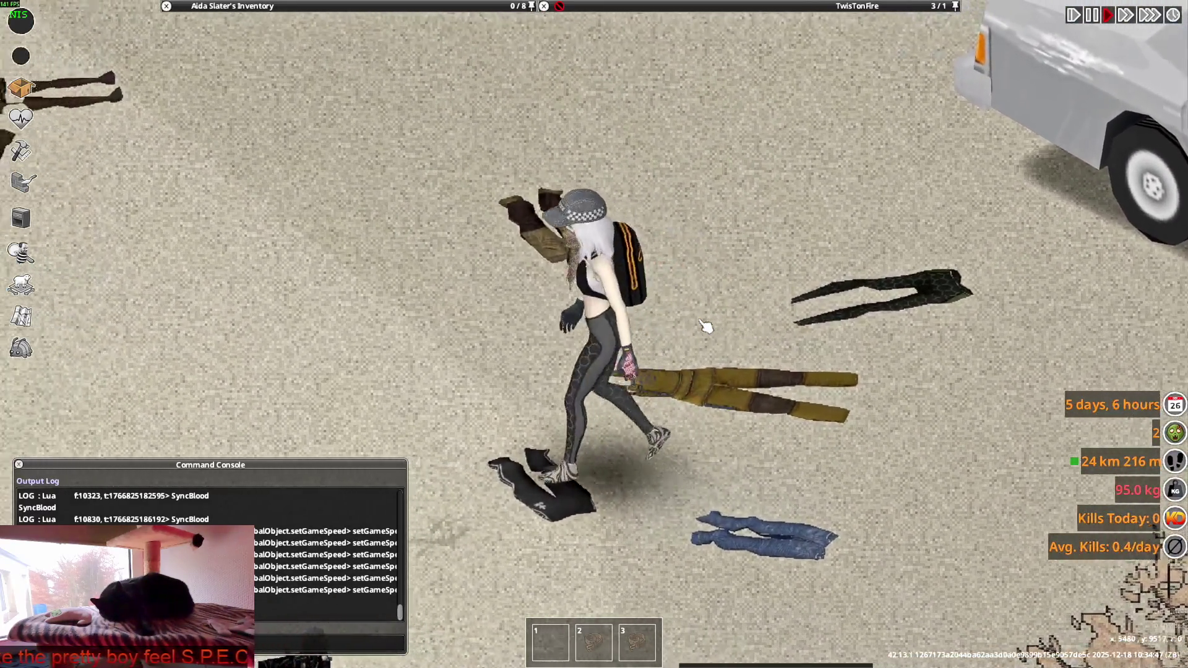
{"action": "key", "text": "s"}
{"action": "key", "text": "d"}
{"action": "key", "text": "a"}
{"action": "key", "text": "w"}
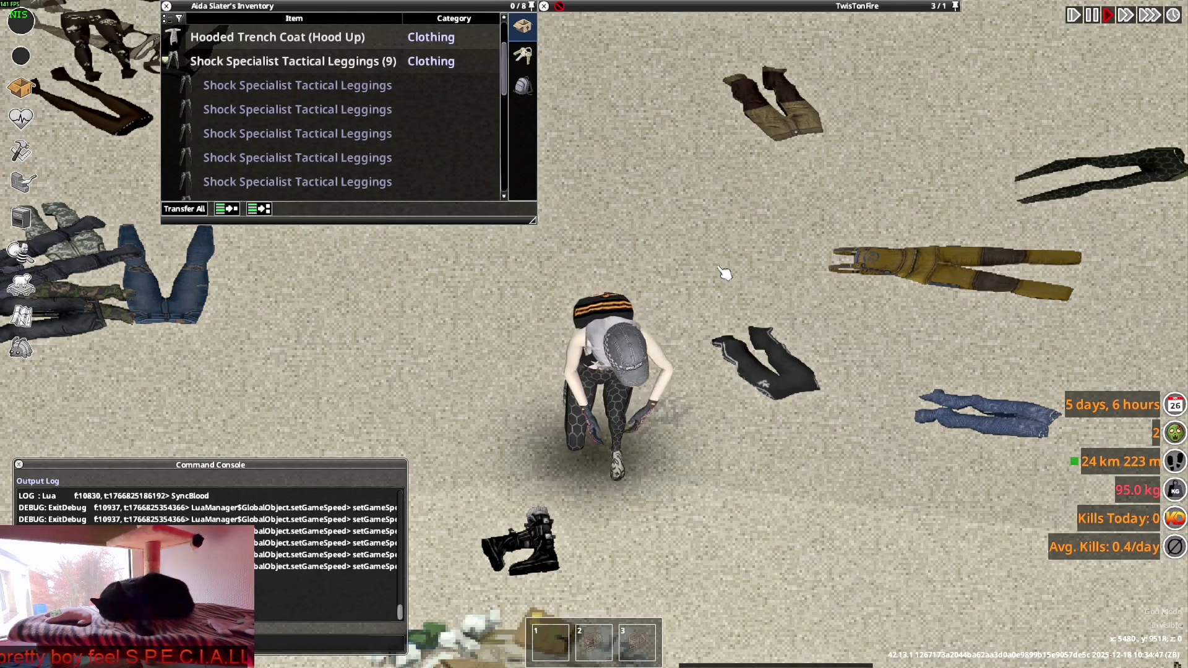
{"action": "key", "text": "d"}
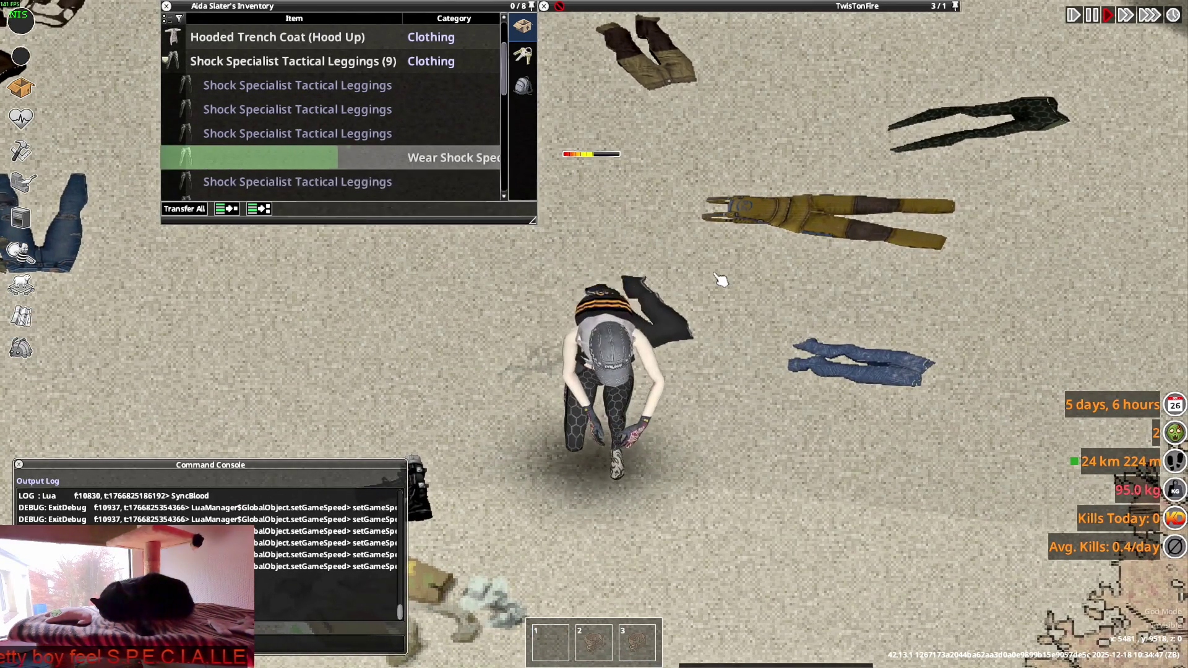
{"action": "key", "text": "w"}
Put on another pair of leggings and walk up-screen to view them.
{"action": "right_click", "coordinate": [232, 180]}
{"action": "mouse_move", "coordinate": [266, 198]}
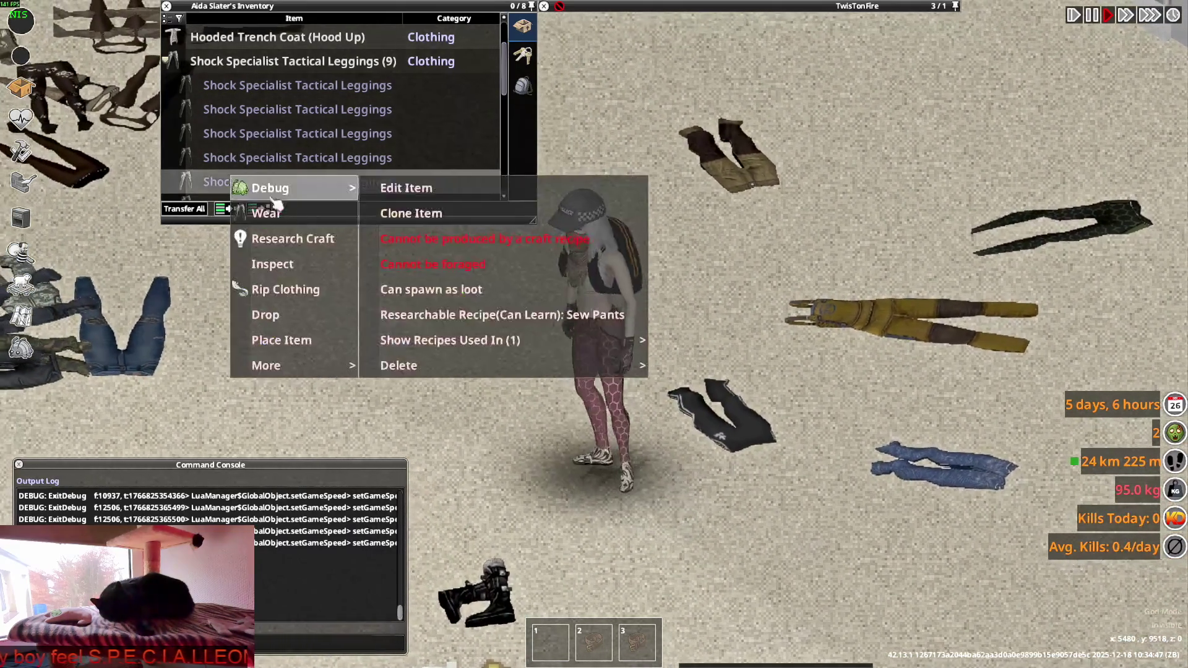
{"action": "key", "text": "w"}
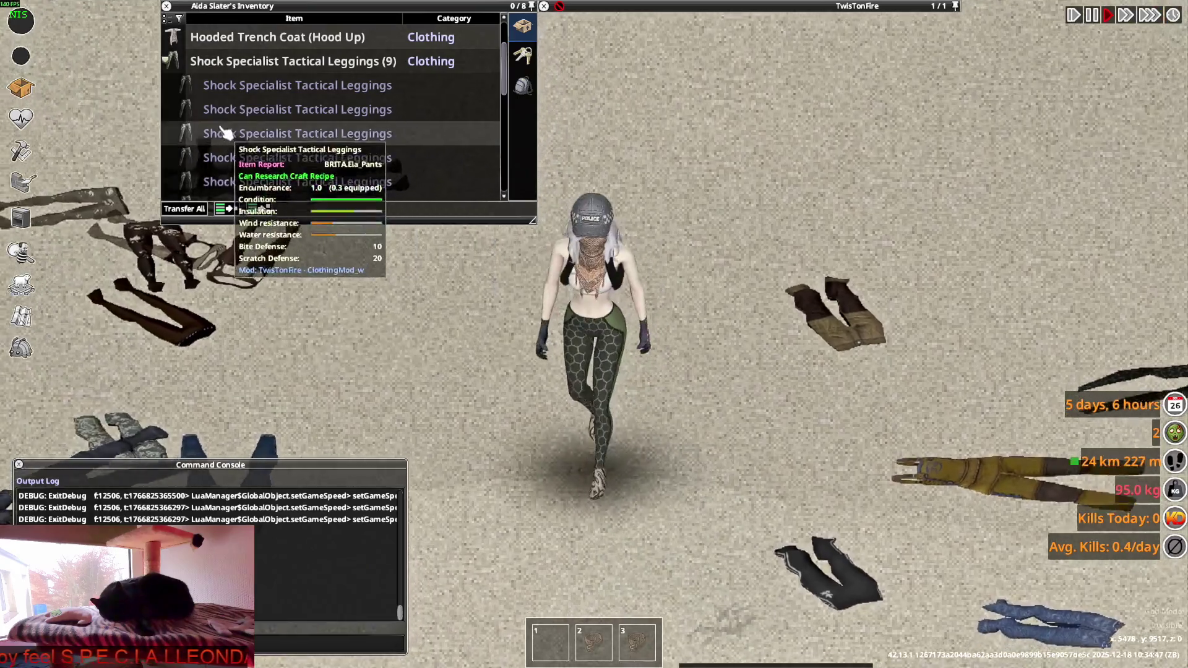
{"action": "right_click", "coordinate": [210, 162]}
{"action": "left_click", "coordinate": [222, 216]}
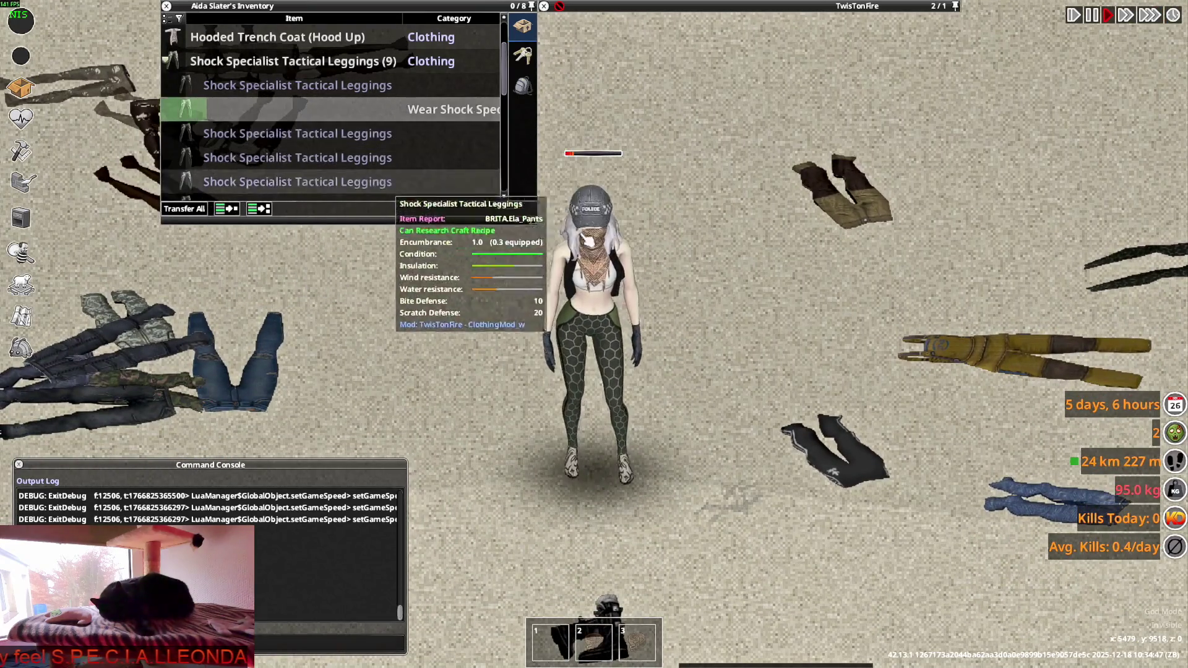
{"action": "key", "text": "w"}
{"action": "scroll", "coordinate": [432, 183], "scroll_direction": "down", "scroll_amount": 2}
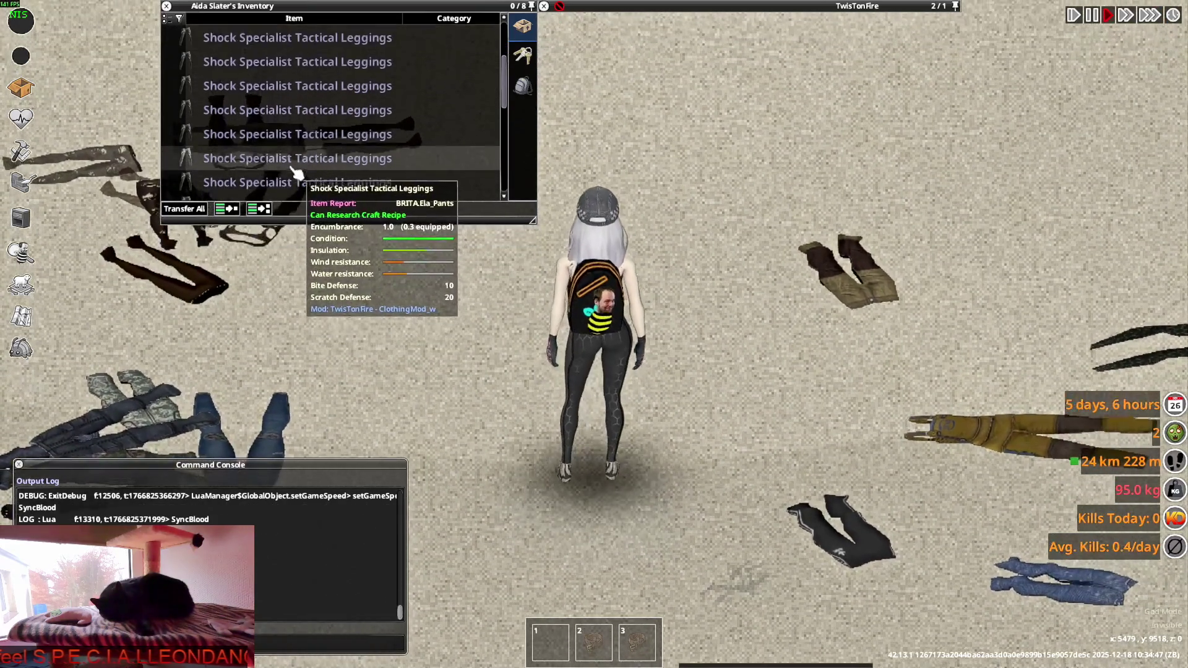
Try on three more pairs of leggings while walking, then bring up the window switcher.
{"action": "right_click", "coordinate": [231, 164]}
{"action": "left_click", "coordinate": [266, 201]}
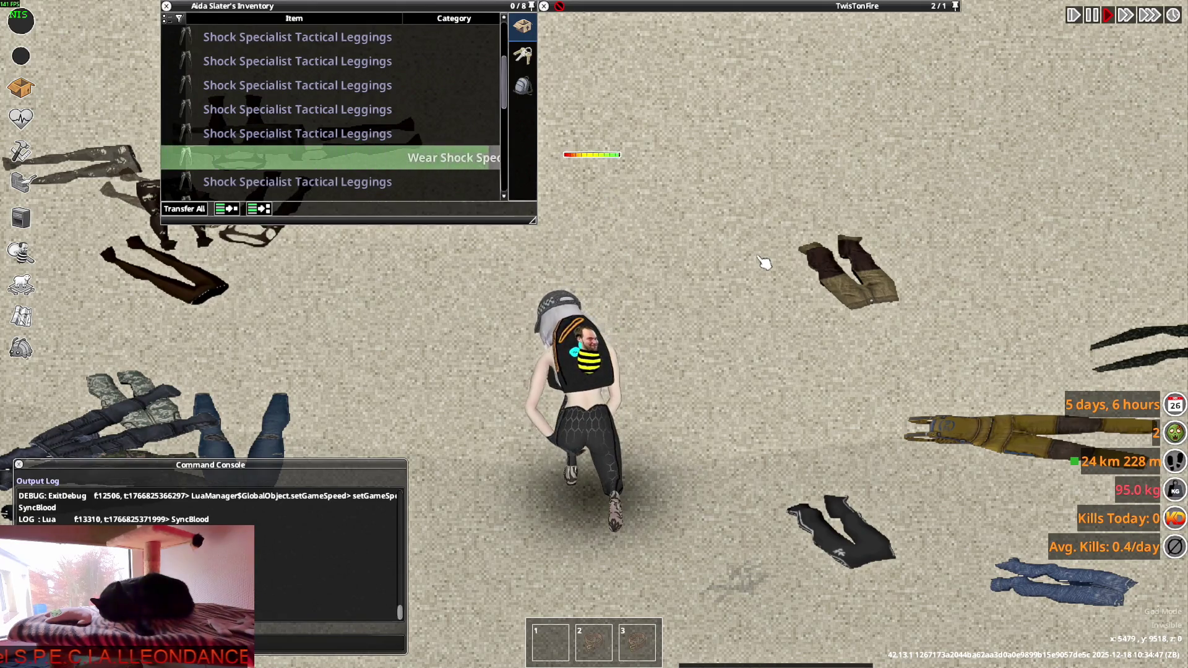
{"action": "key", "text": "s"}
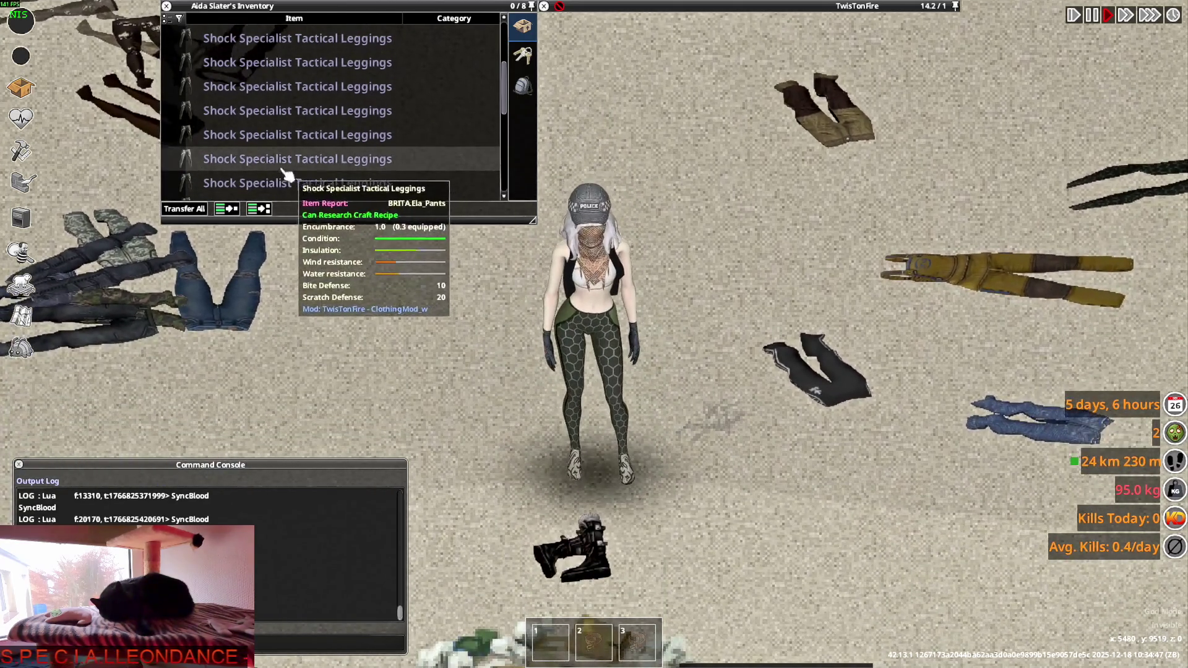
{"action": "right_click", "coordinate": [241, 181]}
{"action": "left_click", "coordinate": [253, 208]}
{"action": "key", "text": "w"}
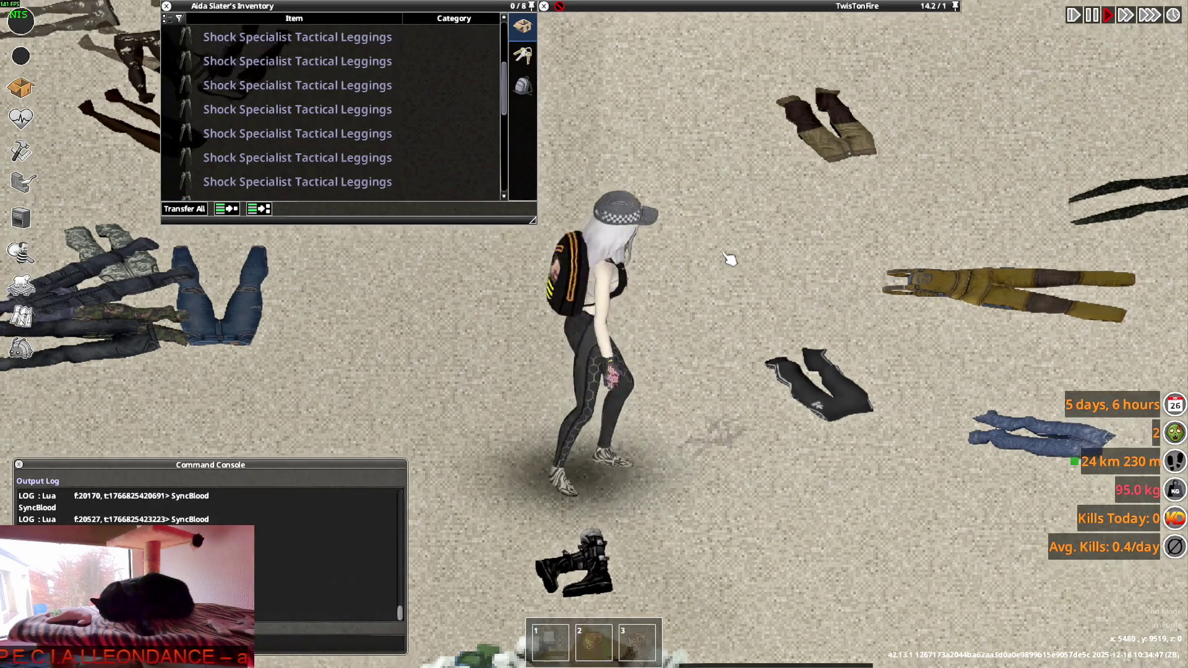
{"action": "right_click", "coordinate": [241, 159]}
{"action": "mouse_move", "coordinate": [253, 171]}
{"action": "left_click", "coordinate": [276, 195]}
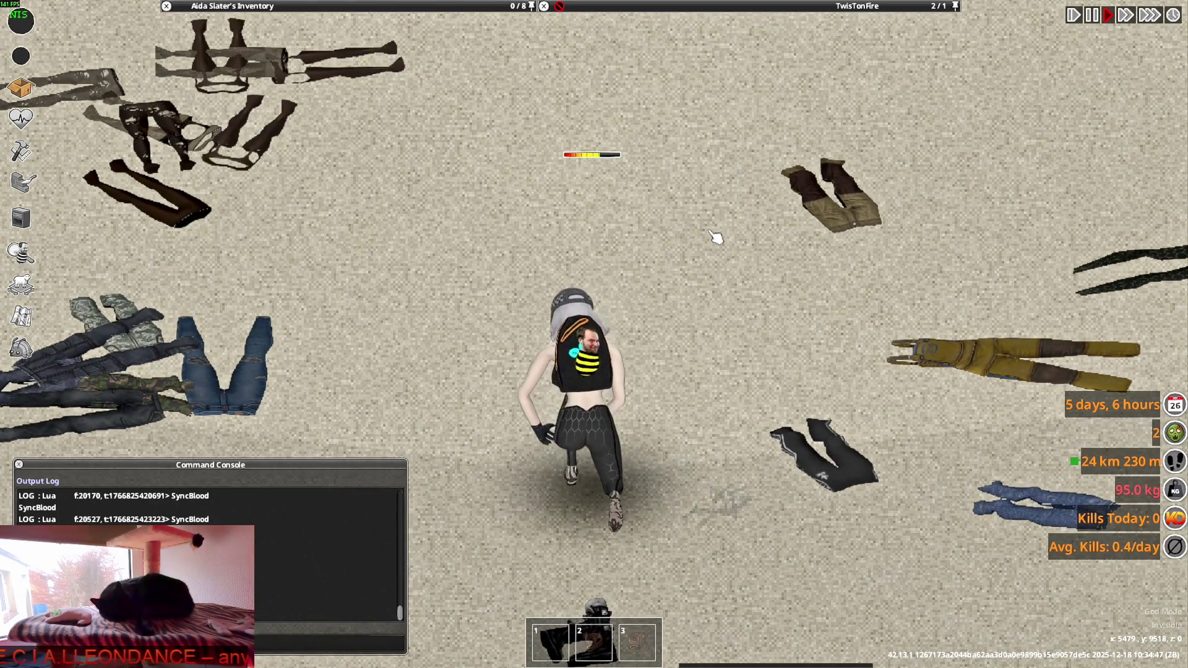
{"action": "key", "text": "s"}
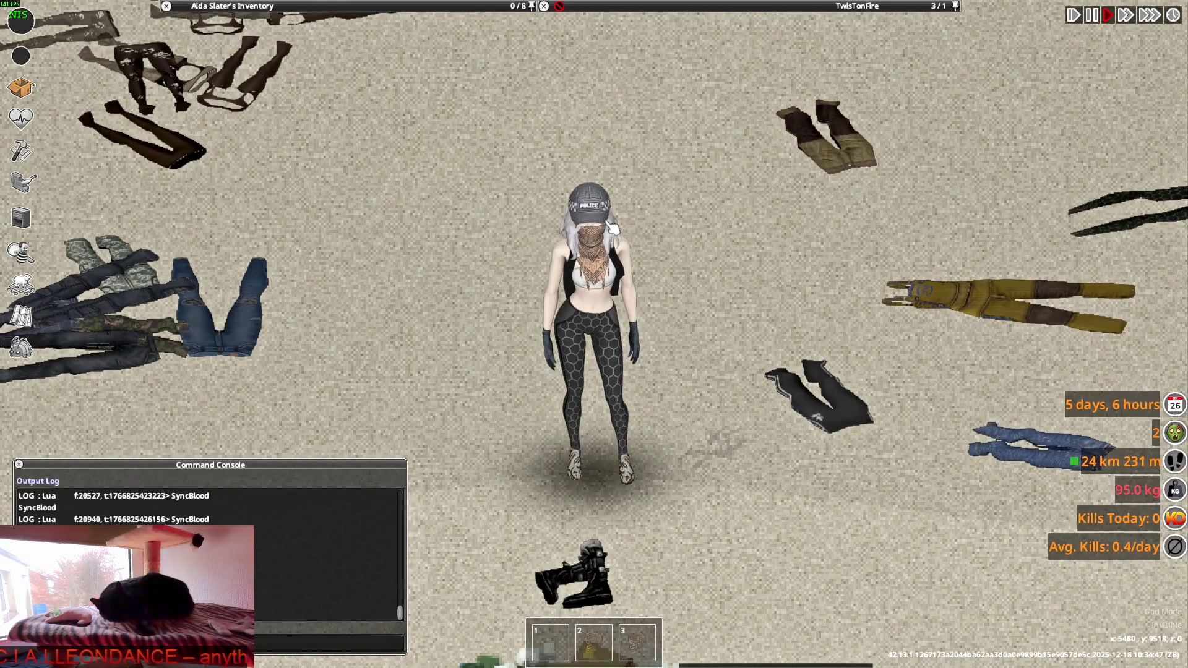
{"action": "key", "text": "alt+Tab"}
{"action": "key", "text": "alt+Tab"}
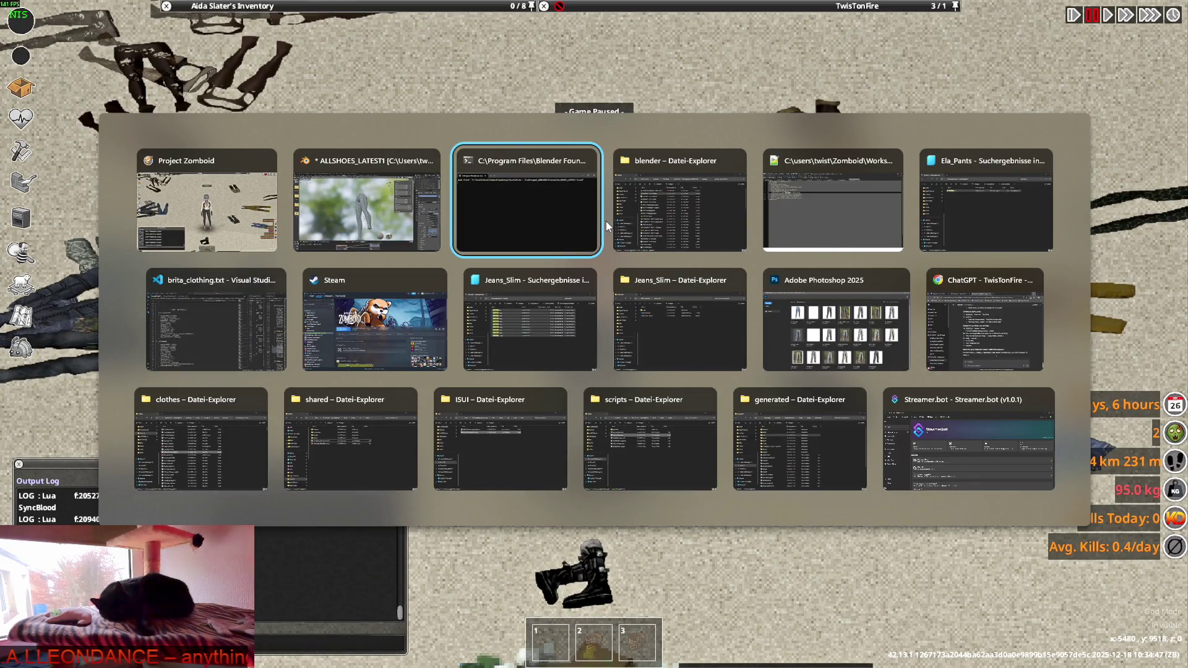
{"action": "key", "text": "alt+Tab"}
{"action": "key", "text": "alt+Tab"}
{"action": "key", "text": "alt+Tab"}
{"action": "key", "text": "alt+Tab"}
{"action": "key", "text": "alt+Tab"}
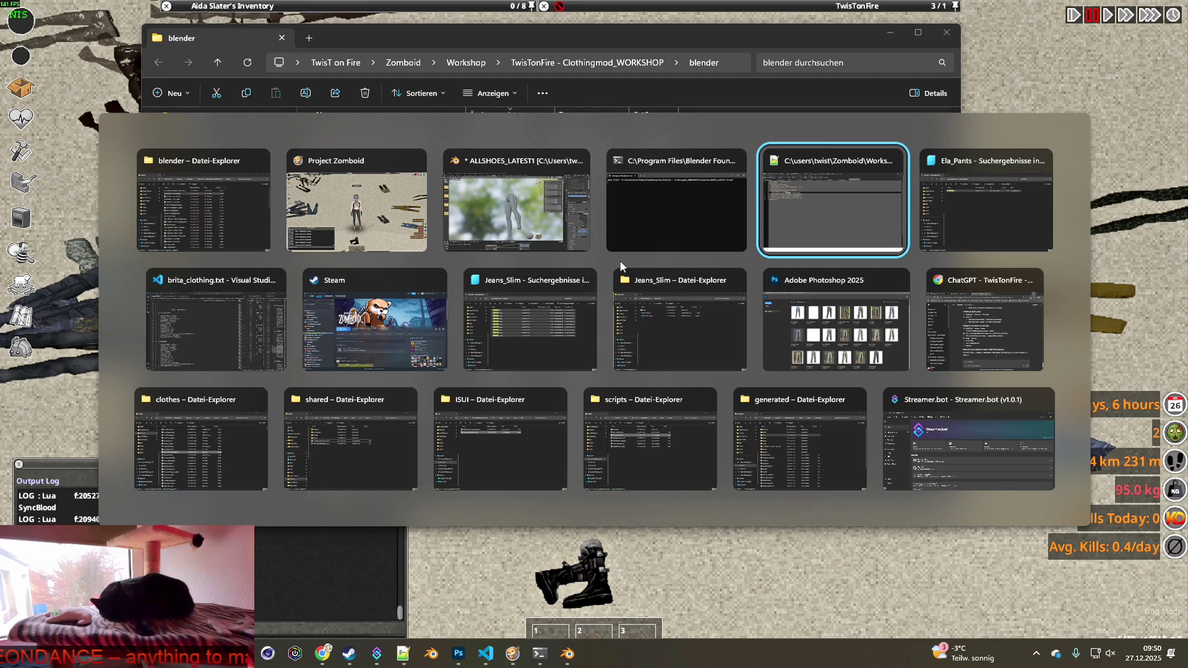
Comment out the Ela_Pants WorldStaticModel W_Ela_Pants line with /* */ in brita_clothing.txt.
{"action": "key", "text": "alt+Tab"}
{"action": "key", "text": "alt+Tab"}
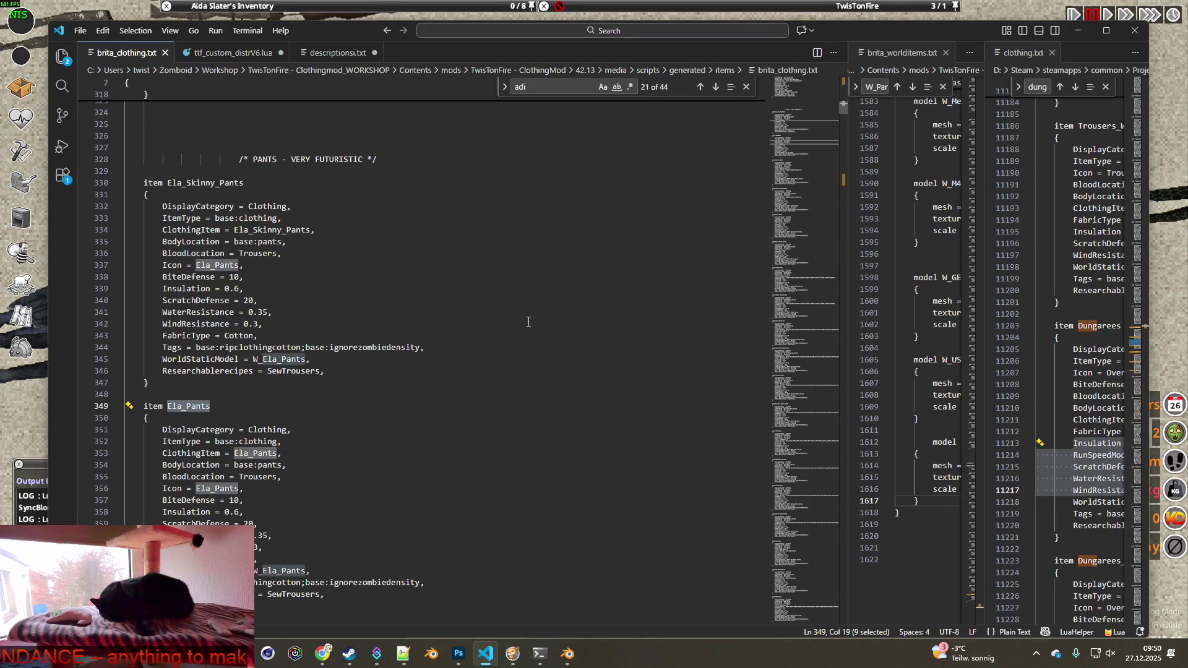
{"action": "scroll", "coordinate": [528, 322], "scroll_direction": "down", "scroll_amount": 1}
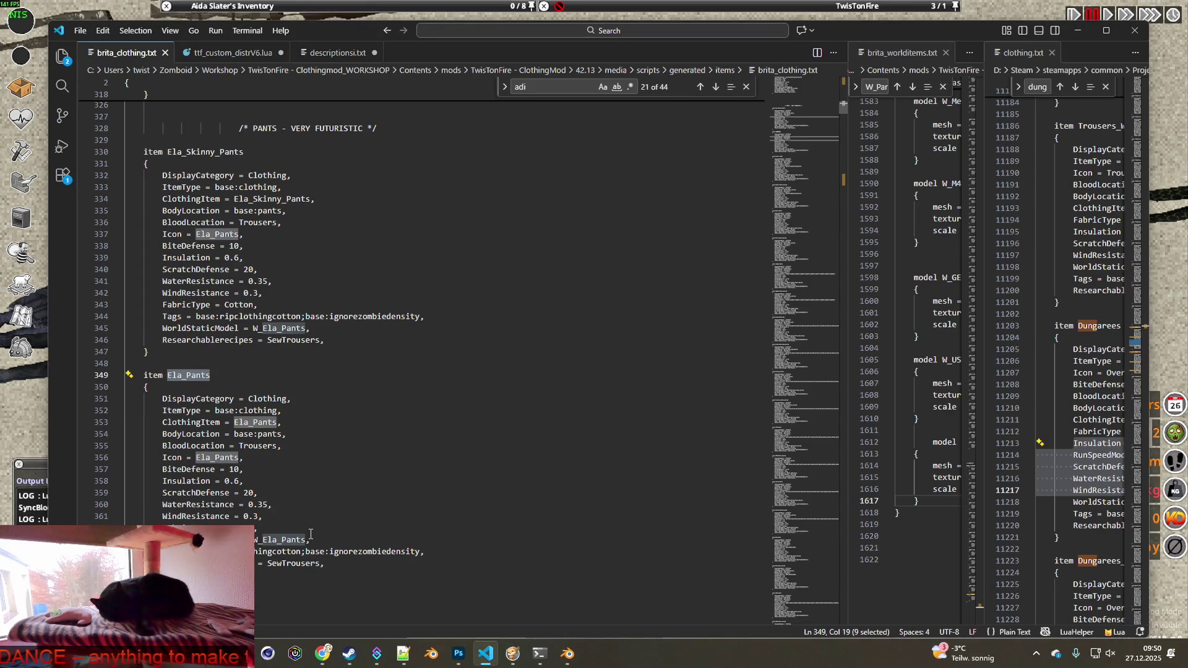
{"action": "left_click", "coordinate": [162, 539]}
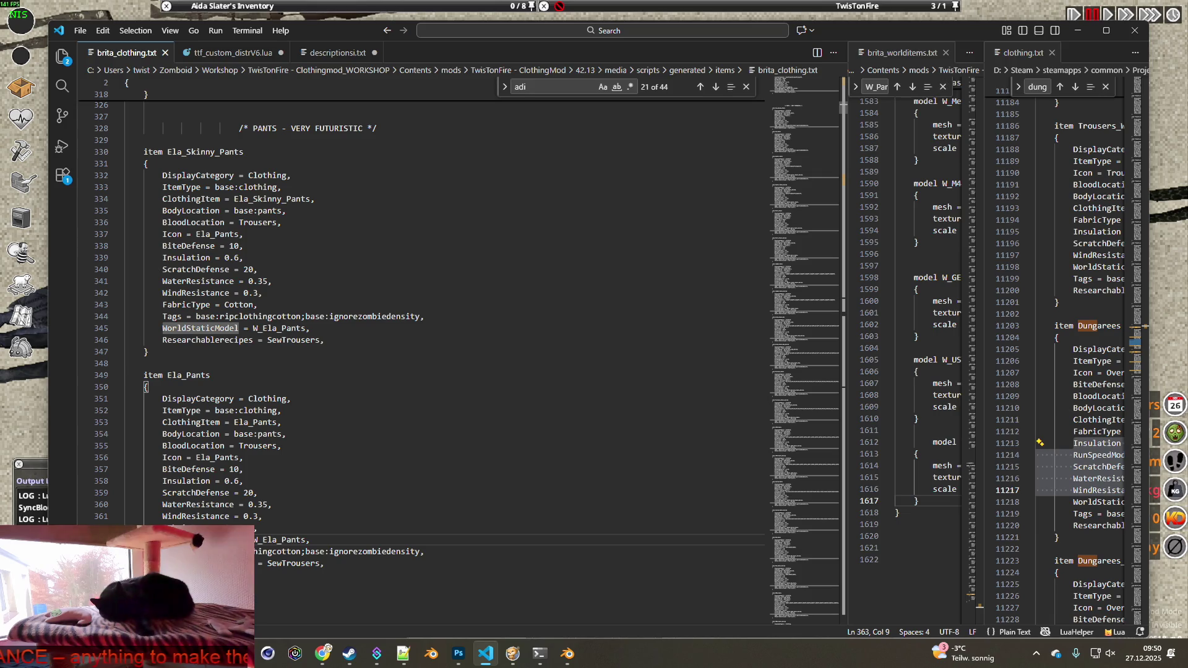
{"action": "type", "text": "/*"}
{"action": "left_click", "coordinate": [337, 539]}
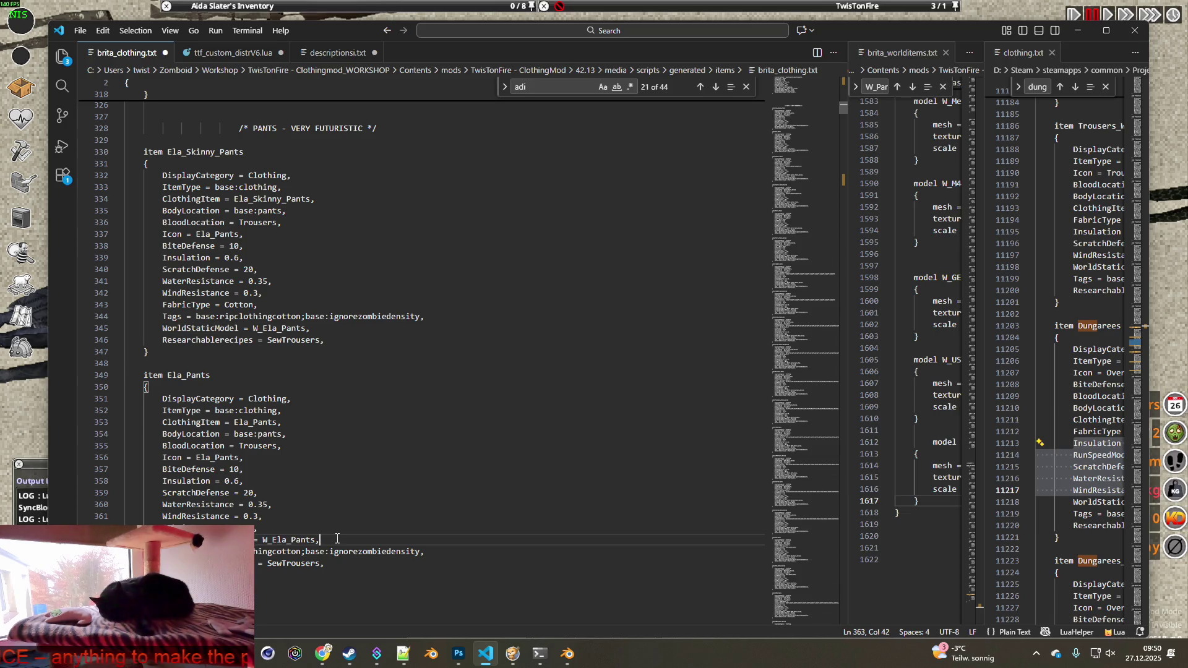
{"action": "type", "text": "*/"}
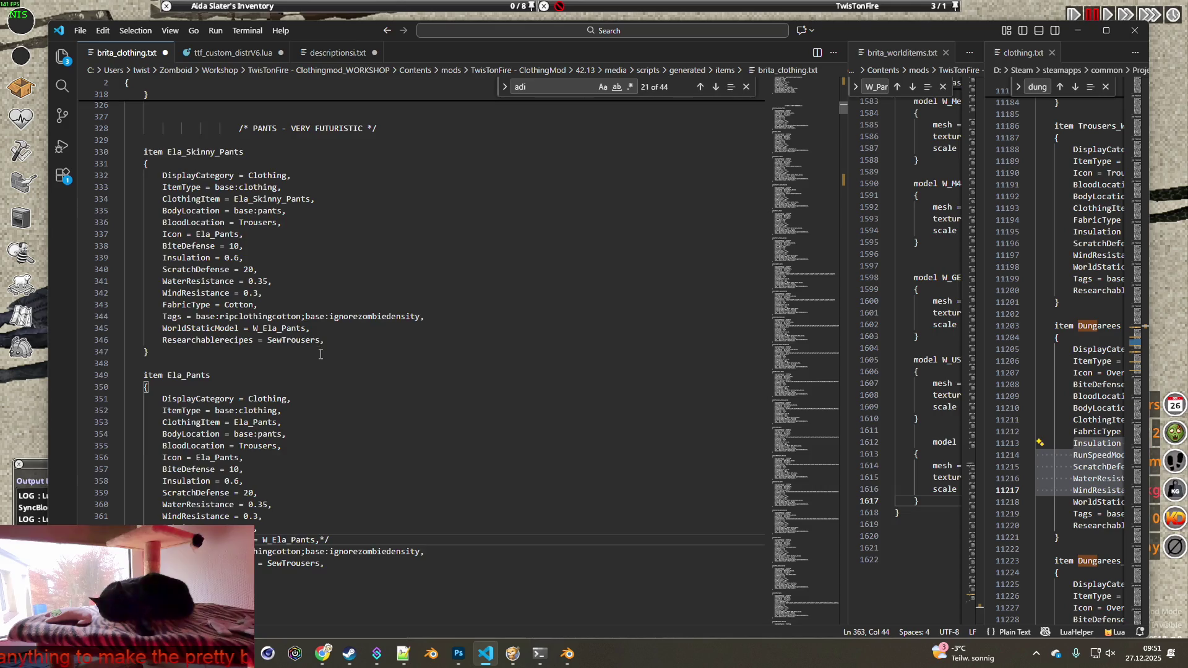
Paste the WorldStaticModel = Trousers_Ground line on a new line below the commented one.
{"action": "scroll", "coordinate": [316, 353], "scroll_direction": "up", "scroll_amount": 9}
{"action": "scroll", "coordinate": [330, 307], "scroll_direction": "up", "scroll_amount": 15}
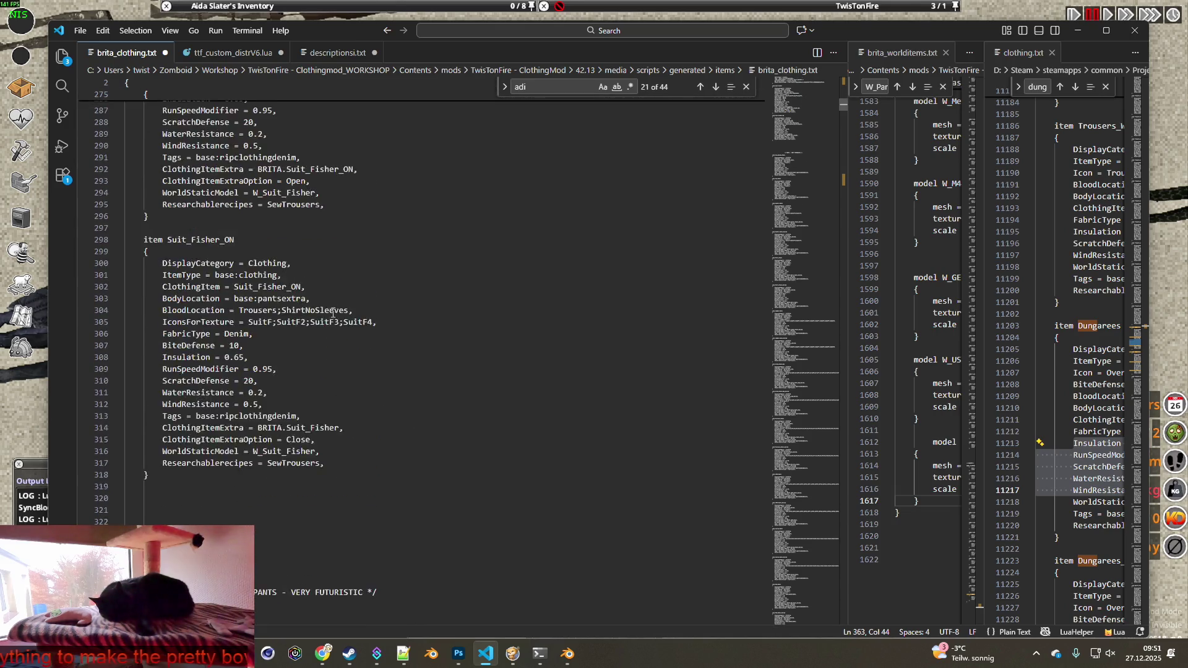
{"action": "left_click_drag", "start_coordinate": [330, 313], "coordinate": [162, 313]}
{"action": "key", "text": "ctrl+c"}
{"action": "scroll", "coordinate": [306, 352], "scroll_direction": "down", "scroll_amount": 20}
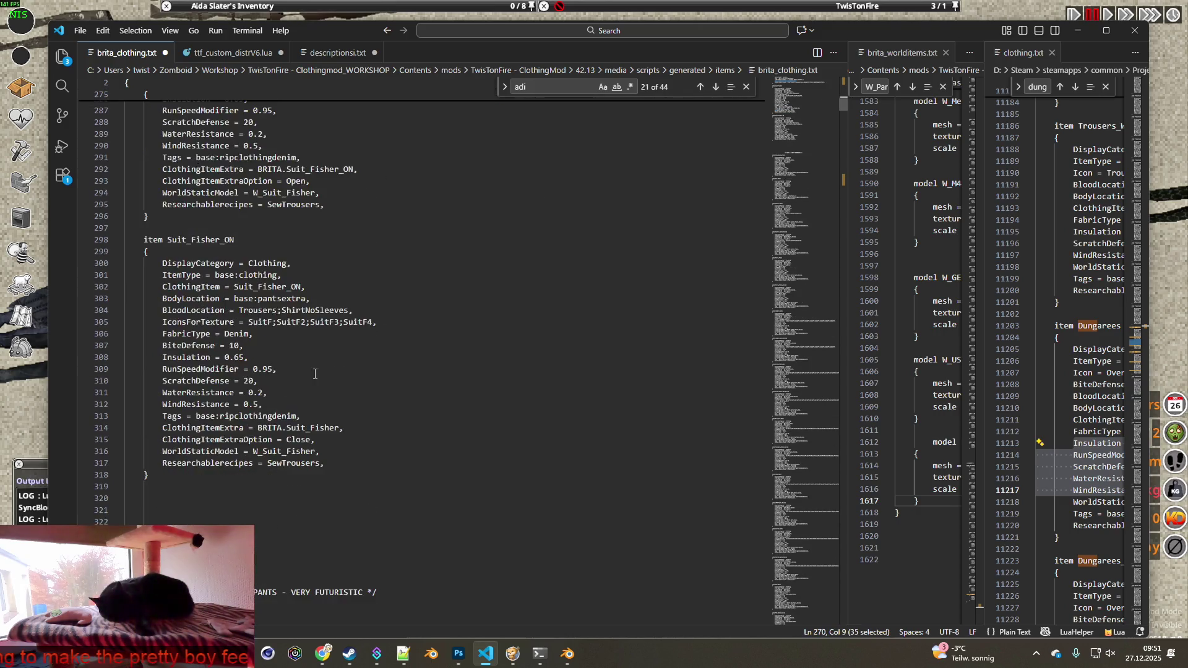
{"action": "left_click", "coordinate": [319, 452]}
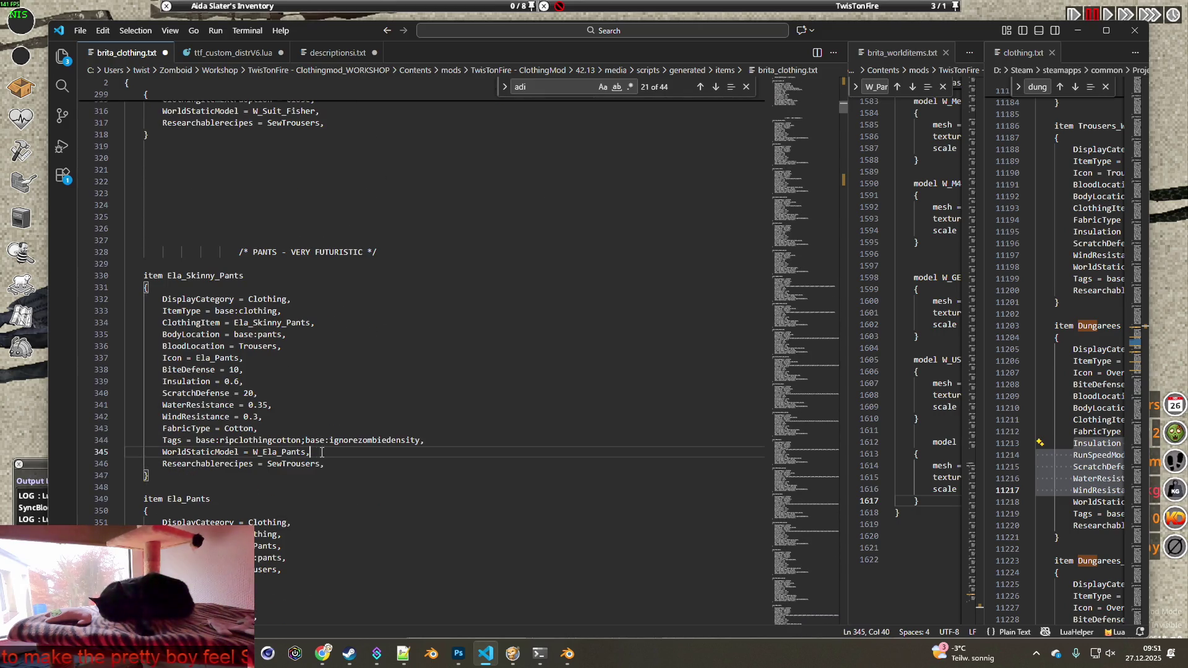
{"action": "scroll", "coordinate": [335, 461], "scroll_direction": "down", "scroll_amount": 3}
{"action": "scroll", "coordinate": [335, 464], "scroll_direction": "down", "scroll_amount": 1}
{"action": "left_click", "coordinate": [344, 508]}
{"action": "key", "text": "Return"}
{"action": "key", "text": "ctrl+v"}
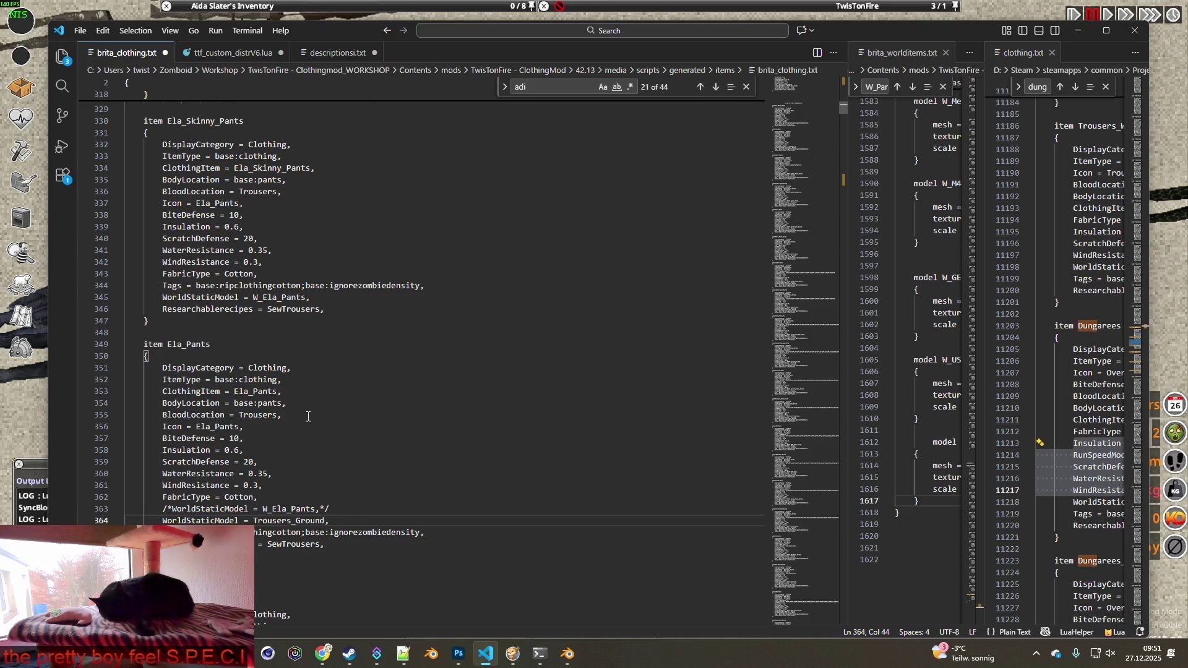
Save brita_clothing.txt and select the item name Ela_Pants.
{"action": "left_click", "coordinate": [83, 31]}
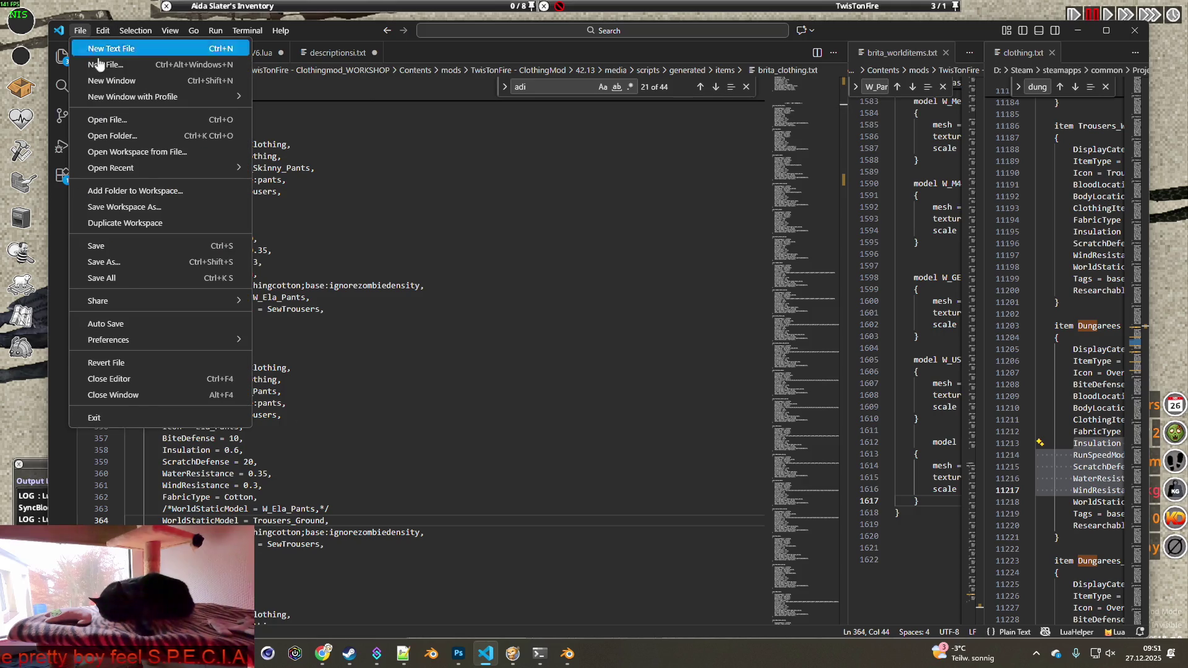
{"action": "left_click", "coordinate": [106, 247]}
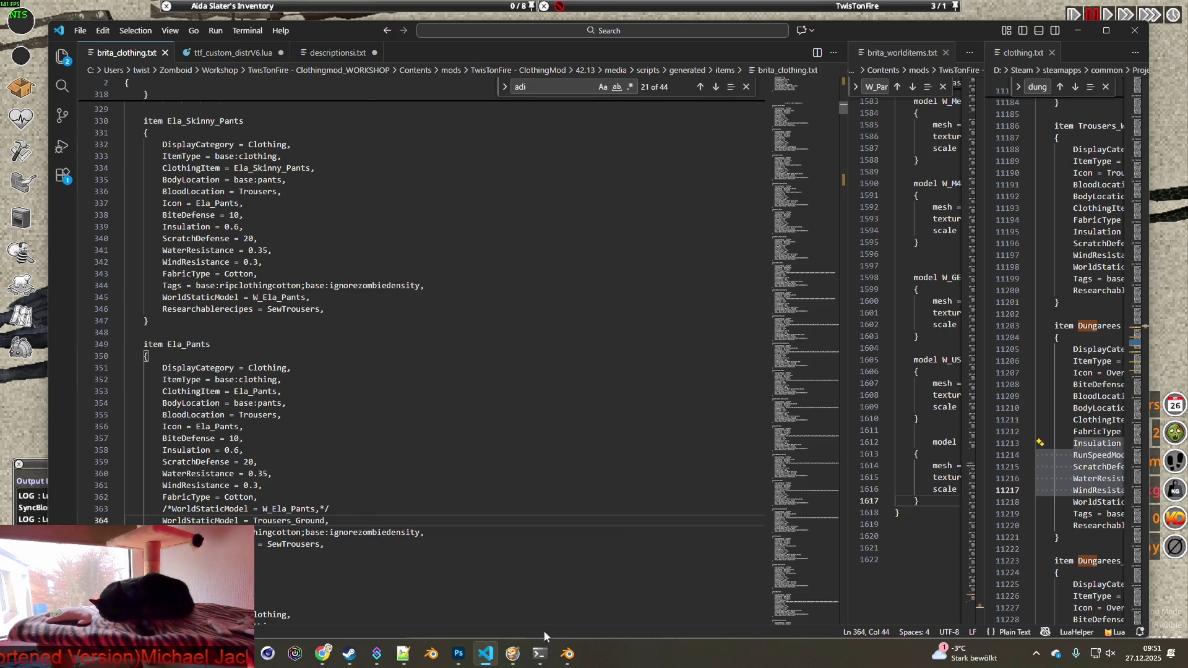
{"action": "mouse_move", "coordinate": [240, 653]}
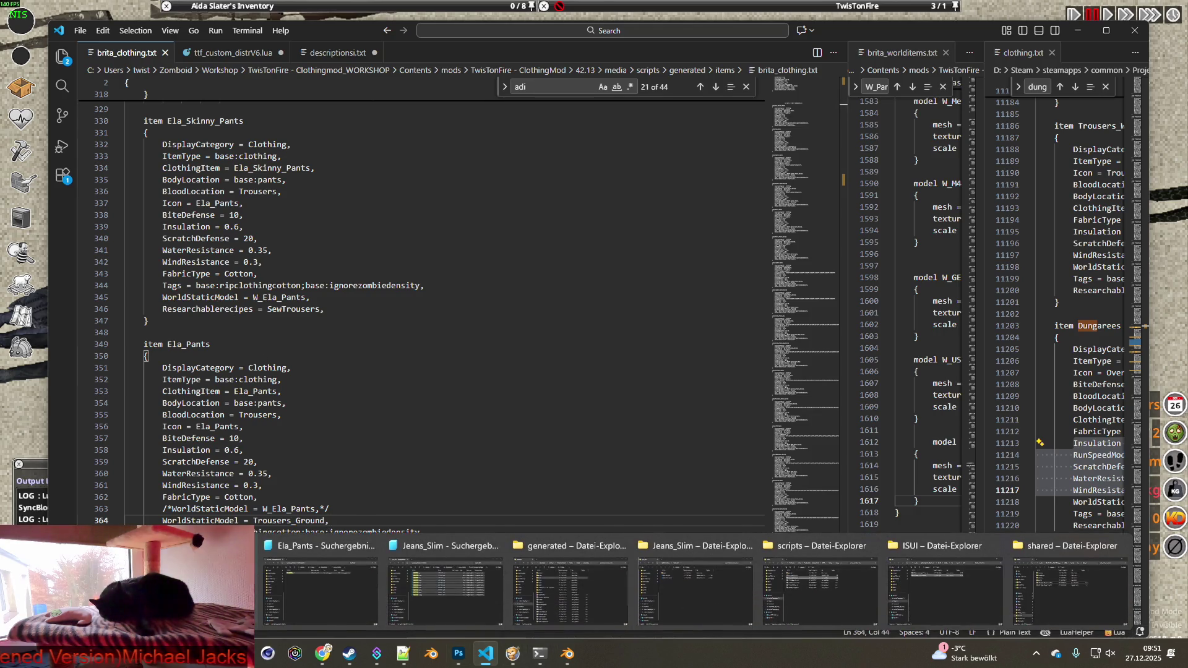
{"action": "double_click", "coordinate": [176, 344]}
{"action": "key", "text": "ctrl+c"}
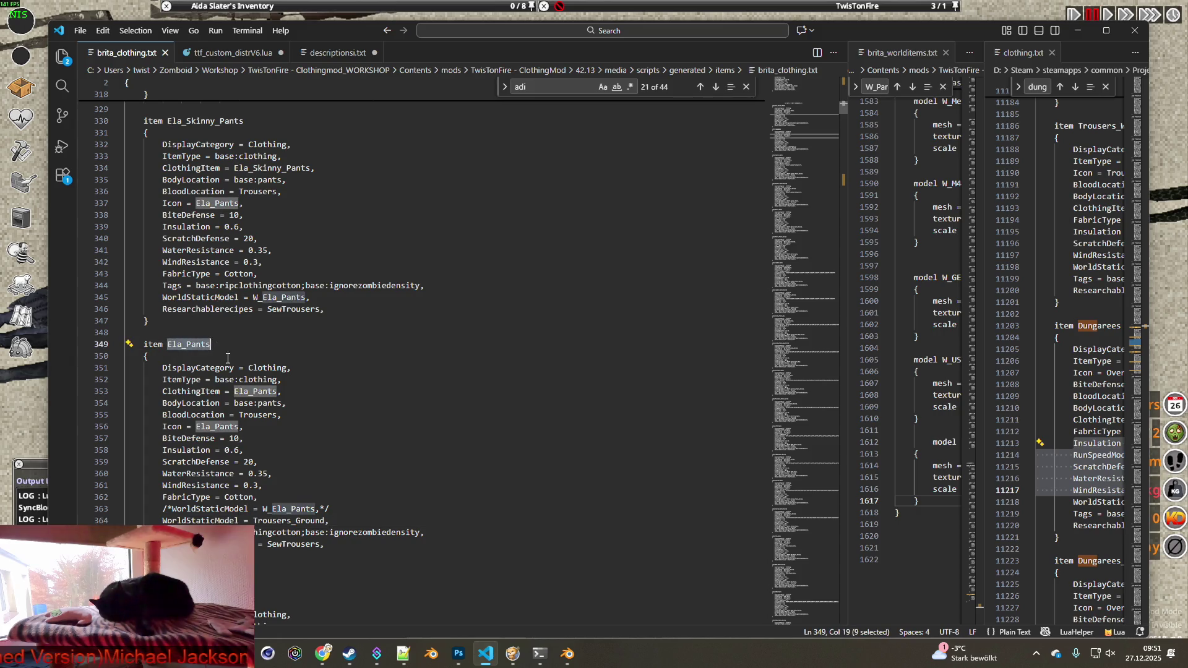
{"action": "mouse_move", "coordinate": [240, 653]}
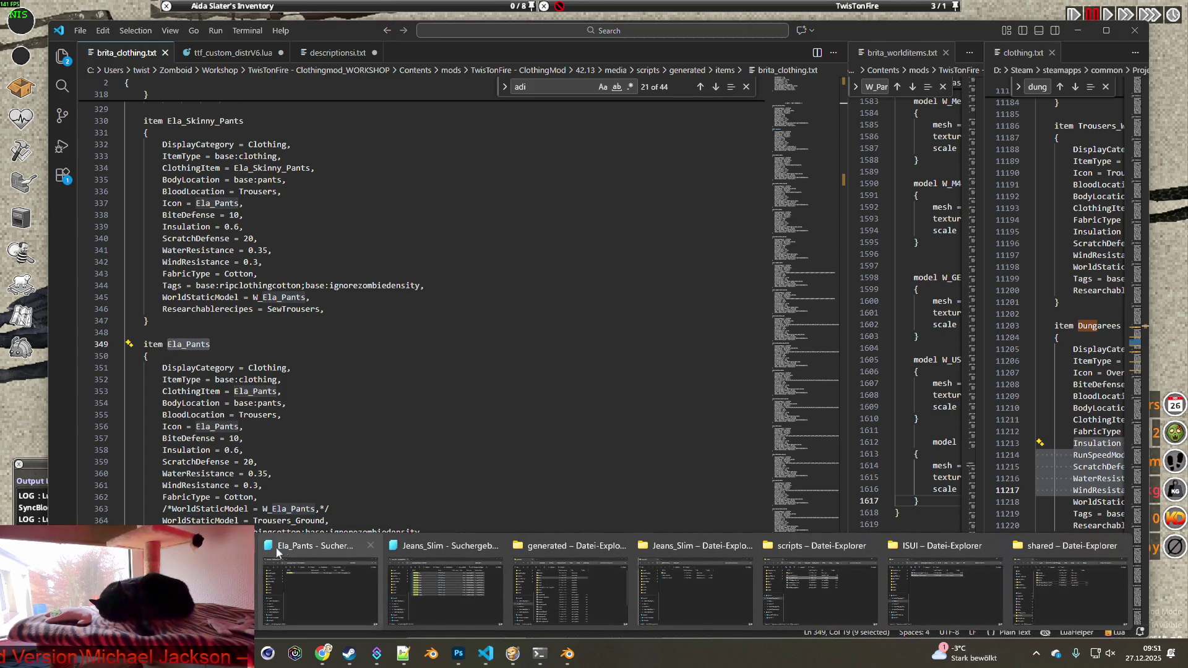
Create and open a new Ela_Pants folder inside BRITA_Textures.
{"action": "left_click", "coordinate": [677, 538]}
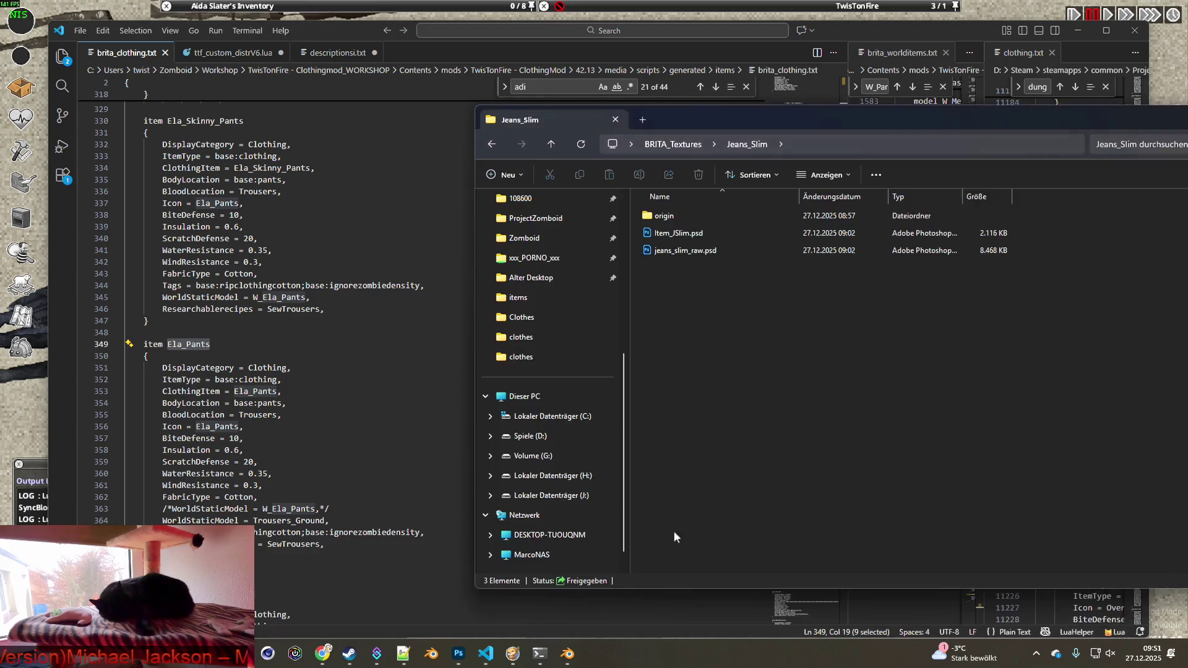
{"action": "left_click", "coordinate": [672, 144]}
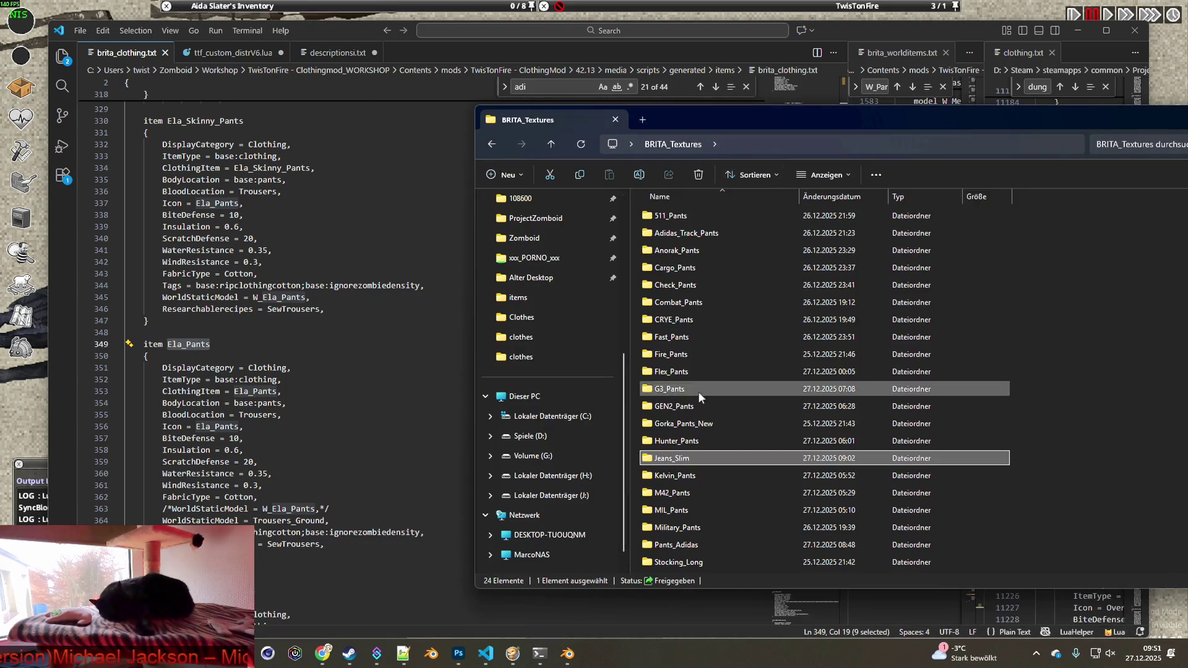
{"action": "right_click", "coordinate": [638, 445]}
{"action": "mouse_move", "coordinate": [681, 347]}
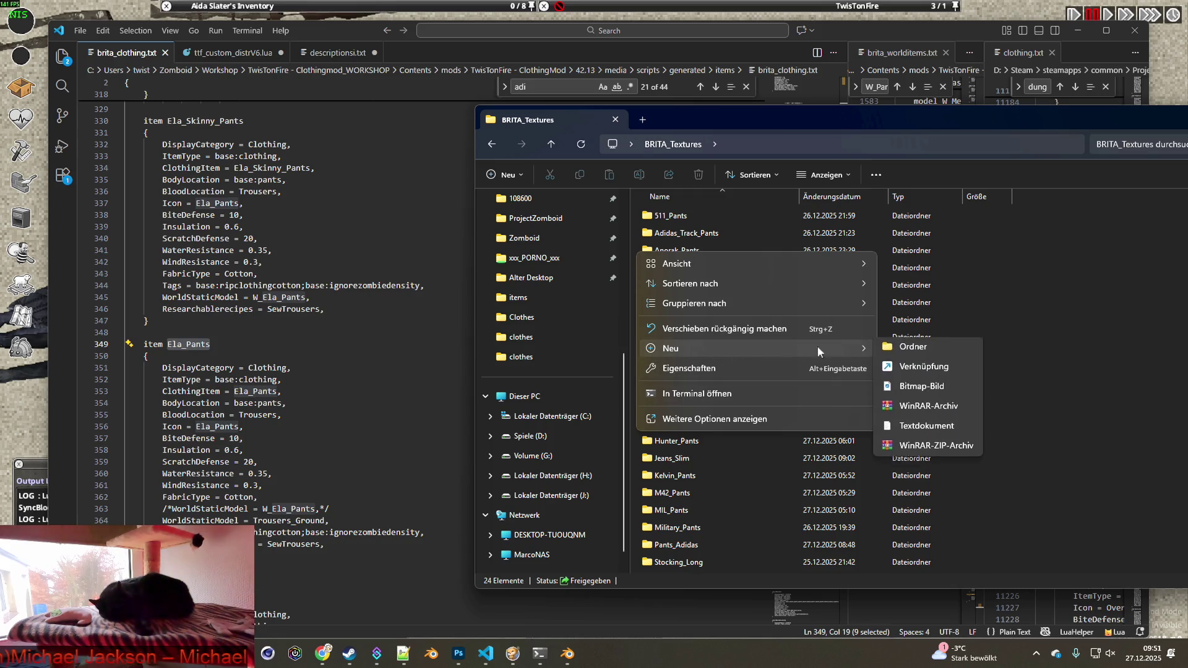
{"action": "left_click", "coordinate": [913, 354]}
{"action": "key", "text": "ctrl+v"}
{"action": "key", "text": "Return"}
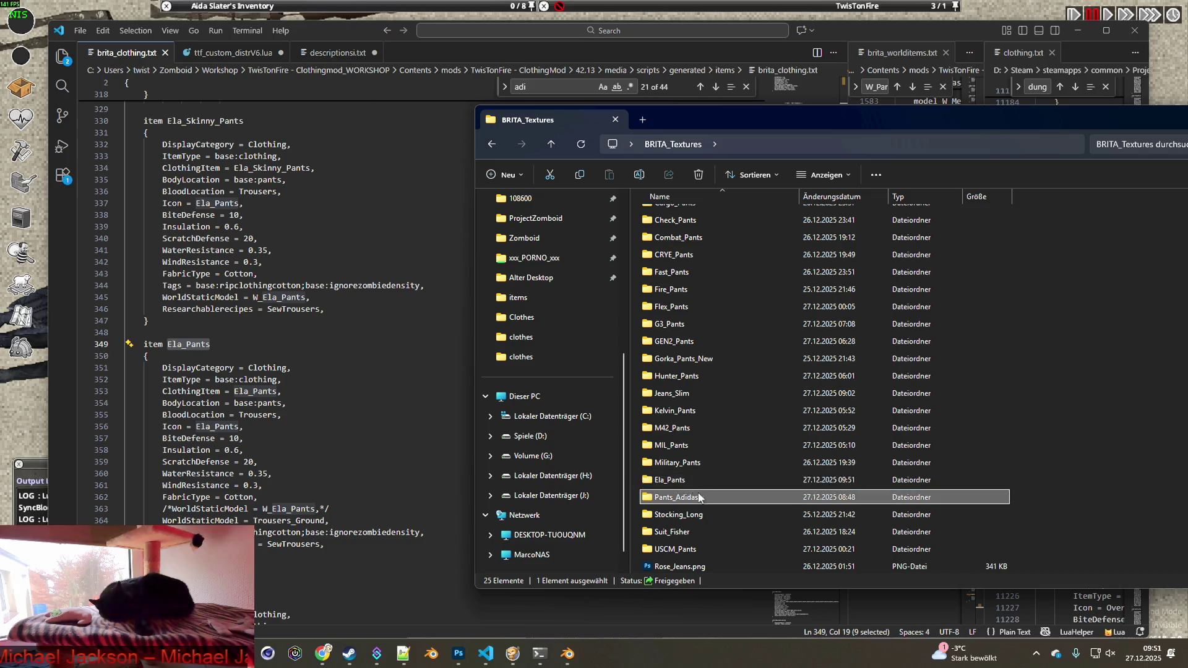
{"action": "double_click", "coordinate": [674, 482]}
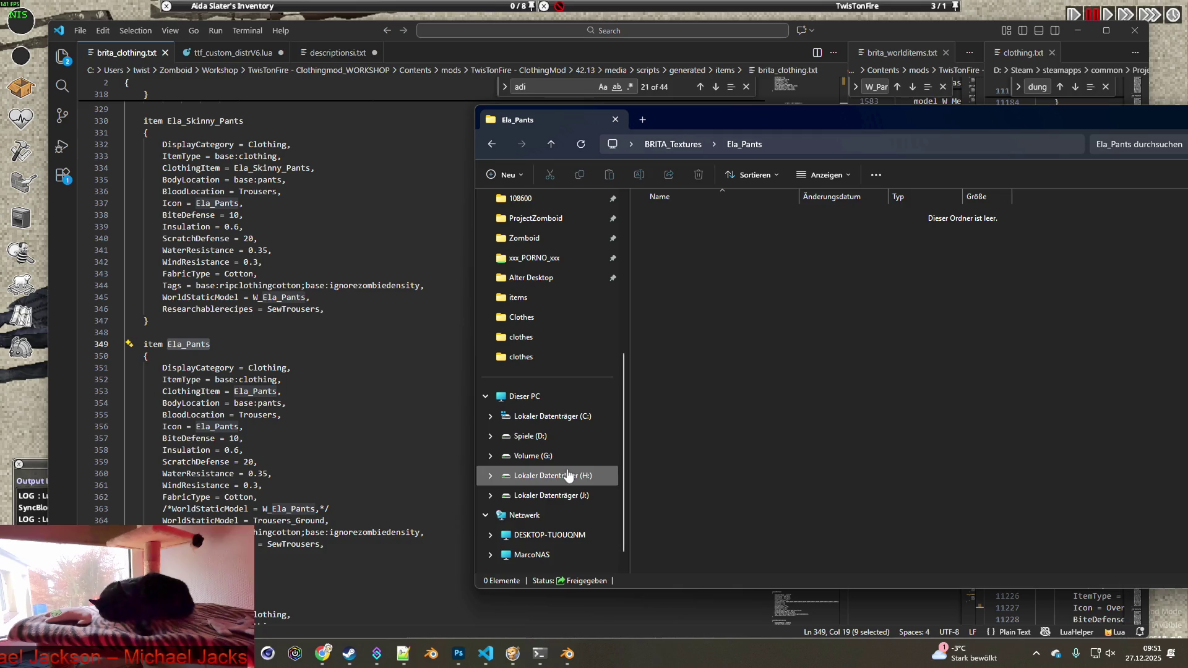
Copy the five Ela_Pants PNGs from the clothes search into the new folder, then reopen Blender's image browser.
{"action": "mouse_move", "coordinate": [512, 653]}
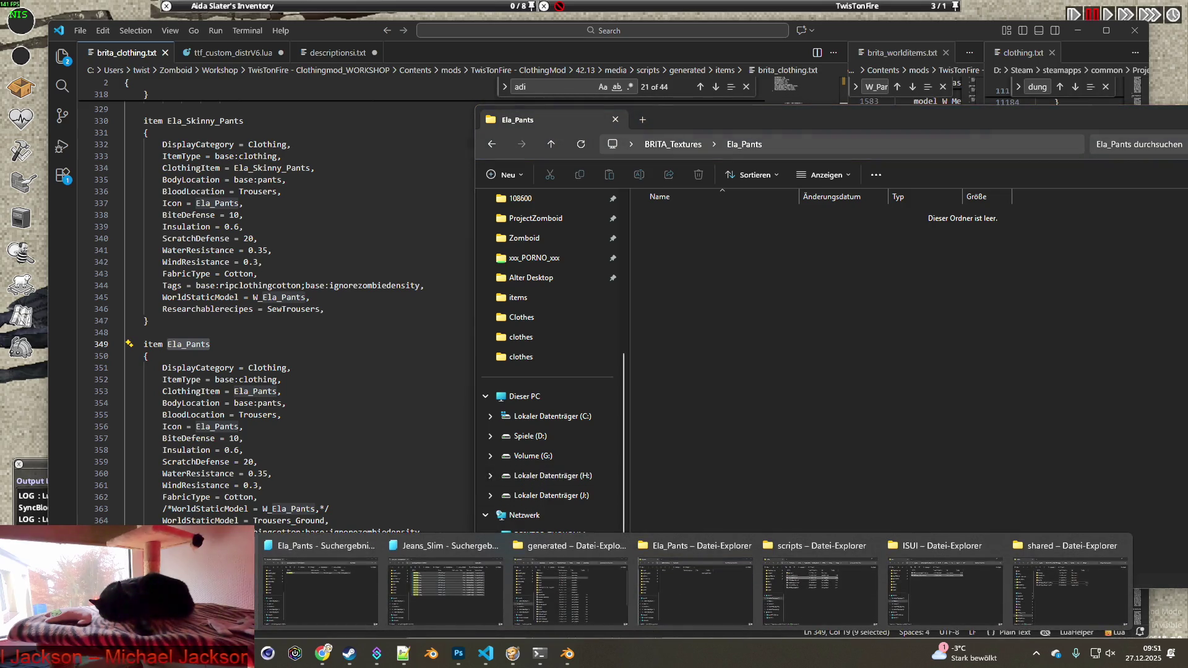
{"action": "left_click", "coordinate": [474, 539]}
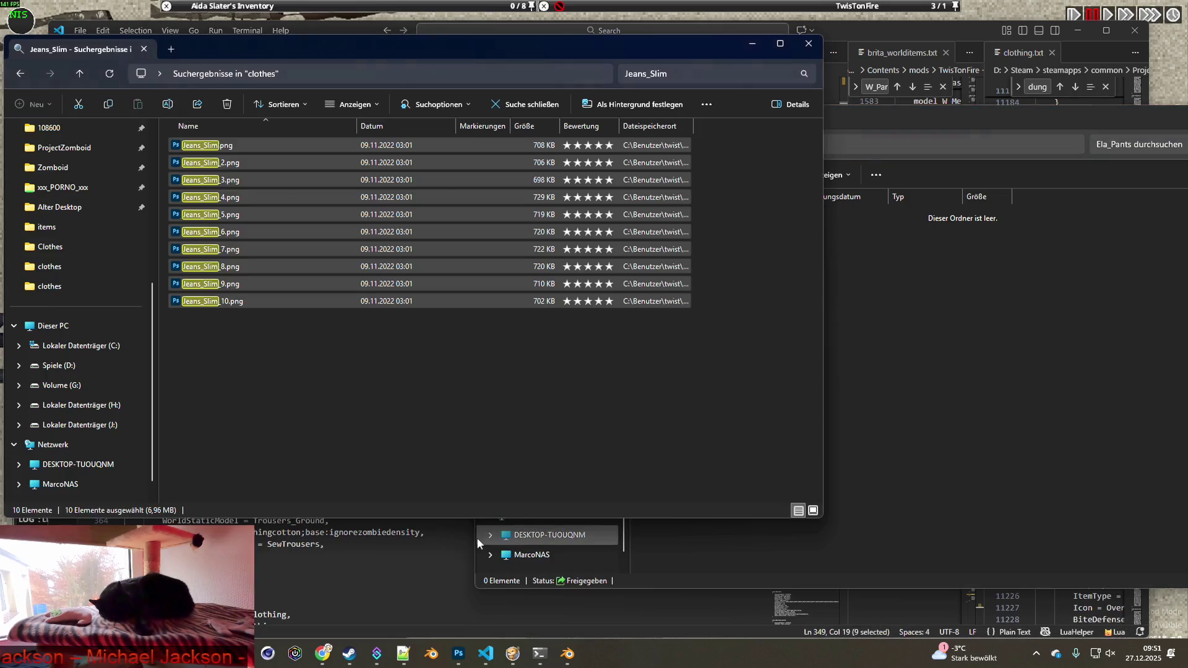
{"action": "left_click", "coordinate": [682, 70]}
{"action": "key", "text": "ctrl+v"}
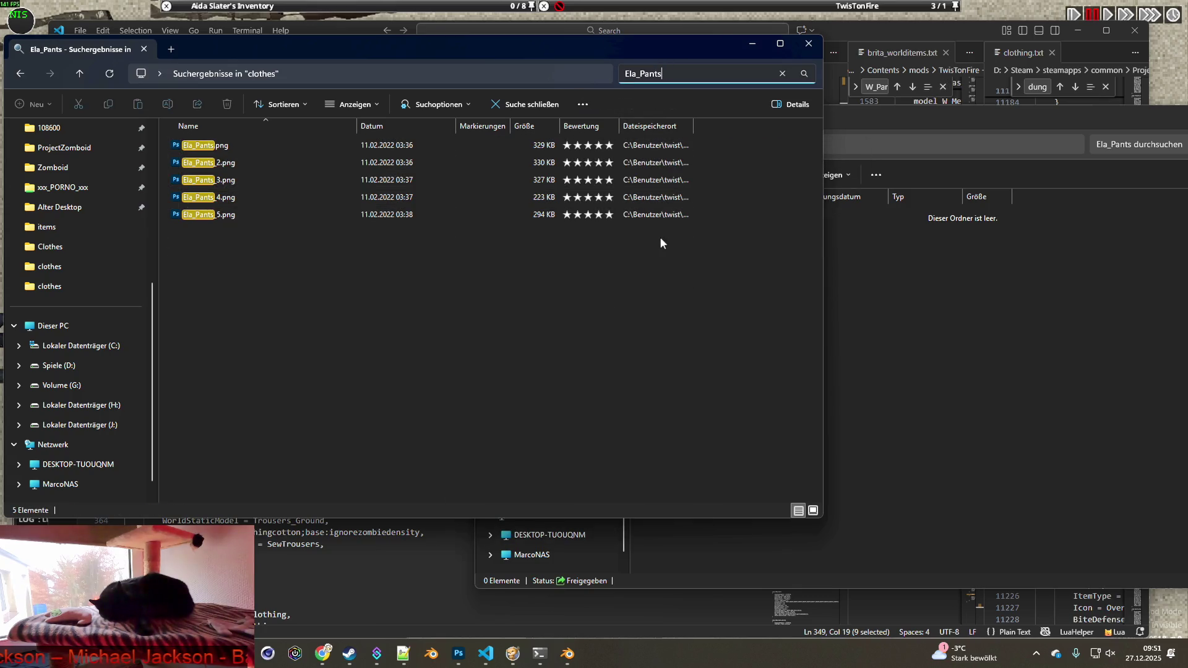
{"action": "left_click_drag", "start_coordinate": [297, 273], "coordinate": [179, 126]}
{"action": "mouse_move", "coordinate": [214, 145]}
{"action": "right_mouse_down"}
{"action": "mouse_move", "coordinate": [699, 210]}
{"action": "mouse_move", "coordinate": [989, 268]}
{"action": "right_mouse_up"}
{"action": "left_click", "coordinate": [1028, 283]}
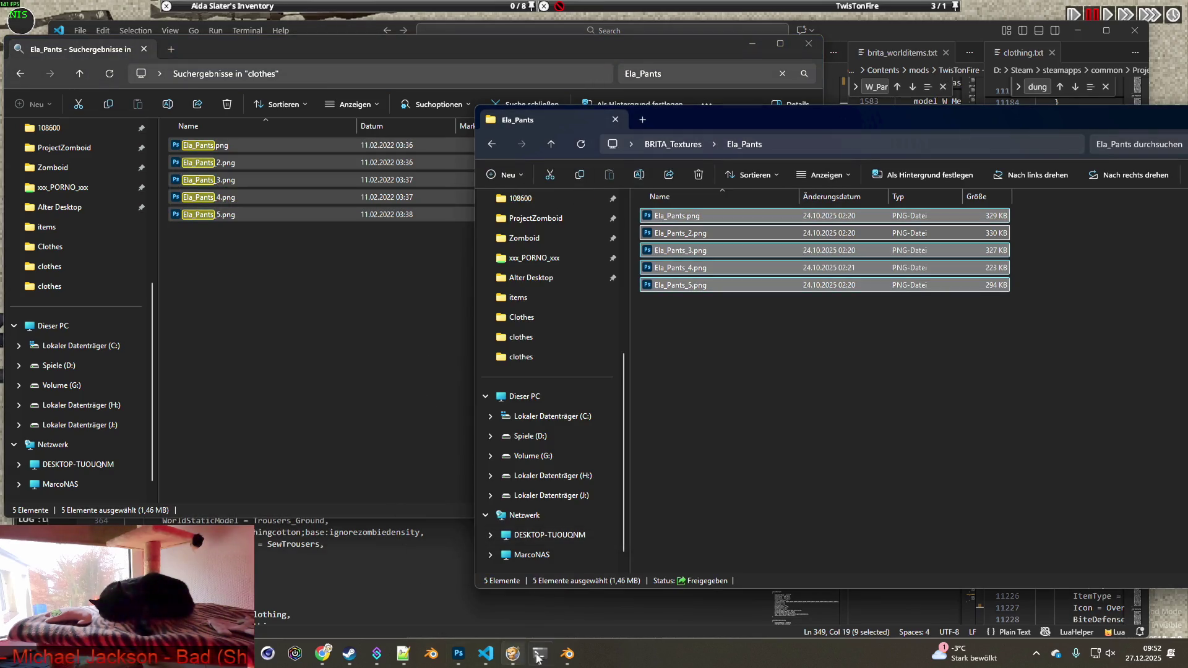
{"action": "left_click", "coordinate": [568, 653]}
{"action": "left_click", "coordinate": [419, 616]}
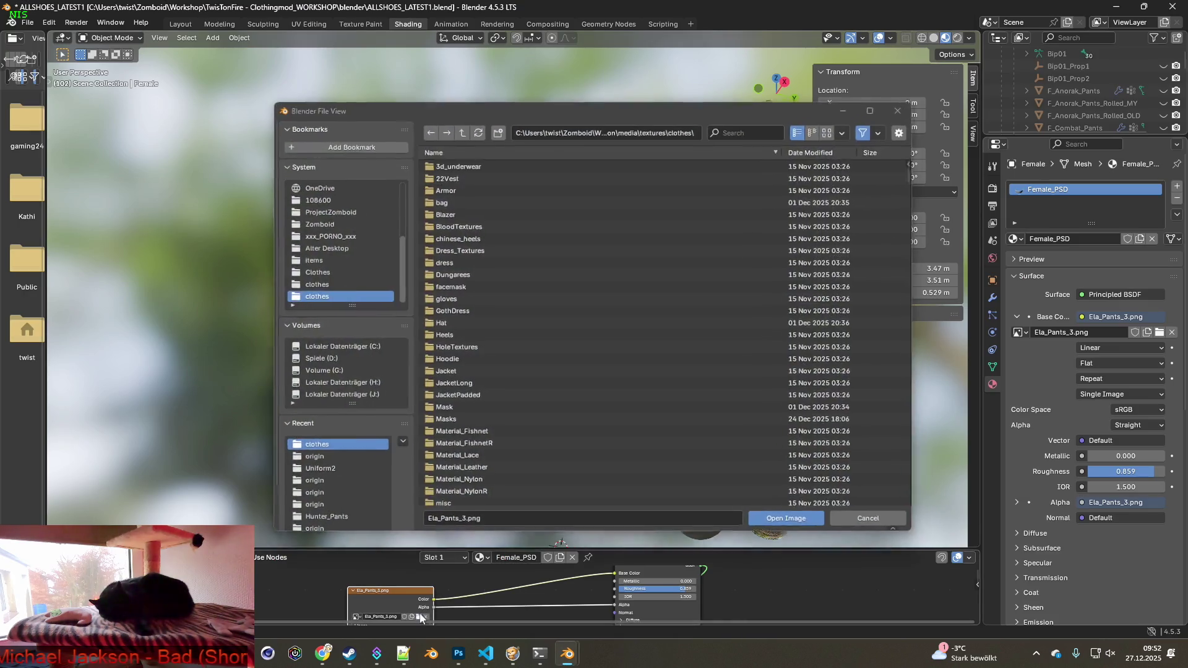
Load Ela_Pants.png from BRITA_Textures\Ela_Pants onto the leggings and orbit to inspect the hexagon pattern.
{"action": "left_click", "coordinate": [308, 460]}
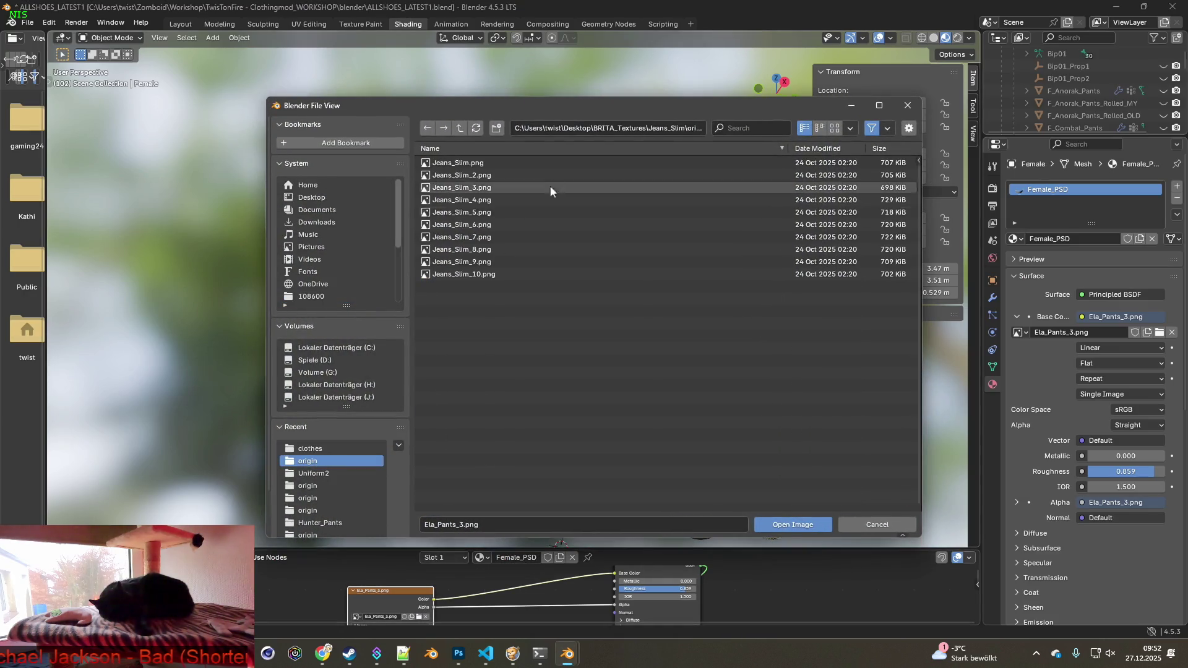
{"action": "left_click", "coordinate": [458, 129]}
{"action": "left_click", "coordinate": [458, 129]}
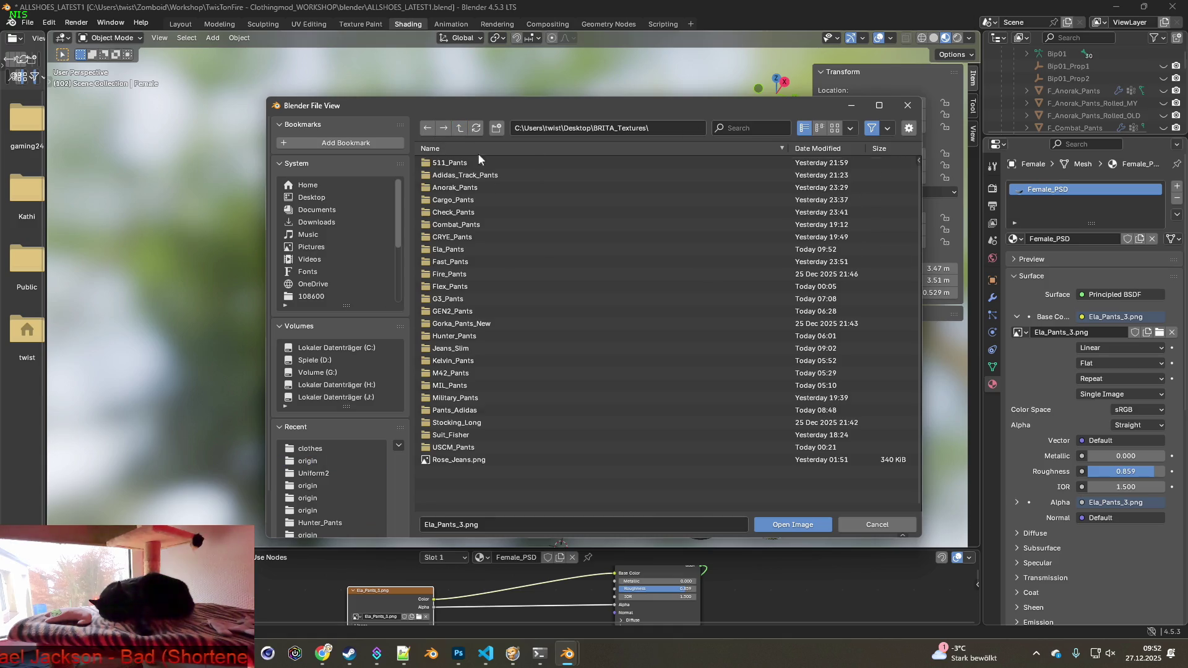
{"action": "left_click", "coordinate": [460, 251]}
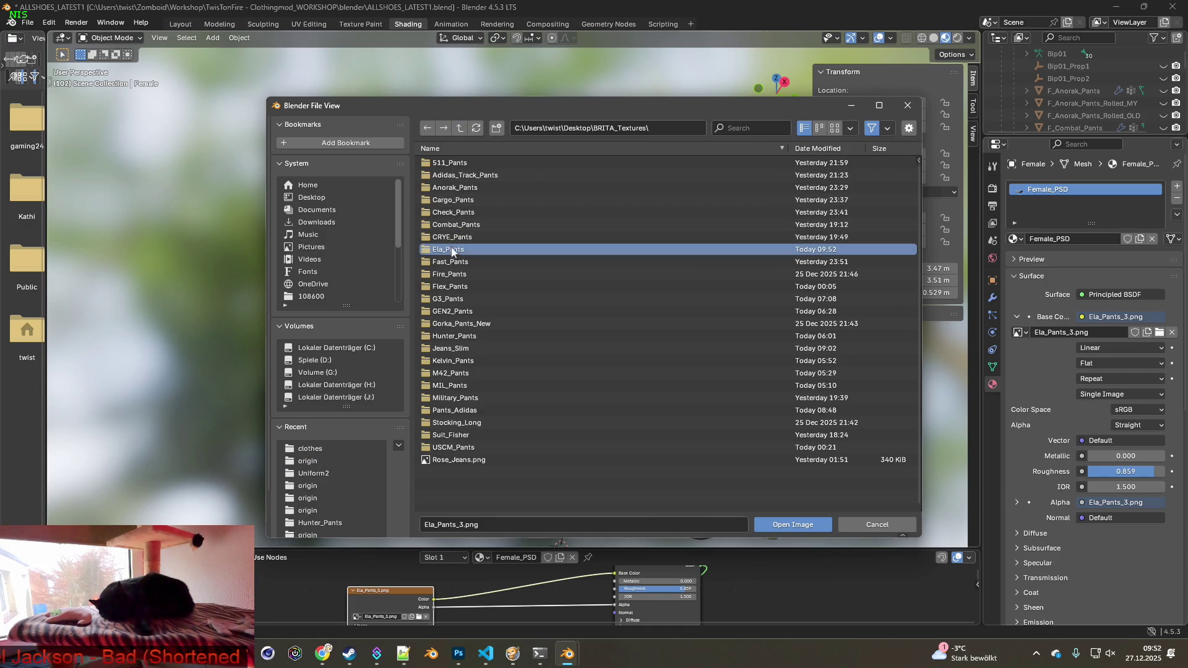
{"action": "double_click", "coordinate": [460, 250]}
{"action": "left_click", "coordinate": [454, 163]}
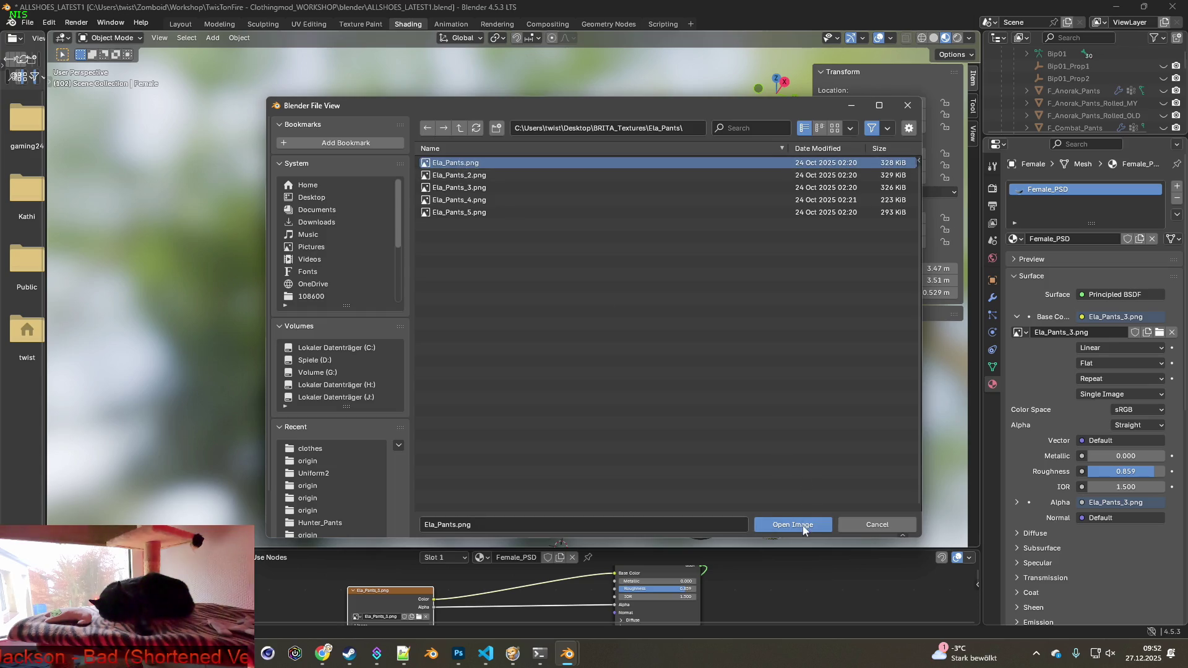
{"action": "left_click", "coordinate": [803, 525]}
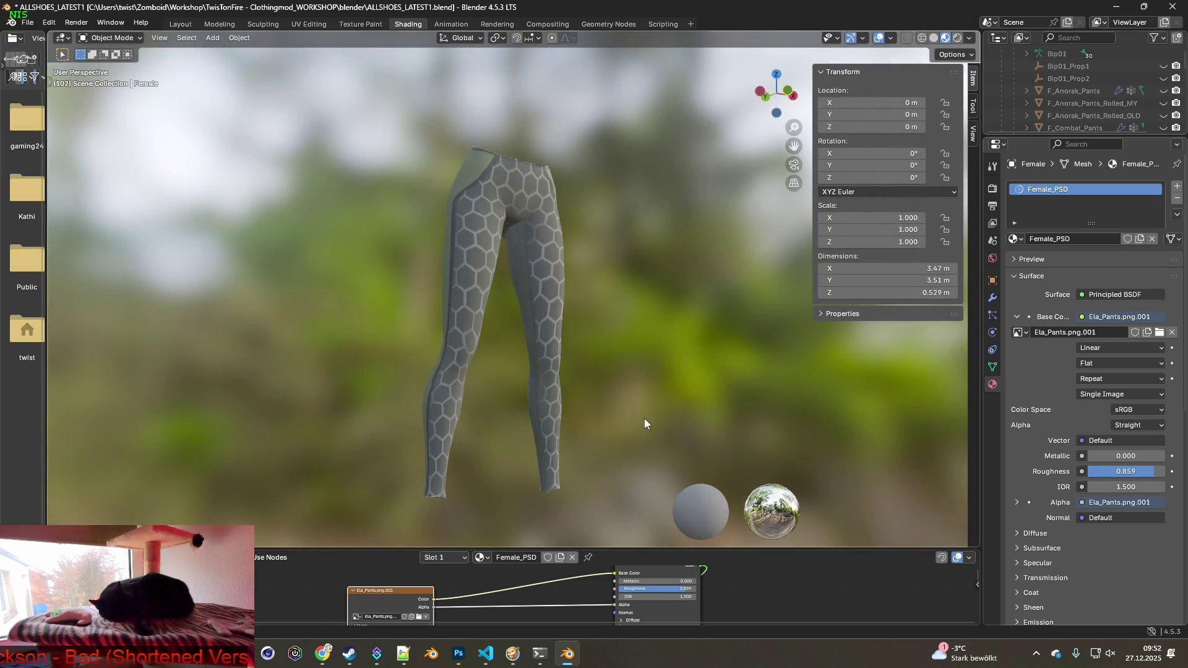
{"action": "middle_click_drag", "start_coordinate": [641, 419], "coordinate": [575, 439]}
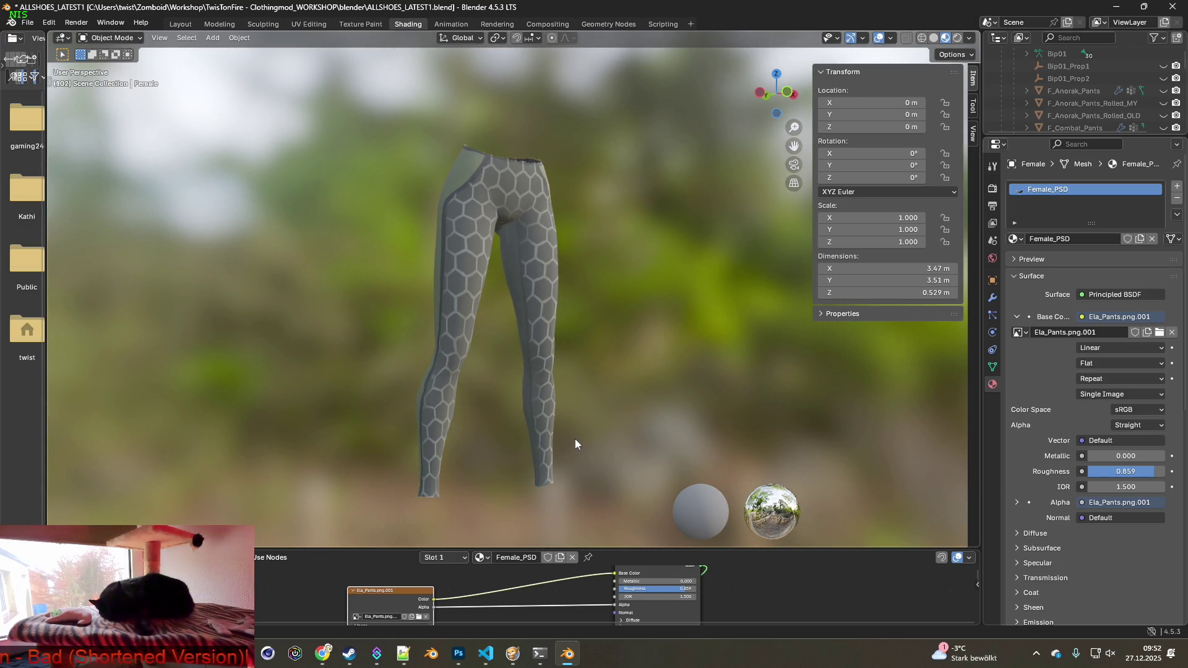
{"action": "mouse_move", "coordinate": [559, 423]}
{"action": "middle_mouse_down"}
{"action": "mouse_move", "coordinate": [597, 423]}
{"action": "mouse_move", "coordinate": [537, 417]}
{"action": "mouse_move", "coordinate": [540, 436]}
{"action": "mouse_move", "coordinate": [566, 432]}
{"action": "mouse_move", "coordinate": [541, 429]}
{"action": "mouse_move", "coordinate": [553, 429]}
{"action": "middle_mouse_up"}
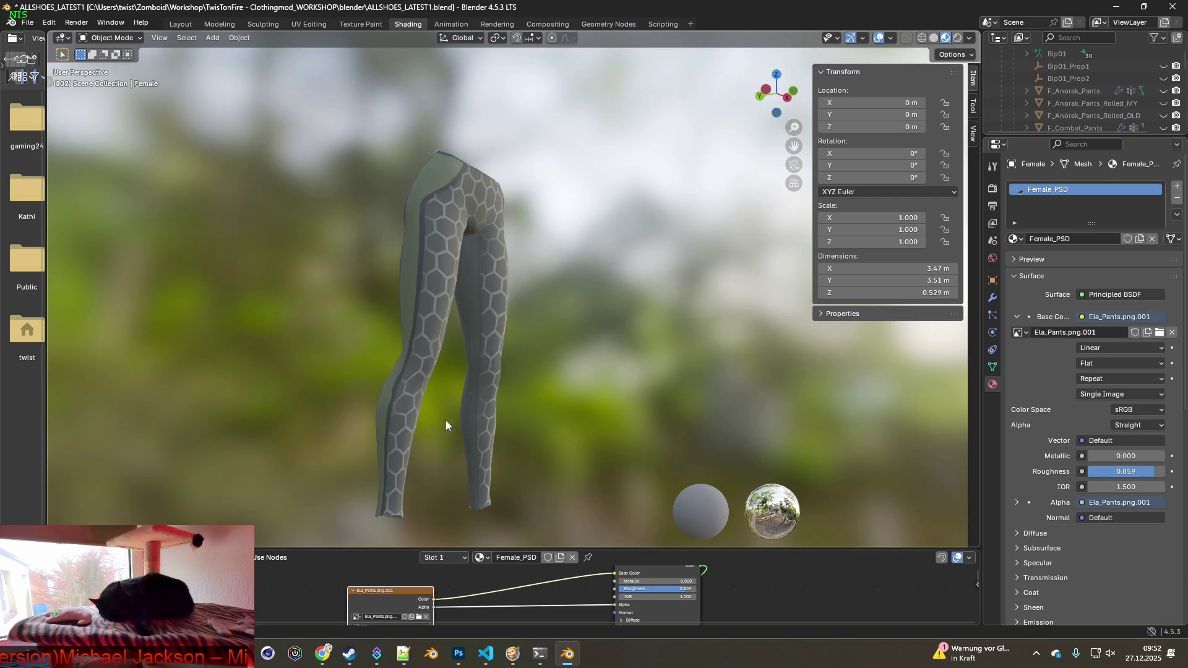
{"action": "middle_click_drag", "start_coordinate": [484, 423], "coordinate": [483, 423]}
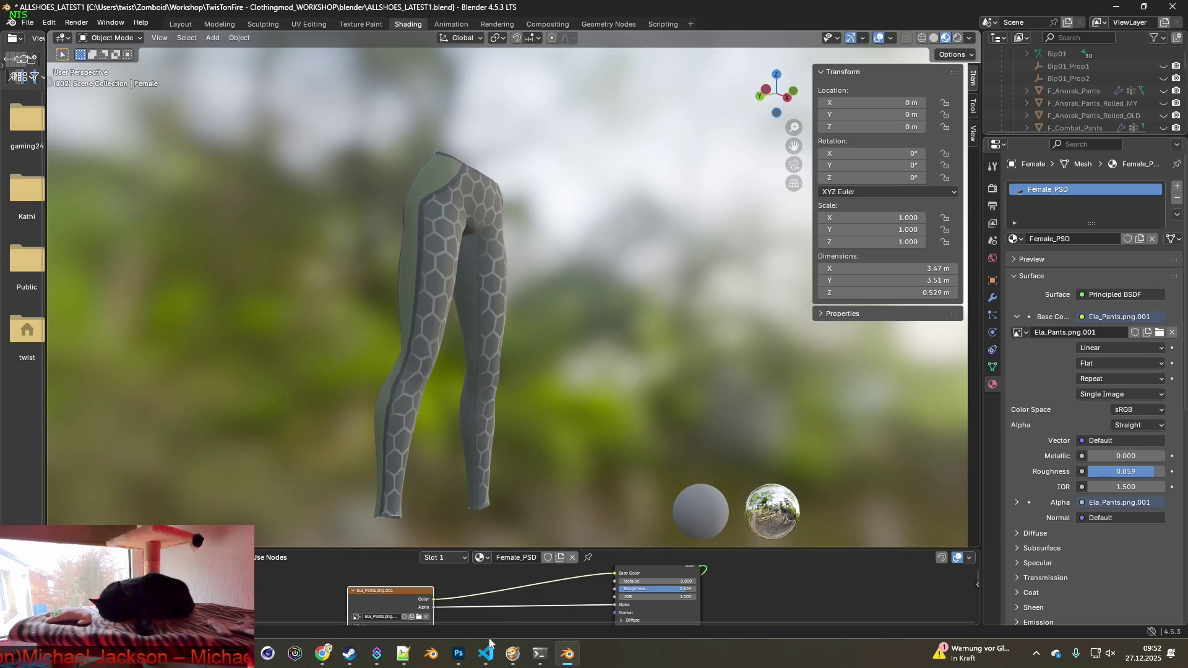
{"action": "mouse_move", "coordinate": [474, 648]}
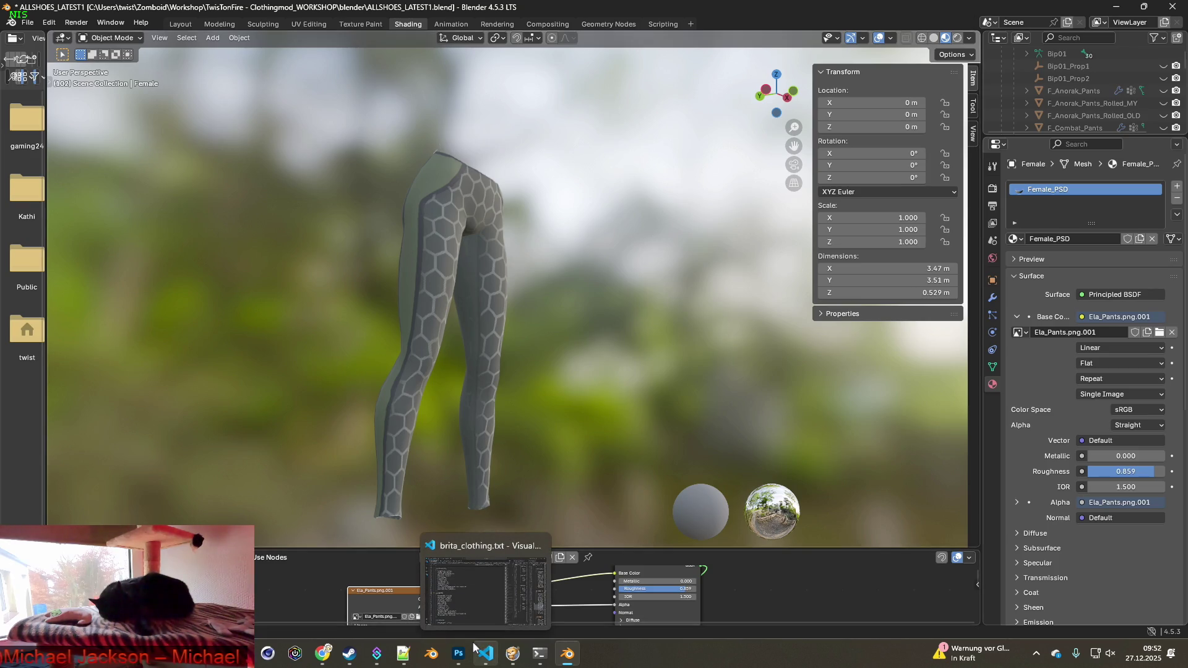
Snip a screen capture of the textured leggings in Blender's viewport.
{"action": "left_click", "coordinate": [458, 654]}
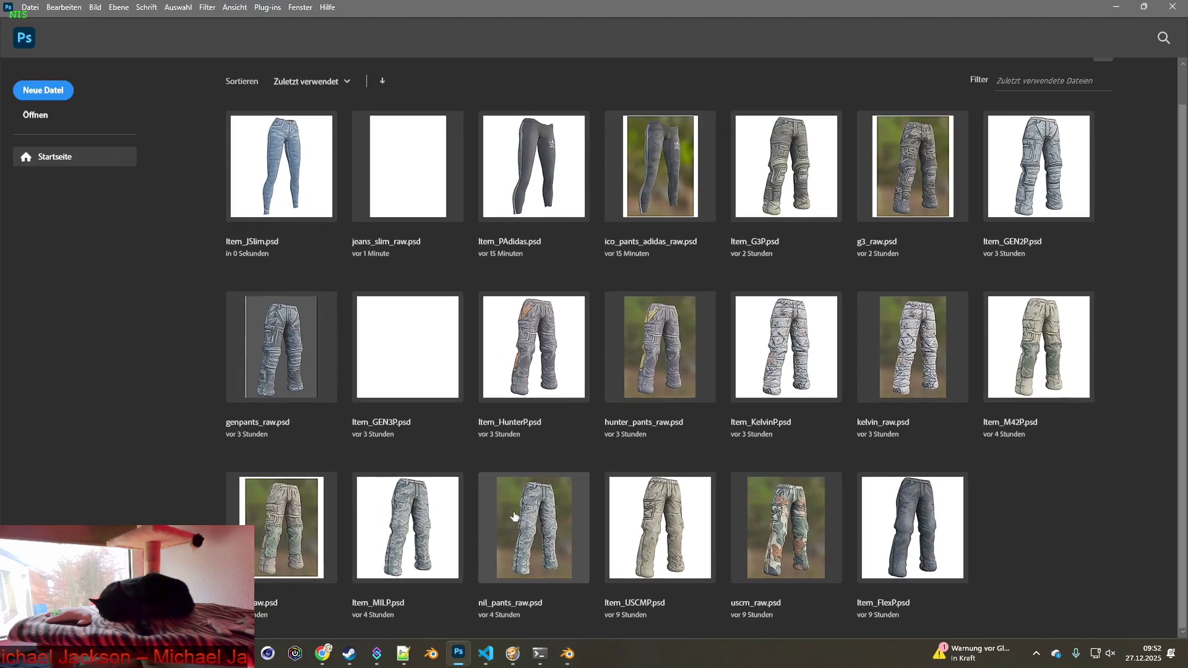
{"action": "key", "text": "alt+Tab"}
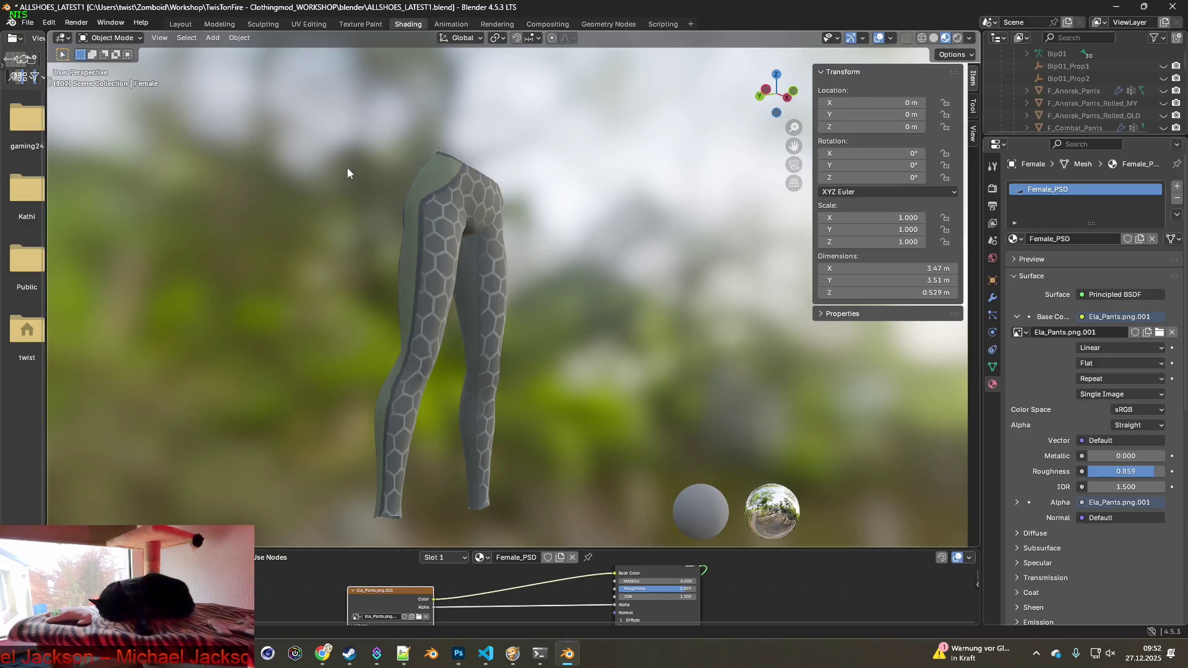
{"action": "key", "text": "super+shift+s"}
{"action": "mouse_move", "coordinate": [290, 120]}
{"action": "left_mouse_down"}
{"action": "mouse_move", "coordinate": [559, 409]}
{"action": "mouse_move", "coordinate": [582, 537]}
{"action": "left_mouse_up"}
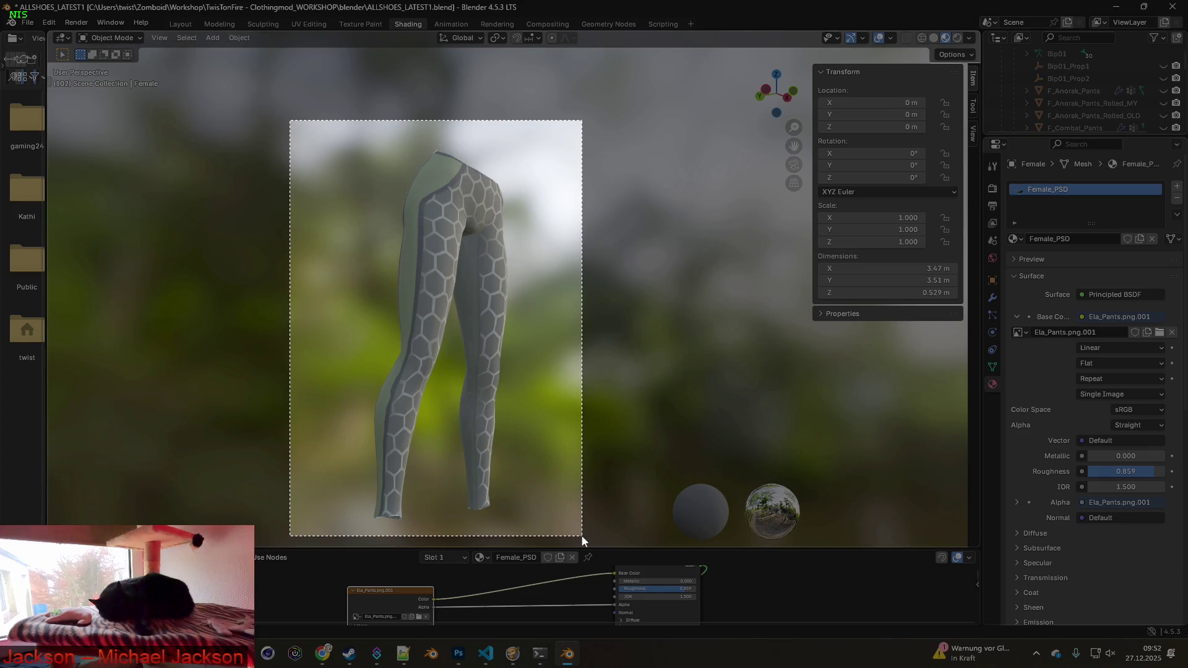
Create a new clipboard-sized transparent Photoshop document and paste the leggings capture into it.
{"action": "key", "text": "alt+Tab"}
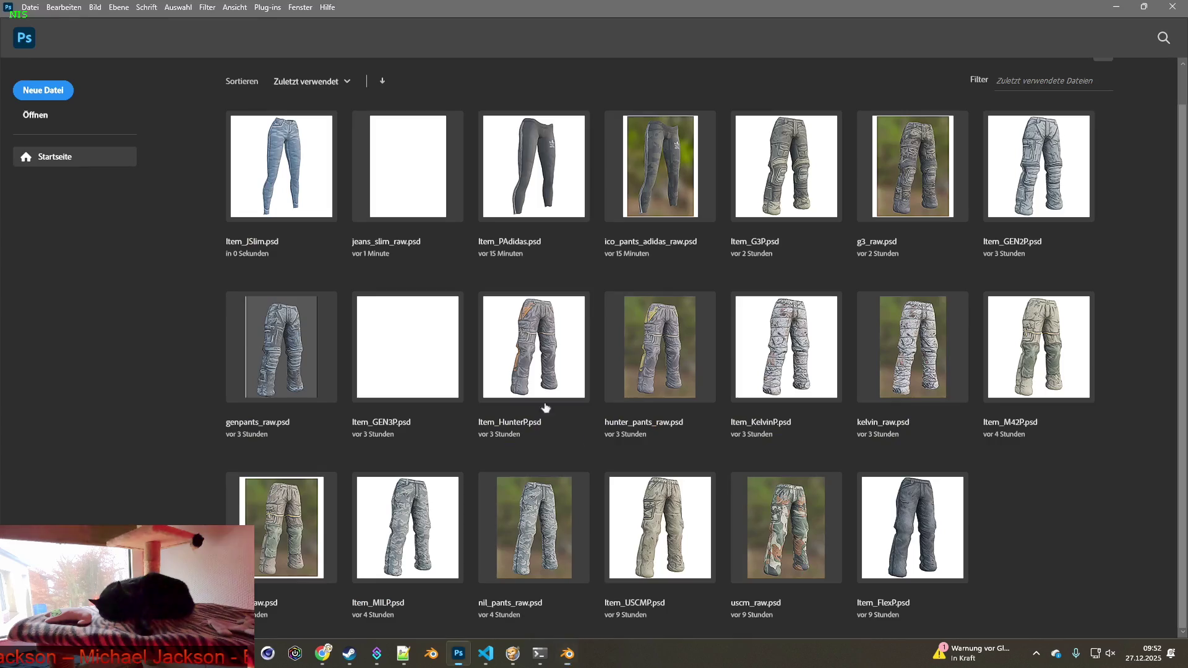
{"action": "left_click", "coordinate": [44, 90]}
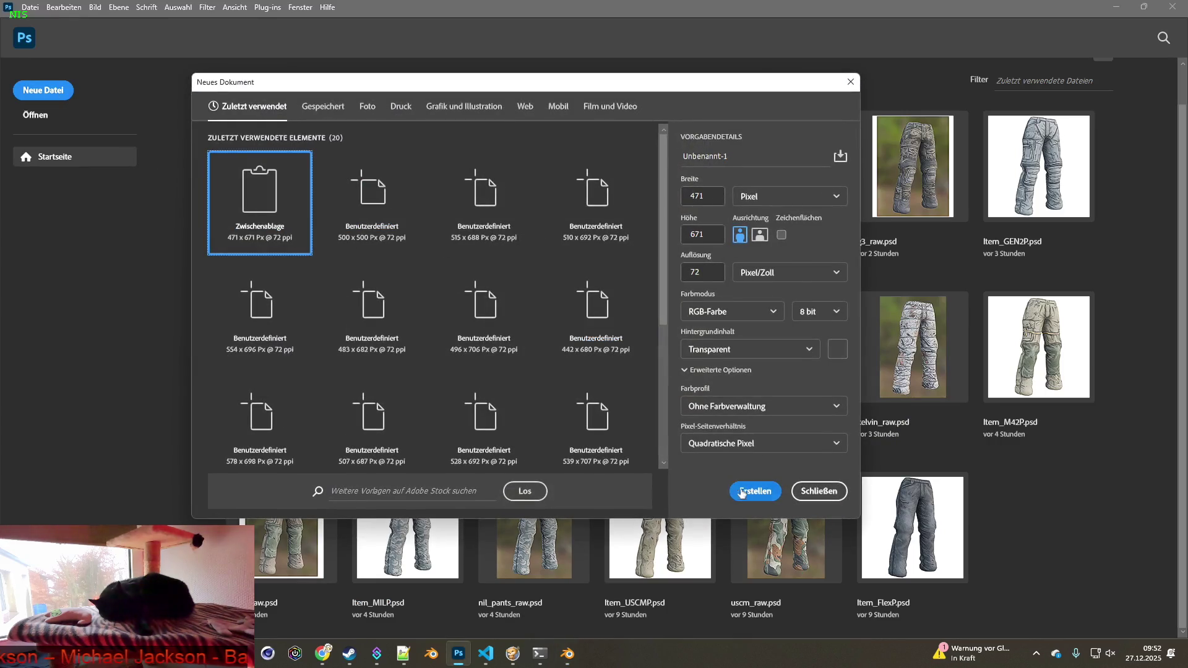
{"action": "left_click", "coordinate": [739, 492]}
{"action": "key", "text": "ctrl+v"}
{"action": "key", "text": "alt+Tab"}
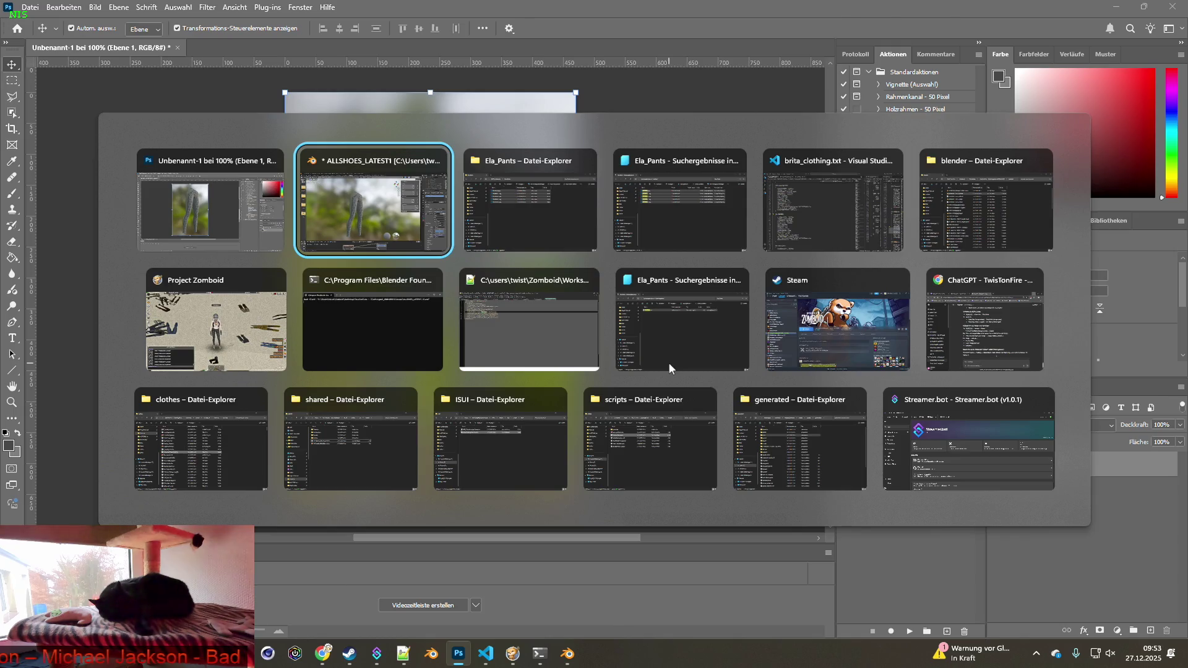
{"action": "left_click", "coordinate": [418, 617]}
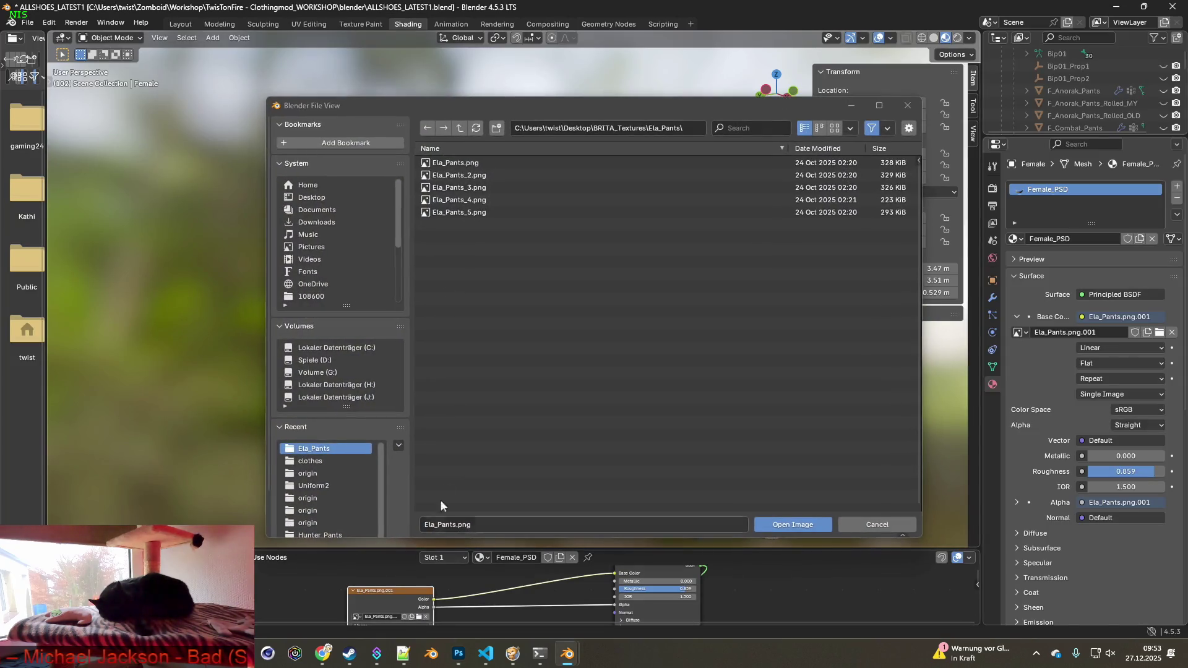
Apply Ela_Pants_2.png to the leggings and paste its snapshot into Photoshop as a new layer.
{"action": "left_click", "coordinate": [473, 175]}
{"action": "left_click", "coordinate": [776, 524]}
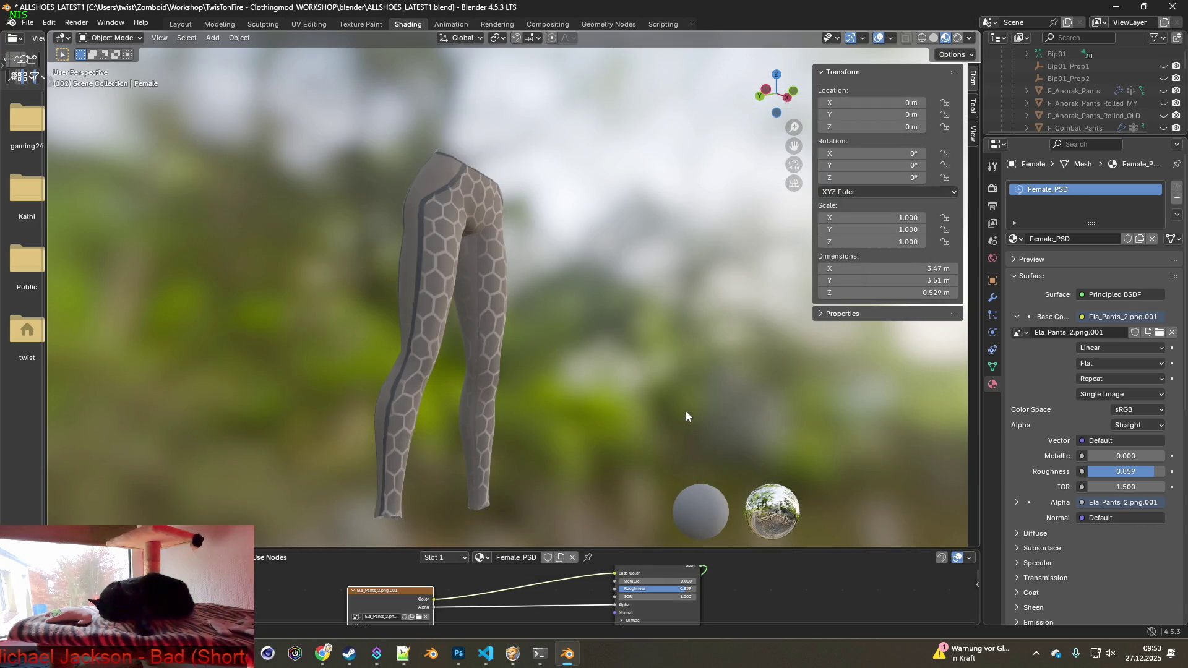
{"action": "key", "text": "super+shift+s"}
{"action": "left_click_drag", "start_coordinate": [326, 127], "coordinate": [566, 533]}
{"action": "key", "text": "alt+Tab"}
{"action": "key", "text": "ctrl+v"}
{"action": "key", "text": "alt+Tab"}
Apply Ela_Pants_3.png to the leggings and paste its snapshot into Photoshop as a new layer.
{"action": "left_click", "coordinate": [419, 617]}
{"action": "left_click", "coordinate": [470, 191]}
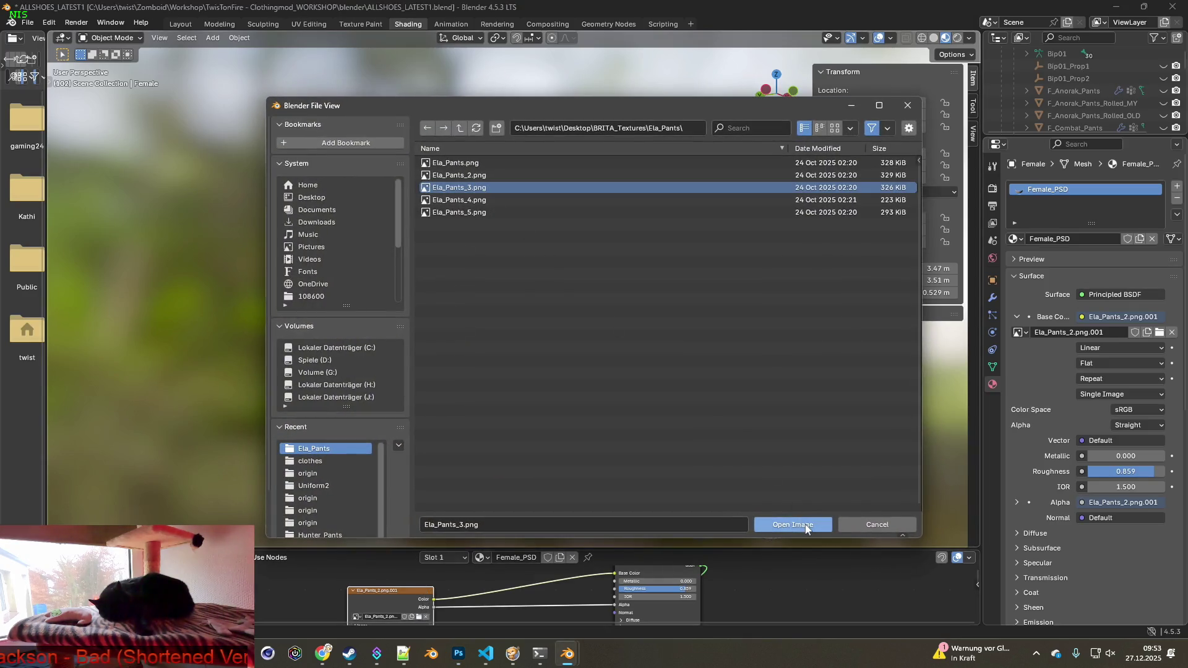
{"action": "left_click", "coordinate": [796, 523]}
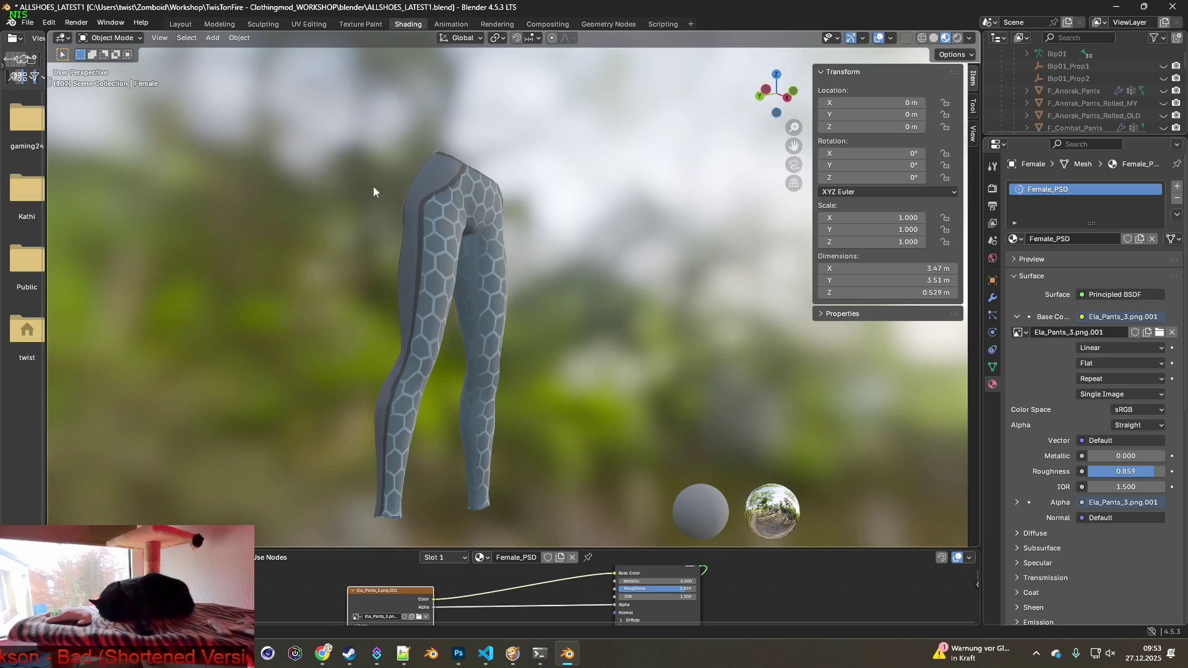
{"action": "key", "text": "super+shift+s"}
{"action": "left_click_drag", "start_coordinate": [305, 115], "coordinate": [559, 533]}
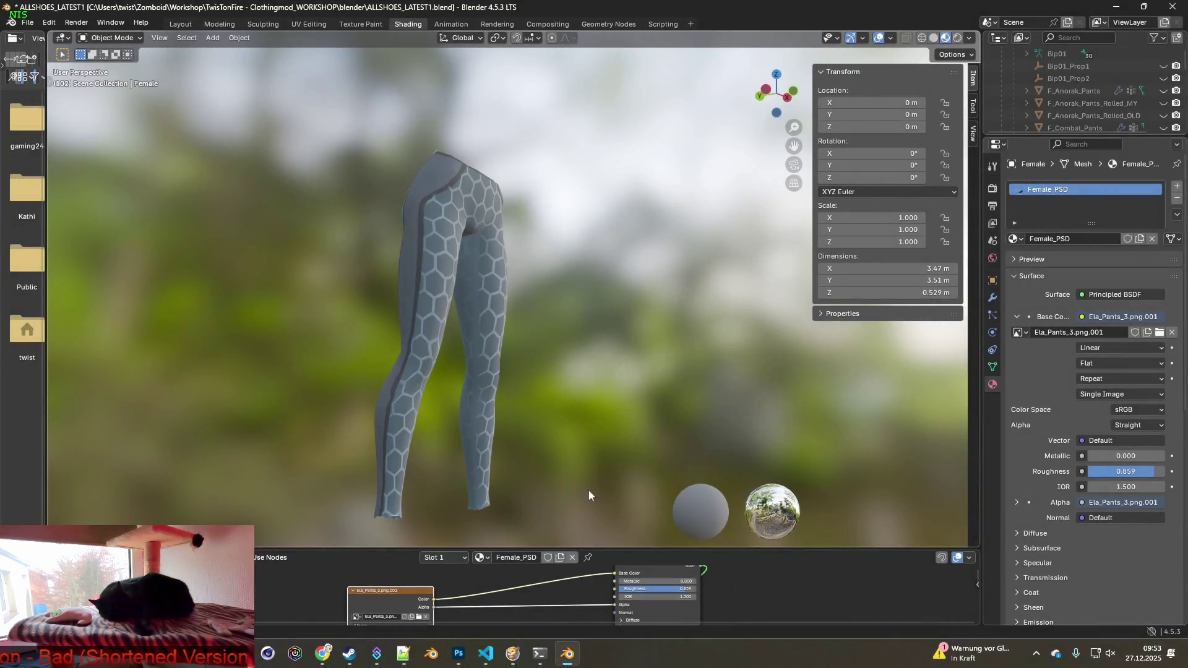
{"action": "key", "text": "alt+Tab"}
{"action": "key", "text": "ctrl+v"}
{"action": "key", "text": "alt+Tab"}
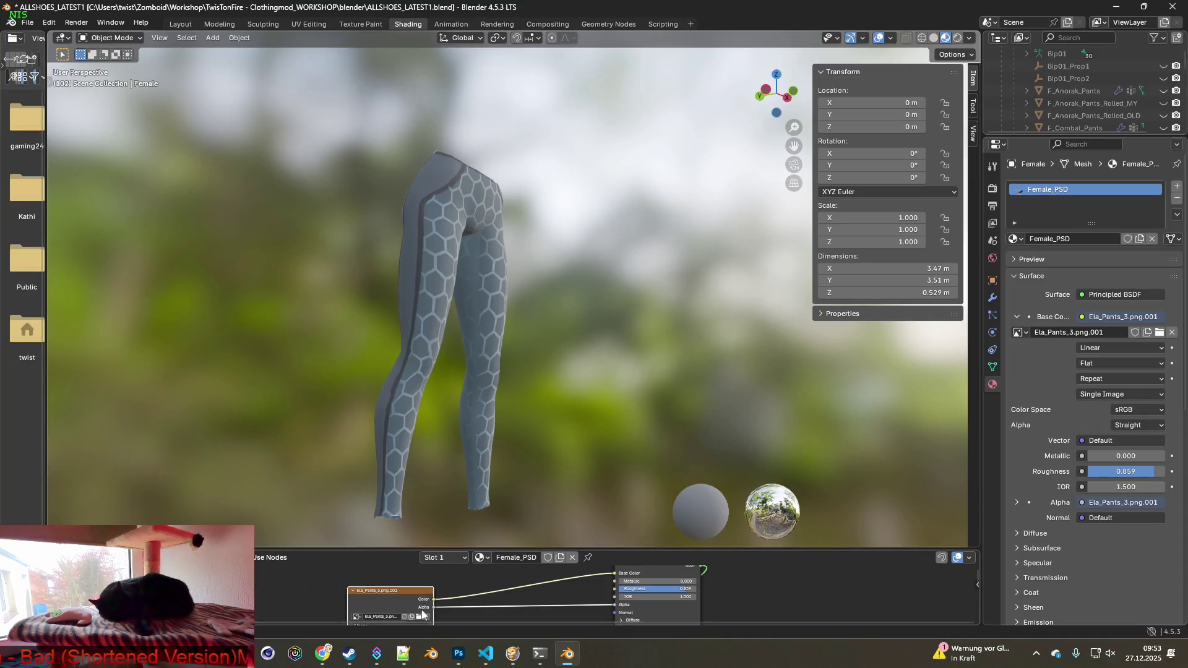
Apply Ela_Pants_4.png to the leggings and paste its snapshot into Photoshop as Ebene 4.
{"action": "left_click", "coordinate": [418, 617]}
{"action": "left_click", "coordinate": [443, 200]}
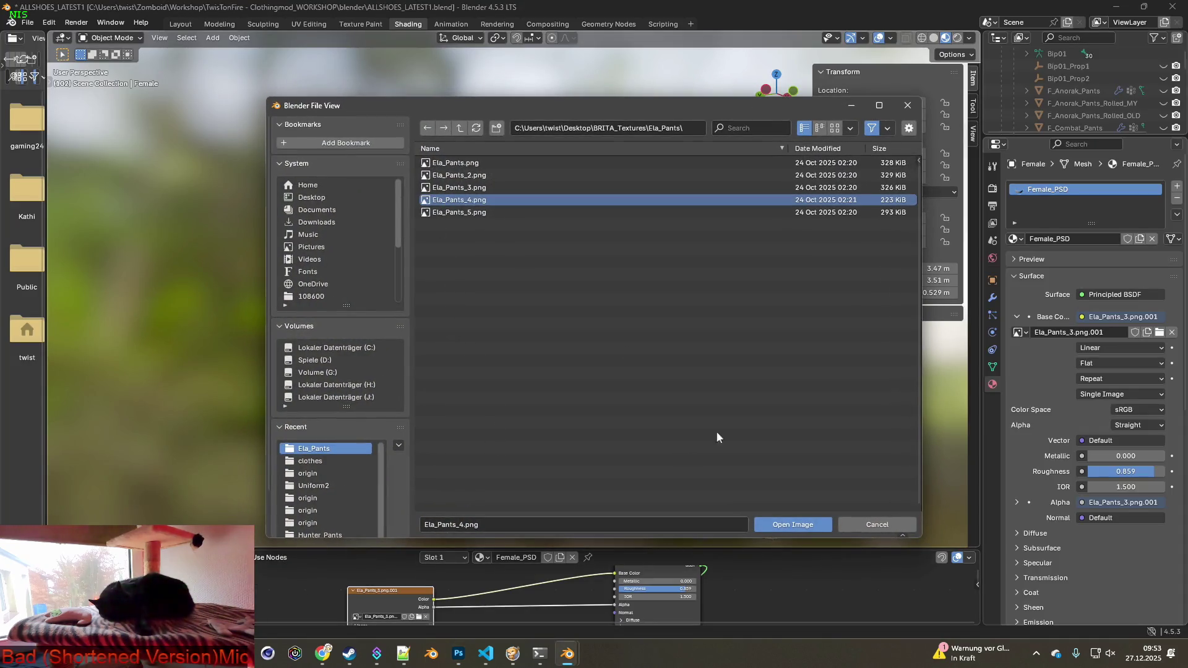
{"action": "left_click", "coordinate": [784, 525]}
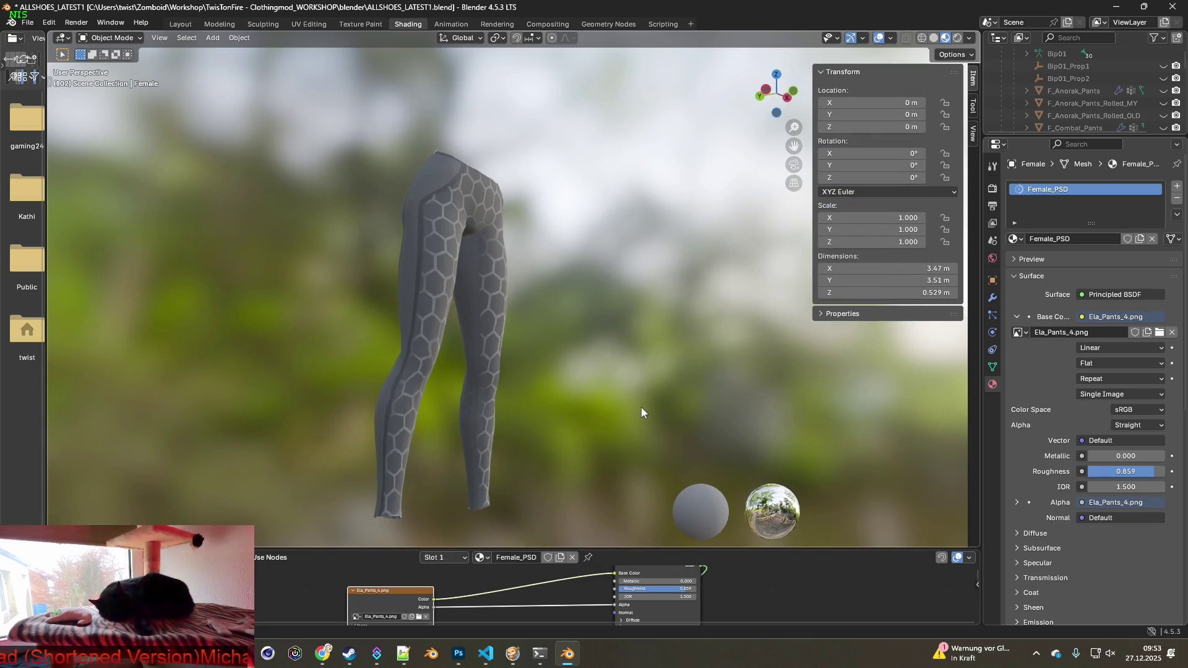
{"action": "key", "text": "super+shift+s"}
{"action": "mouse_move", "coordinate": [316, 120]}
{"action": "left_mouse_down"}
{"action": "mouse_move", "coordinate": [540, 480]}
{"action": "mouse_move", "coordinate": [556, 538]}
{"action": "left_mouse_up"}
{"action": "key", "text": "alt+Tab"}
{"action": "key", "text": "ctrl+v"}
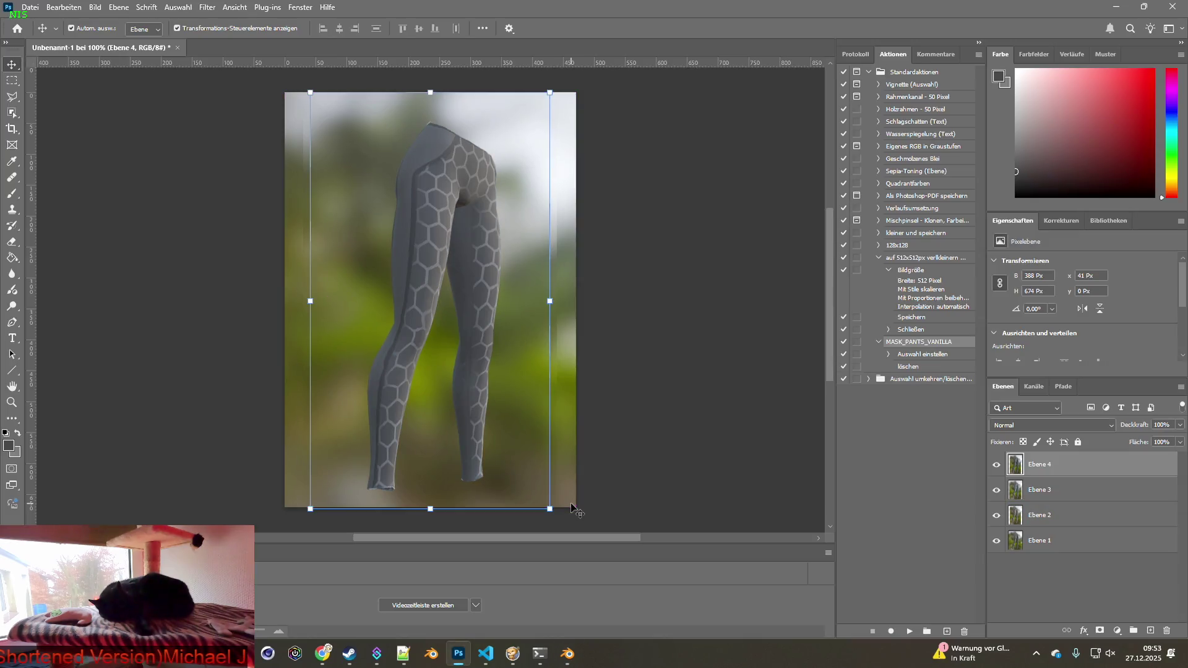
{"action": "key", "text": "alt+Tab"}
Apply Ela_Pants_5.png to the leggings and paste its snapshot into Photoshop as Ebene 5.
{"action": "left_click", "coordinate": [418, 616]}
{"action": "left_click", "coordinate": [467, 212]}
{"action": "left_click", "coordinate": [792, 525]}
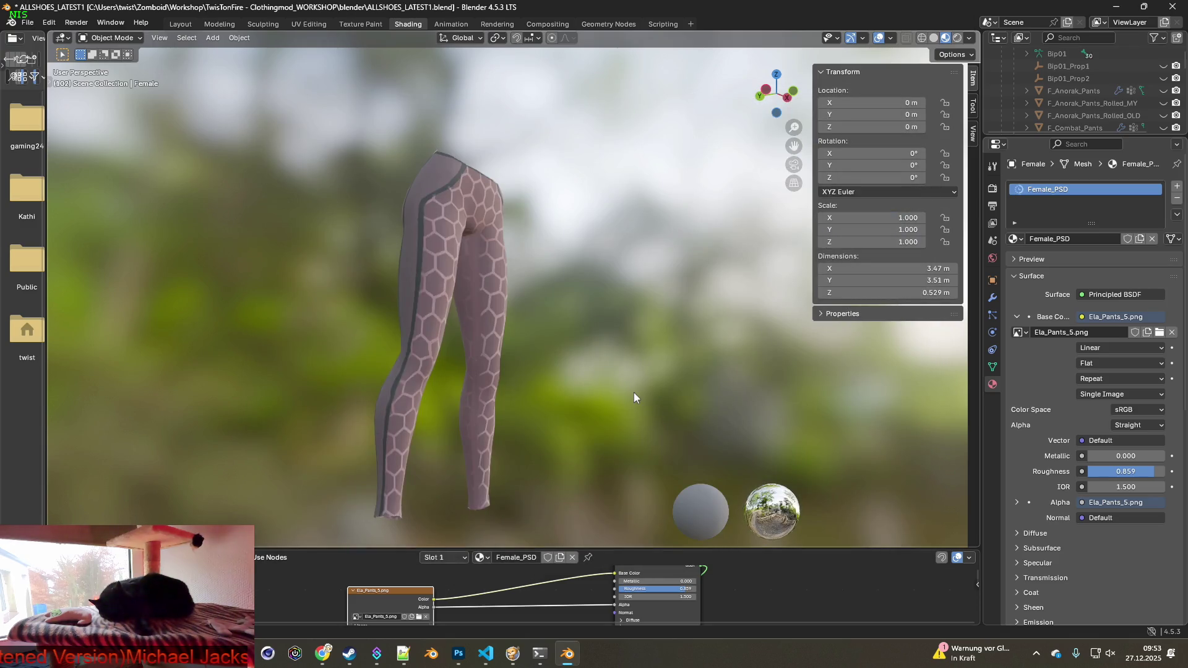
{"action": "key", "text": "super+shift+s"}
{"action": "left_click_drag", "start_coordinate": [297, 129], "coordinate": [575, 536]}
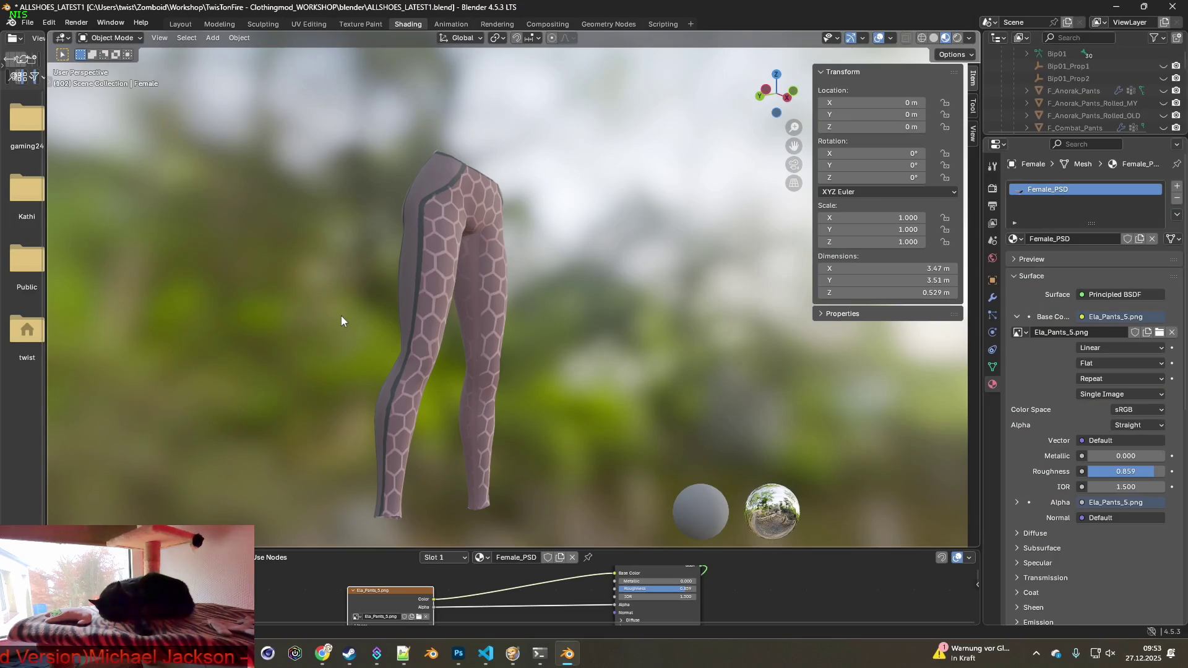
{"action": "key", "text": "alt+Tab"}
{"action": "key", "text": "ctrl+v"}
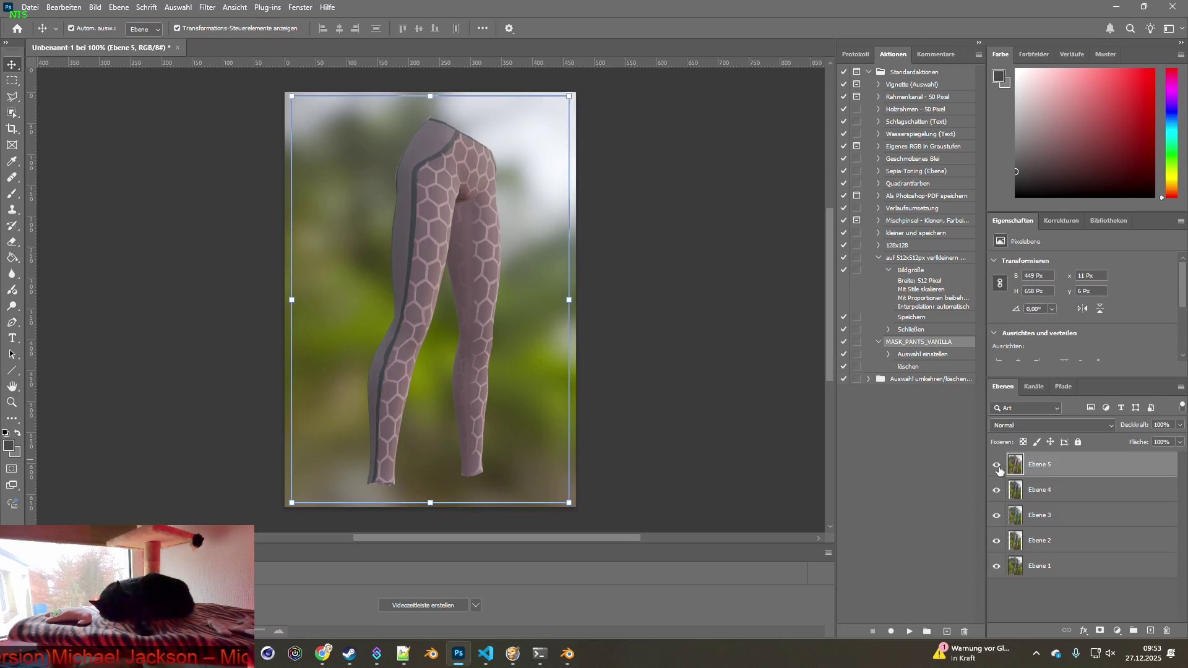
Save the layered document as ela_pants_raw.psd in the BRITA_Textures\Ela_Pants folder.
{"action": "left_click", "coordinate": [29, 7]}
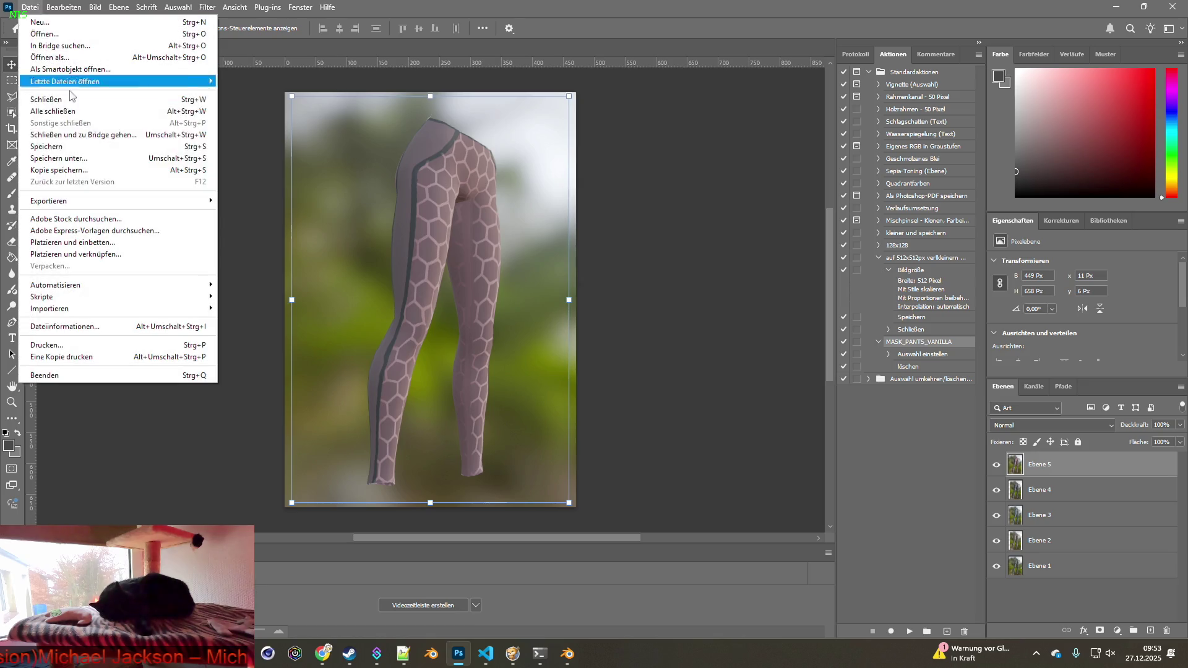
{"action": "left_click", "coordinate": [77, 171]}
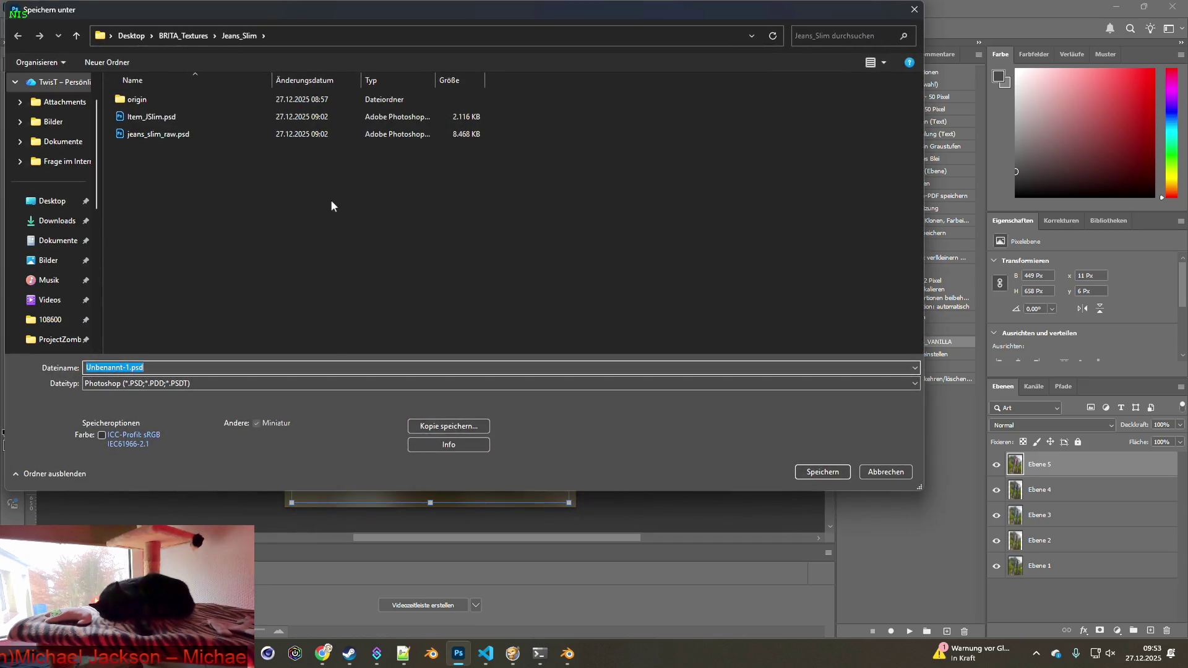
{"action": "left_click", "coordinate": [191, 37]}
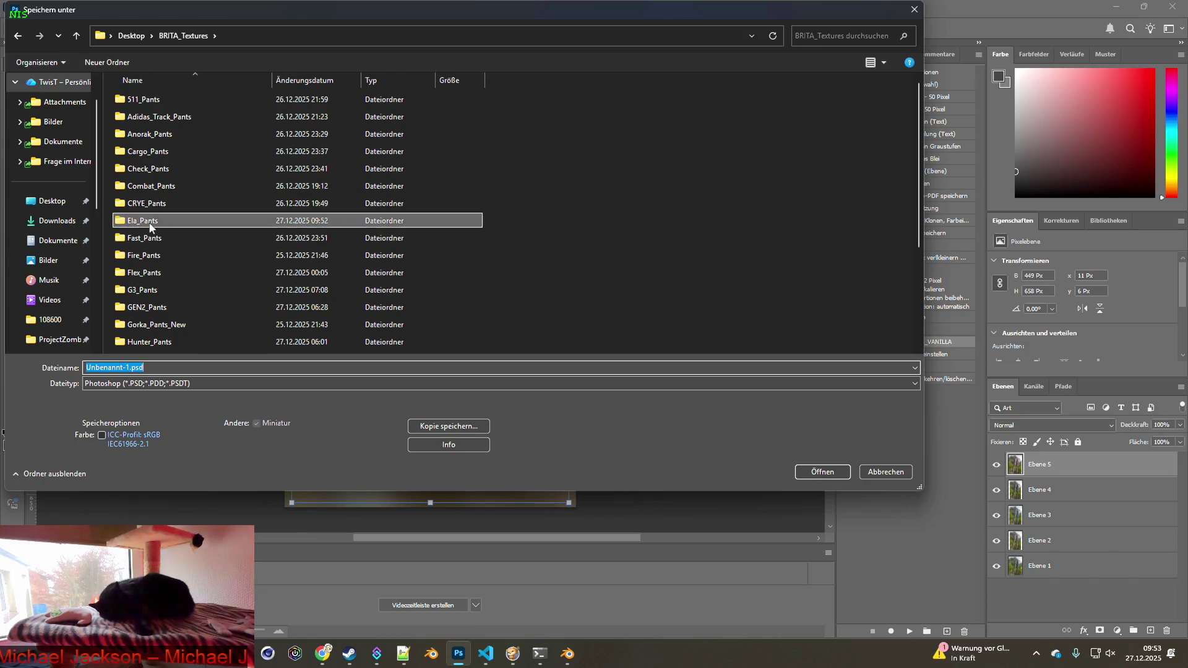
{"action": "double_click", "coordinate": [168, 220]}
{"action": "left_click_drag", "start_coordinate": [130, 388], "coordinate": [82, 389]}
{"action": "type", "text": "ela"}
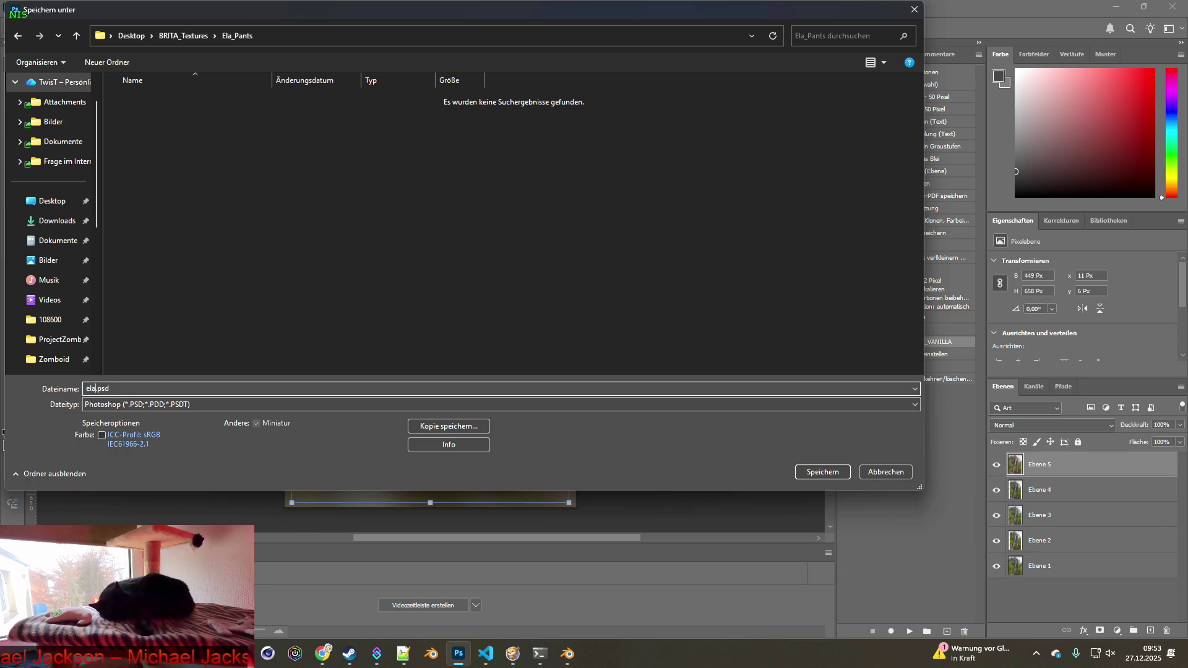
{"action": "type", "text": "_pants_ra"}
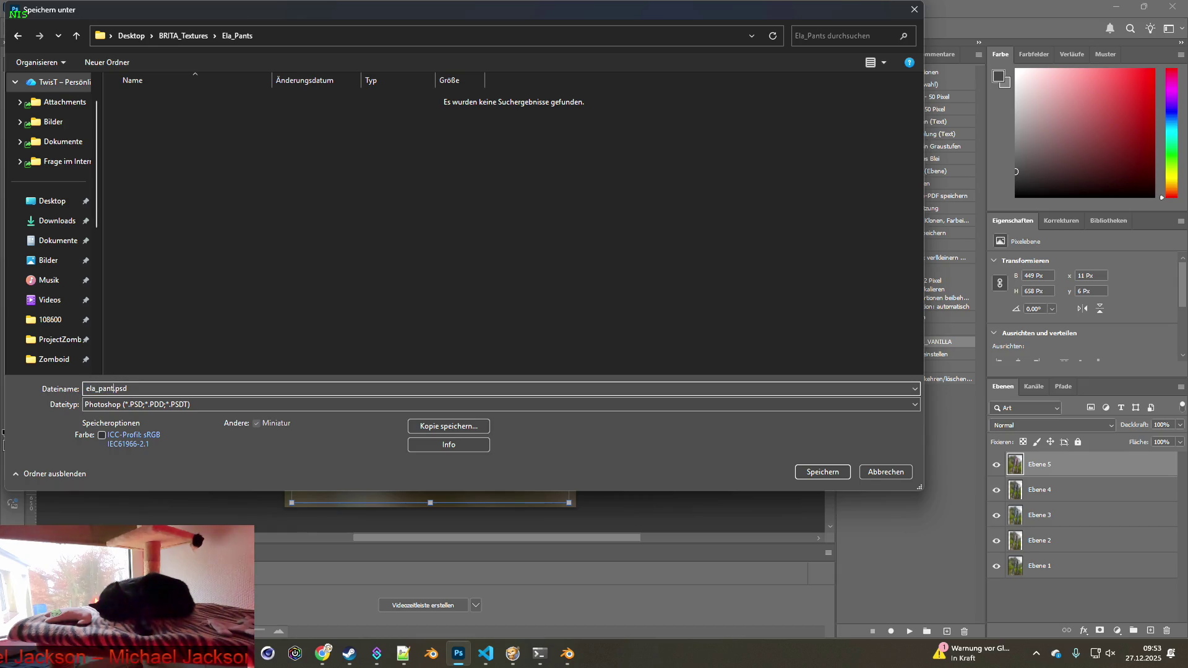
{"action": "type", "text": "w"}
{"action": "key", "text": "Return"}
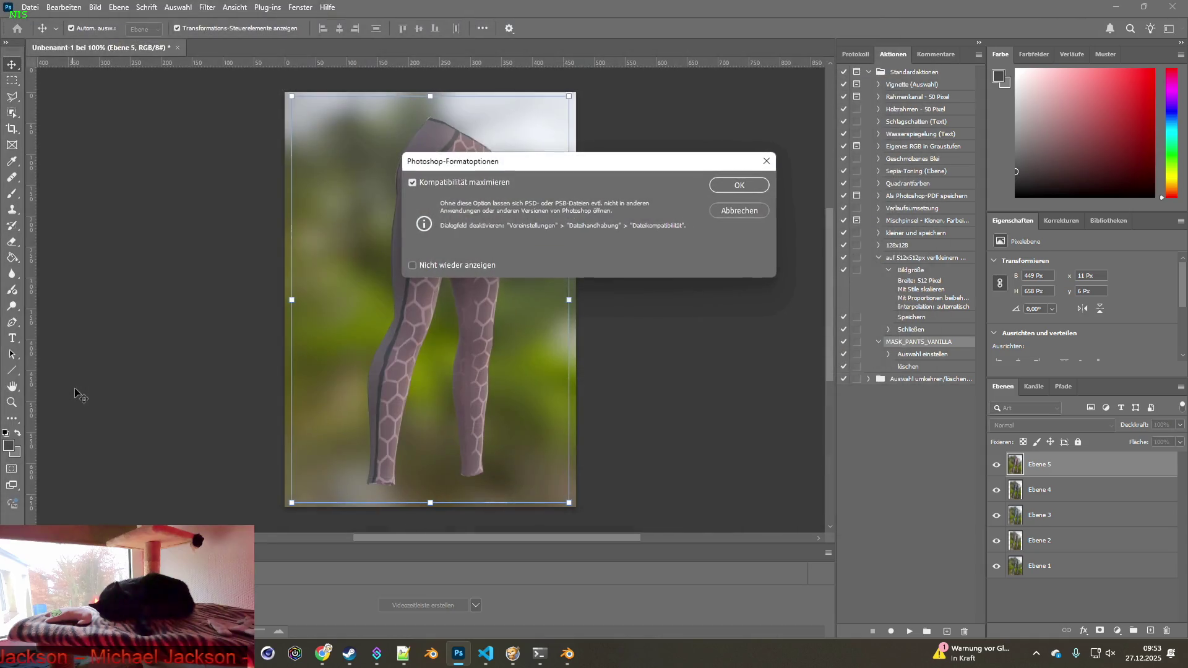
{"action": "left_click", "coordinate": [746, 182]}
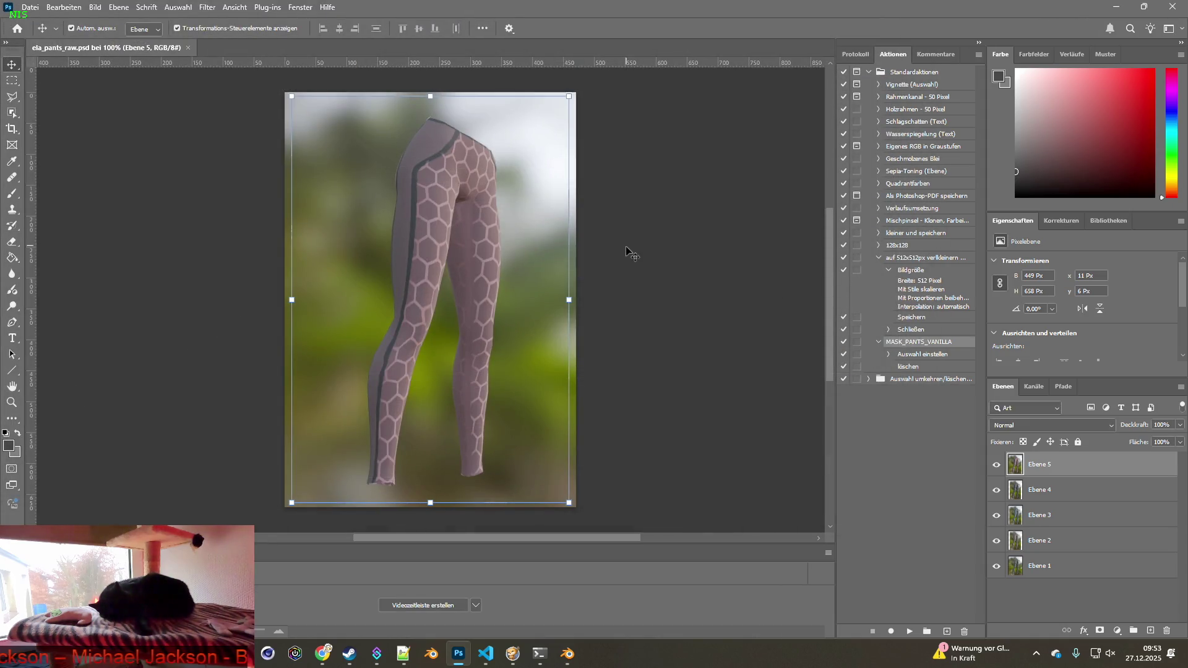
Create a new 500 x 500 px transparent Photoshop document.
{"action": "left_click", "coordinate": [29, 7]}
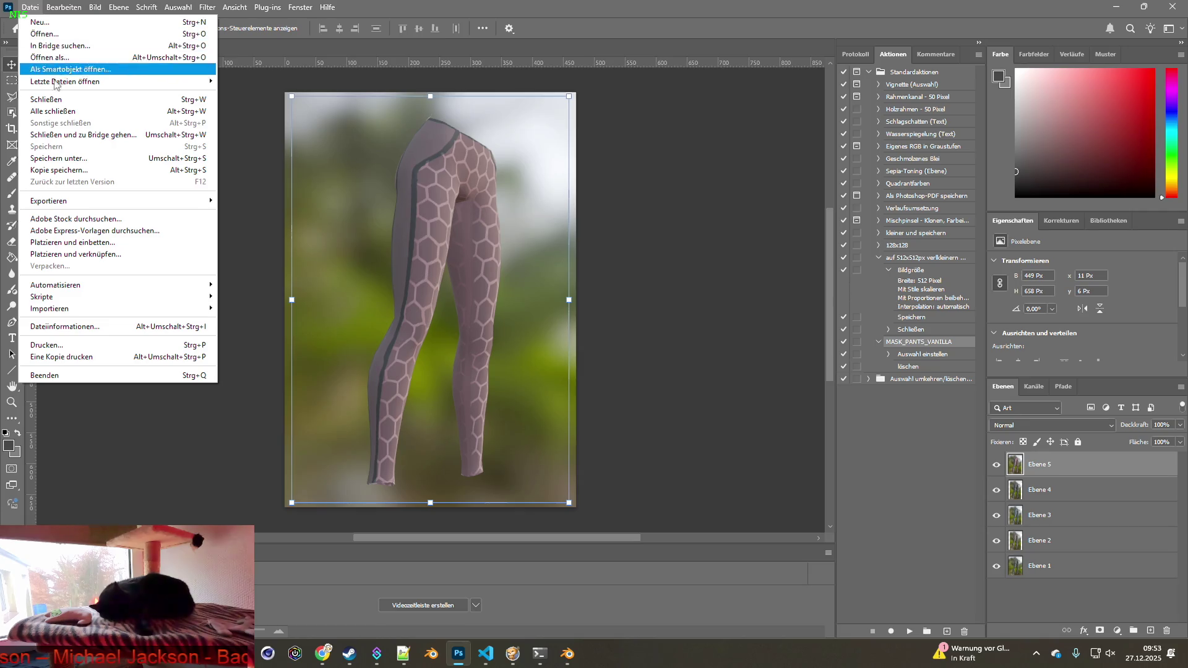
{"action": "left_click", "coordinate": [48, 22]}
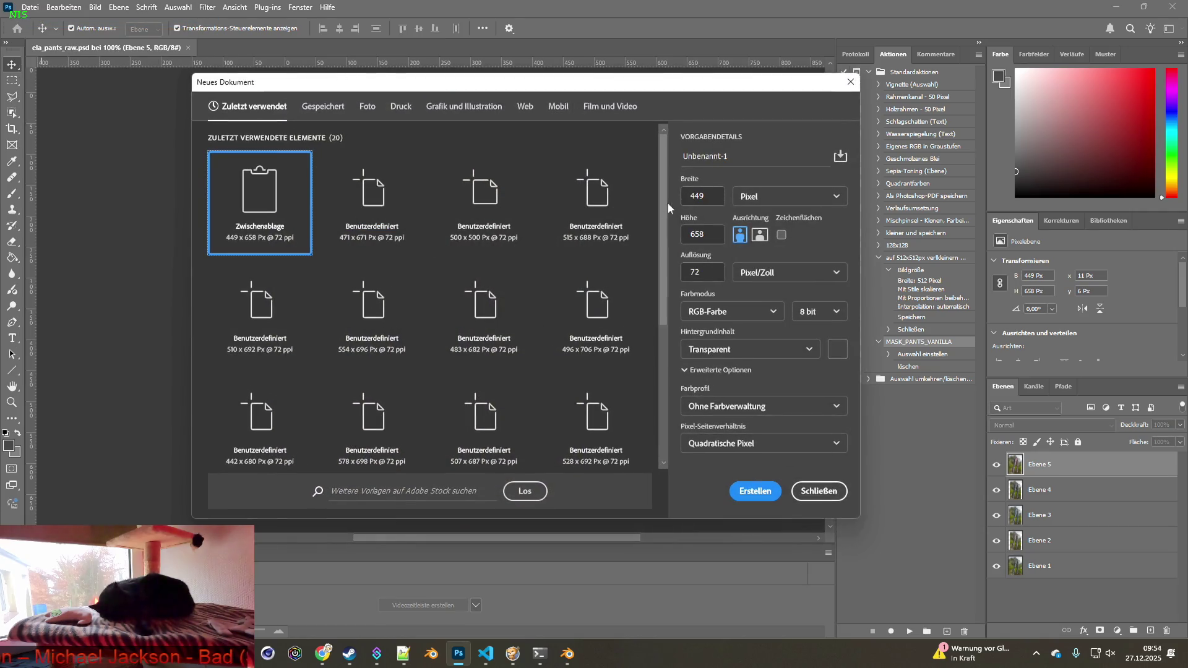
{"action": "type", "text": "5"}
{"action": "double_click", "coordinate": [703, 229]}
{"action": "type", "text": "500"}
{"action": "left_click", "coordinate": [755, 490]}
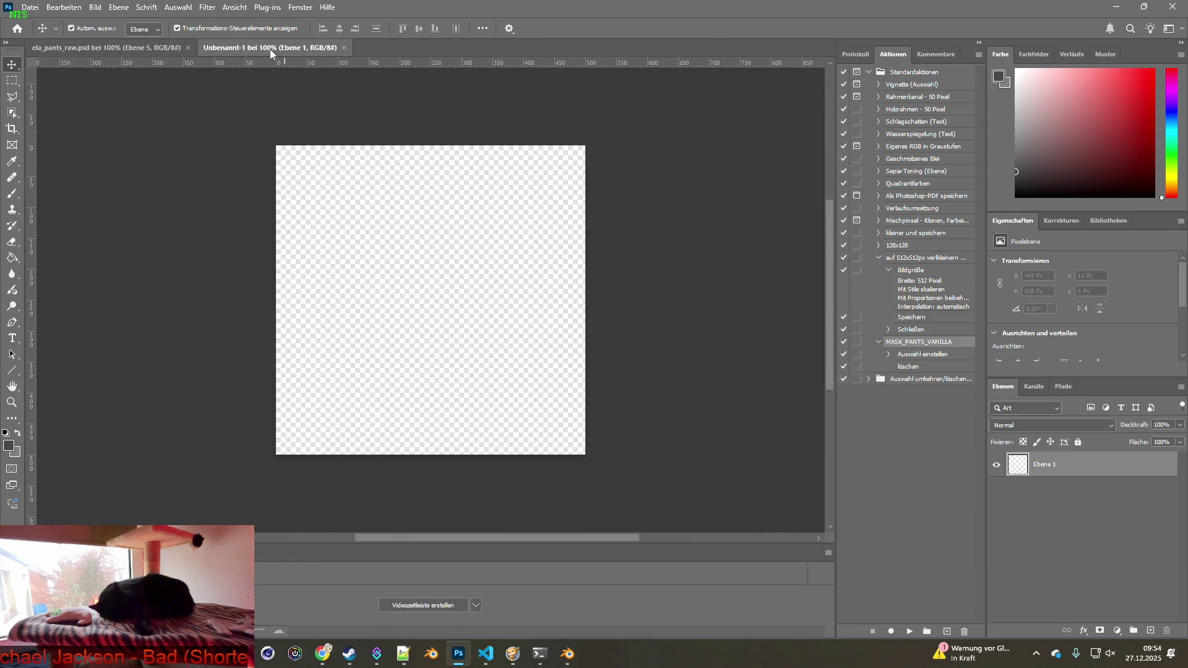
{"action": "left_click_drag", "start_coordinate": [271, 52], "coordinate": [92, 51]}
{"action": "key", "text": "alt+Tab"}
{"action": "key", "text": "alt+Tab"}
{"action": "key", "text": "alt+Tab"}
{"action": "key", "text": "alt+Tab"}
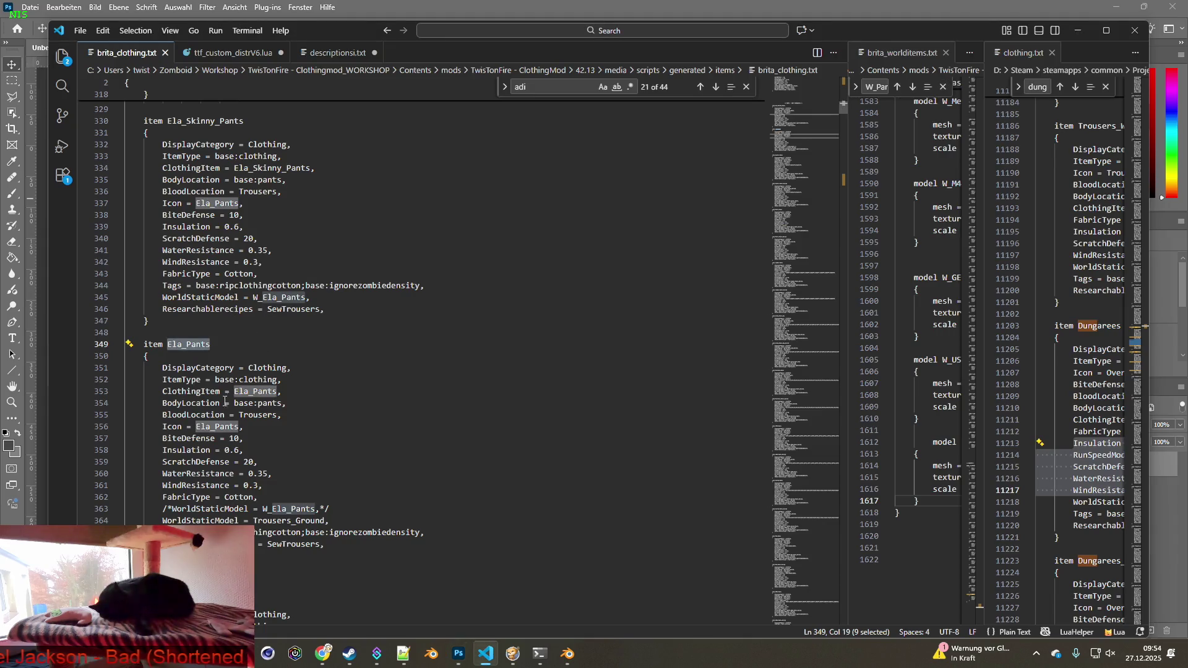
Comment out the Ela_Pants Icon line with /* */ and add an IconsForTexture = line below it.
{"action": "left_click", "coordinate": [215, 429]}
{"action": "key", "text": "Home"}
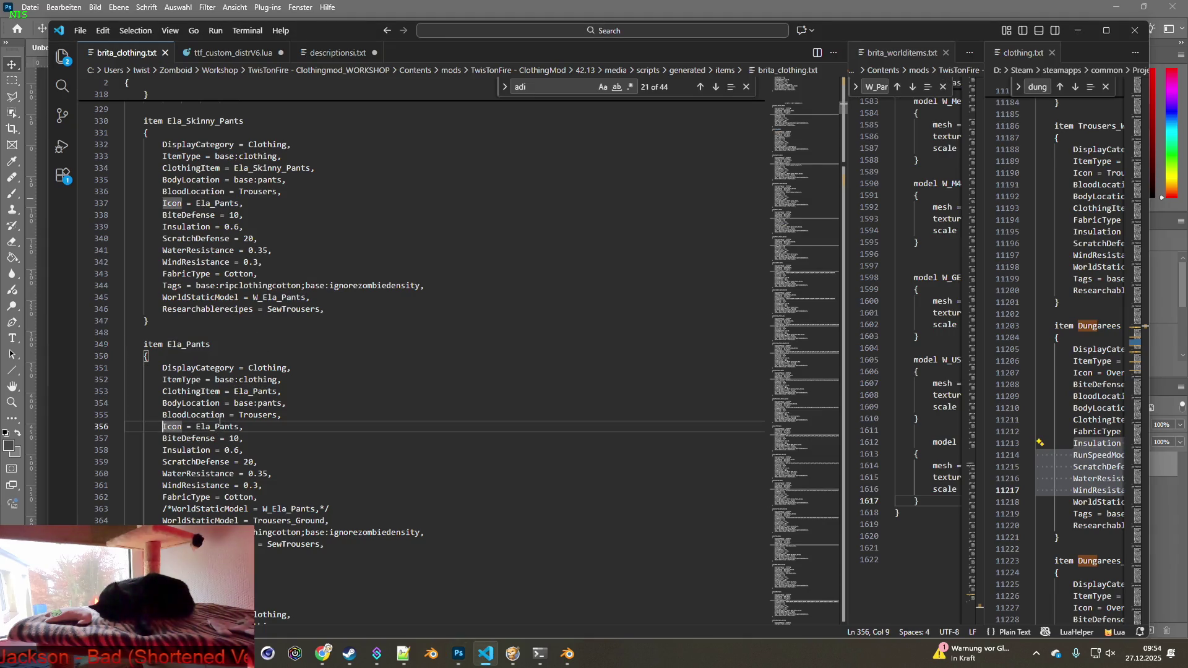
{"action": "type", "text": "/*"}
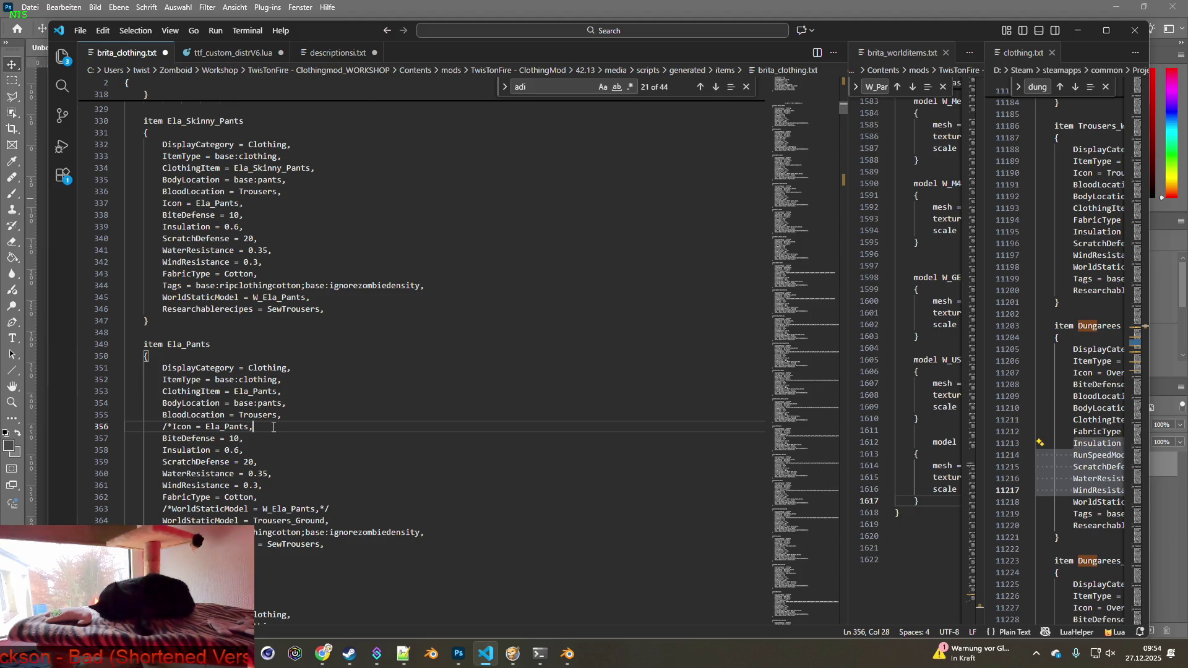
{"action": "type", "text": "*/"}
{"action": "key", "text": "Return"}
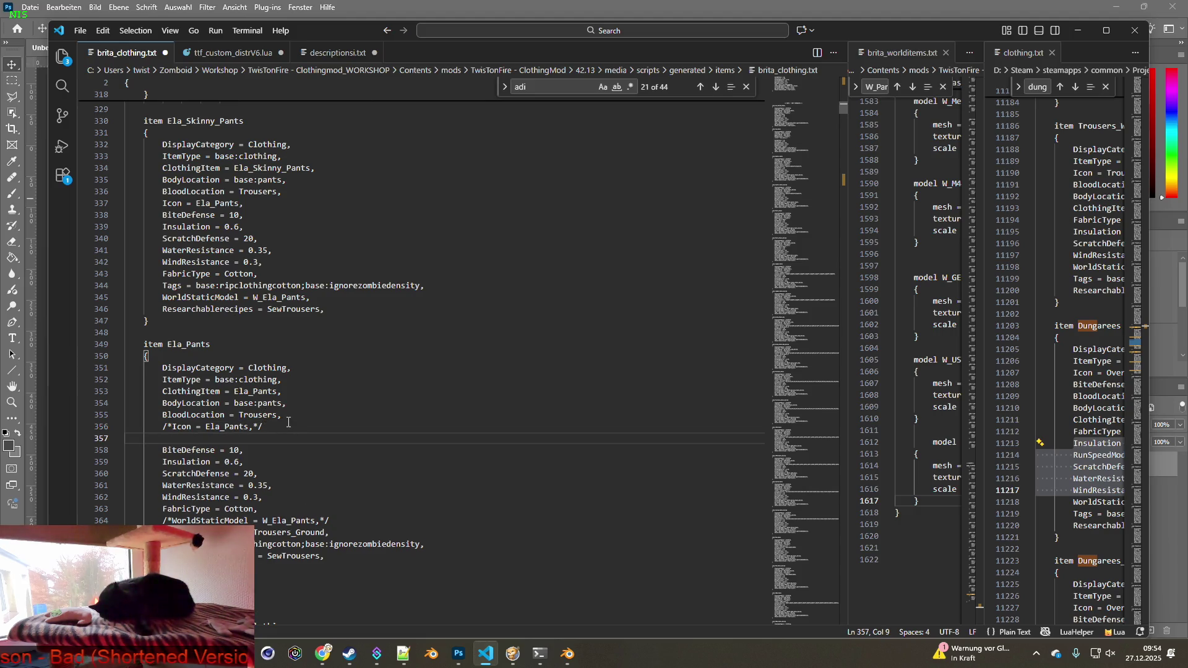
{"action": "type", "text": "IconsFor"}
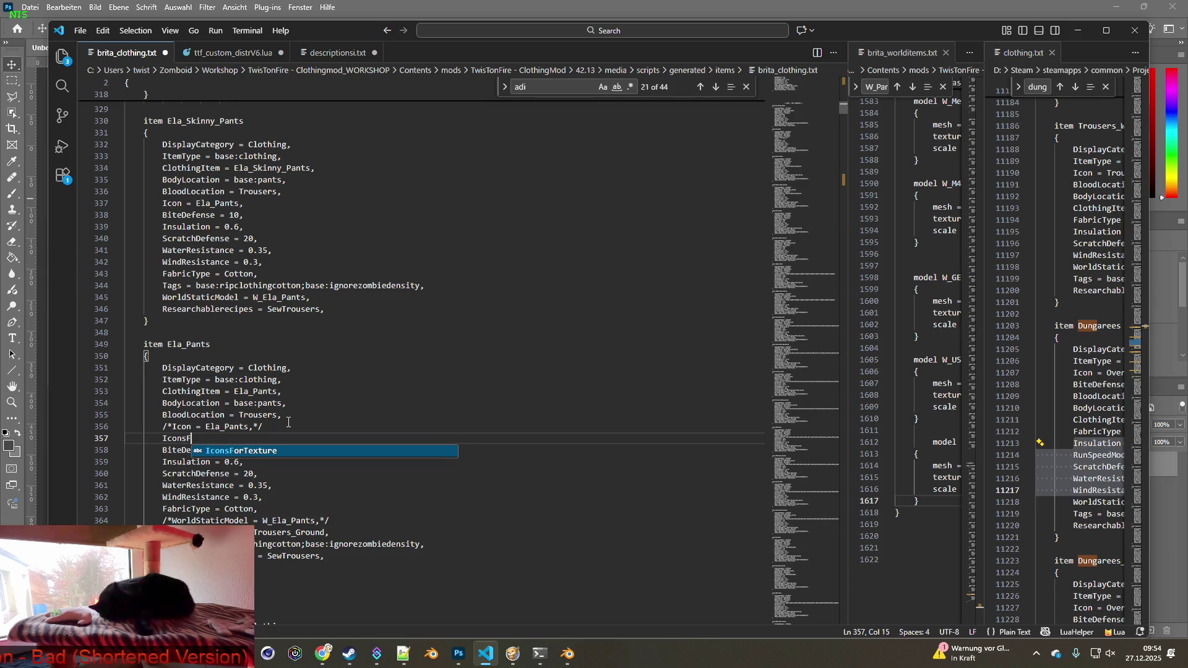
{"action": "key", "text": "Tab"}
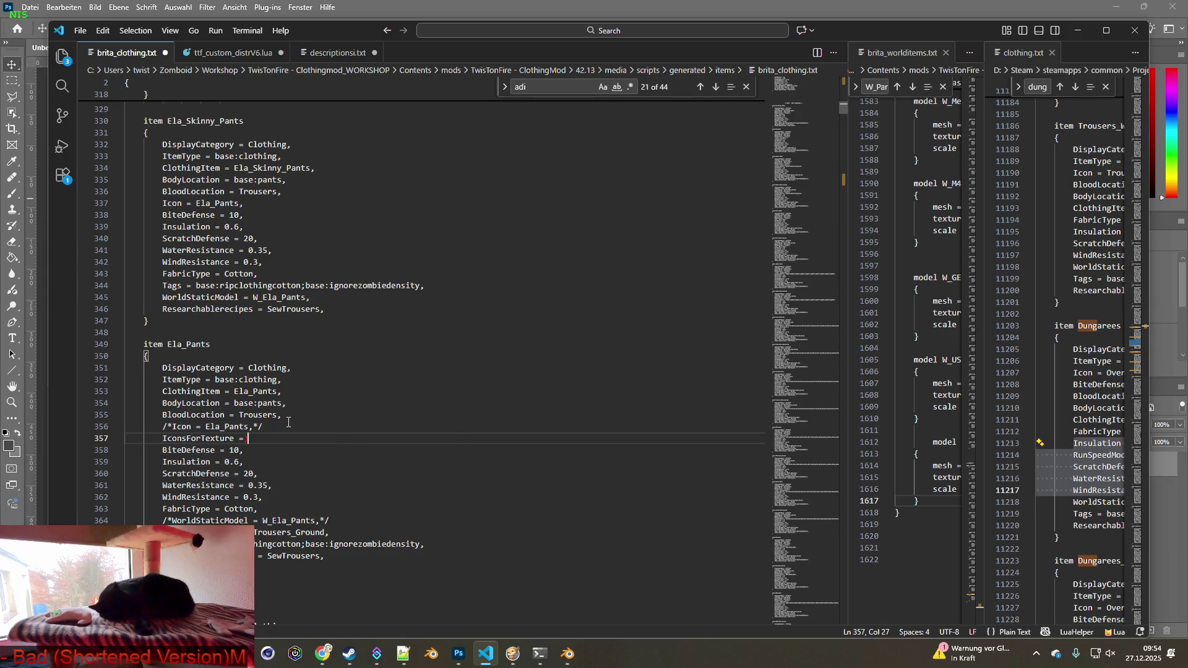
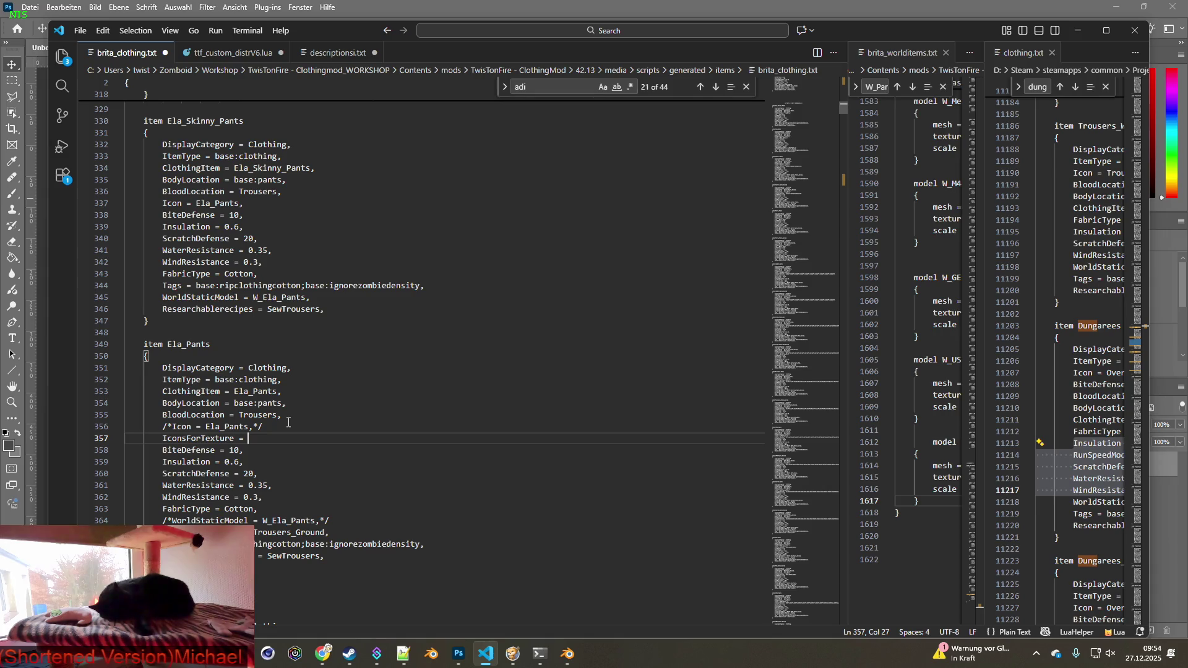
On line 357, write IconsForTexture as five repeated ElaP; entries ending in a comma.
{"action": "type", "text": "E"}
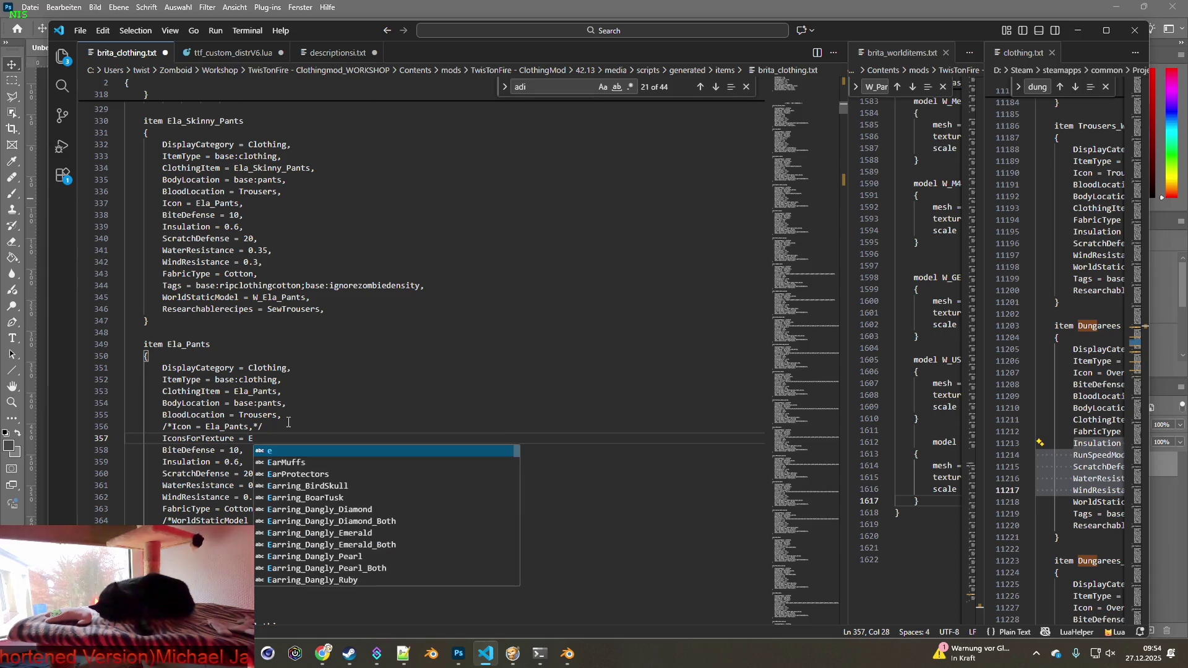
{"action": "type", "text": "LA"}
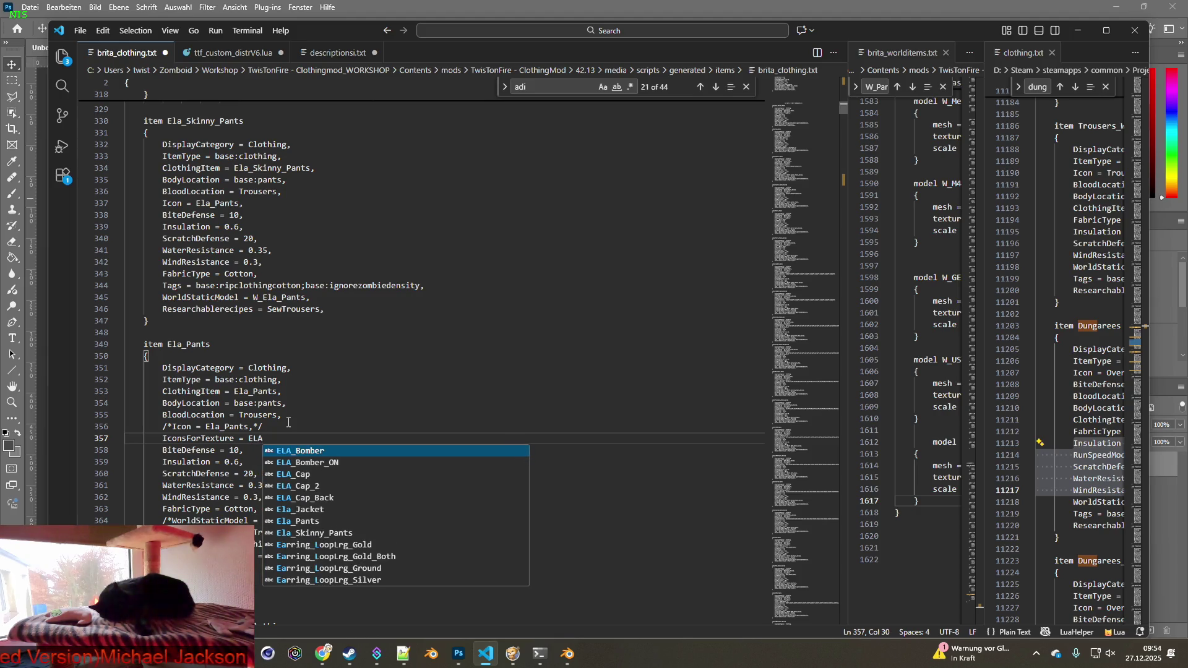
{"action": "key", "text": "BackSpace"}
{"action": "key", "text": "BackSpace"}
{"action": "type", "text": "laÜP"}
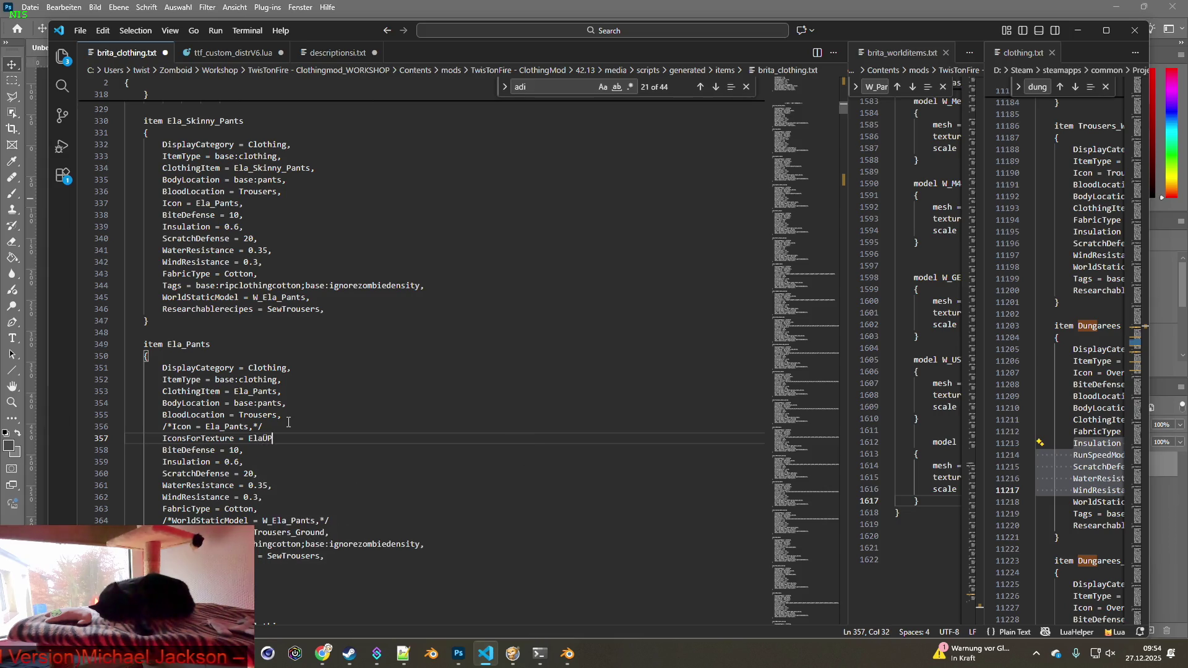
{"action": "type", "text": "P;:"}
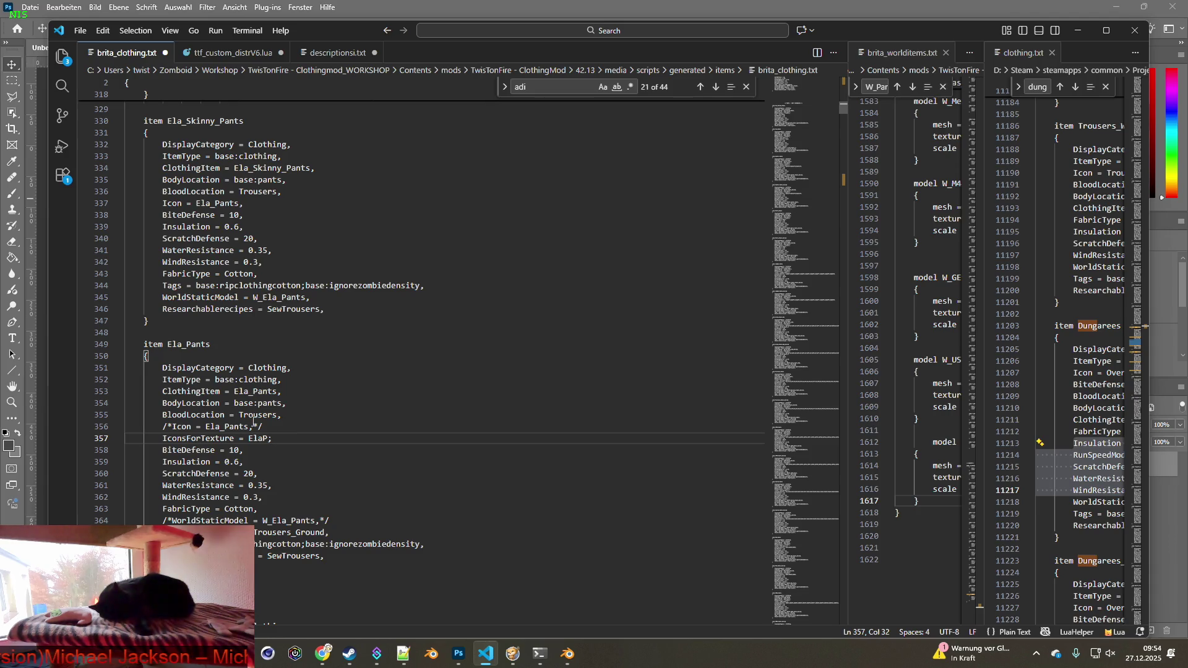
{"action": "left_click_drag", "start_coordinate": [248, 438], "coordinate": [273, 438]}
{"action": "key", "text": "alt+Tab"}
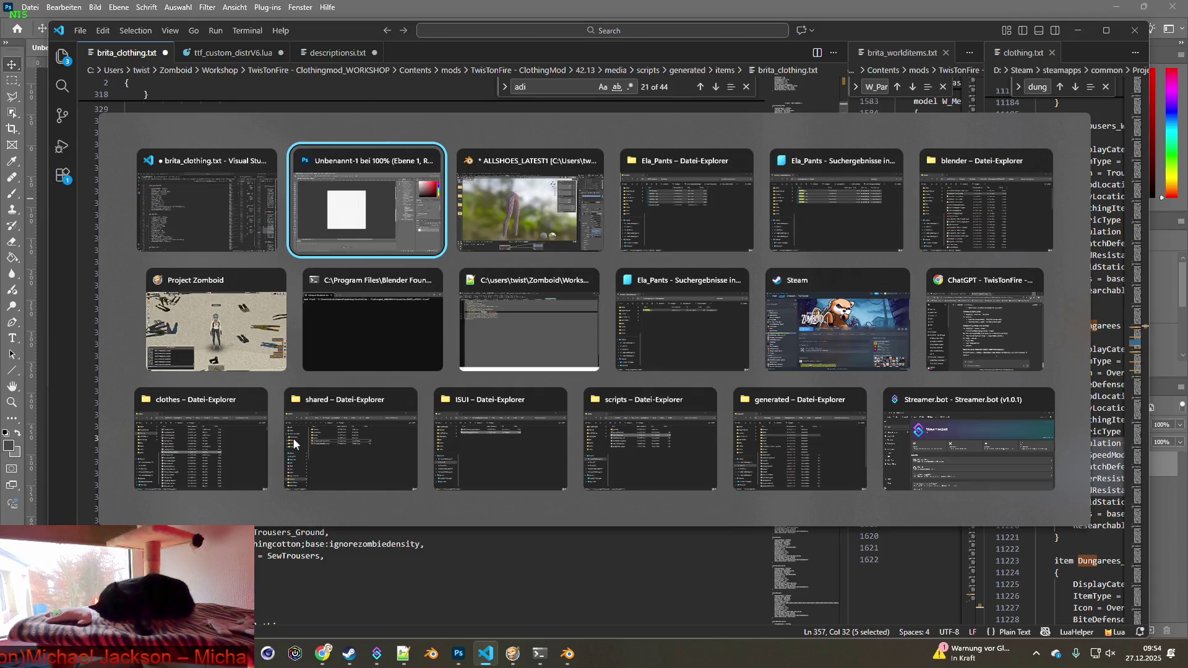
{"action": "key", "text": "alt+Tab"}
{"action": "key", "text": "alt+Tab"}
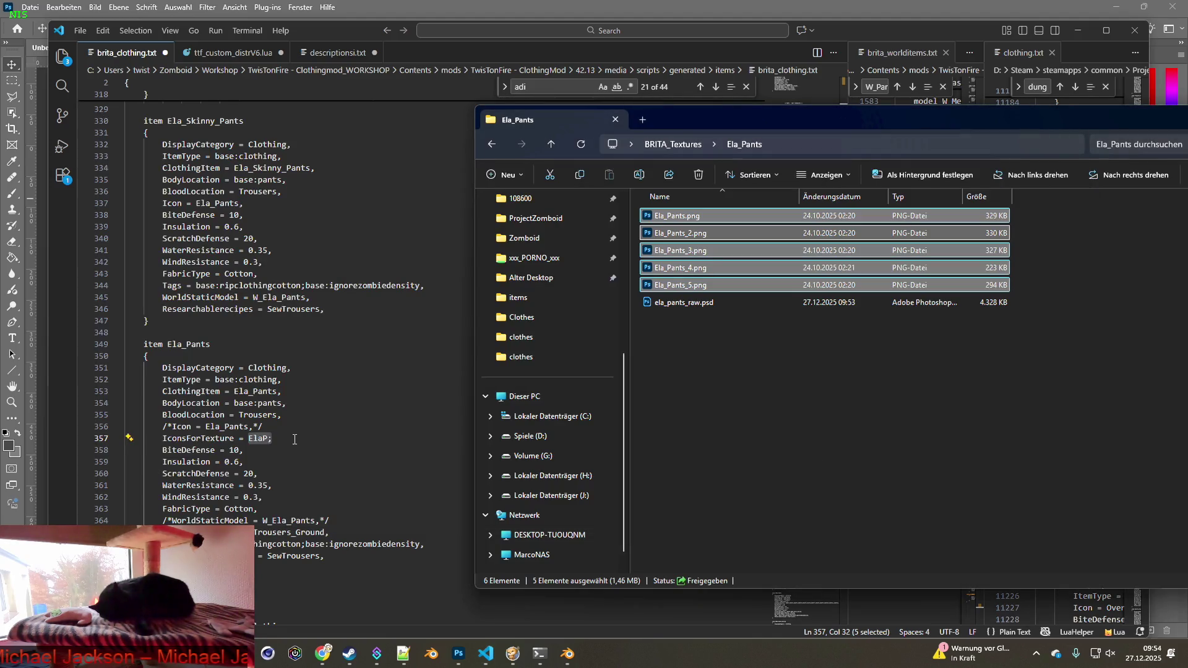
{"action": "key", "text": "alt+Tab"}
{"action": "left_click", "coordinate": [310, 436]}
{"action": "key", "text": "ctrl+v"}
{"action": "key", "text": "ctrl+v"}
{"action": "key", "text": "ctrl+v"}
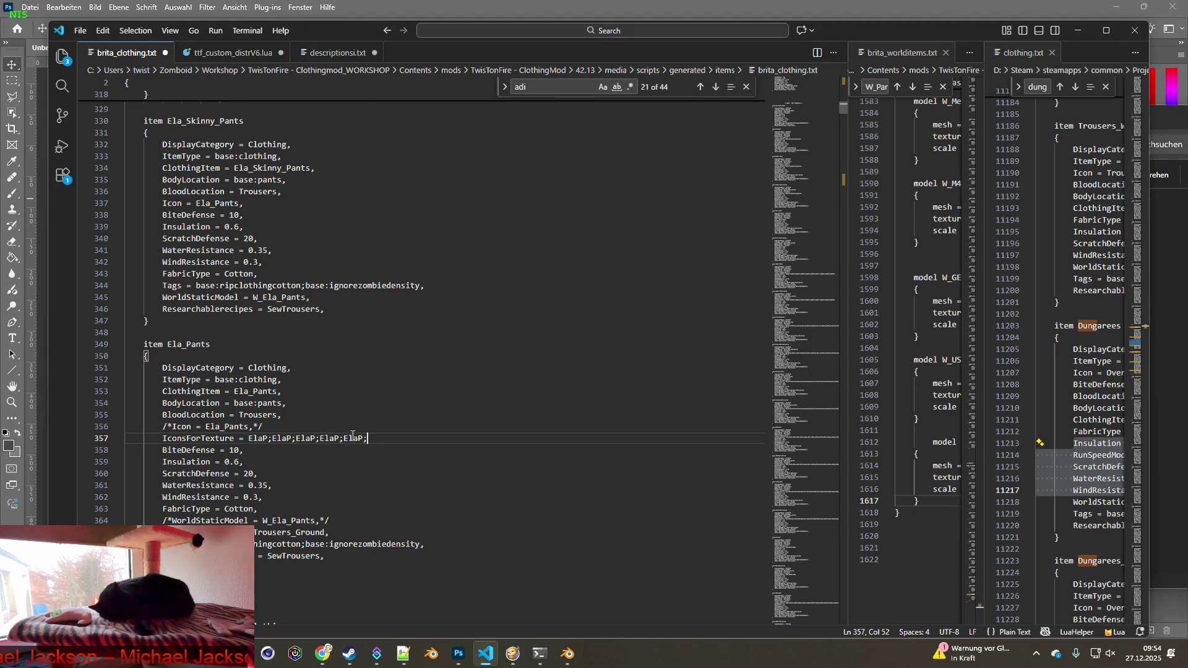
{"action": "key", "text": "BackSpace"}
{"action": "type", "text": ","}
Number the repeated entries so the list reads ElaP;ElaP2;ElaP3;ElaP4;ElaP5.
{"action": "left_click", "coordinate": [292, 438]}
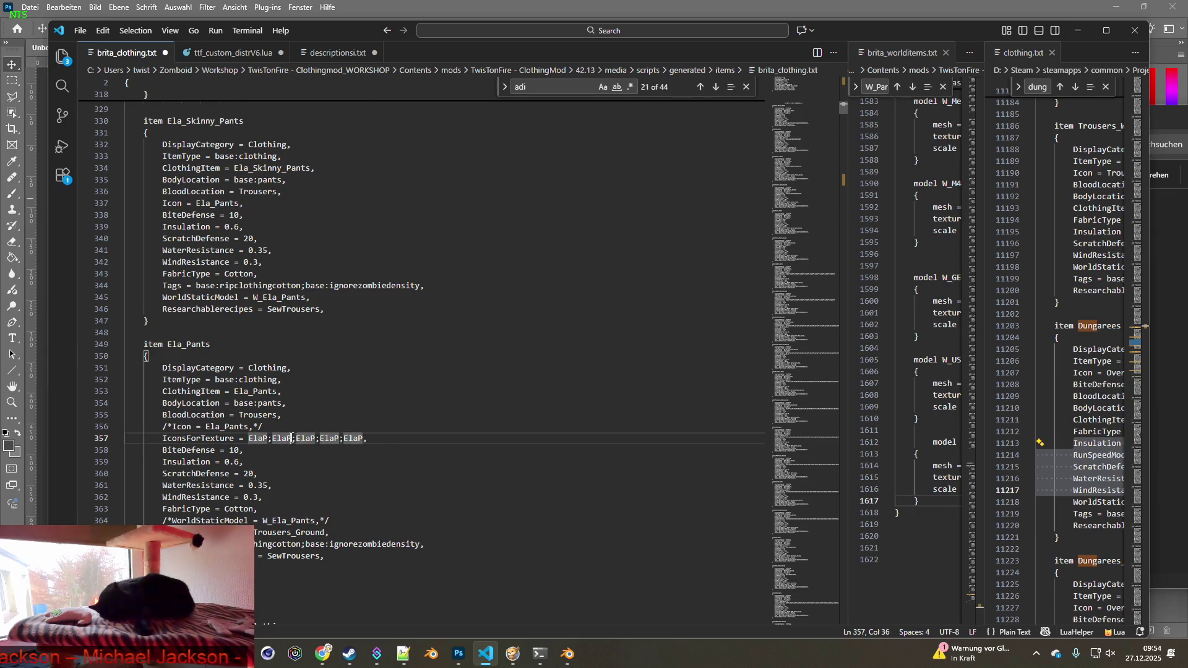
{"action": "type", "text": "2"}
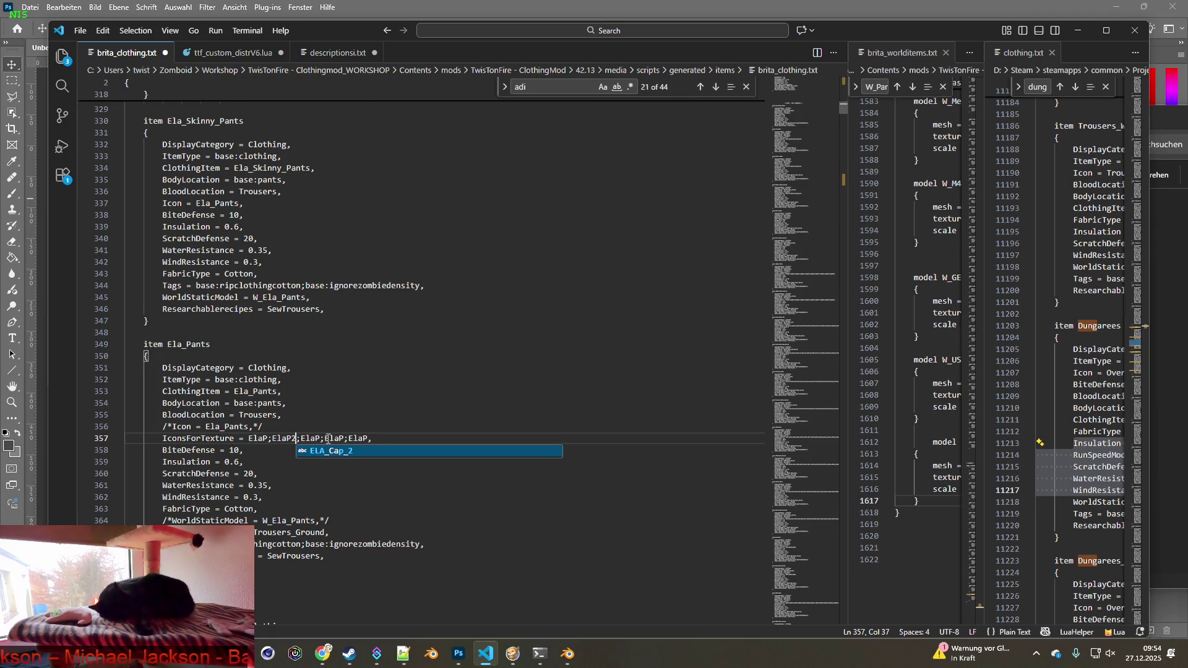
{"action": "left_click", "coordinate": [320, 438]}
{"action": "type", "text": "3"}
{"action": "left_click", "coordinate": [349, 438]}
{"action": "type", "text": "4"}
{"action": "left_click", "coordinate": [381, 439]}
{"action": "type", "text": "5"}
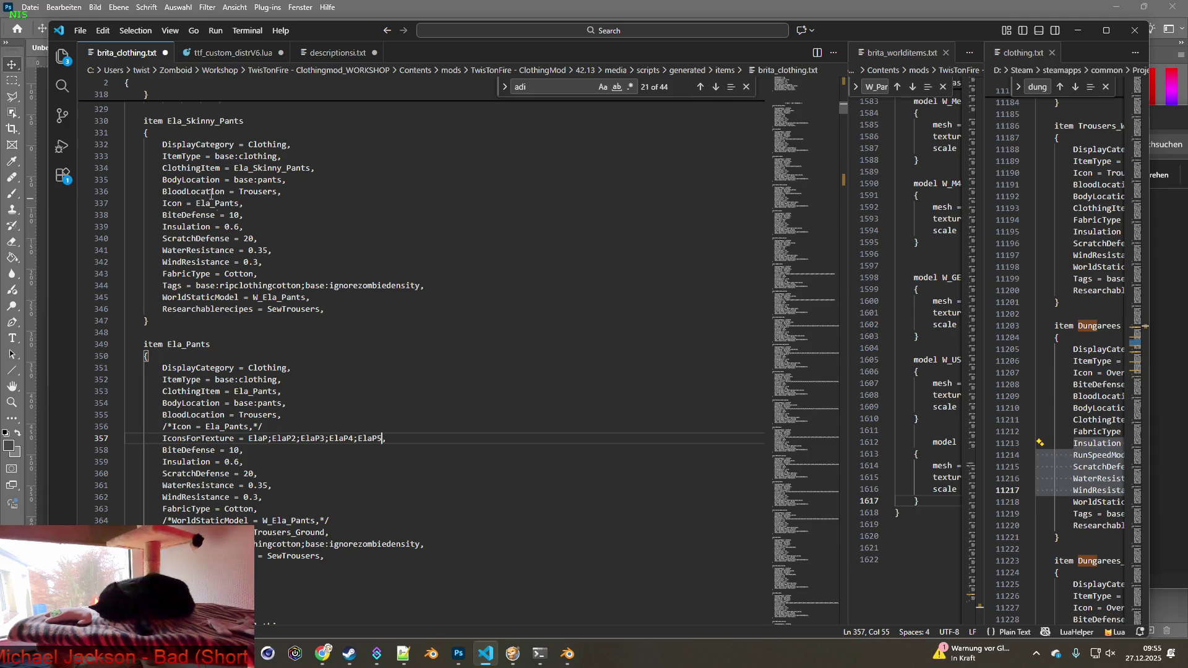
Save brita_clothing.txt in Visual Studio Code.
{"action": "double_click", "coordinate": [258, 438]}
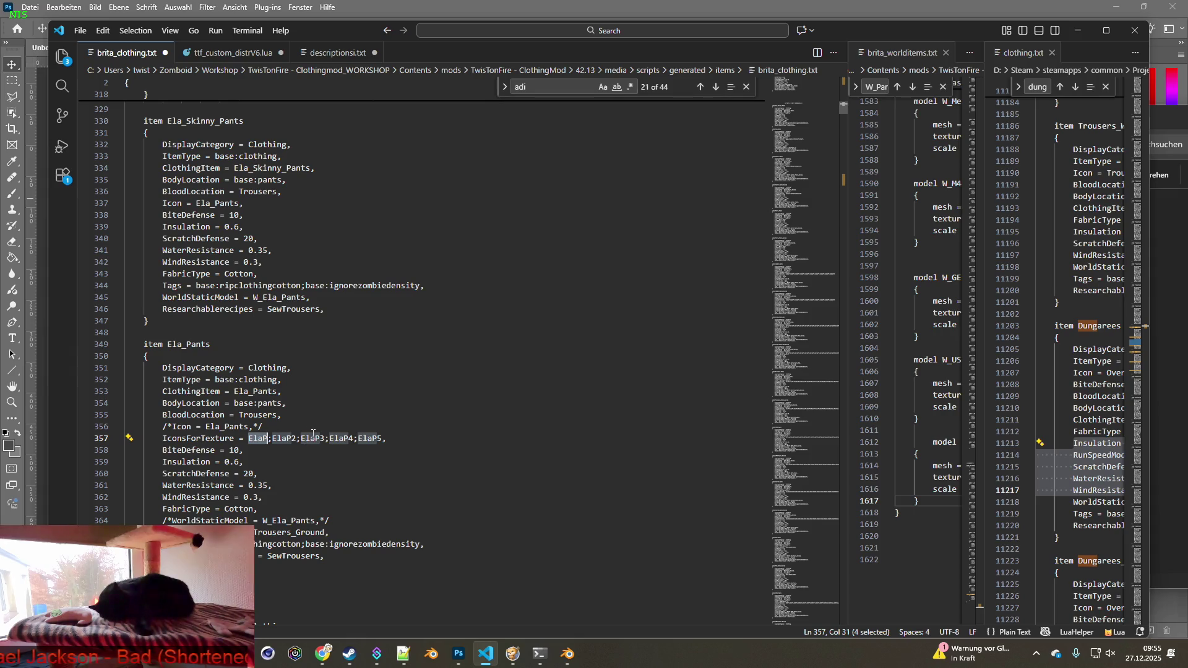
{"action": "left_click", "coordinate": [80, 31]}
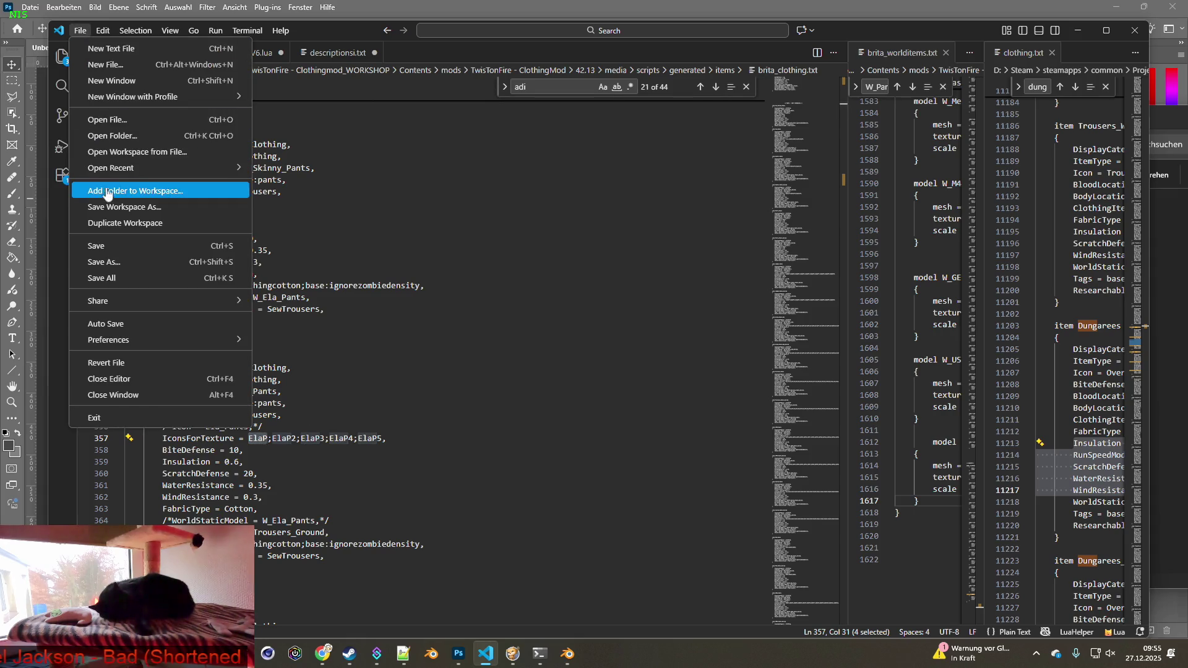
{"action": "left_click", "coordinate": [104, 246]}
{"action": "key", "text": "alt+Tab"}
{"action": "key", "text": "alt+Tab"}
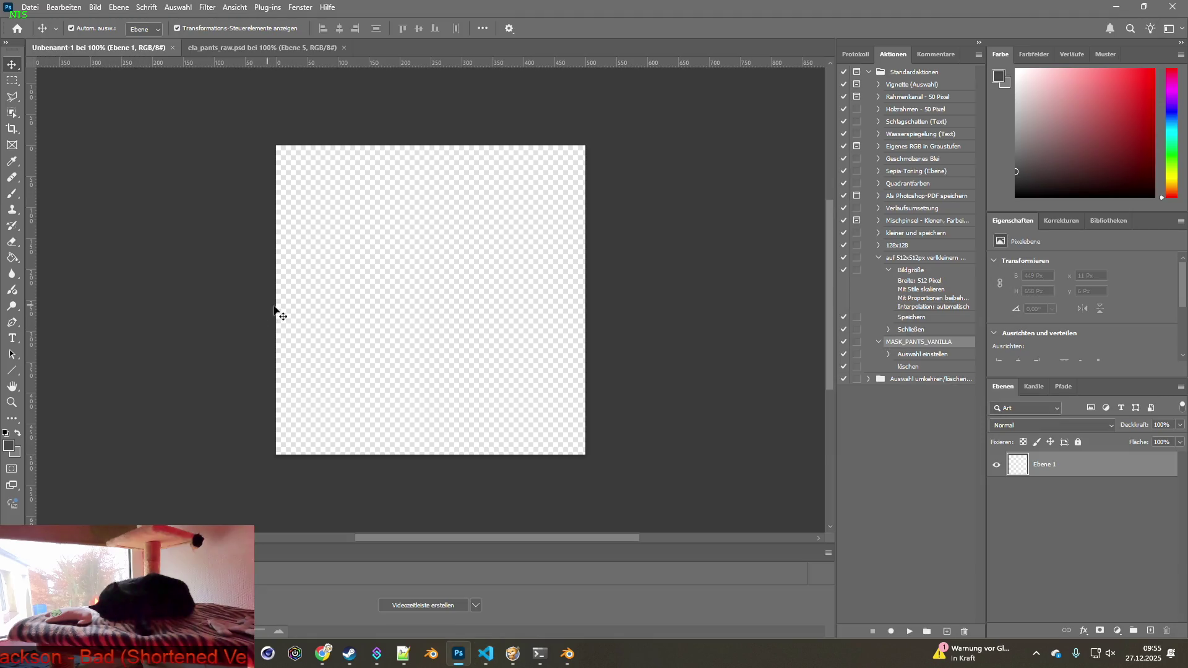
Save the blank image as Item_ElaP.psd, then hide Ebene 2–5 in ela_pants_raw.psd.
{"action": "left_click", "coordinate": [30, 6]}
{"action": "left_click", "coordinate": [69, 159]}
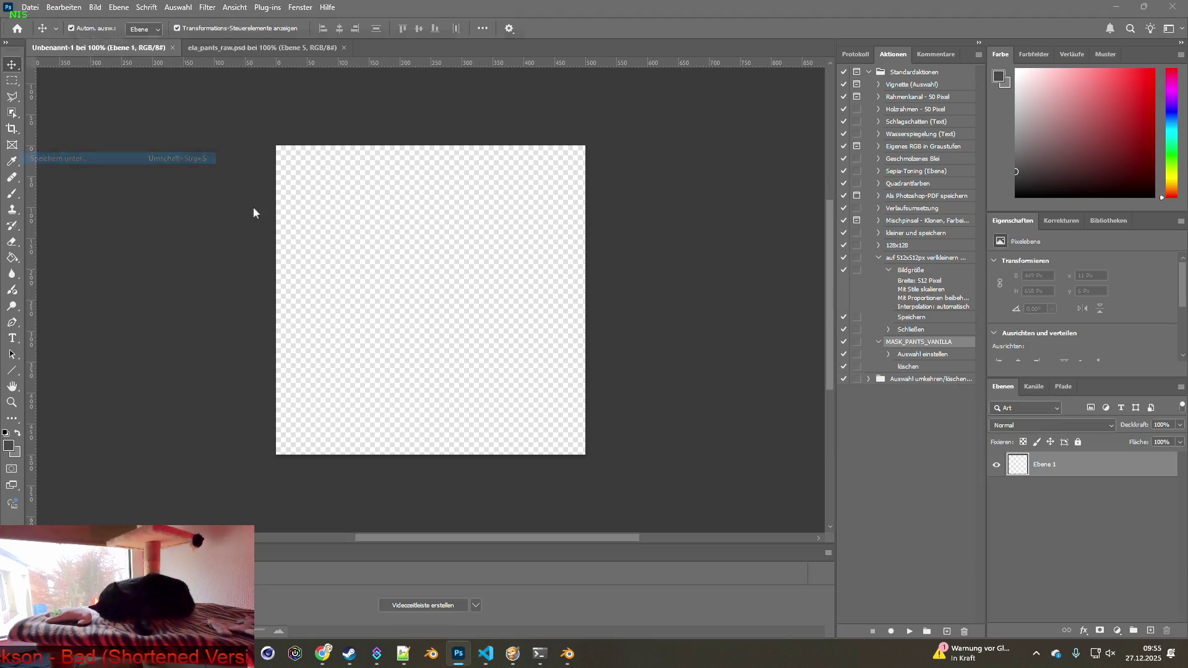
{"action": "left_click_drag", "start_coordinate": [129, 367], "coordinate": [82, 367]}
{"action": "type", "text": "Item_ElaP.psd"}
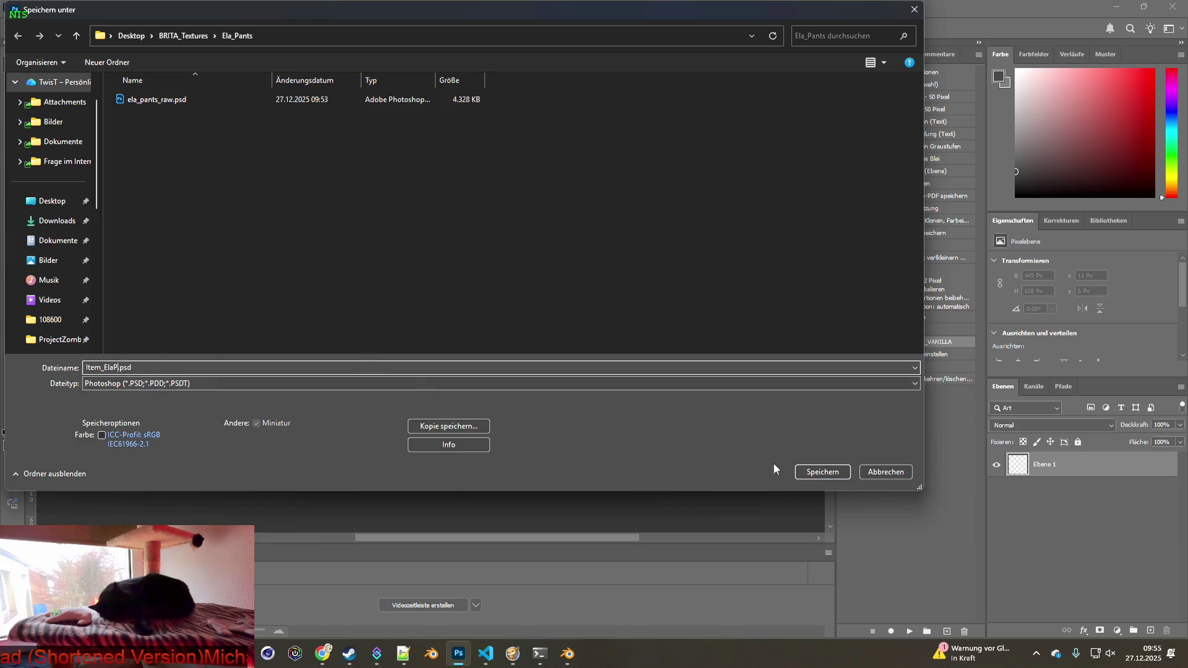
{"action": "left_click", "coordinate": [815, 472]}
{"action": "left_click", "coordinate": [739, 185]}
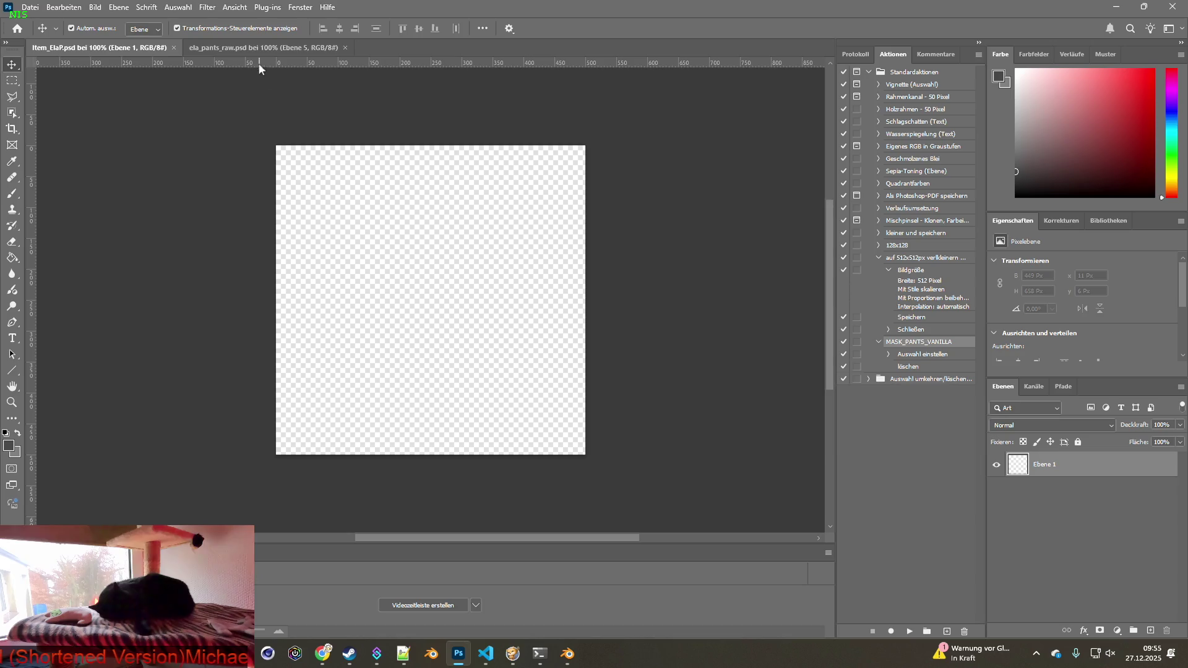
{"action": "left_click", "coordinate": [265, 48]}
{"action": "left_click_drag", "start_coordinate": [995, 465], "coordinate": [995, 565]}
Paste the grey pants from Ebene 1 of ela_pants_raw into Item_ElaP.
{"action": "left_click", "coordinate": [996, 566]}
{"action": "left_click", "coordinate": [1005, 567]}
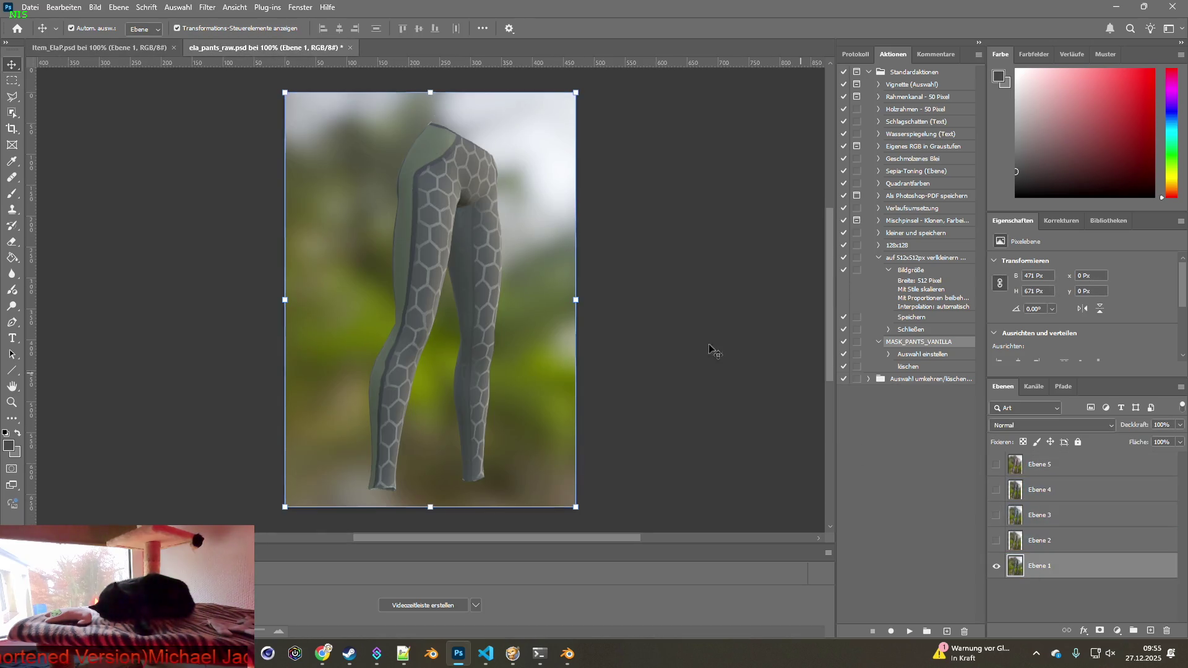
{"action": "left_click", "coordinate": [12, 113]}
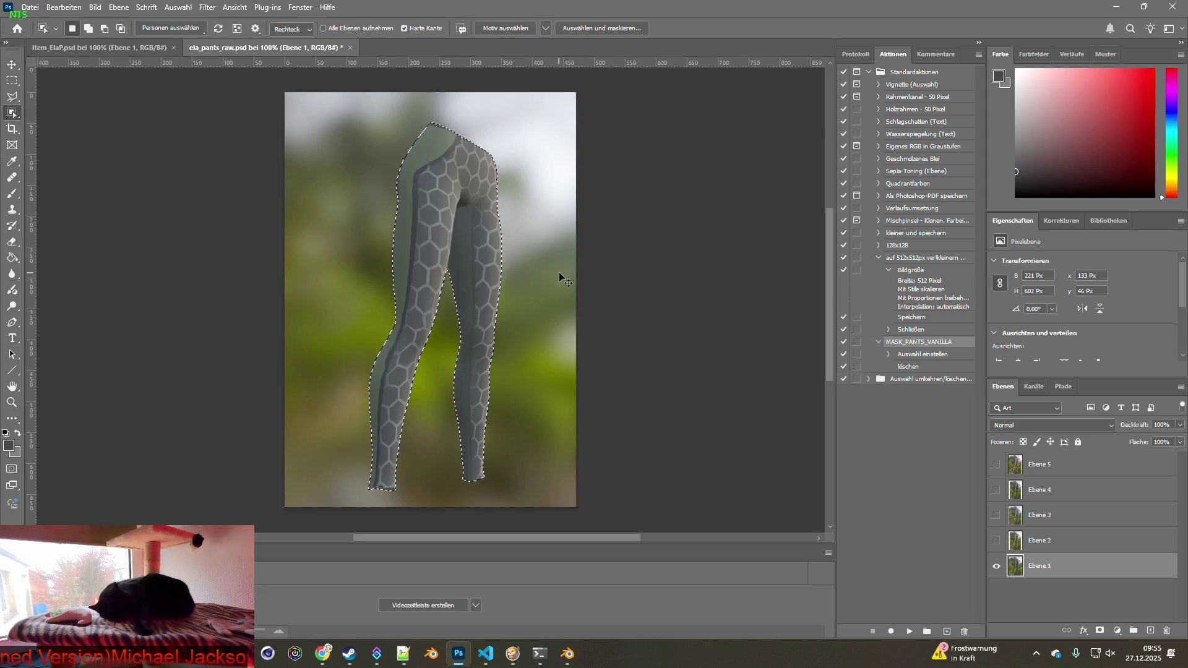
{"action": "left_click", "coordinate": [118, 48]}
{"action": "key", "text": "ctrl+v"}
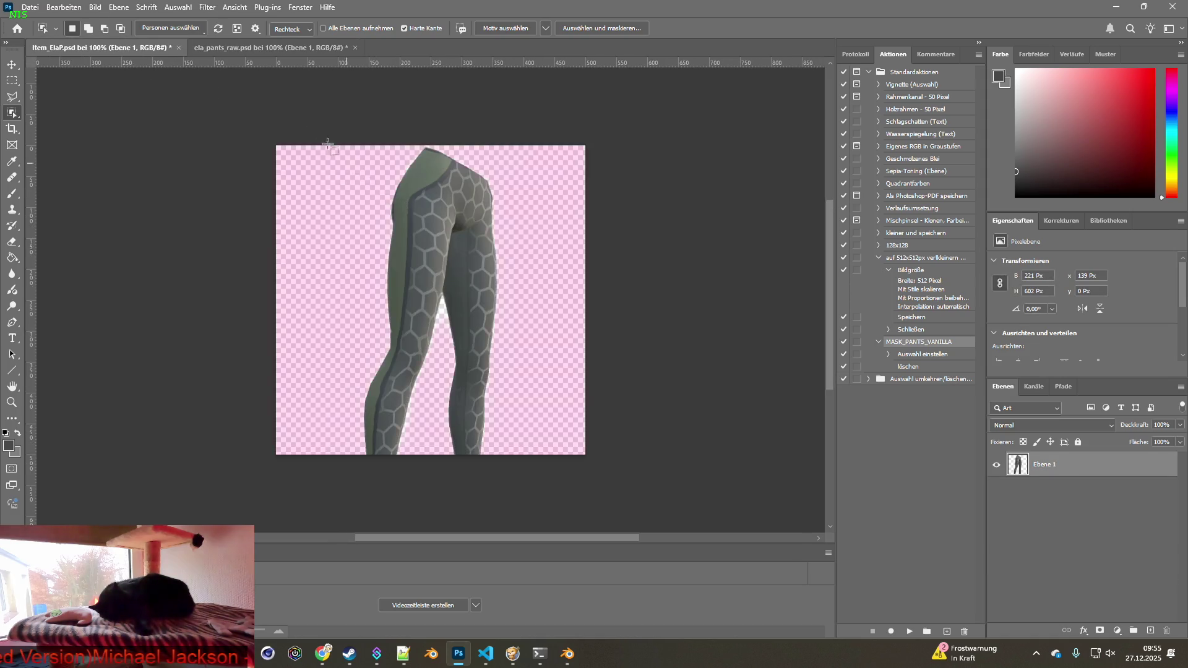
Select the pants on Ebene 2 and paste them into Item_ElaP as a new layer.
{"action": "left_click", "coordinate": [236, 48]}
{"action": "left_click", "coordinate": [996, 566]}
{"action": "left_click", "coordinate": [995, 540]}
{"action": "key", "text": "ctrl+d"}
{"action": "left_click", "coordinate": [423, 267]}
{"action": "left_click", "coordinate": [196, 141]}
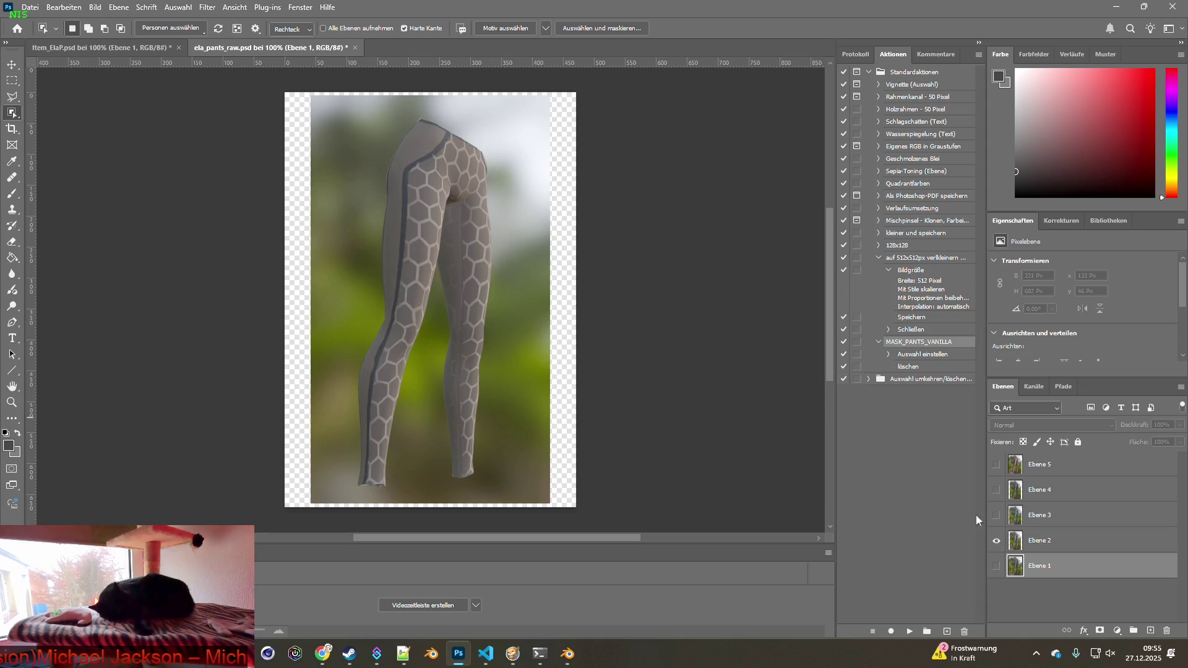
{"action": "left_click", "coordinate": [1046, 540]}
{"action": "left_click", "coordinate": [432, 255]}
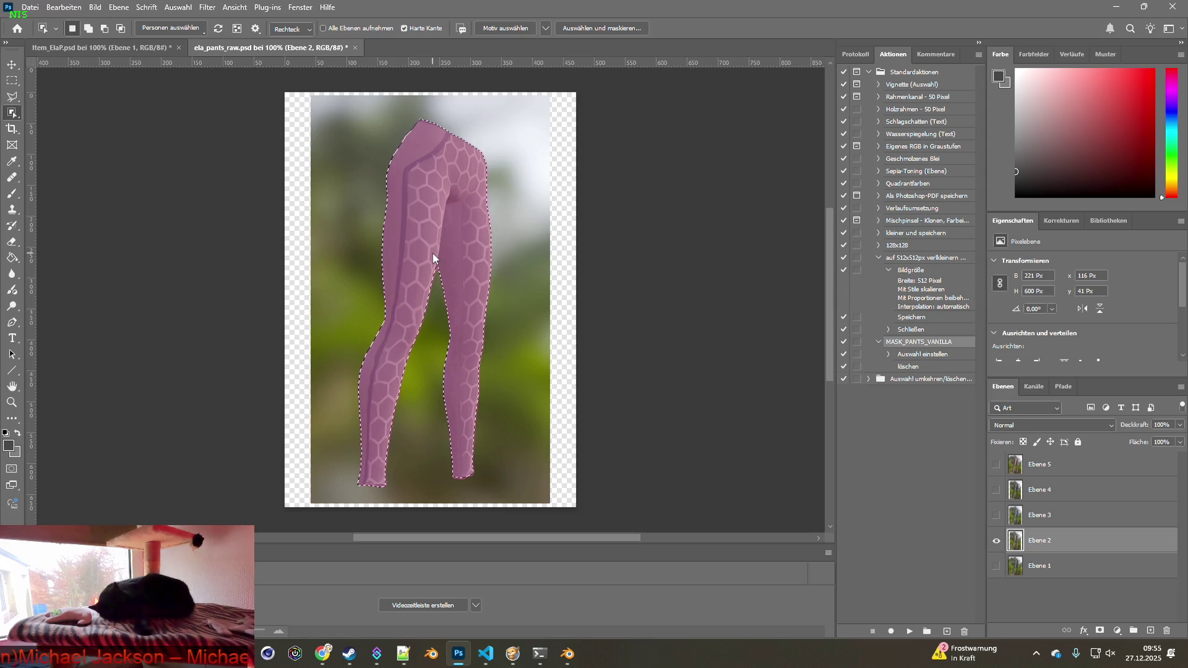
{"action": "key", "text": "ctrl+c"}
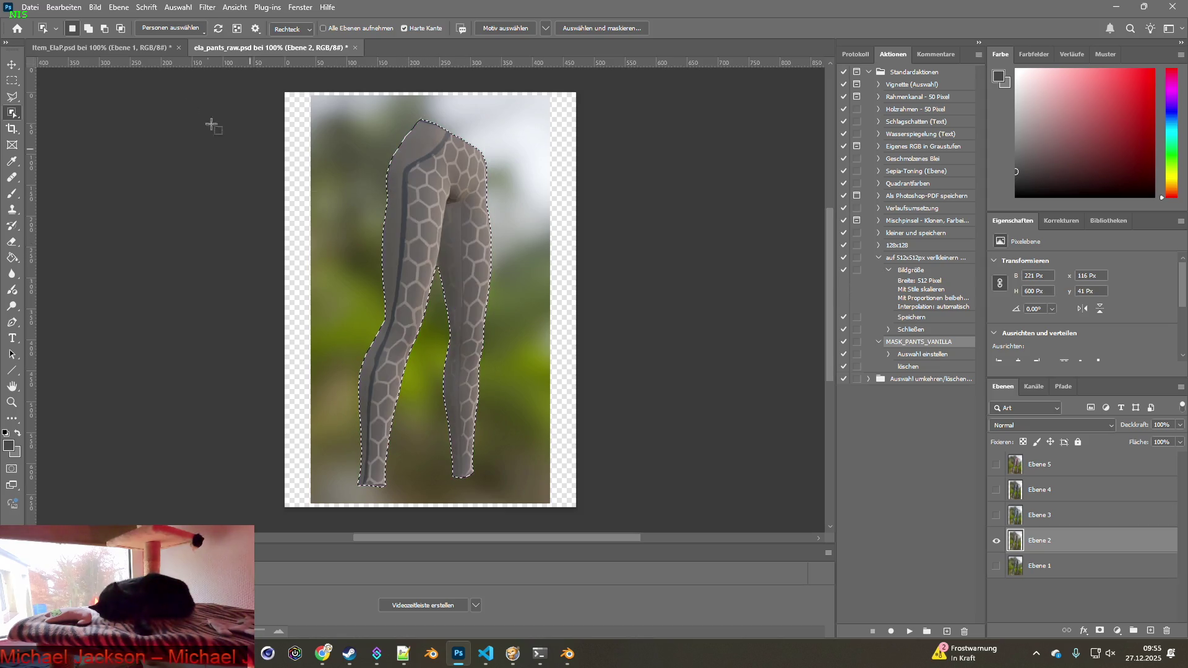
{"action": "left_click", "coordinate": [92, 48]}
{"action": "key", "text": "ctrl+v"}
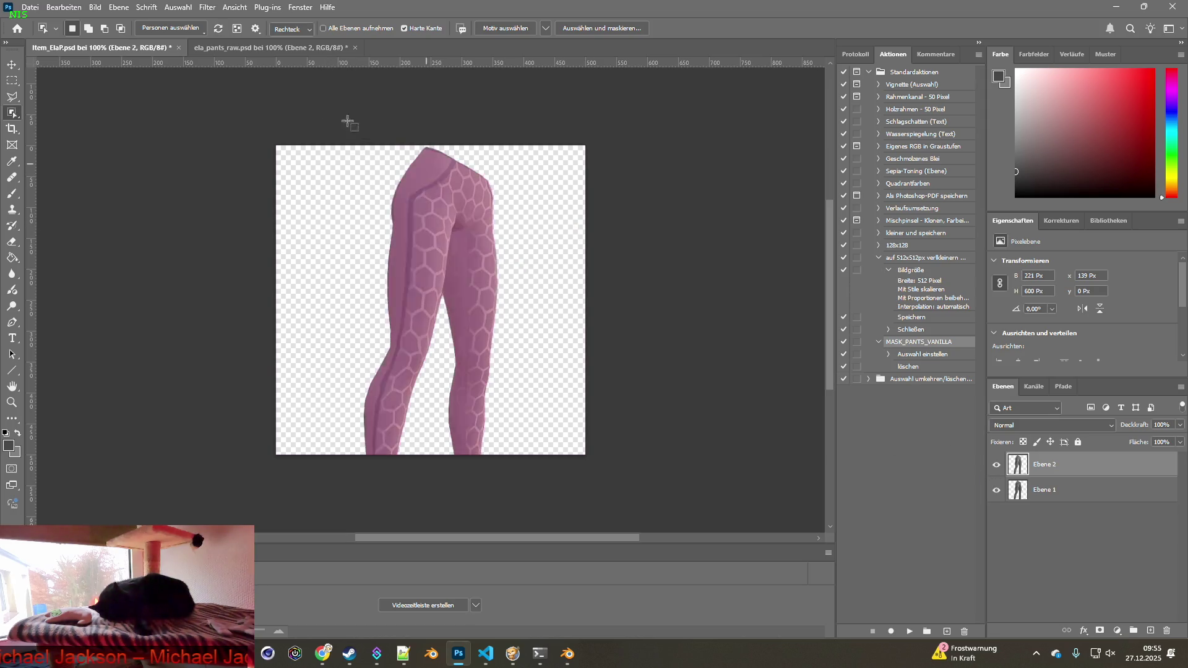
Paste the blue-grey pants from Ebene 3 into Item_ElaP.
{"action": "left_click", "coordinate": [270, 48]}
{"action": "left_click_drag", "start_coordinate": [995, 464], "coordinate": [995, 565]}
{"action": "left_click", "coordinate": [995, 515]}
{"action": "left_click", "coordinate": [1051, 515]}
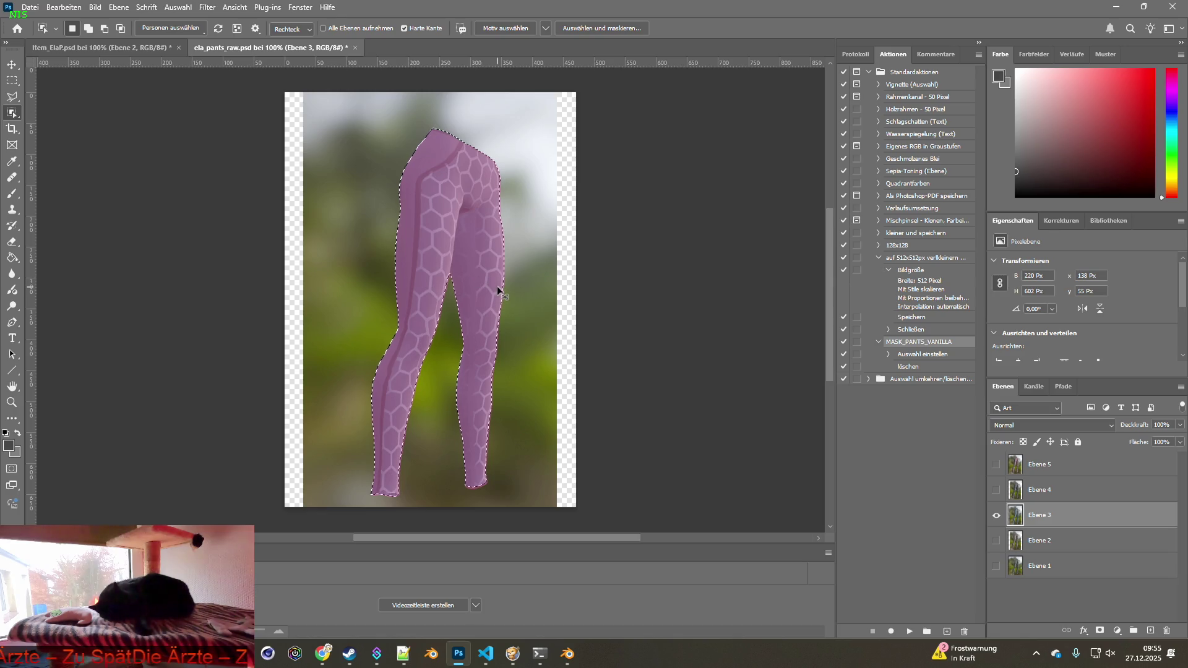
{"action": "left_click", "coordinate": [136, 47]}
{"action": "key", "text": "ctrl+v"}
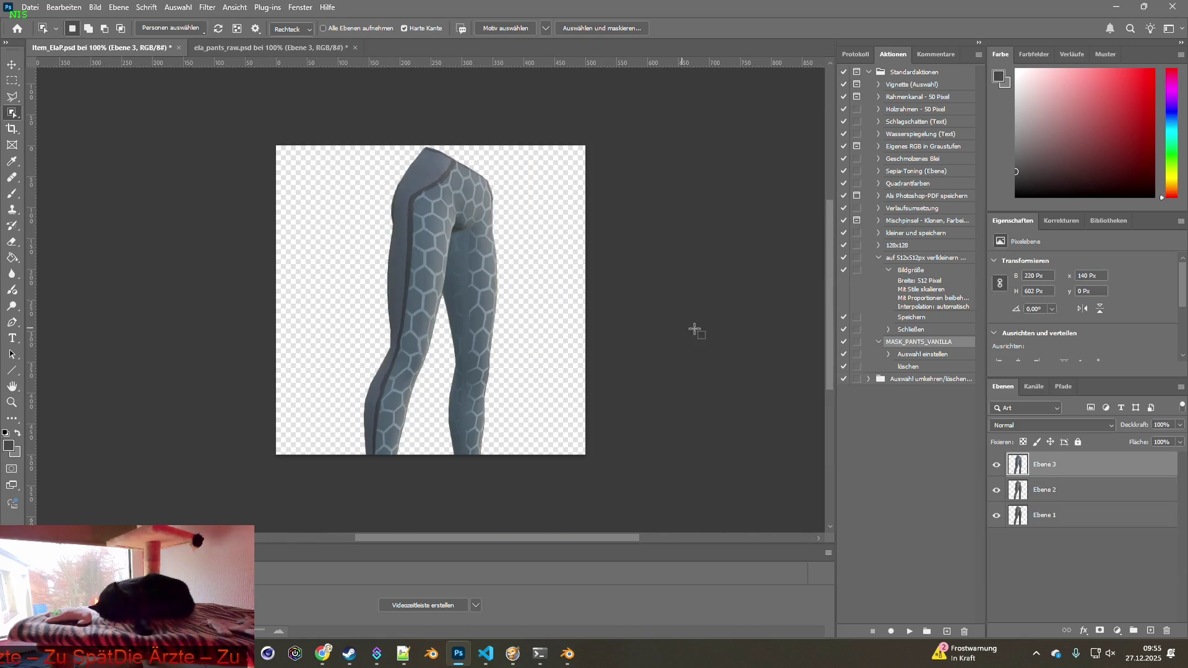
Bring the pants from Ebene 4 across into Item_ElaP.
{"action": "left_click", "coordinate": [270, 48]}
{"action": "left_click", "coordinate": [996, 514]}
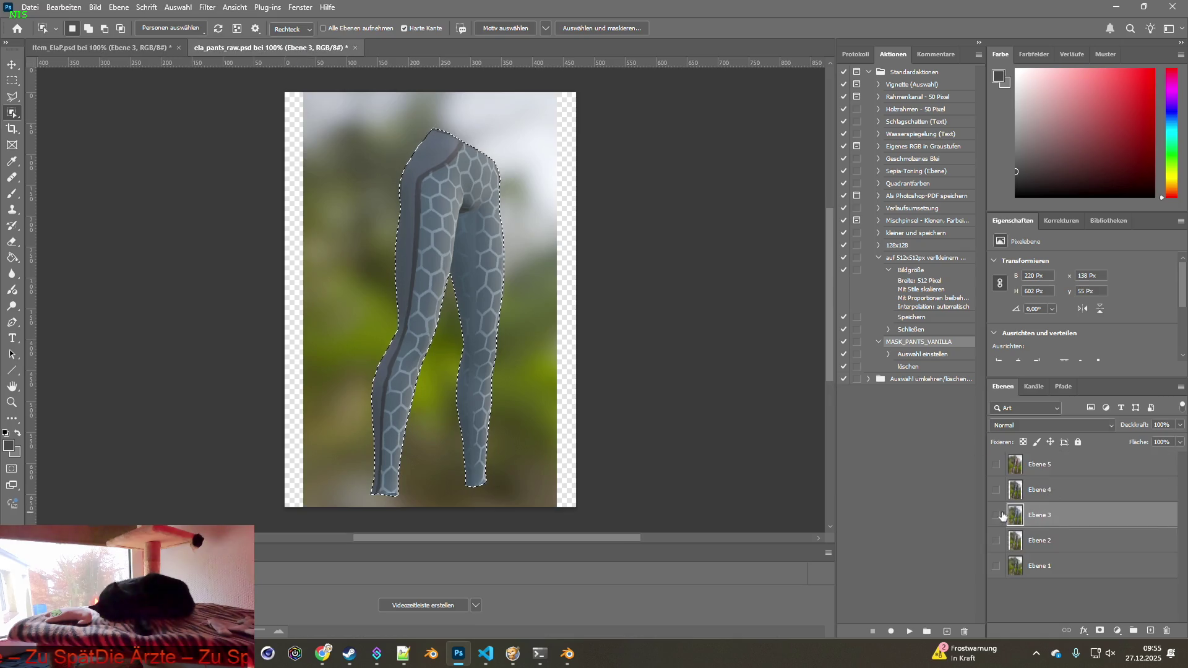
{"action": "left_click", "coordinate": [1012, 492]}
{"action": "key", "text": "ctrl+z"}
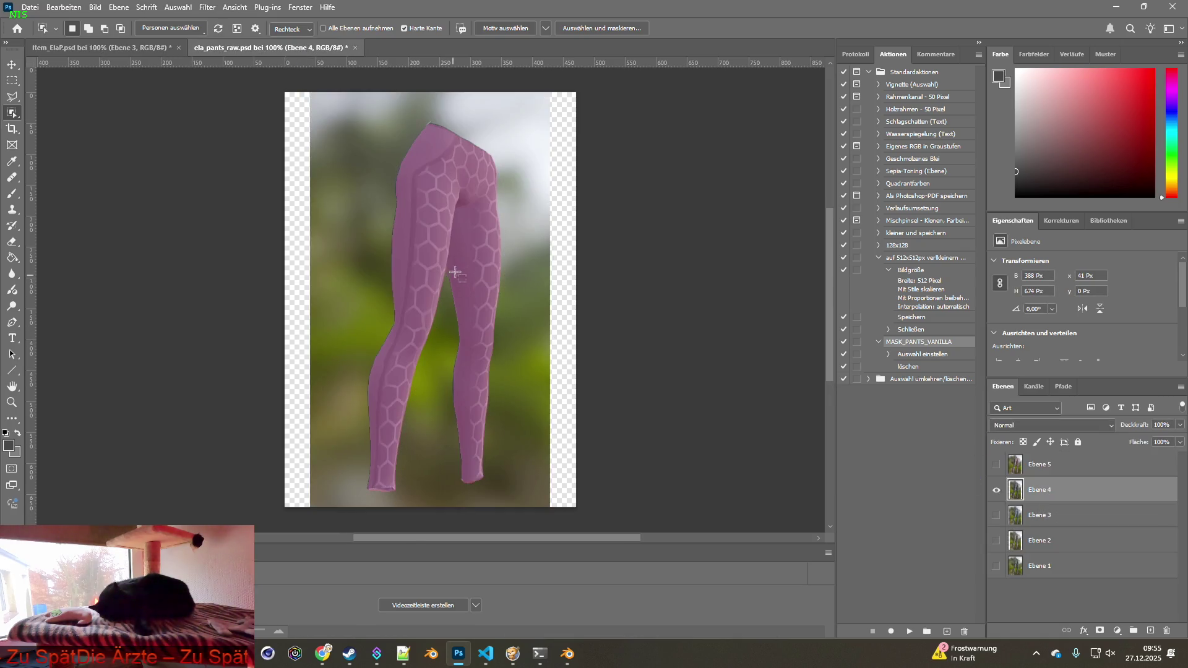
{"action": "left_click", "coordinate": [110, 47]}
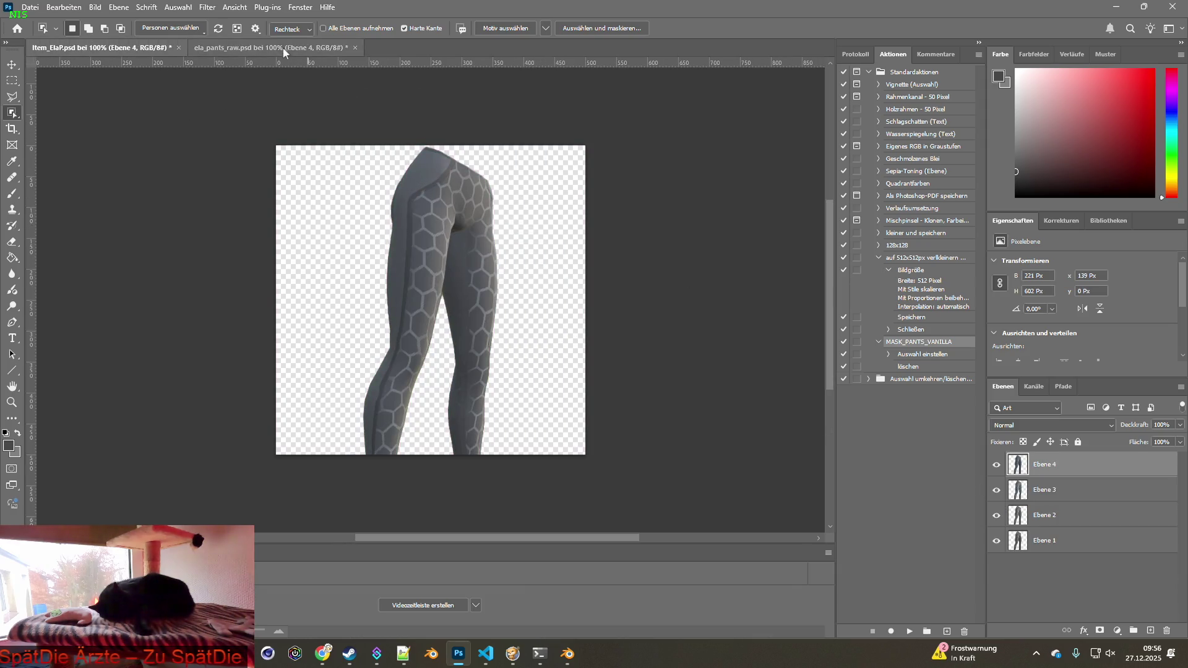
{"action": "left_click", "coordinate": [270, 47]}
Copy the pink hexagon-pattern pants on Ebene 5 into Item_ElaP as a new layer.
{"action": "left_click", "coordinate": [996, 490]}
{"action": "left_click", "coordinate": [996, 464]}
{"action": "left_click", "coordinate": [1045, 464]}
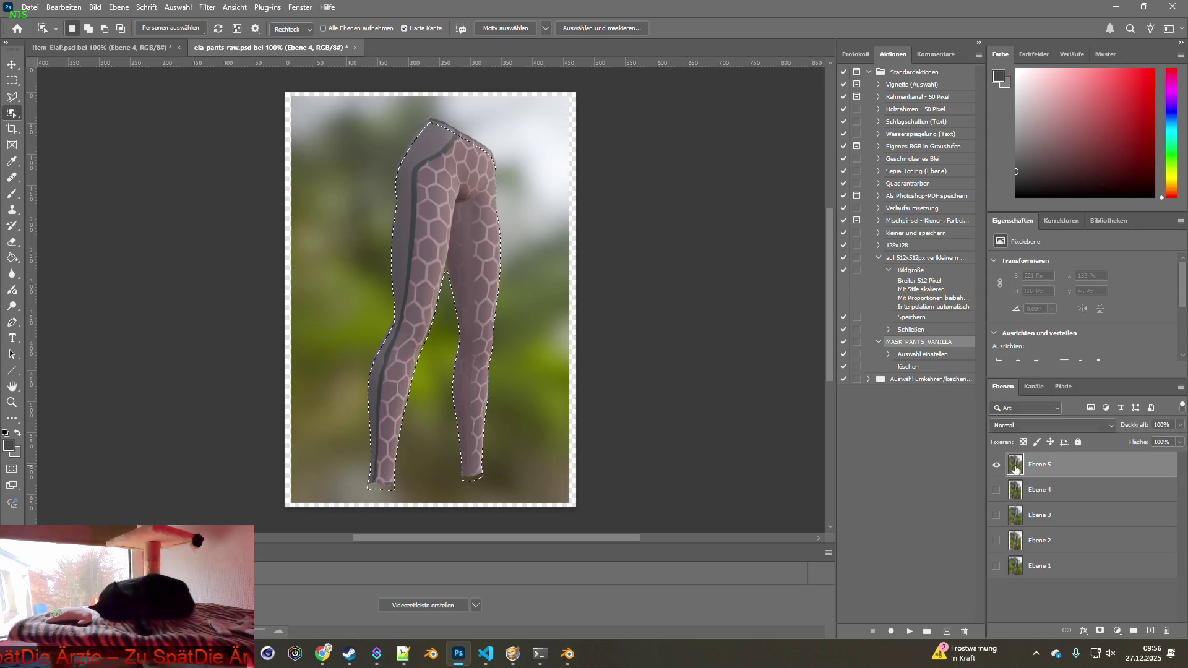
{"action": "left_click", "coordinate": [475, 269]}
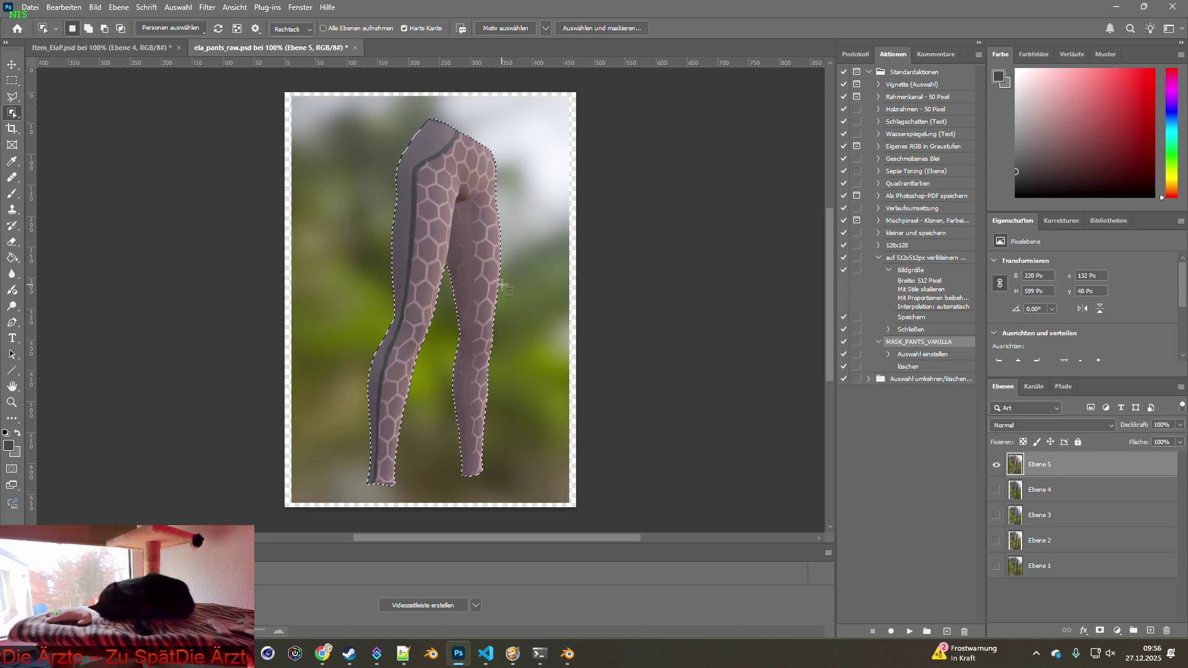
{"action": "key", "text": "ctrl+c"}
{"action": "left_click", "coordinate": [93, 47]}
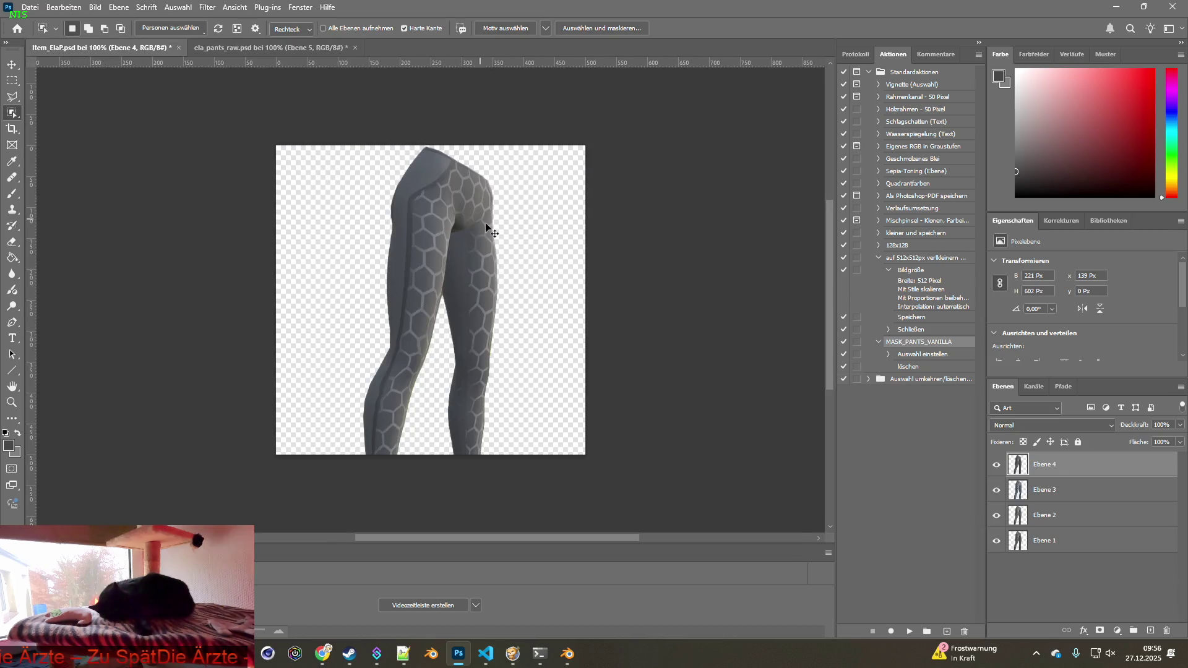
{"action": "key", "text": "ctrl+v"}
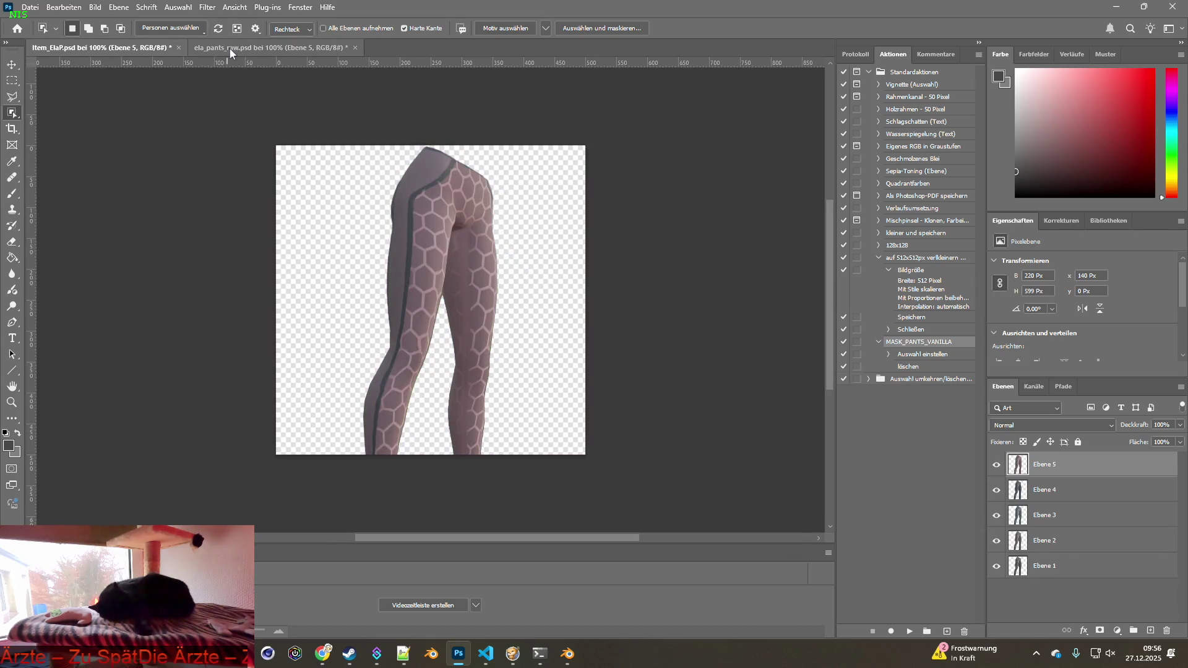
Save and close ela_pants_raw.psd, then select all five pants layers in Item_ElaP.
{"action": "left_click", "coordinate": [231, 47]}
{"action": "key", "text": "ctrl+d"}
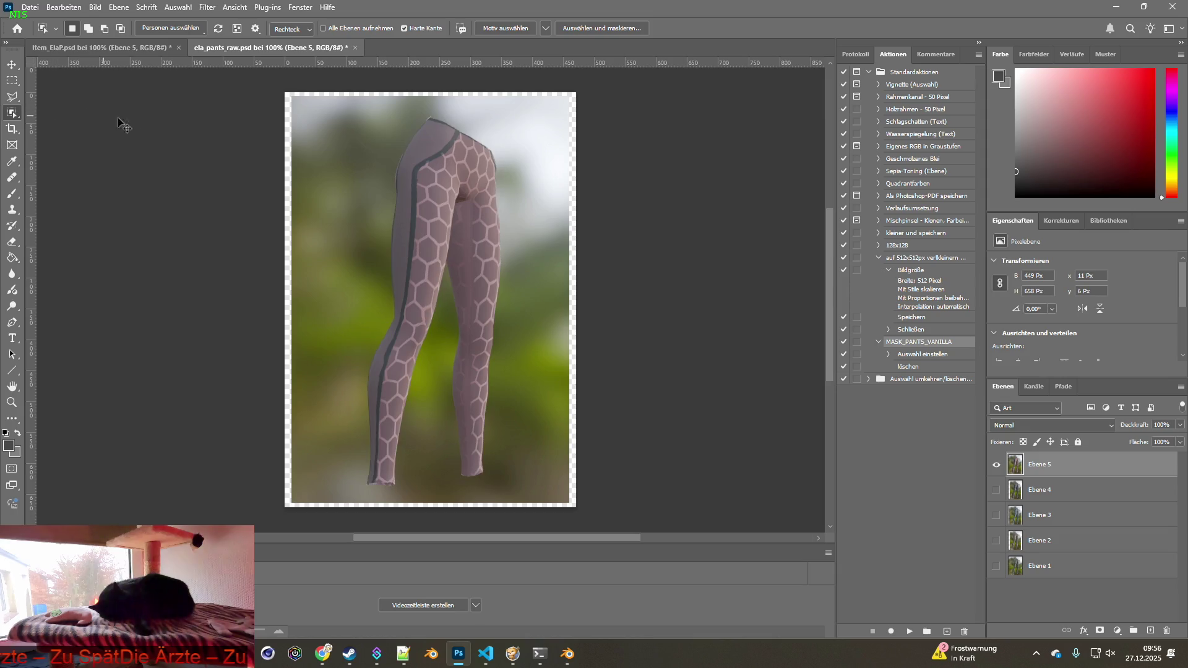
{"action": "left_click", "coordinate": [29, 7]}
{"action": "left_click", "coordinate": [49, 144]}
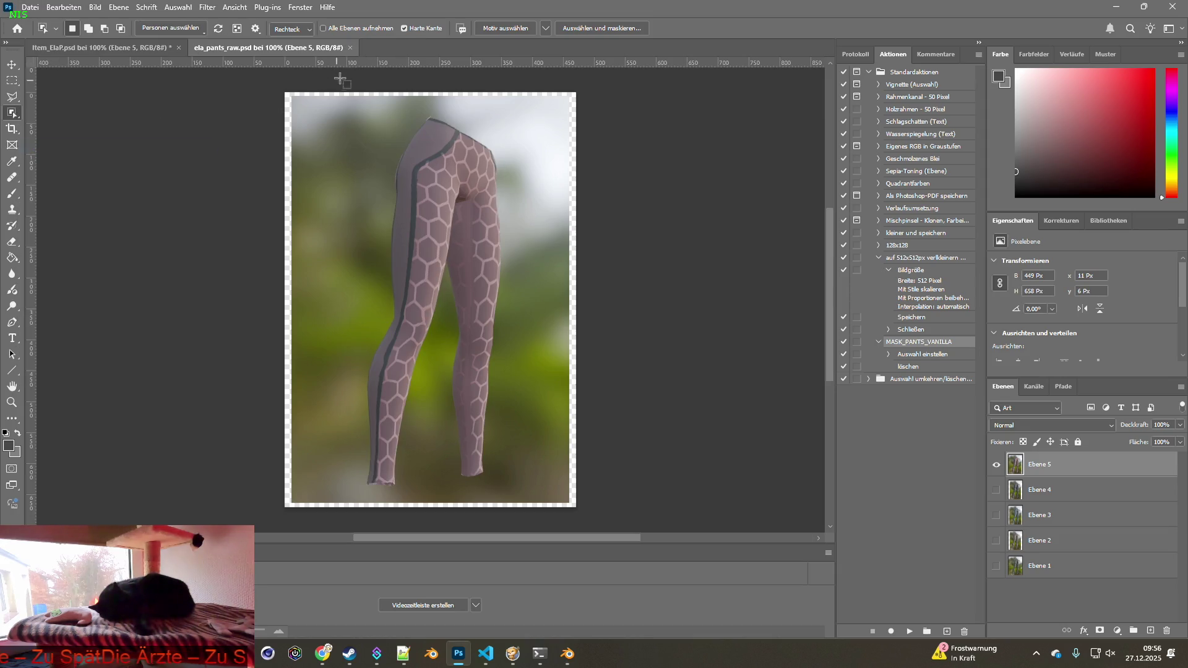
{"action": "left_click", "coordinate": [350, 47]}
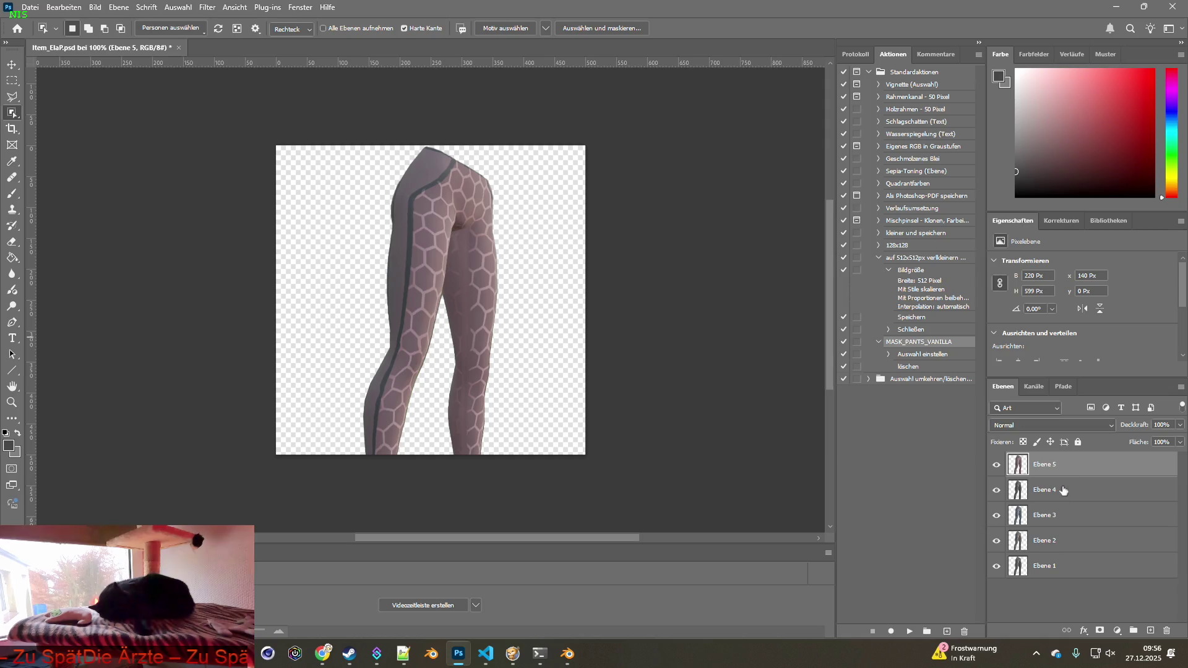
{"action": "left_click", "coordinate": [1055, 560]}
{"action": "left_click", "coordinate": [1046, 469], "text": "shift"}
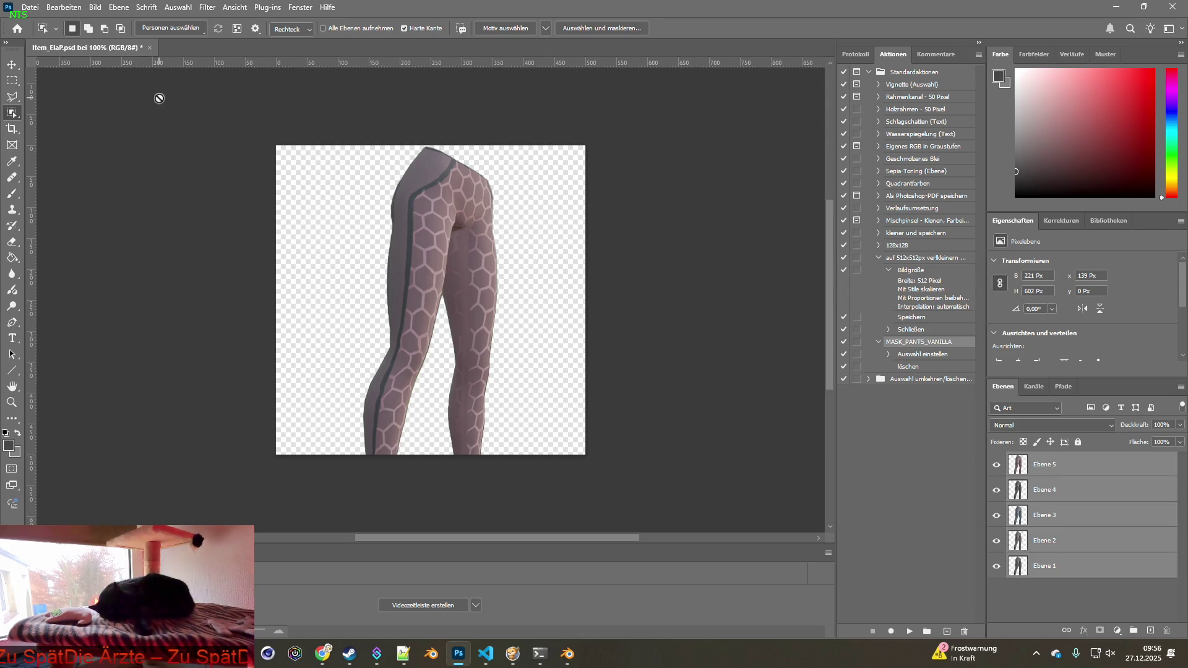
Scale the five pants layers down to about 79% and move them up on the canvas.
{"action": "key", "text": "v"}
{"action": "left_click_drag", "start_coordinate": [501, 147], "coordinate": [478, 195]}
{"action": "left_click_drag", "start_coordinate": [438, 247], "coordinate": [439, 198]}
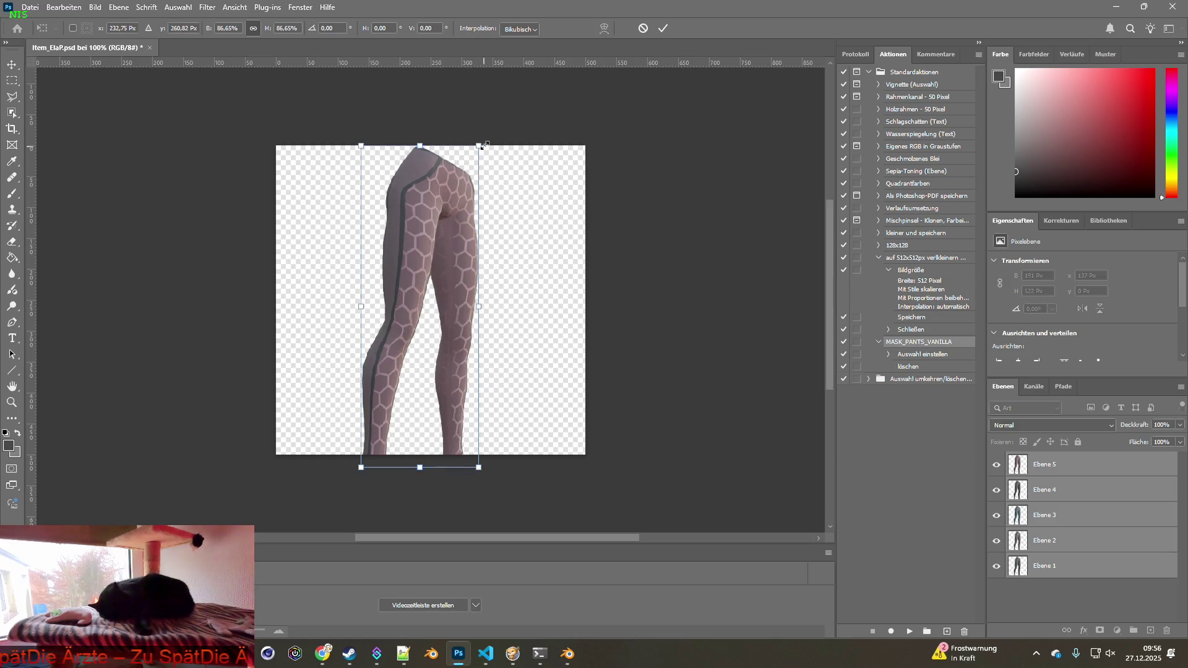
{"action": "left_click_drag", "start_coordinate": [478, 146], "coordinate": [467, 175]}
{"action": "mouse_move", "coordinate": [439, 227]}
{"action": "left_mouse_down"}
{"action": "mouse_move", "coordinate": [441, 205]}
{"action": "mouse_move", "coordinate": [455, 203]}
{"action": "left_mouse_up"}
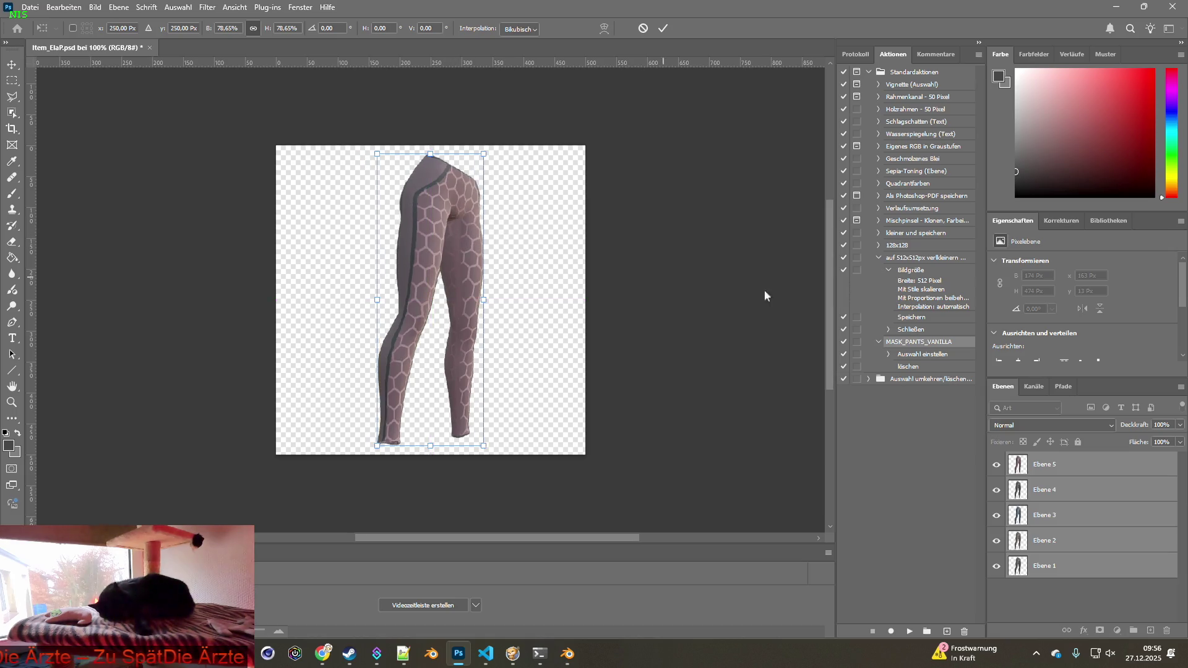
{"action": "left_click", "coordinate": [997, 464]}
Hide Ebene 2–5 so only Ebene 1 stays visible, and check the document properties.
{"action": "left_click", "coordinate": [996, 490]}
{"action": "left_click", "coordinate": [996, 515]}
{"action": "left_click", "coordinate": [996, 540]}
{"action": "left_click", "coordinate": [1067, 575]}
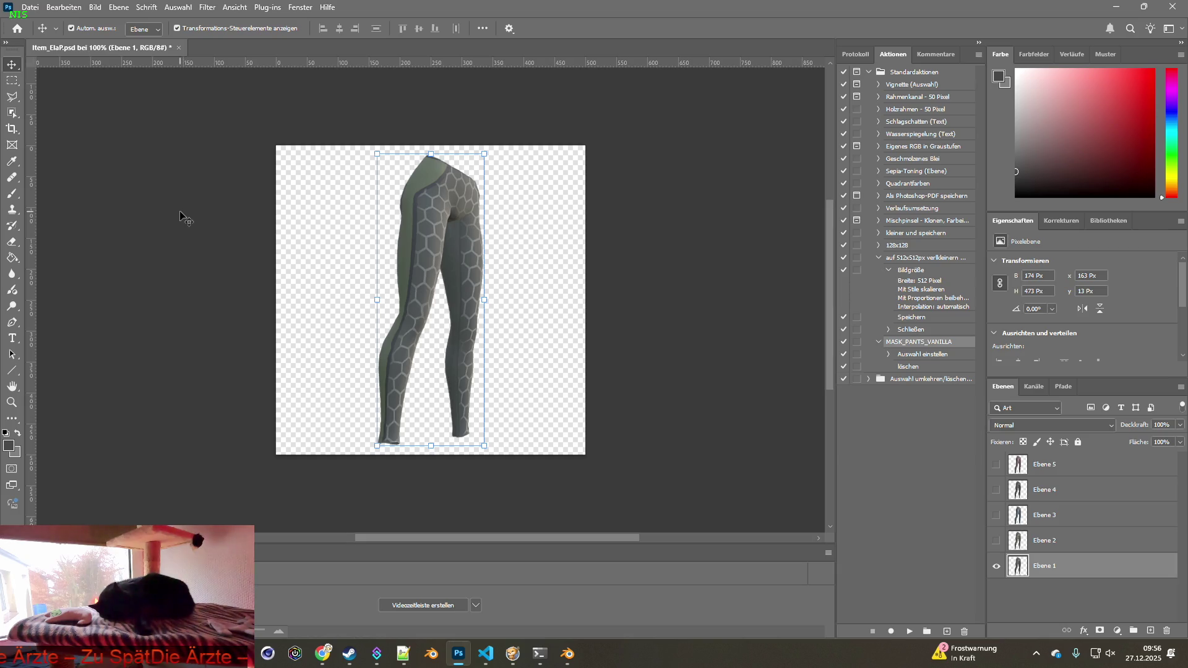
{"action": "left_click", "coordinate": [644, 239]}
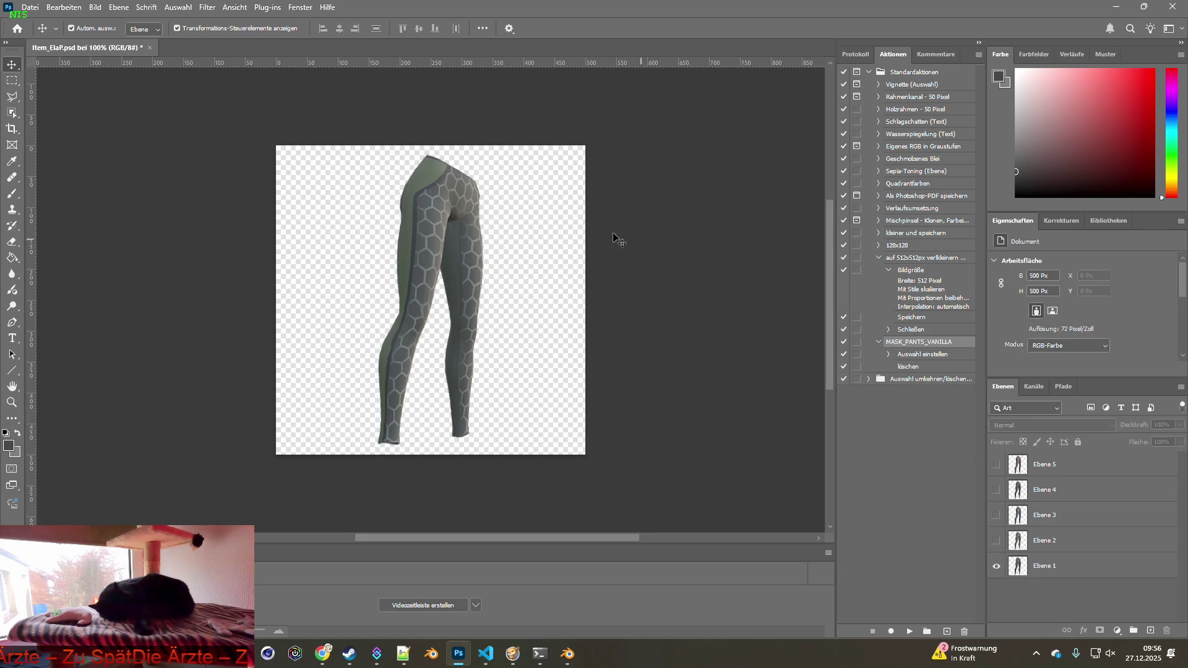
{"action": "left_click", "coordinate": [30, 7]}
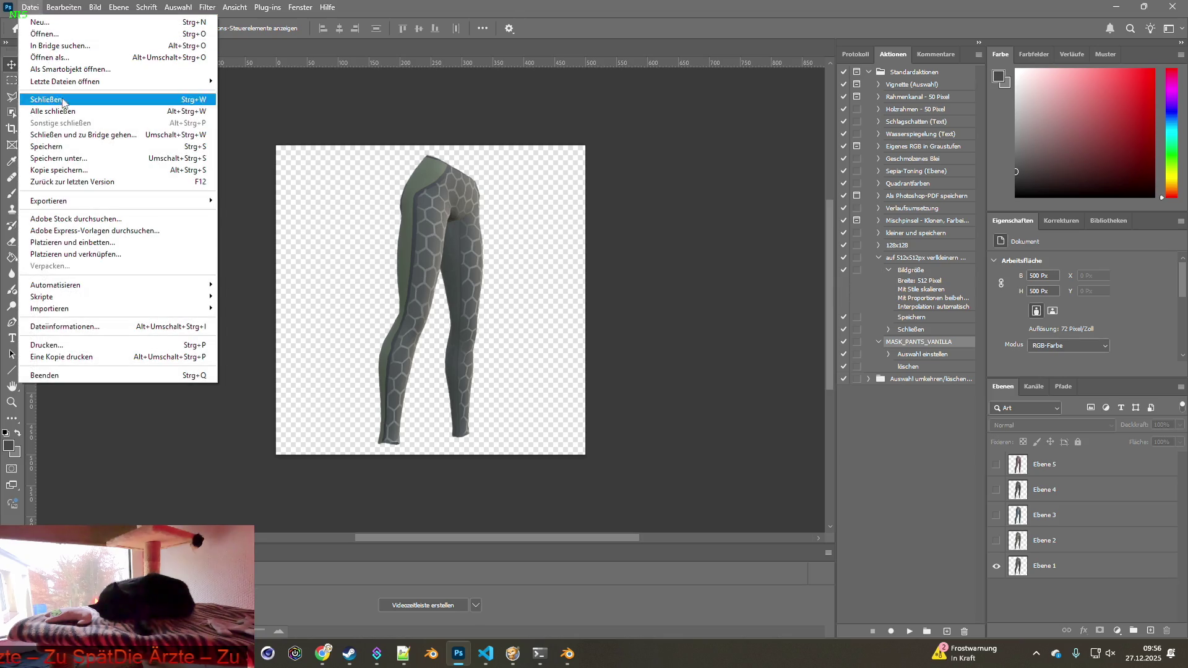
{"action": "key", "text": "Escape"}
{"action": "left_click", "coordinate": [94, 7]}
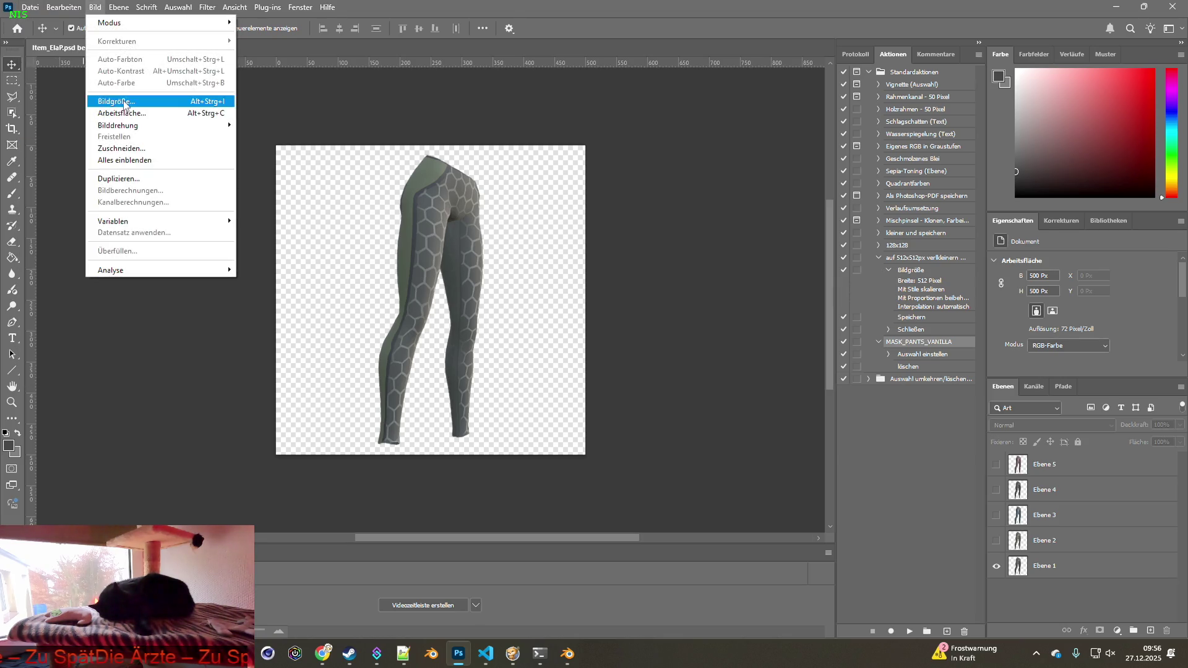
Resize the image to 64 × 64 pixels.
{"action": "left_click", "coordinate": [116, 101]}
{"action": "type", "text": "64"}
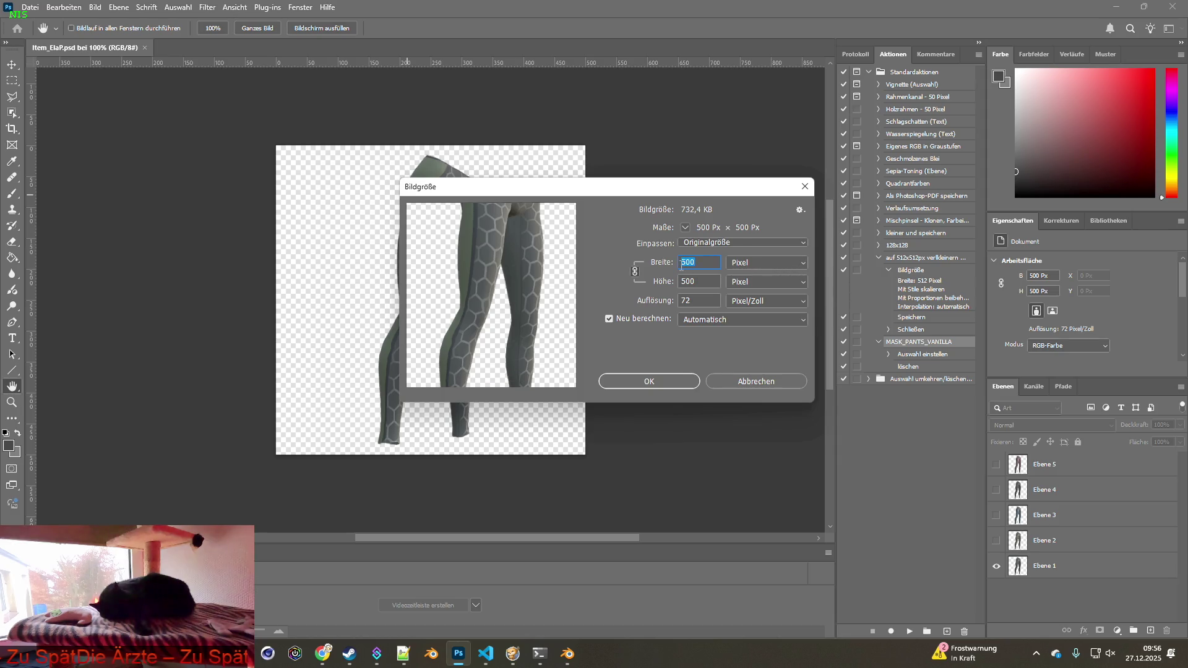
{"action": "left_click", "coordinate": [673, 377]}
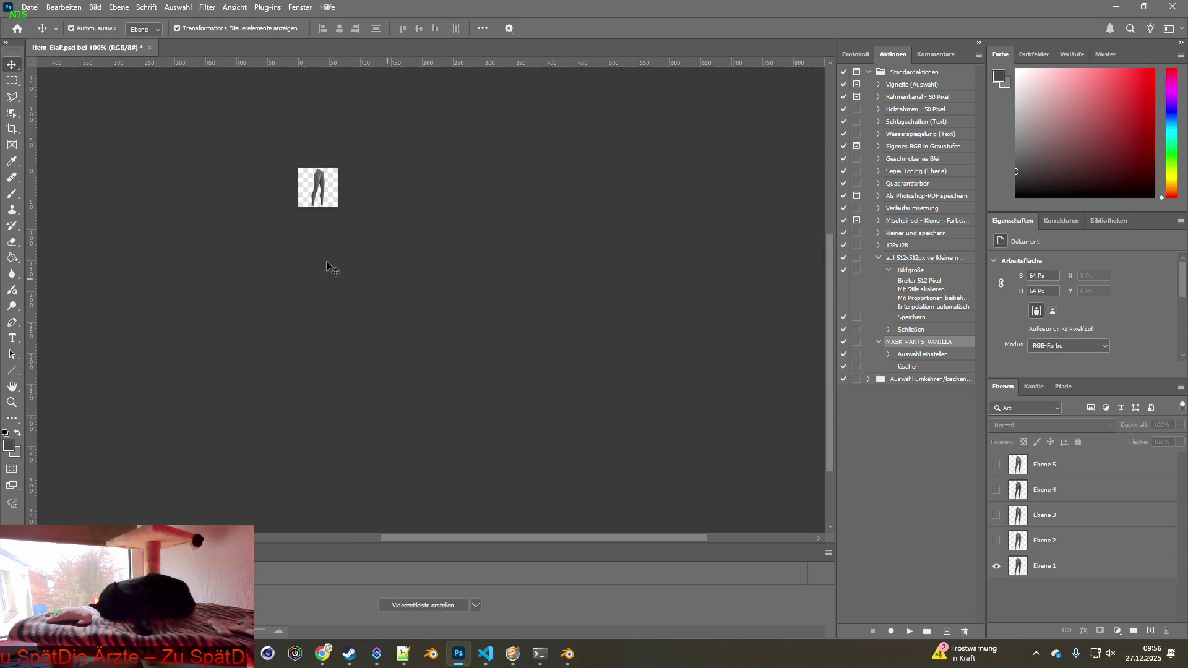
Quick-export Item_ElaP.png to the textures folder, then show Ebene 2 instead of Ebene 1.
{"action": "left_click", "coordinate": [30, 6]}
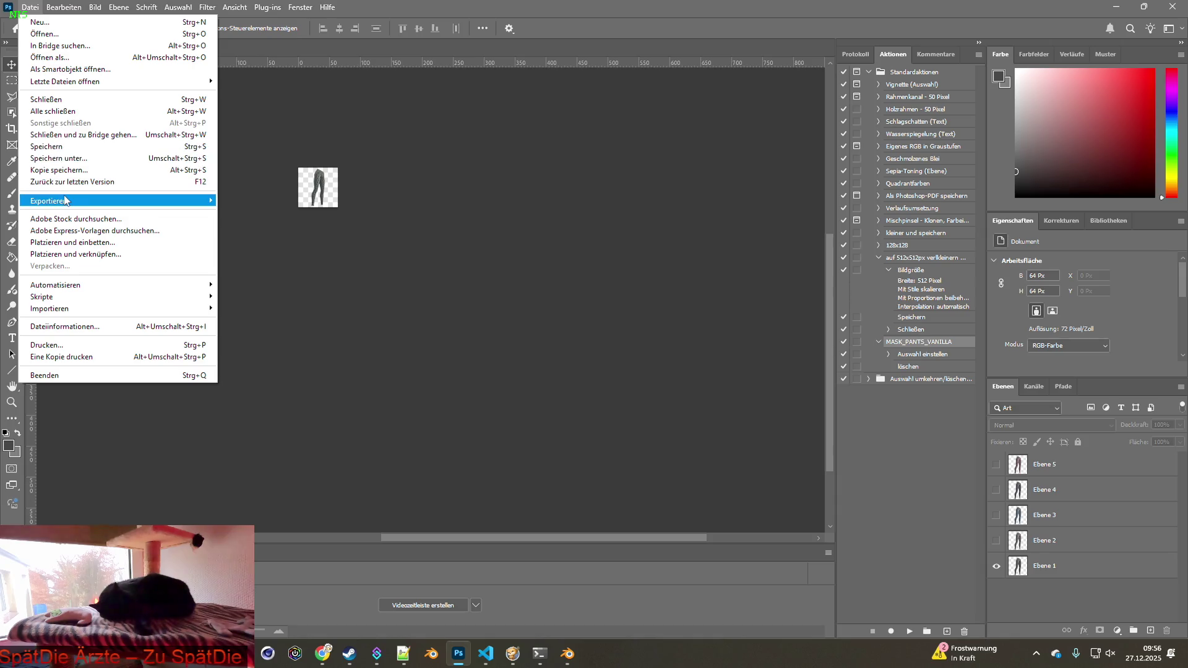
{"action": "mouse_move", "coordinate": [154, 200]}
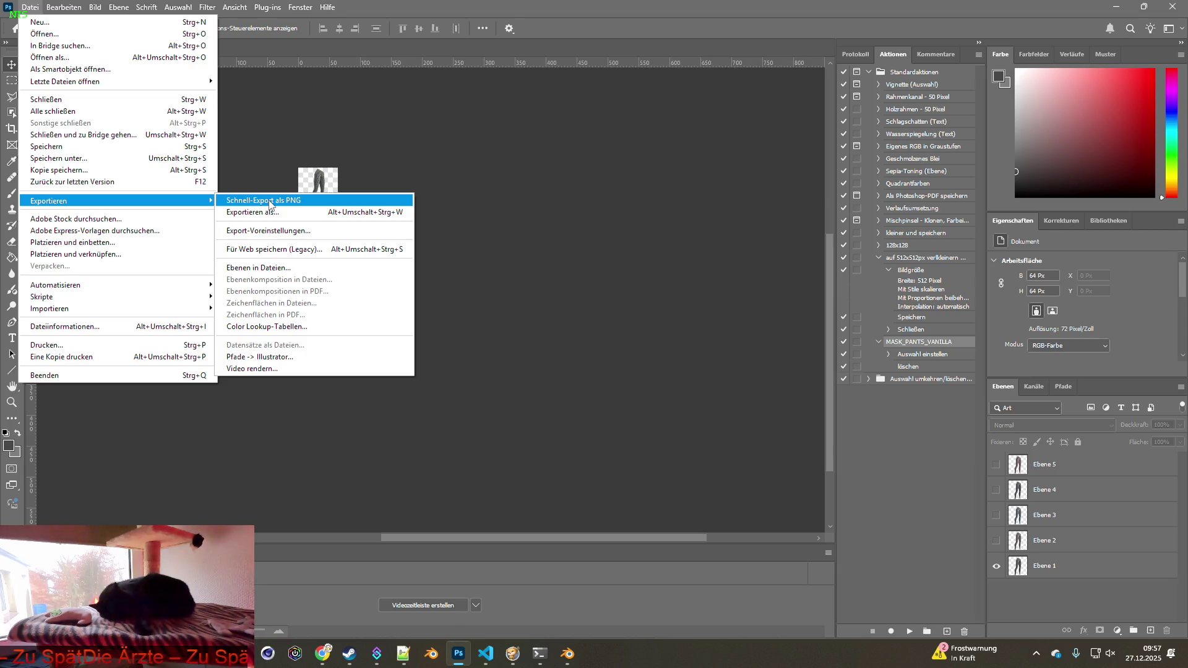
{"action": "left_click", "coordinate": [270, 200]}
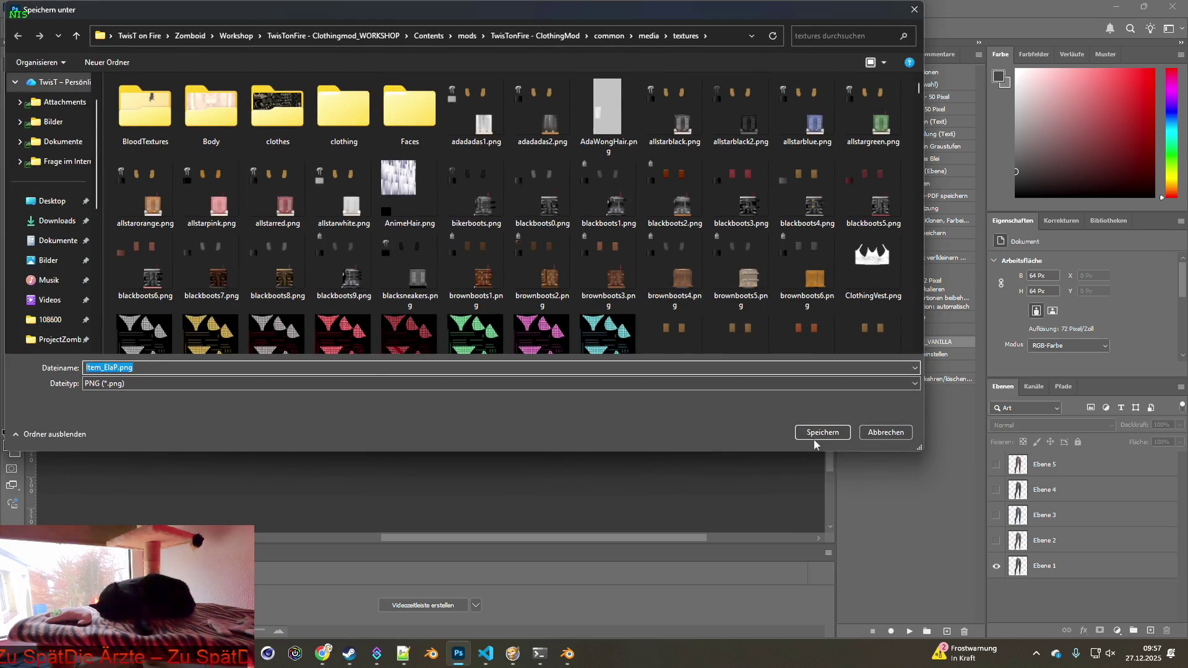
{"action": "left_click", "coordinate": [823, 433]}
{"action": "left_click", "coordinate": [996, 565]}
{"action": "left_click", "coordinate": [996, 540]}
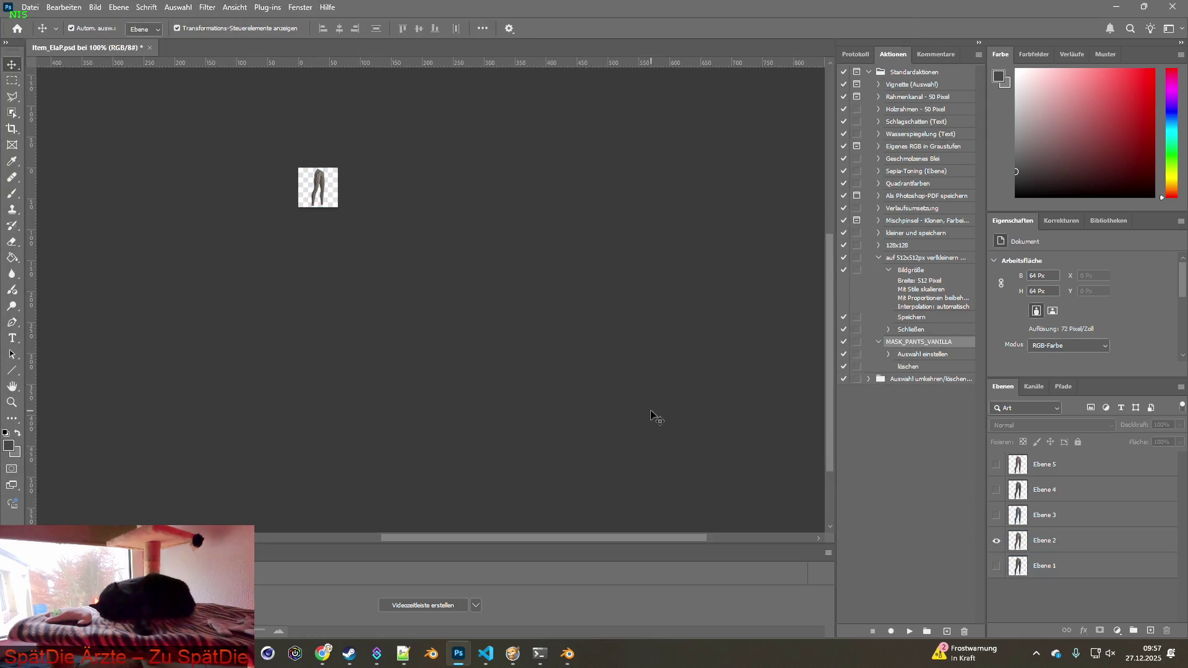
{"action": "left_click", "coordinate": [29, 6]}
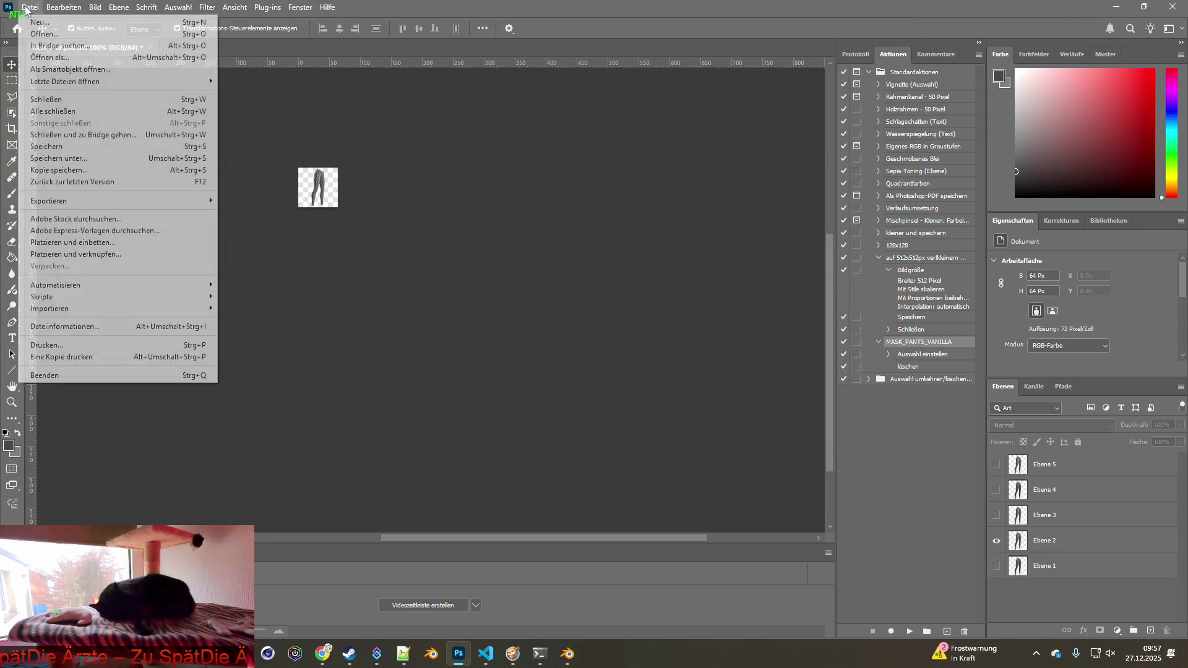
Export Ebene 2 as Item_ElaP2.png, then switch visibility to Ebene 3.
{"action": "mouse_move", "coordinate": [72, 196]}
{"action": "left_click", "coordinate": [264, 201]}
{"action": "left_click", "coordinate": [116, 368]}
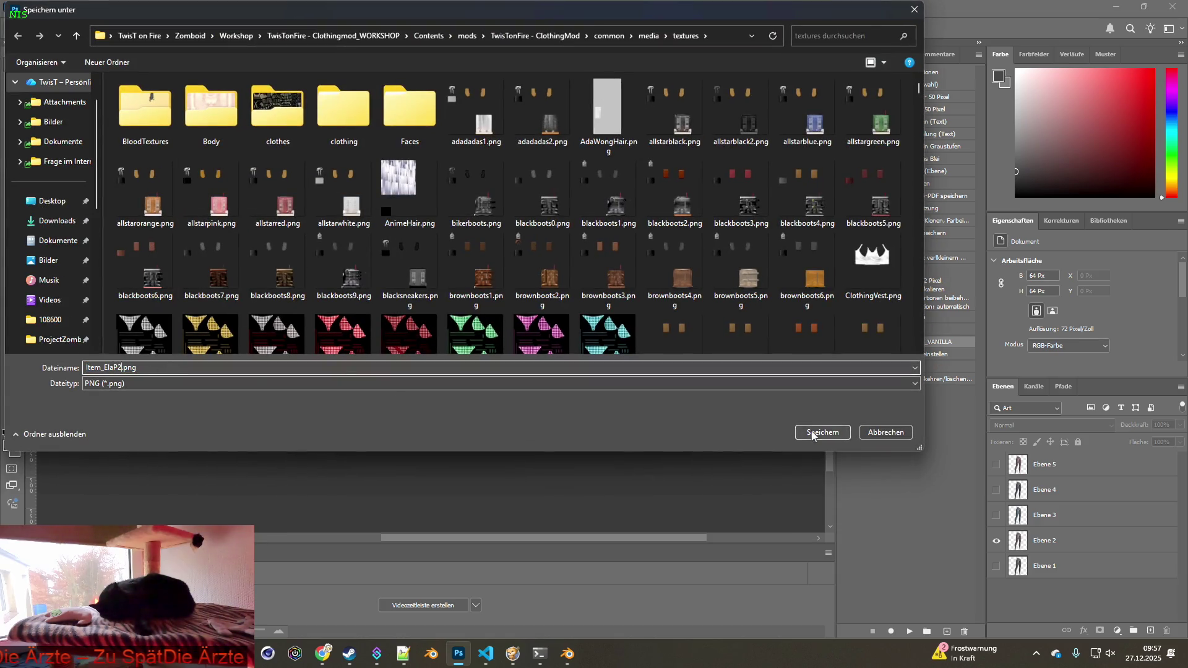
{"action": "left_click", "coordinate": [813, 432]}
{"action": "left_click", "coordinate": [996, 540]}
{"action": "left_click", "coordinate": [996, 515]}
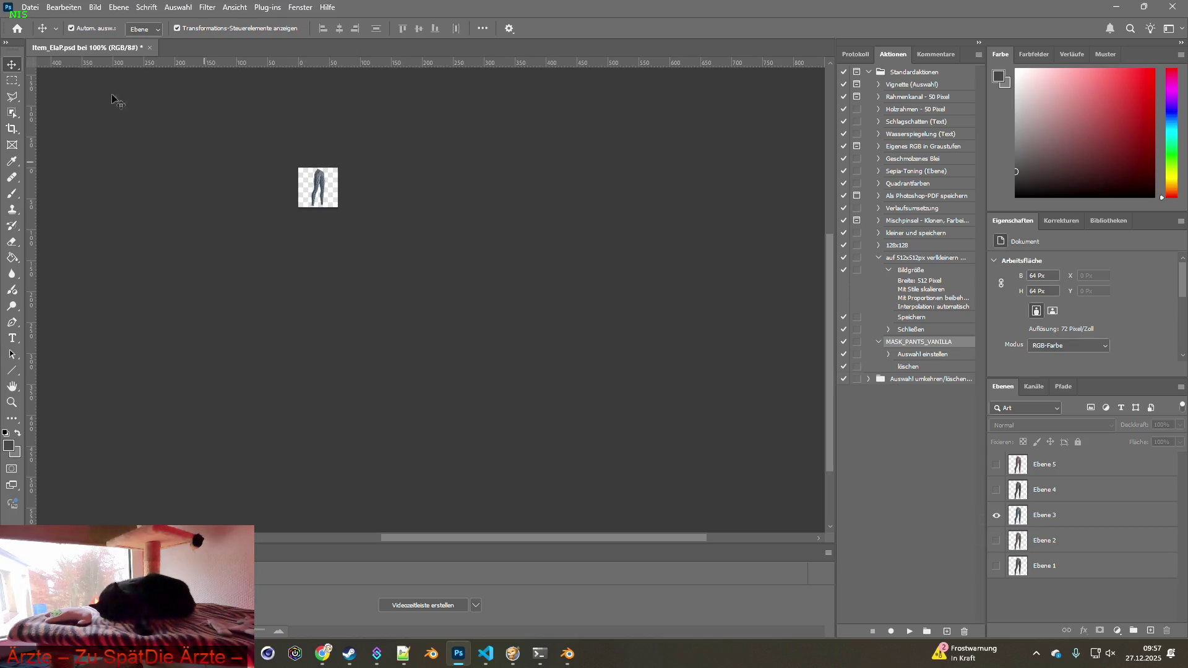
Quick-export Ebene 3 as Item_ElaP3.png.
{"action": "left_click", "coordinate": [21, 8]}
{"action": "mouse_move", "coordinate": [62, 202]}
{"action": "left_click", "coordinate": [258, 202]}
{"action": "left_click", "coordinate": [118, 367]}
{"action": "type", "text": "3"}
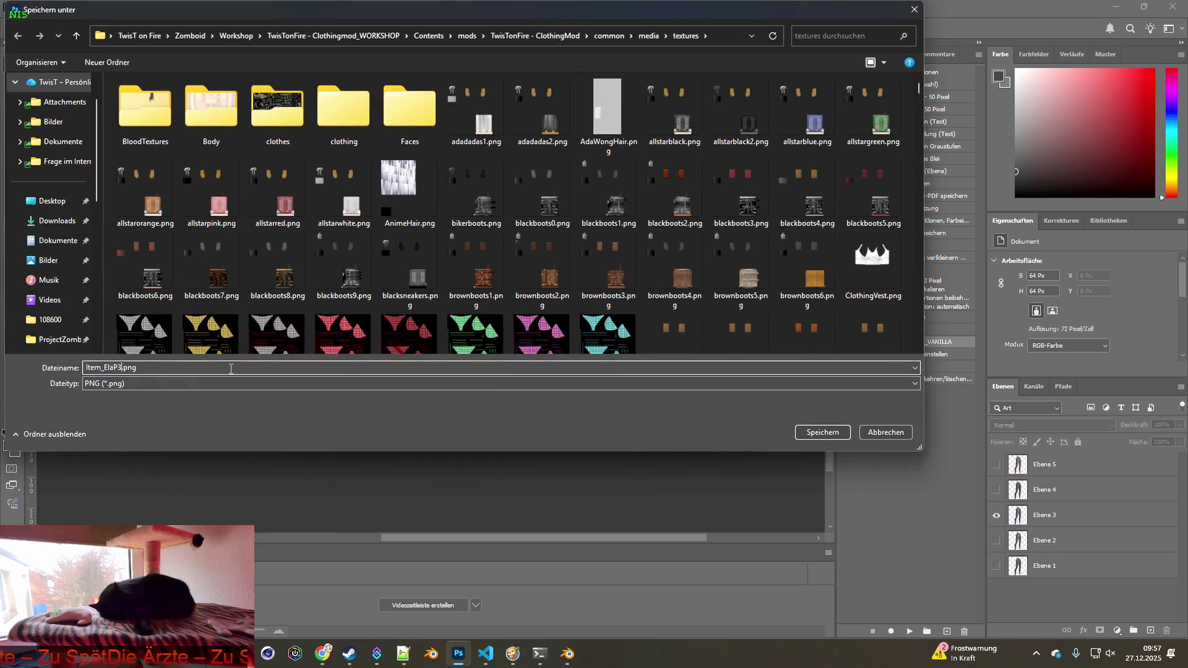
{"action": "left_click", "coordinate": [822, 432]}
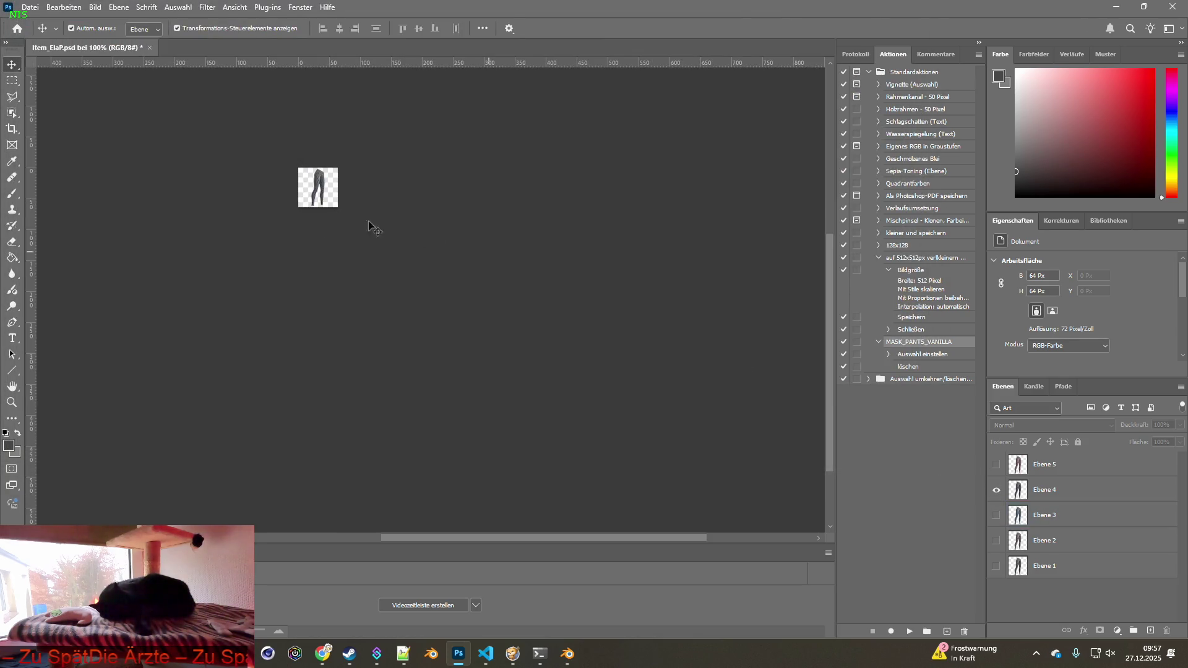
Export Ebene 4 as Item_ElaP4.png, then show only Ebene 5.
{"action": "left_click", "coordinate": [30, 7]}
{"action": "mouse_move", "coordinate": [68, 202]}
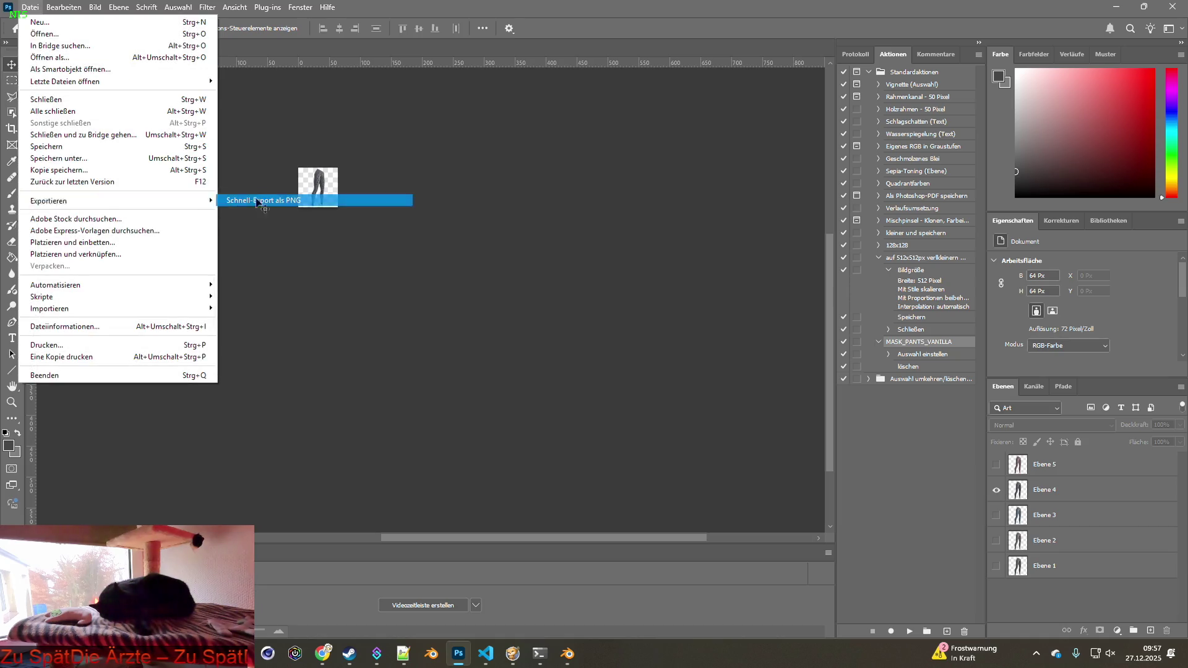
{"action": "left_click", "coordinate": [259, 204]}
{"action": "left_click", "coordinate": [117, 367]}
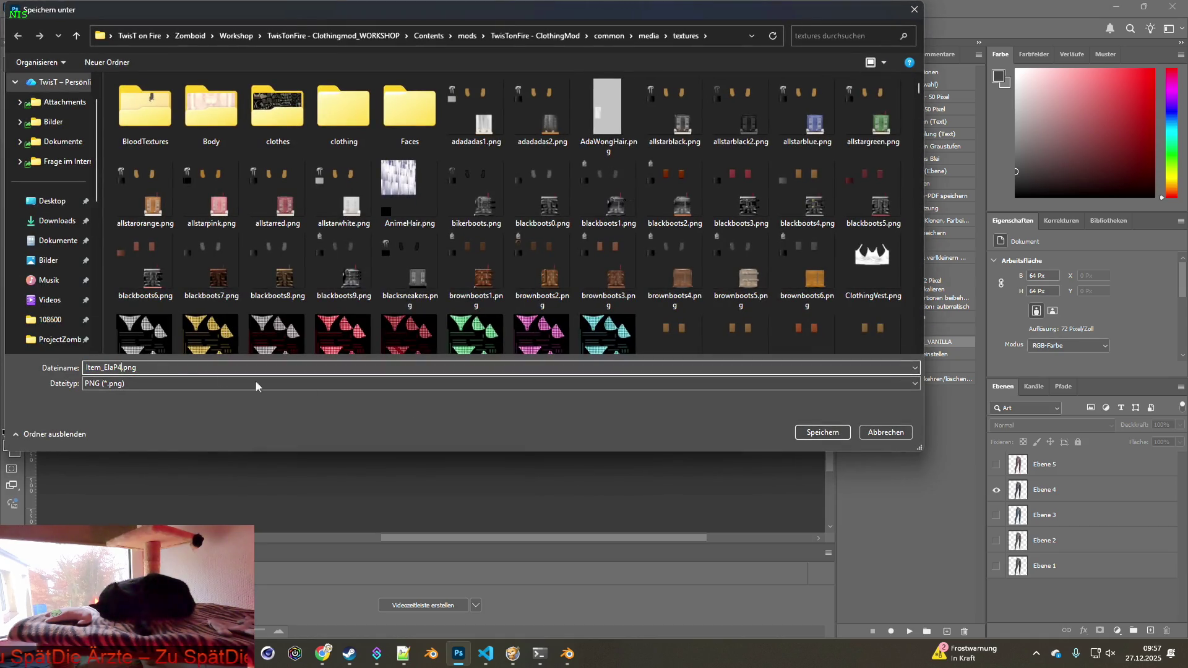
{"action": "left_click", "coordinate": [822, 432]}
{"action": "left_click", "coordinate": [996, 489]}
{"action": "left_click", "coordinate": [995, 465]}
Quick-export Ebene 5 as Item_ElaP5.png.
{"action": "left_click", "coordinate": [30, 8]}
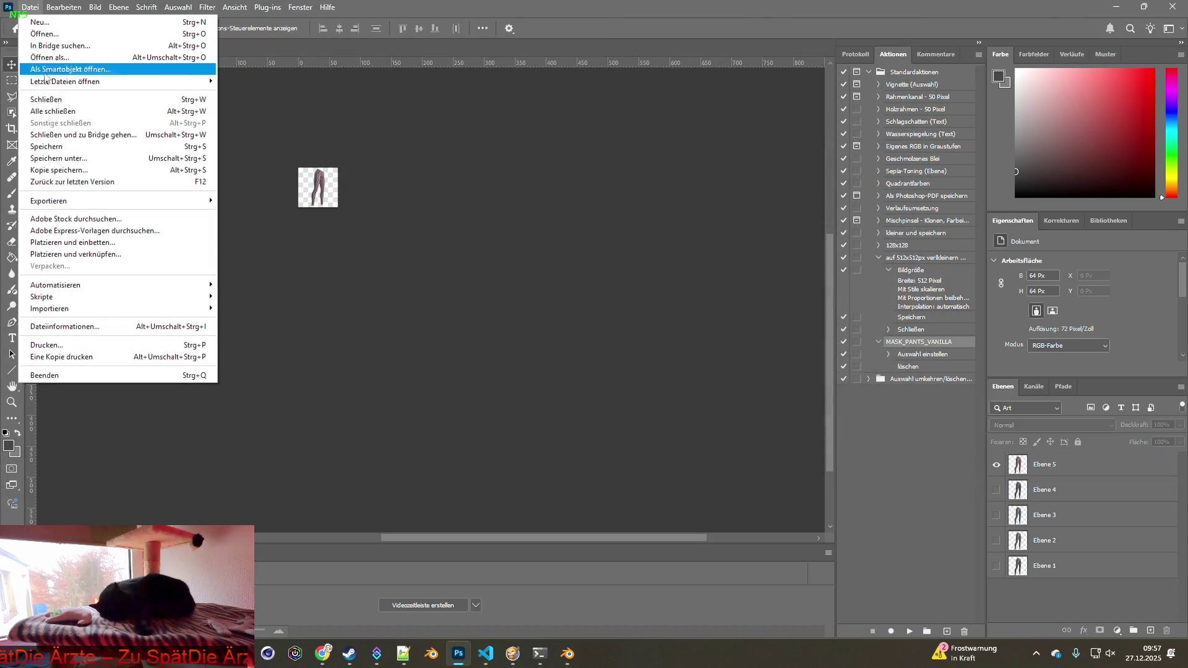
{"action": "mouse_move", "coordinate": [93, 199]}
{"action": "left_click", "coordinate": [278, 200]}
{"action": "left_click", "coordinate": [121, 367]}
{"action": "type", "text": "5"}
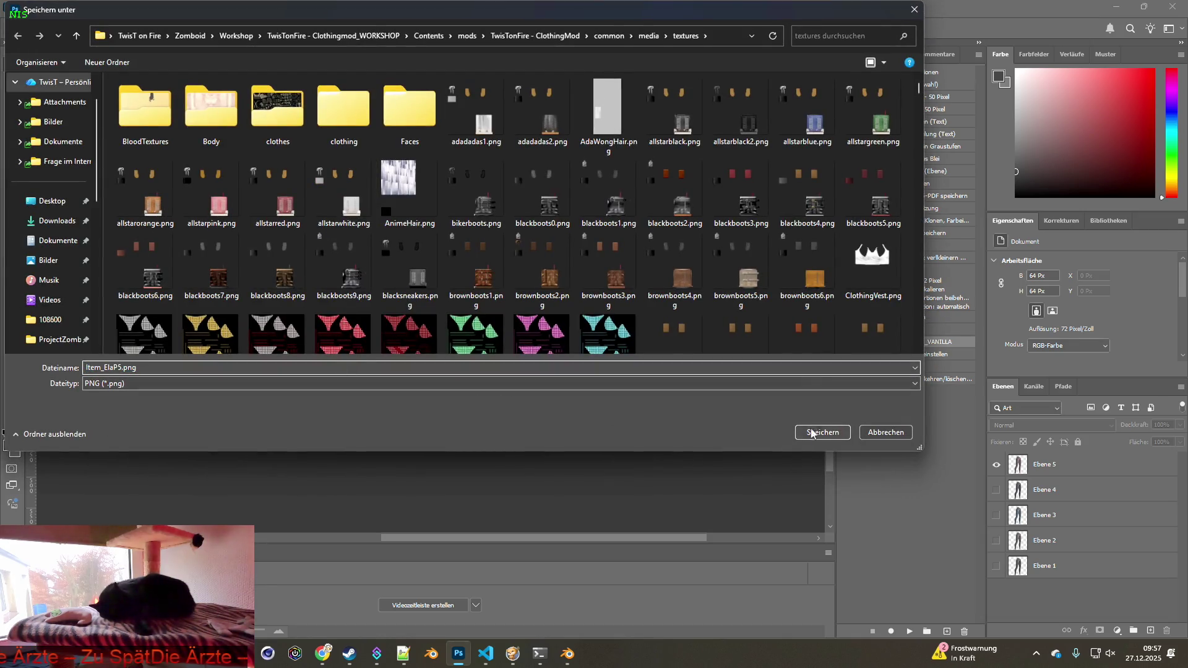
{"action": "left_click", "coordinate": [819, 433]}
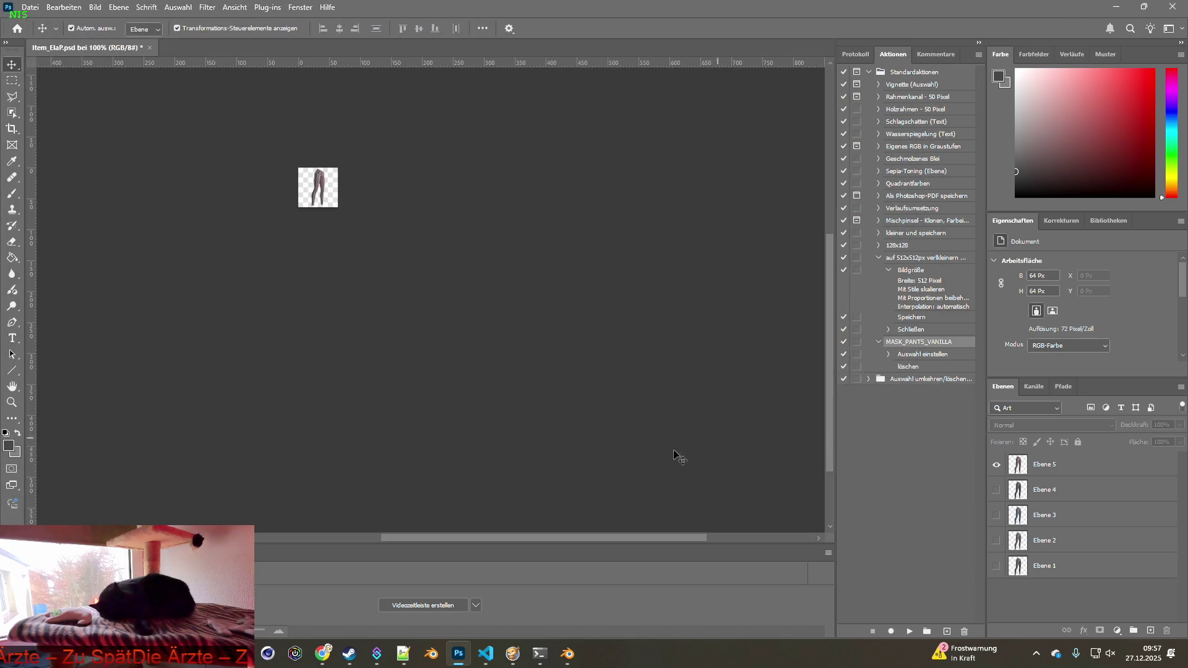
Return to Project Zomboid and open the character's inventory.
{"action": "left_click", "coordinate": [515, 653]}
{"action": "key", "text": "space"}
{"action": "mouse_move", "coordinate": [309, 6]}
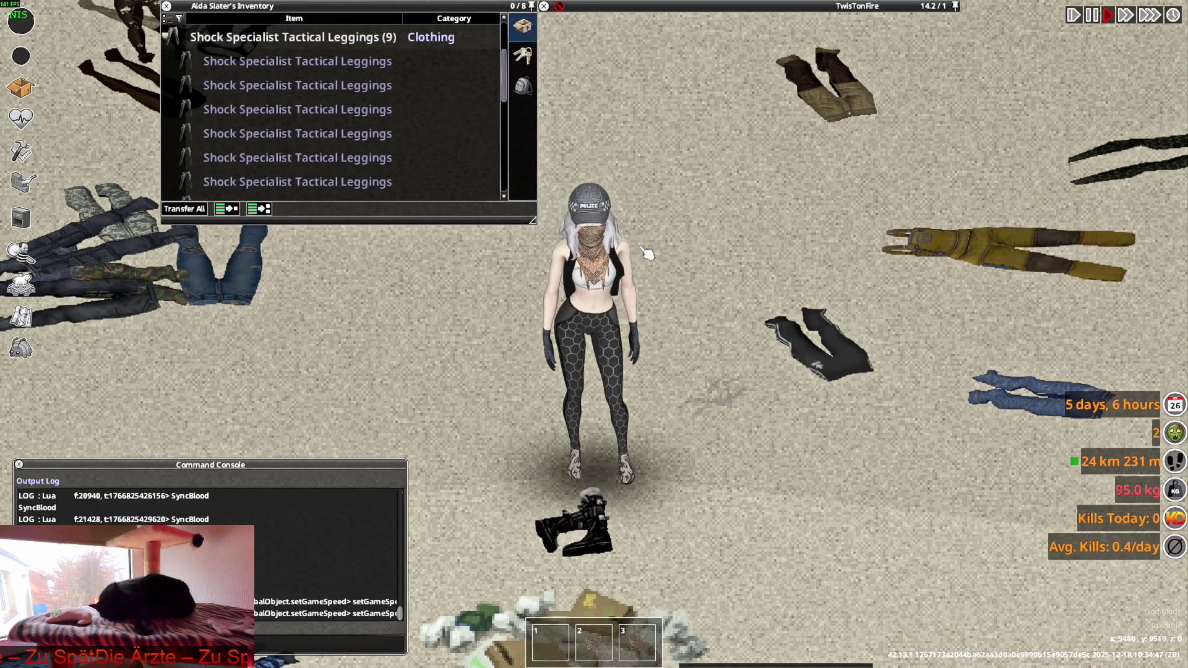
Quit Project Zomboid to the desktop from the pause menu.
{"action": "key", "text": "Escape"}
{"action": "left_click", "coordinate": [214, 483]}
{"action": "left_click", "coordinate": [554, 361]}
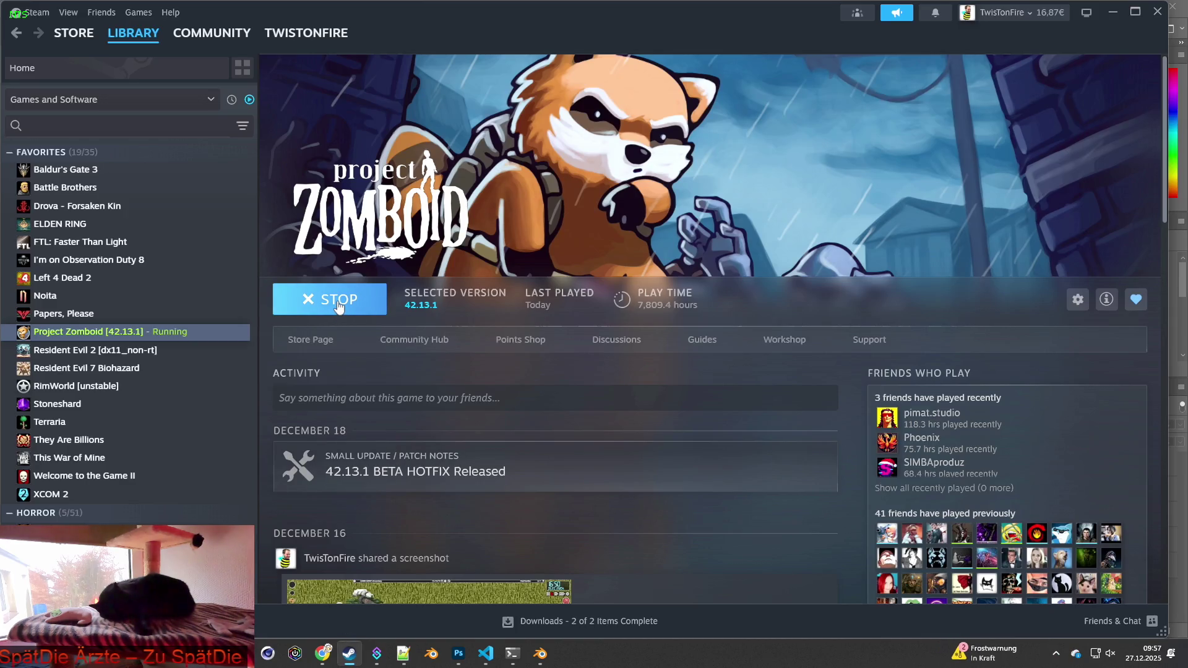
Relaunch Project Zomboid from the Steam library with the default Play option.
{"action": "left_click", "coordinate": [338, 303]}
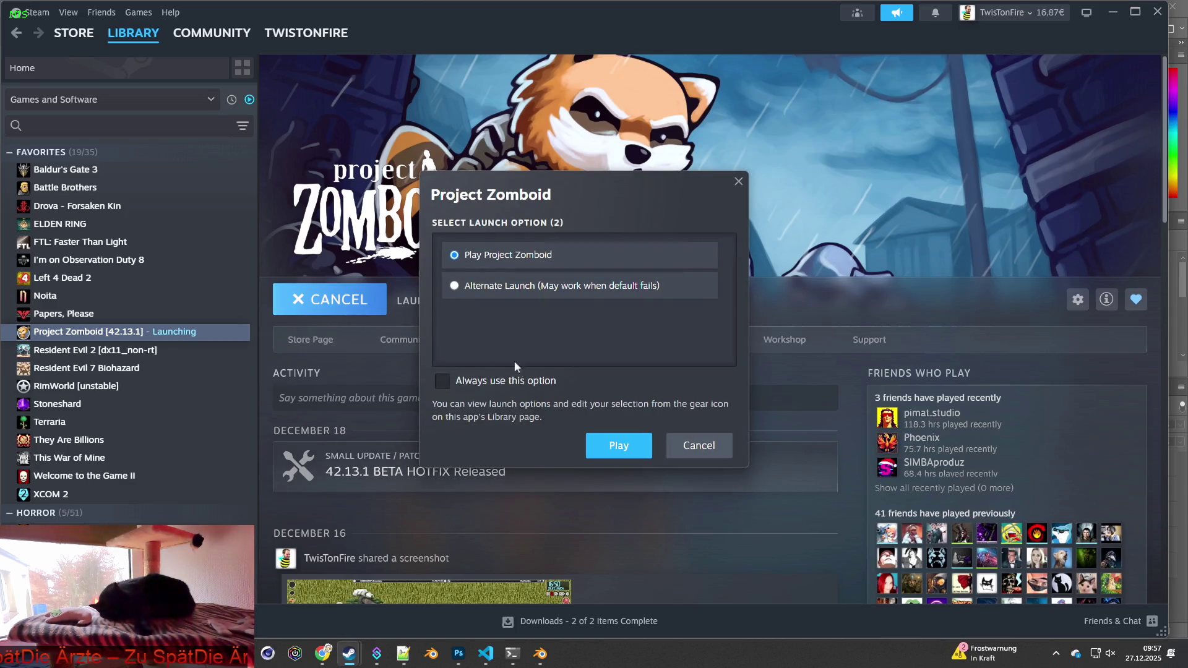
{"action": "left_click", "coordinate": [612, 445]}
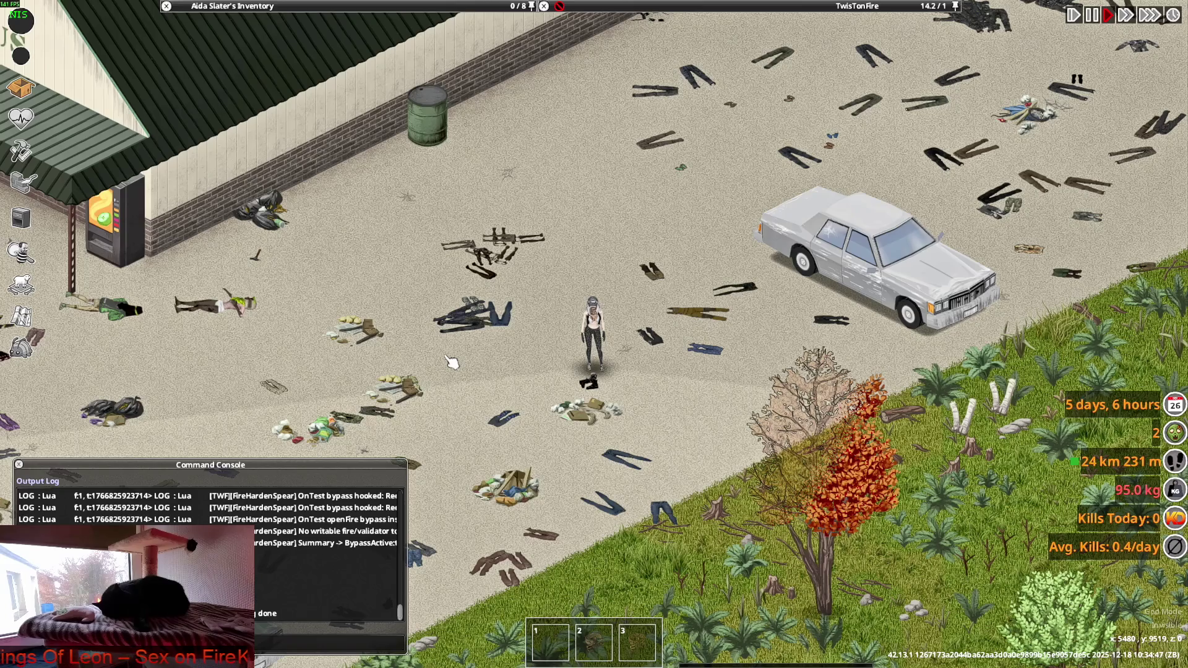
Wear another pair of Shock Specialist Tactical Leggings and drop one pair on the ground.
{"action": "scroll", "coordinate": [555, 361], "scroll_direction": "up", "scroll_amount": 4}
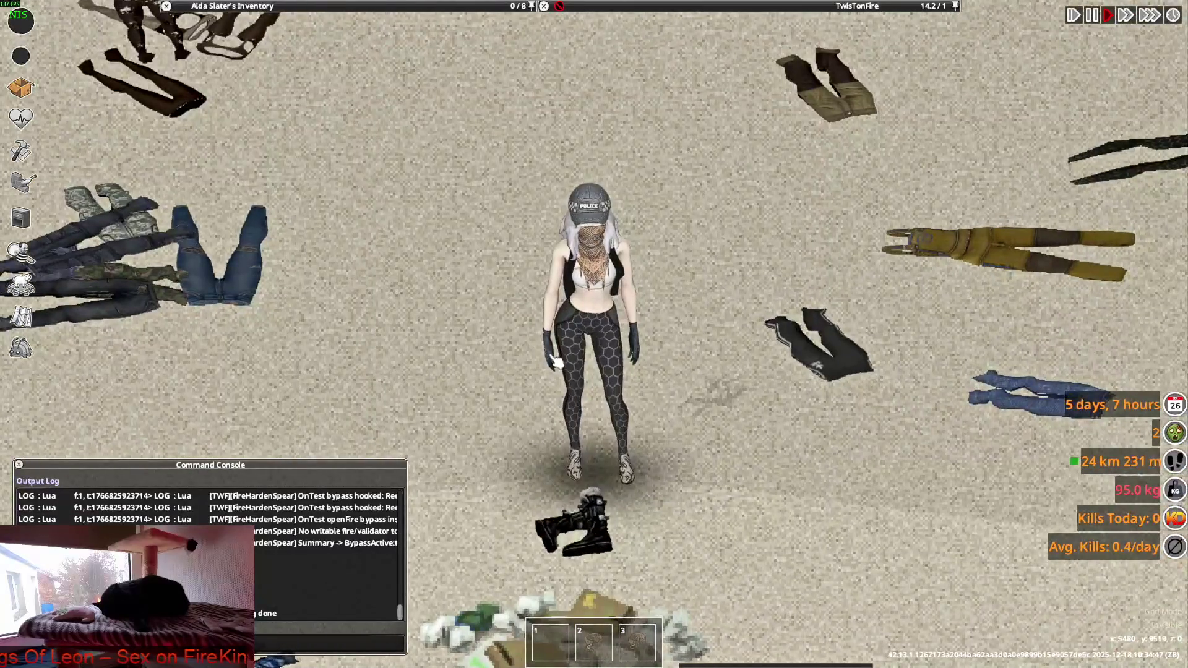
{"action": "mouse_move", "coordinate": [227, 109]}
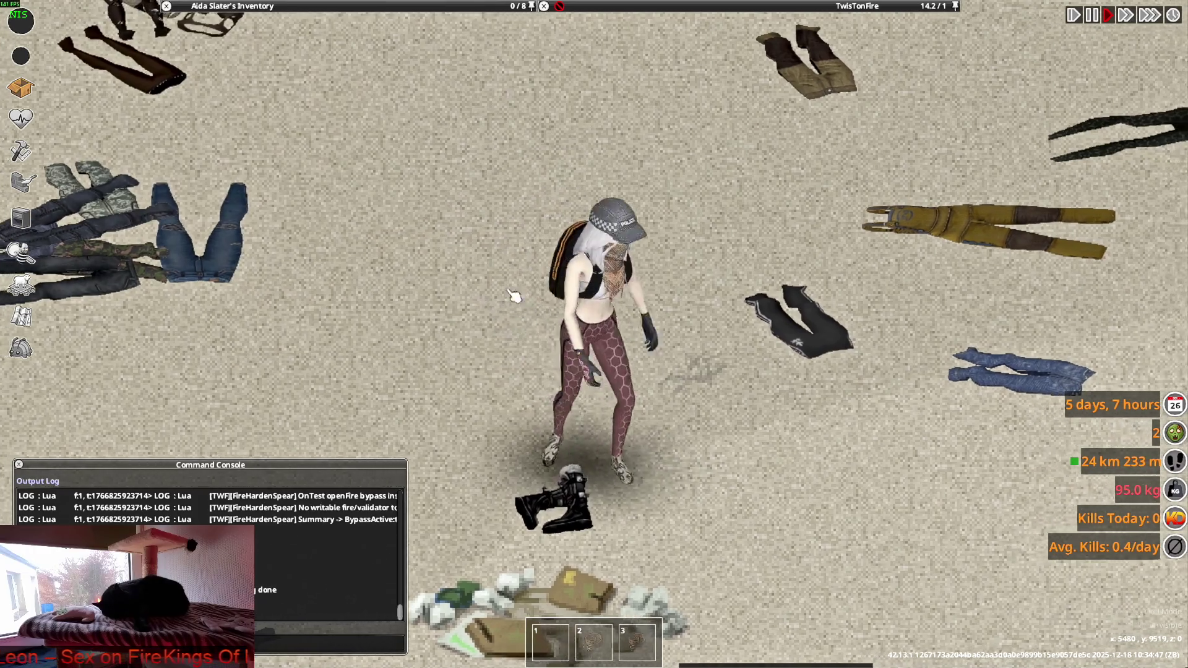
{"action": "scroll", "coordinate": [269, 150], "scroll_direction": "down", "scroll_amount": 1}
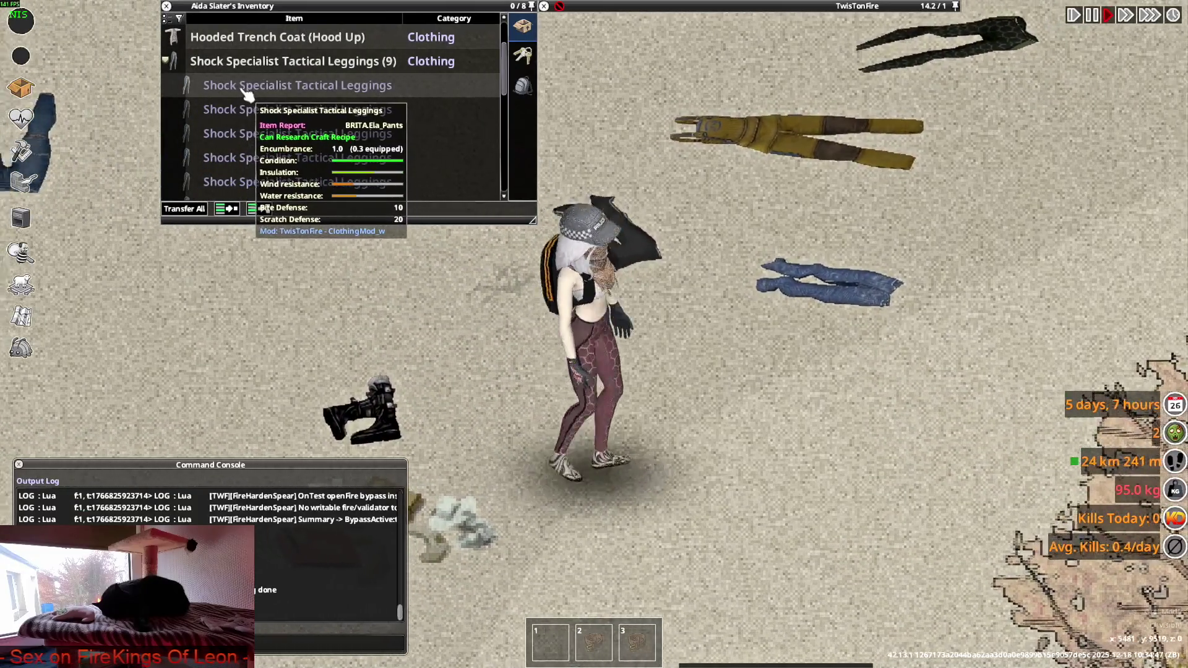
{"action": "right_click", "coordinate": [244, 91]}
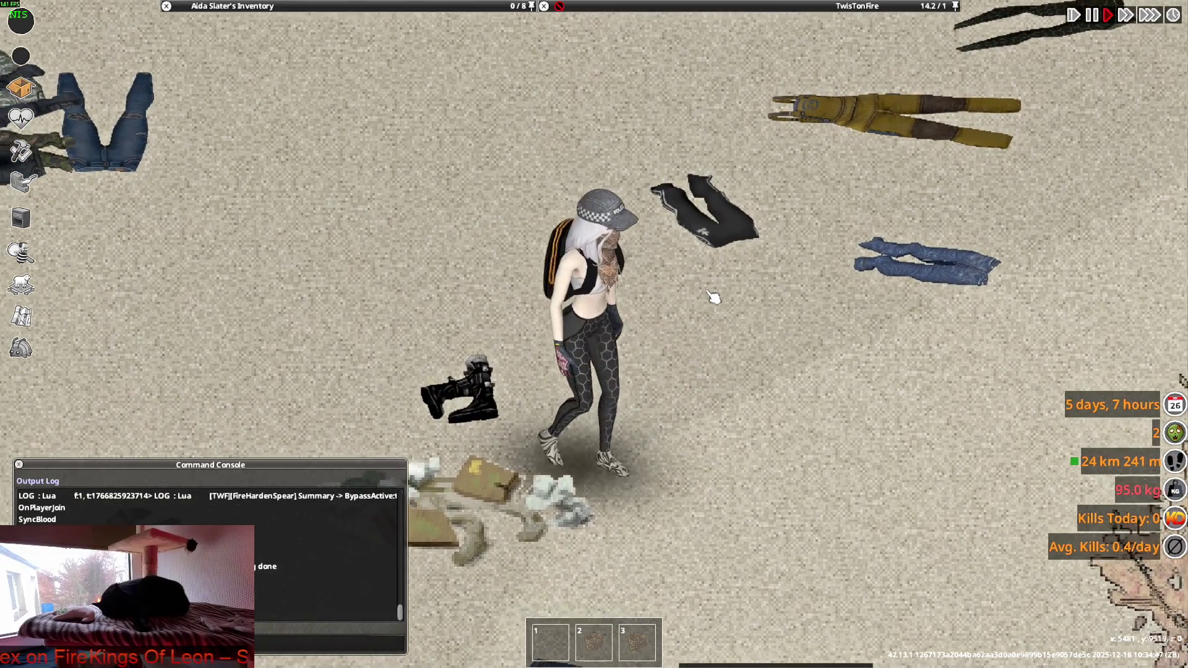
{"action": "mouse_move", "coordinate": [242, 99]}
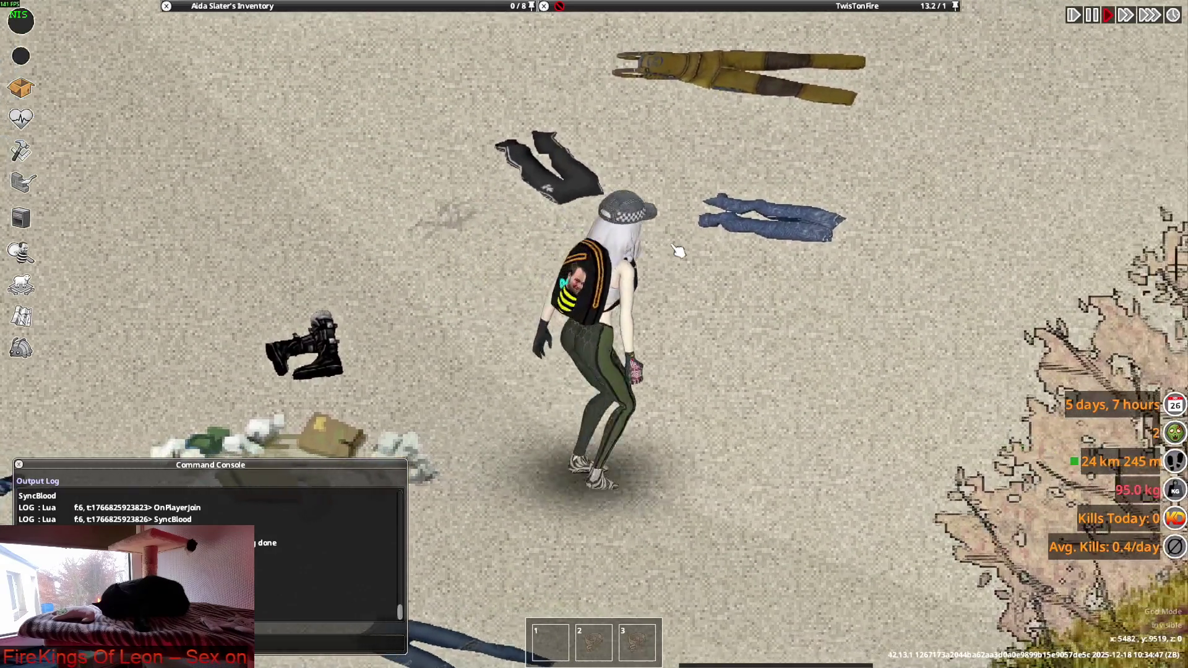
{"action": "mouse_move", "coordinate": [507, 92]}
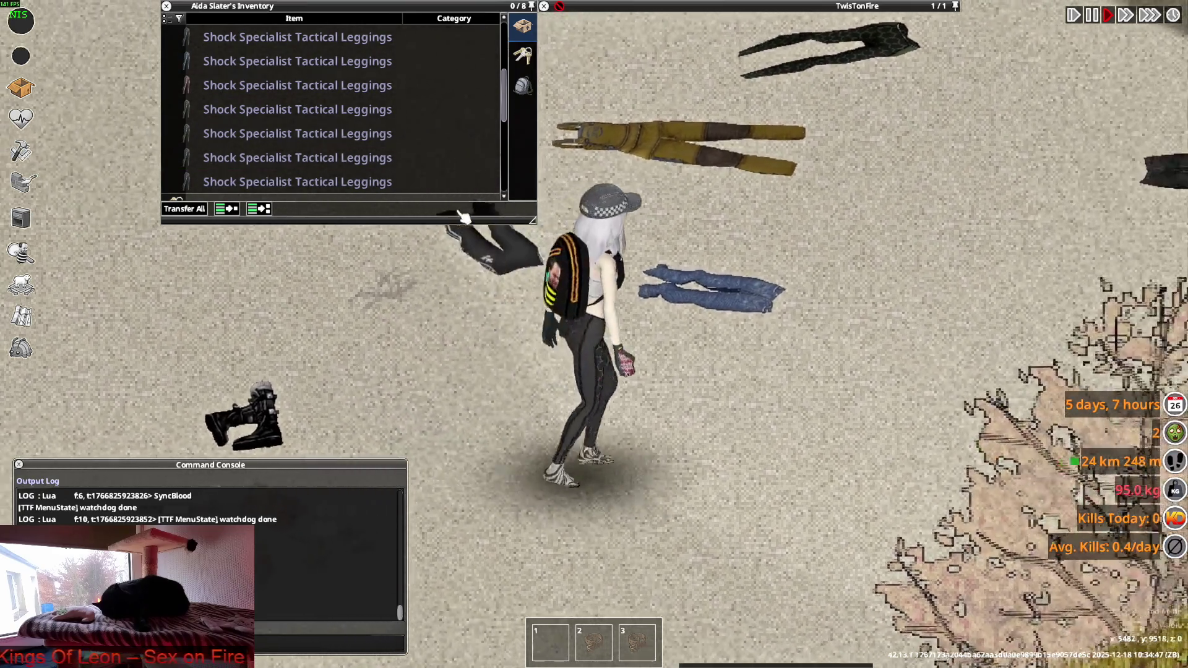
{"action": "scroll", "coordinate": [272, 164], "scroll_direction": "up", "scroll_amount": 1}
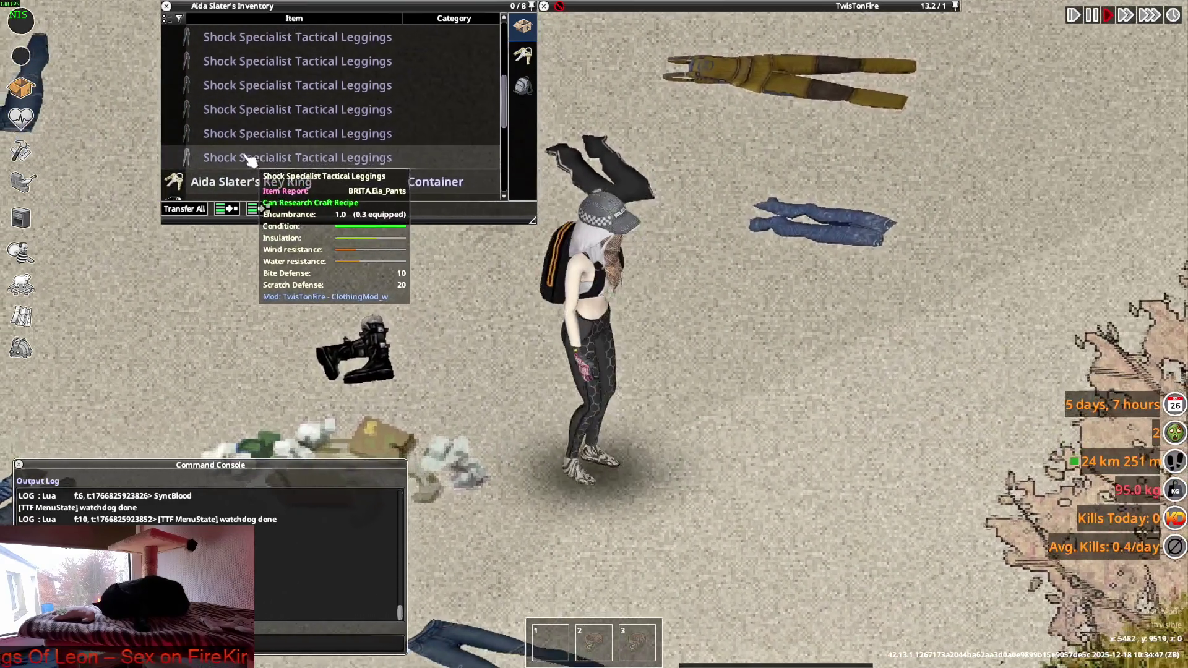
{"action": "right_click", "coordinate": [249, 160]}
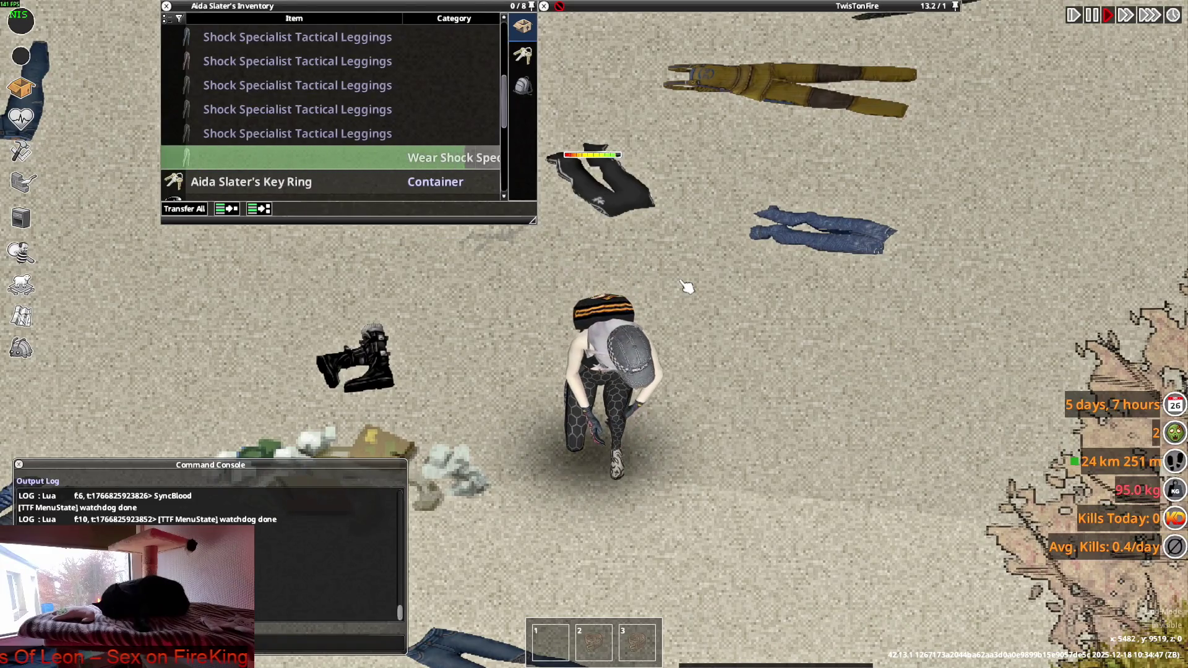
{"action": "right_click", "coordinate": [237, 110]}
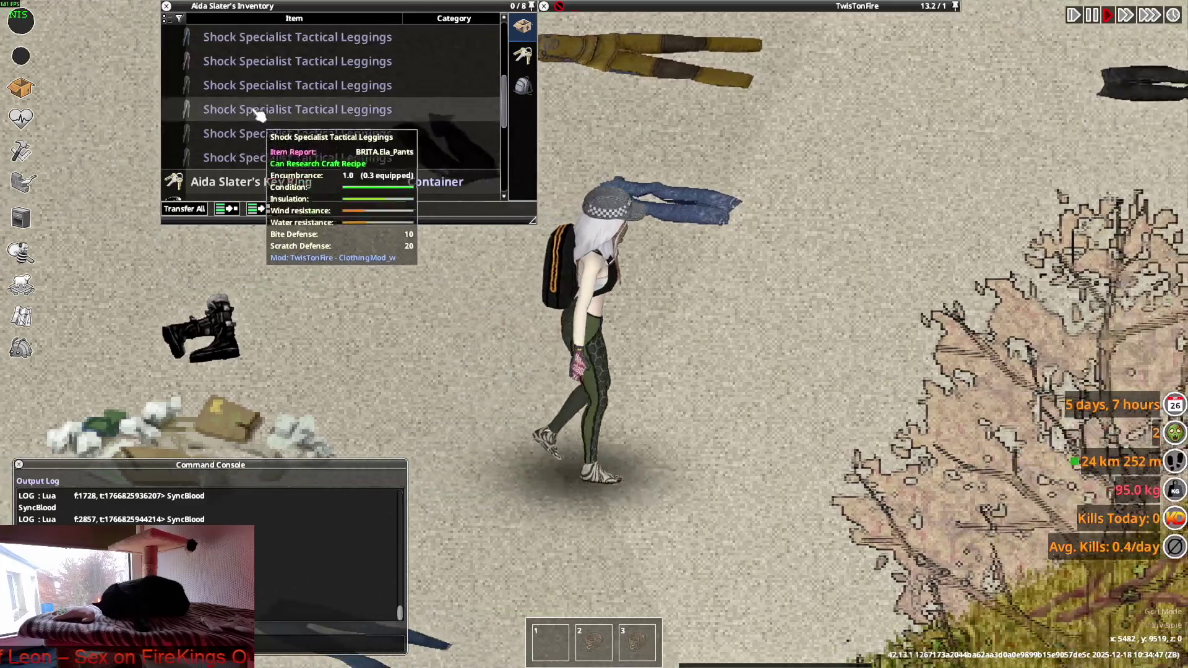
{"action": "left_click_drag", "start_coordinate": [351, 109], "coordinate": [637, 361]}
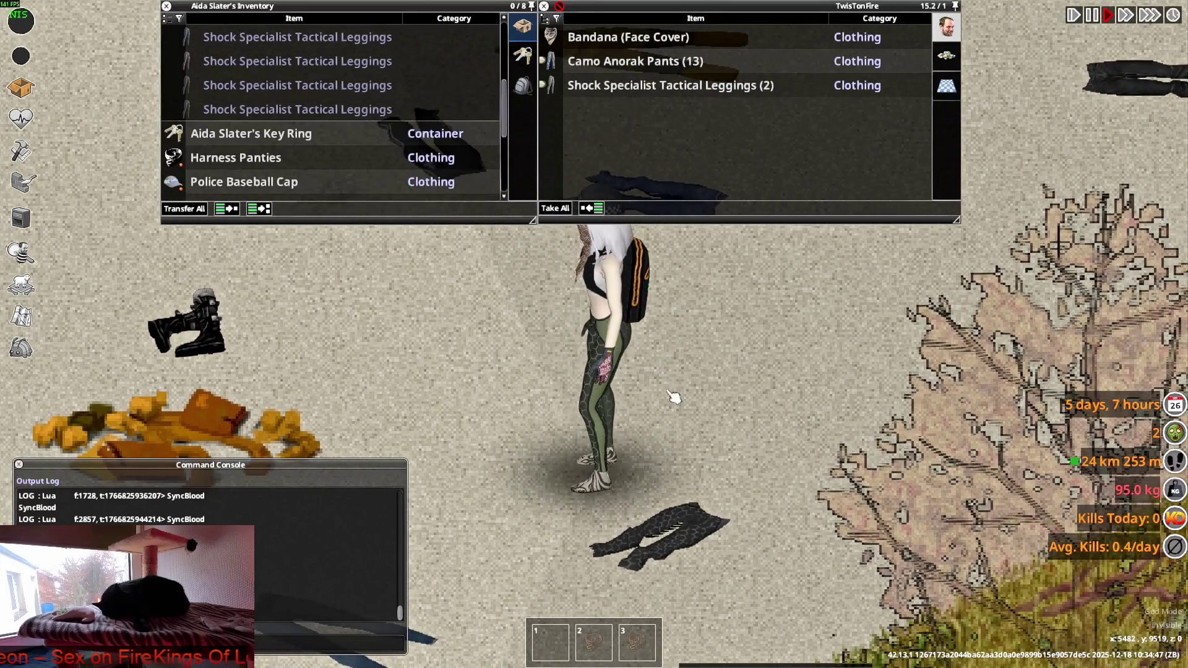
Drop another pair of leggings on the ground and walk the character around in every direction.
{"action": "key", "text": "w"}
{"action": "left_click_drag", "start_coordinate": [297, 85], "coordinate": [536, 299]}
{"action": "key", "text": "d"}
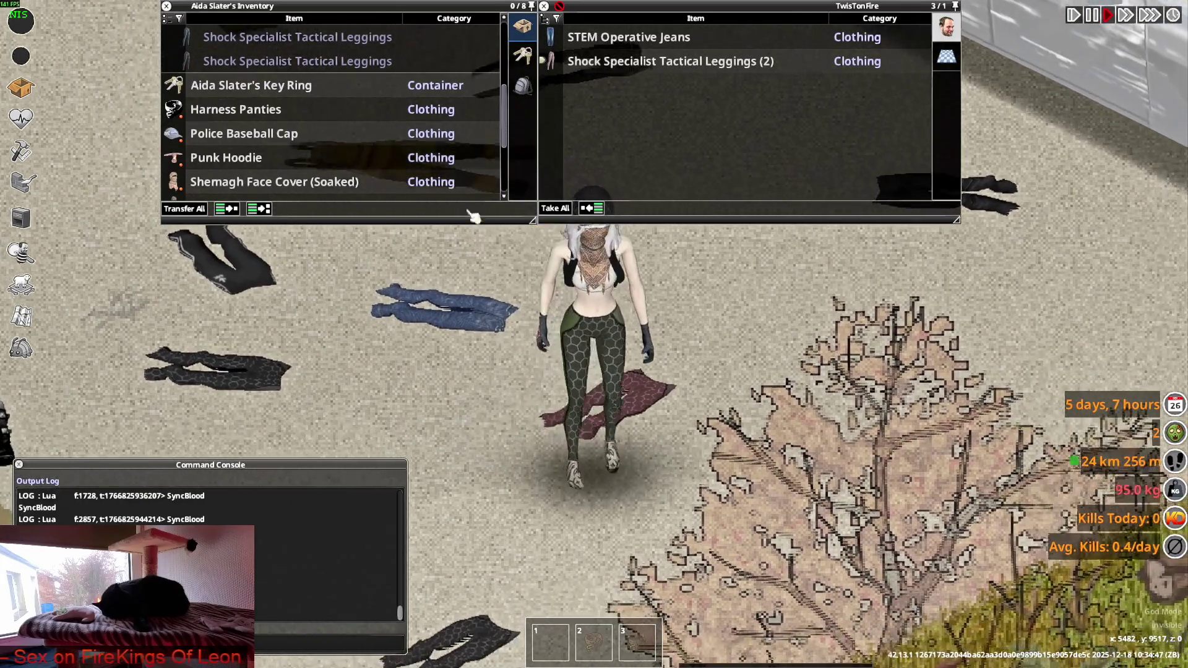
{"action": "key", "text": "w+d"}
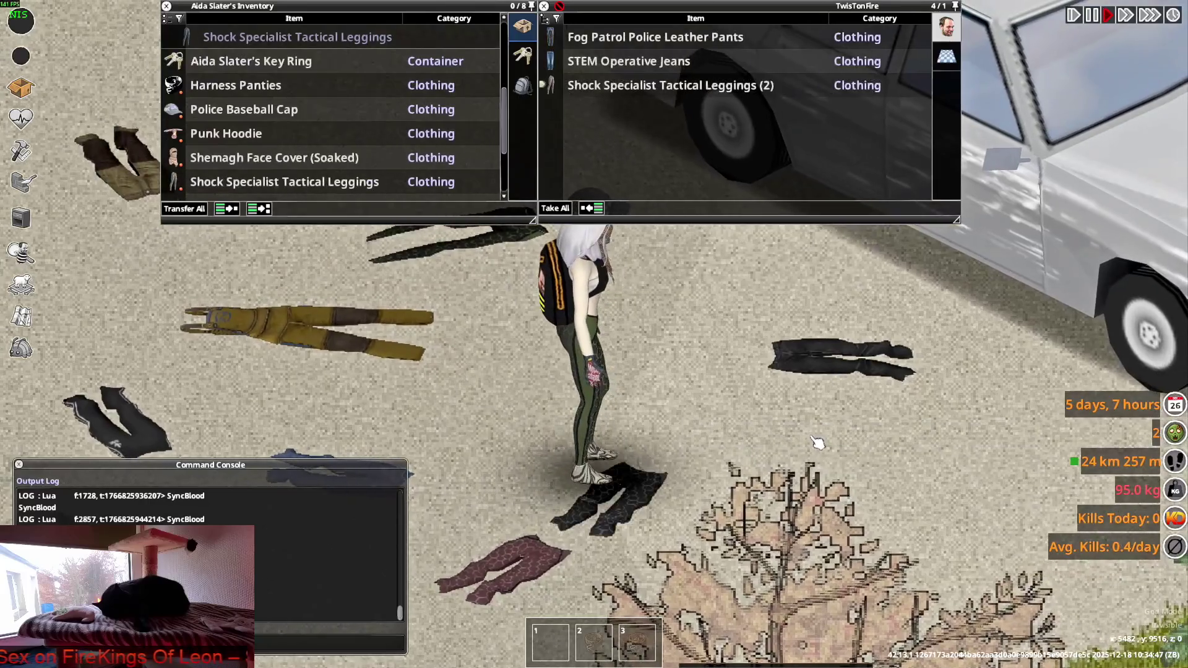
{"action": "key", "text": "s+d"}
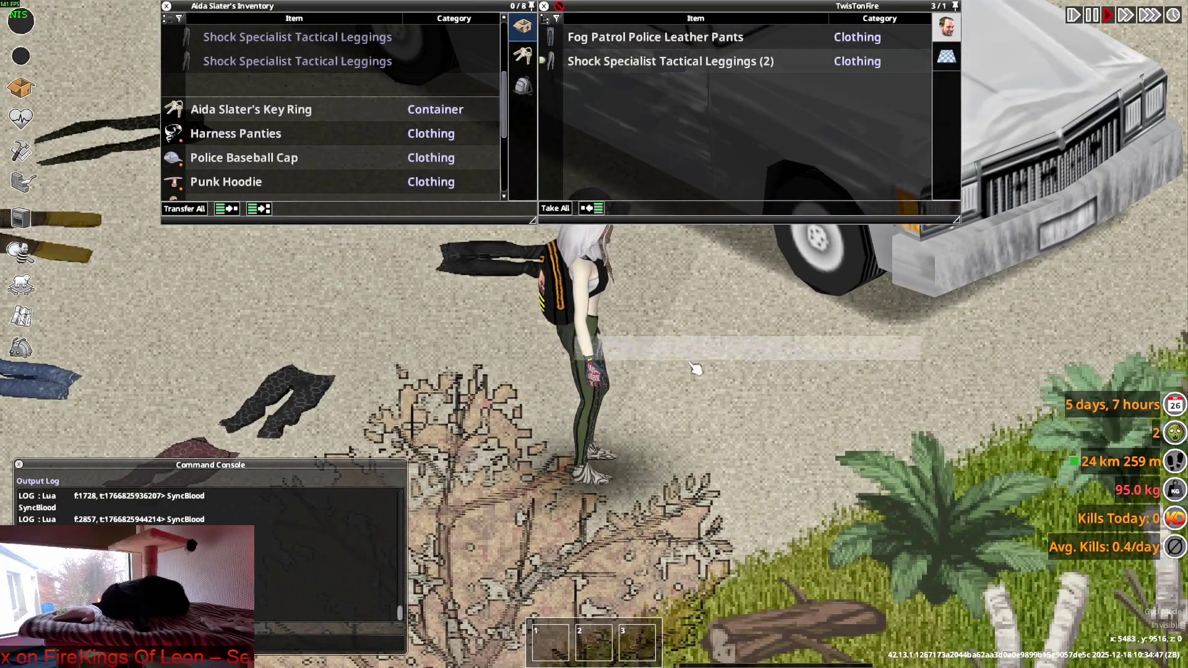
{"action": "key", "text": "w+a"}
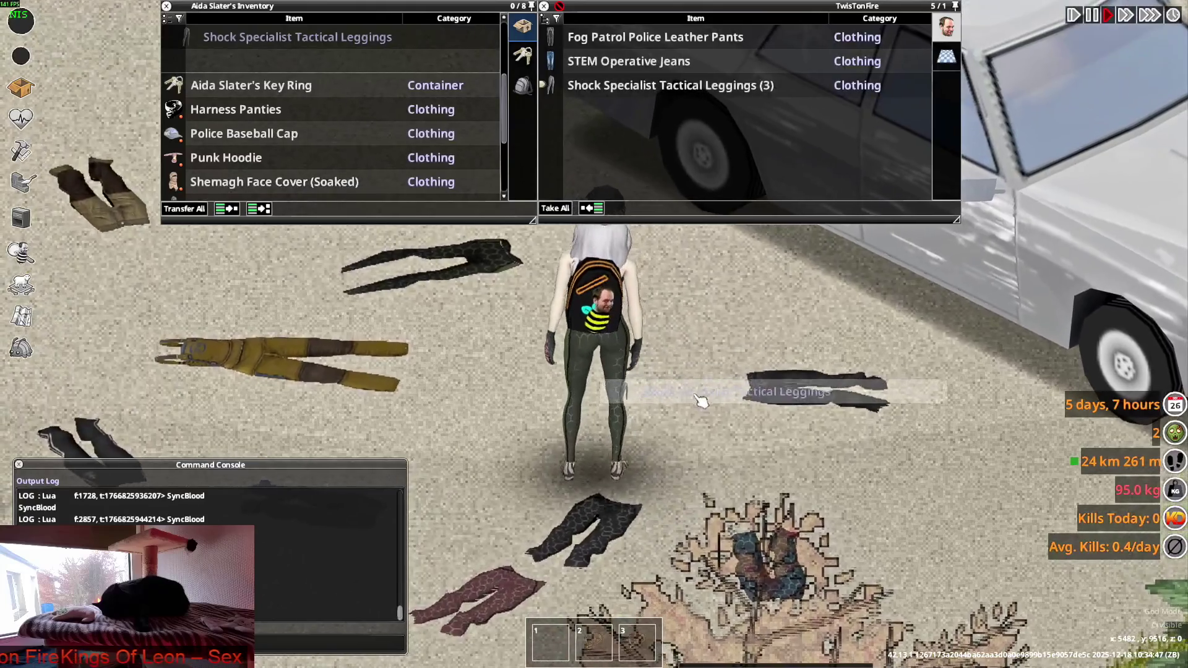
{"action": "key", "text": "a"}
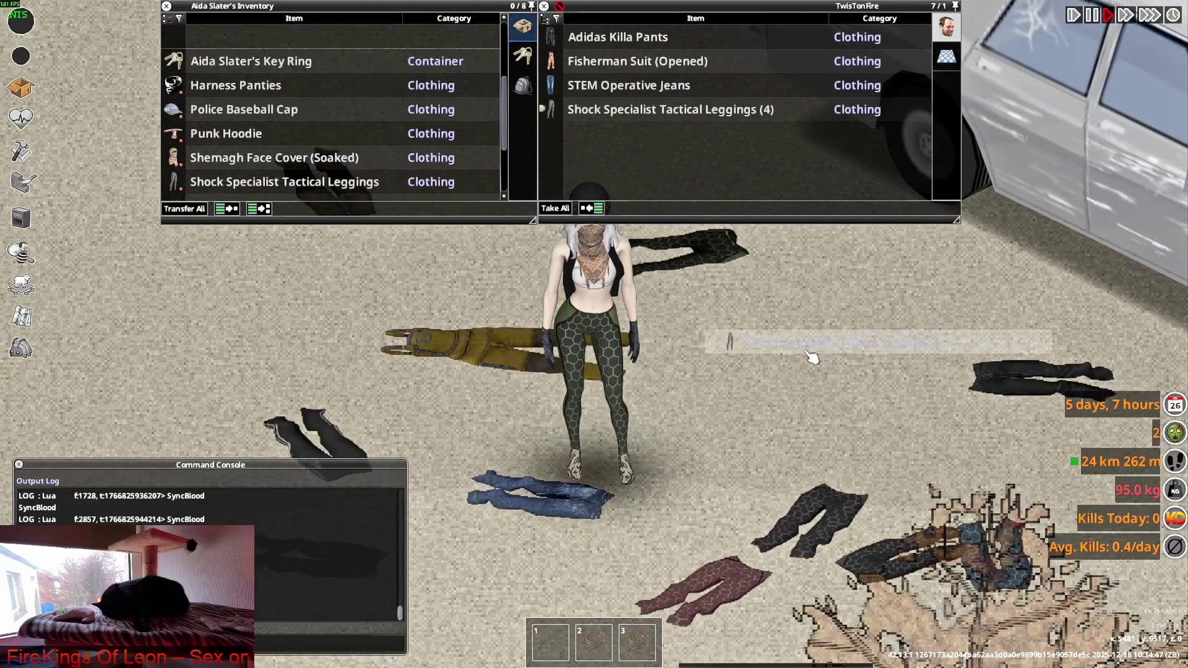
{"action": "key", "text": "w+d"}
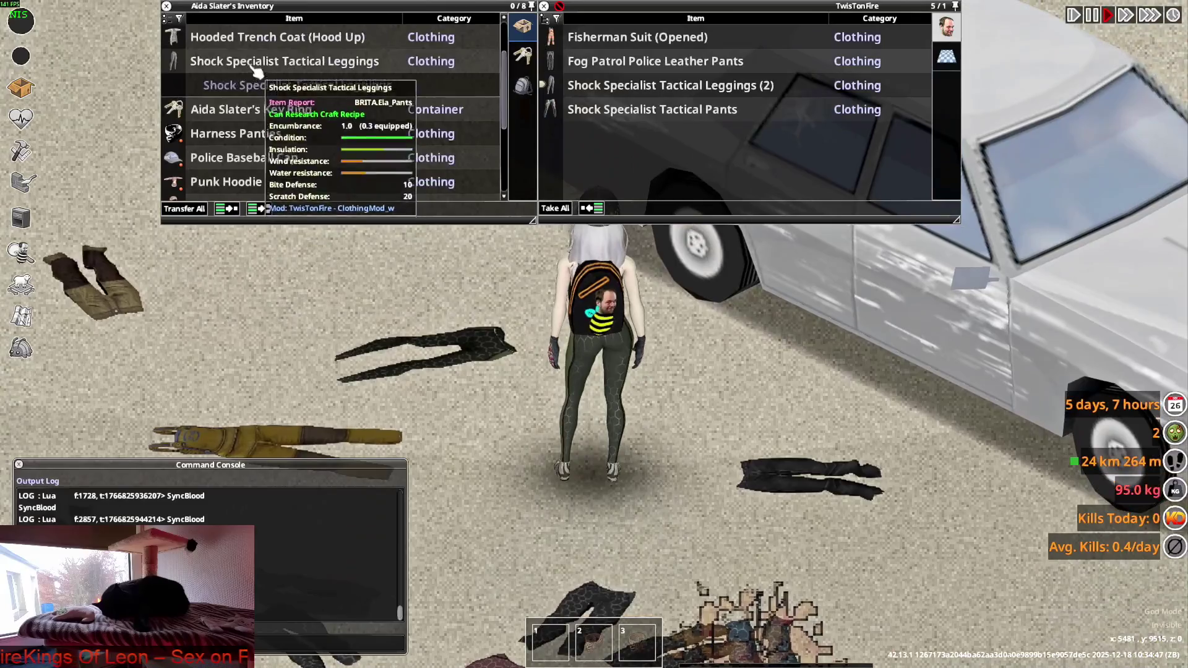
{"action": "key", "text": "s"}
{"action": "scroll", "coordinate": [644, 388], "scroll_direction": "down", "scroll_amount": 3}
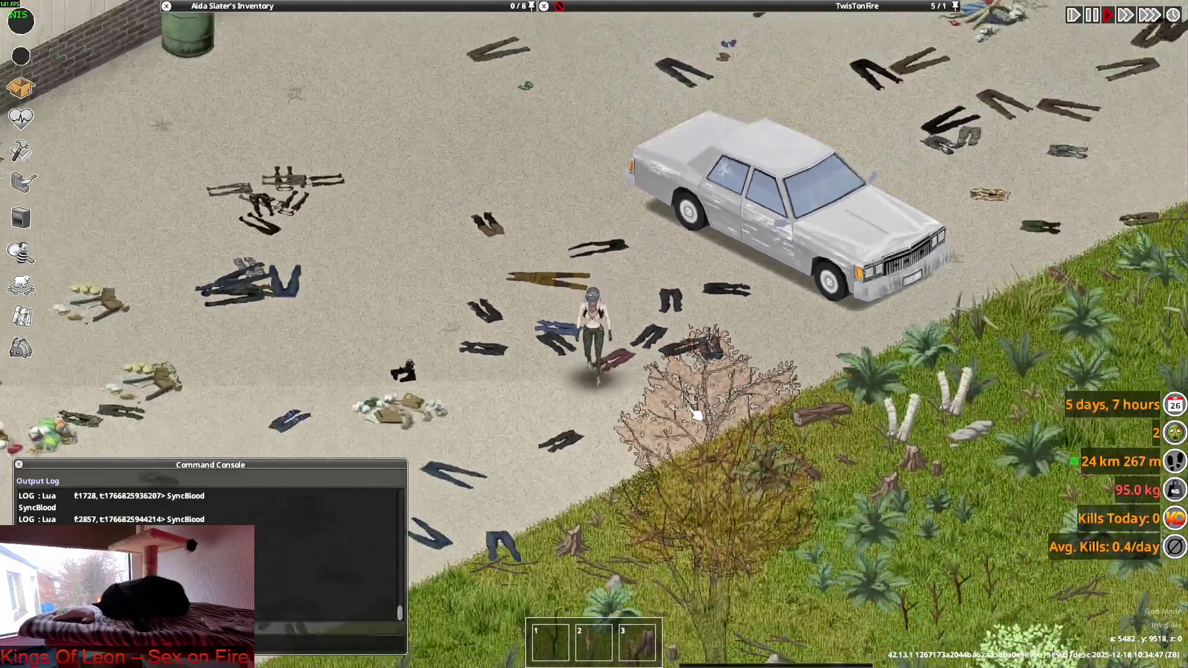
{"action": "scroll", "coordinate": [696, 414], "scroll_direction": "up", "scroll_amount": 4}
{"action": "mouse_move", "coordinate": [284, 85]}
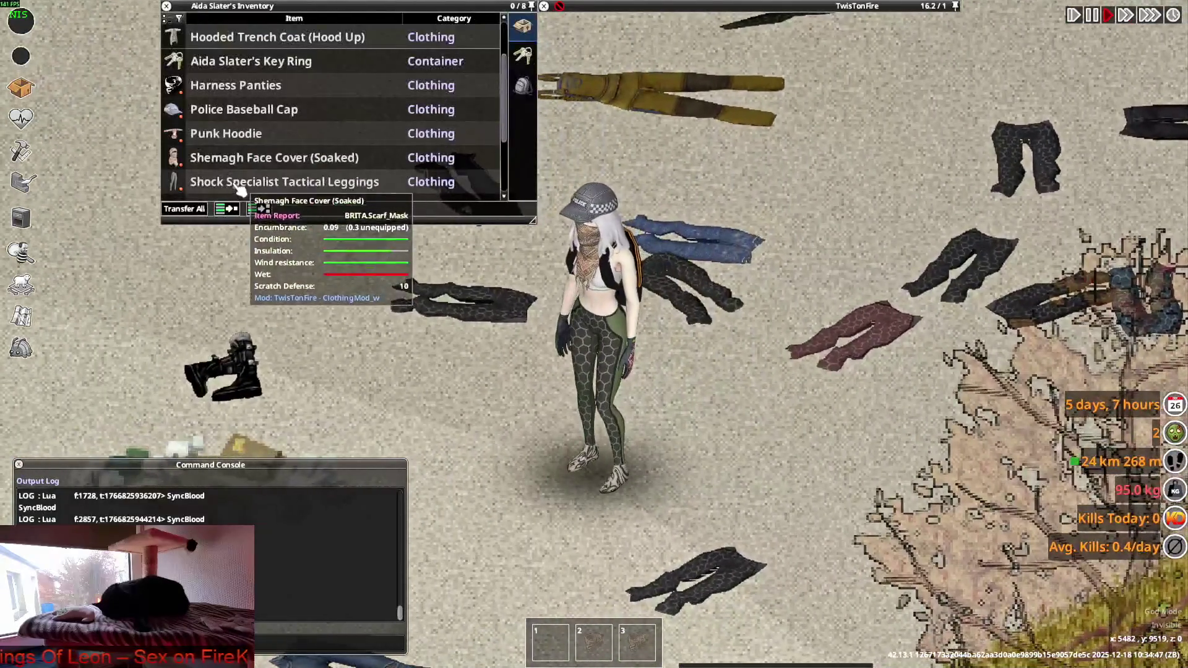
{"action": "scroll", "coordinate": [728, 443], "scroll_direction": "down", "scroll_amount": 3}
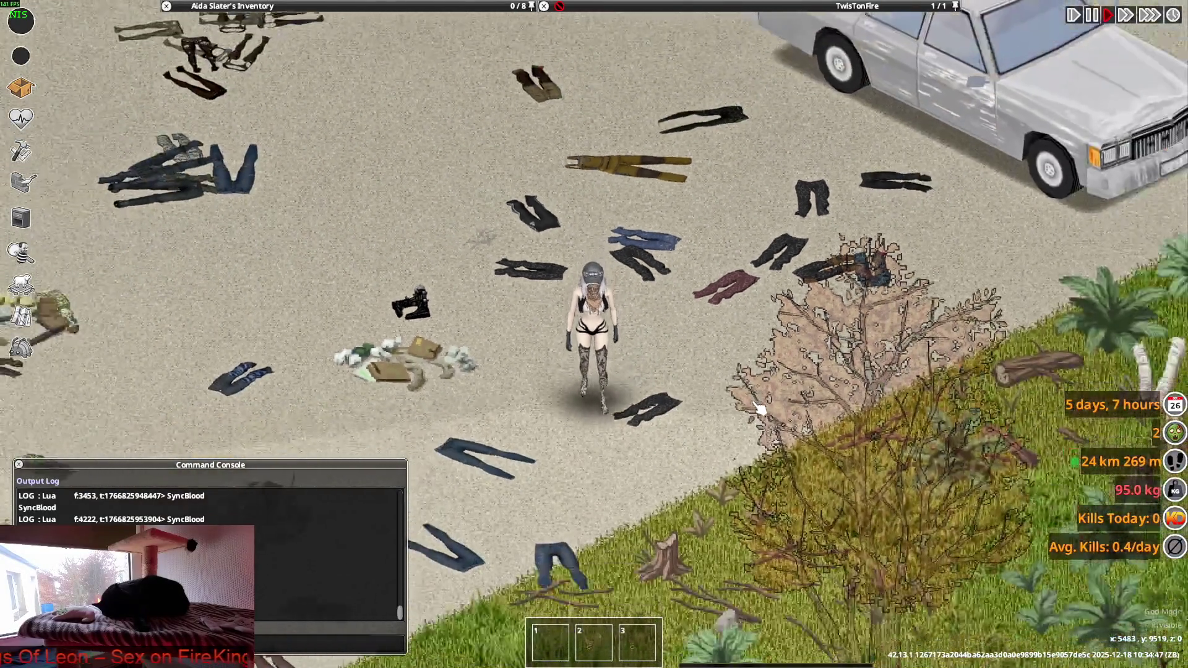
{"action": "key", "text": "s"}
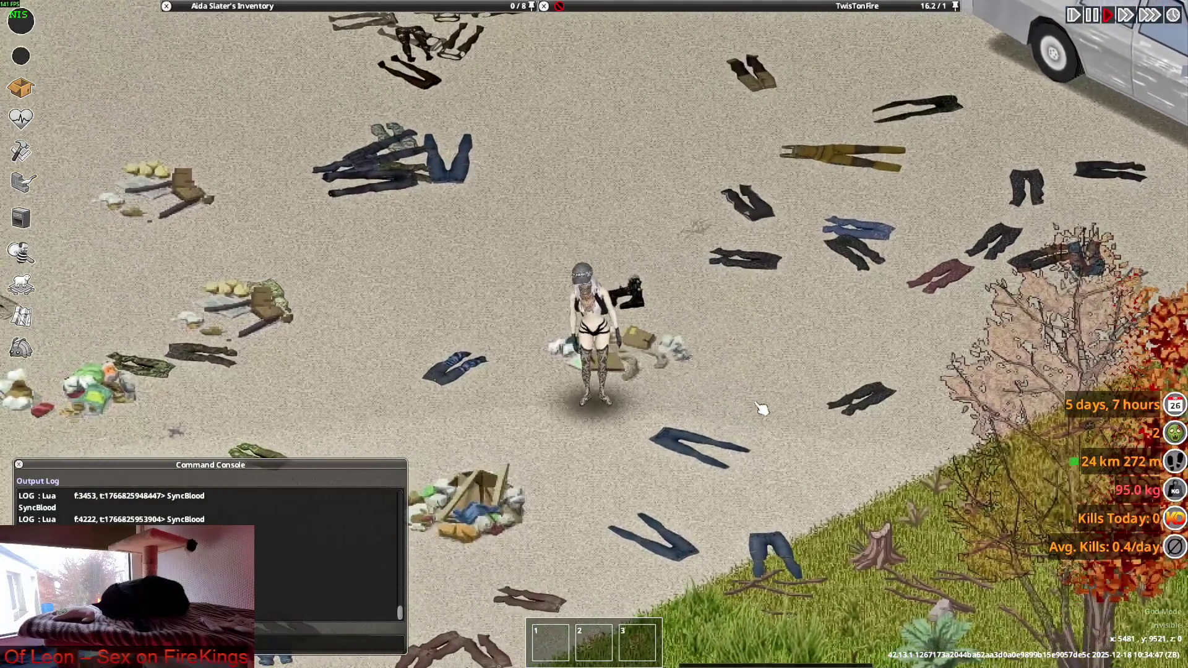
Close Item_ElaP.psd in Photoshop without saving it (Nein).
{"action": "key", "text": "alt+Tab"}
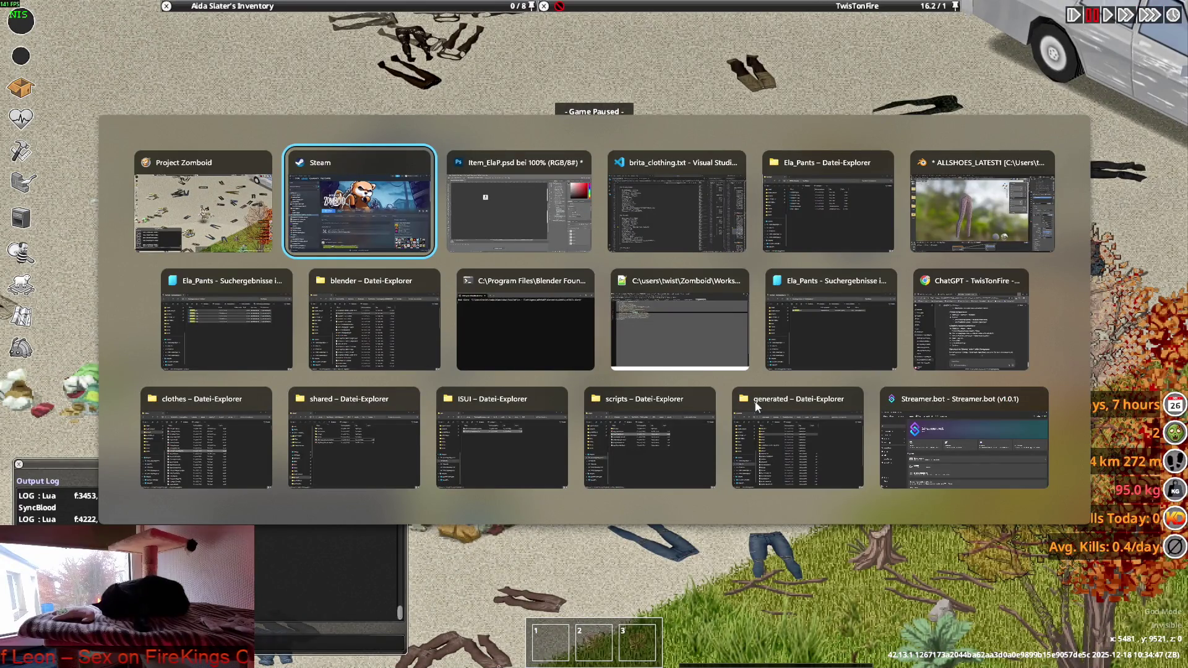
{"action": "key", "text": "alt+Tab"}
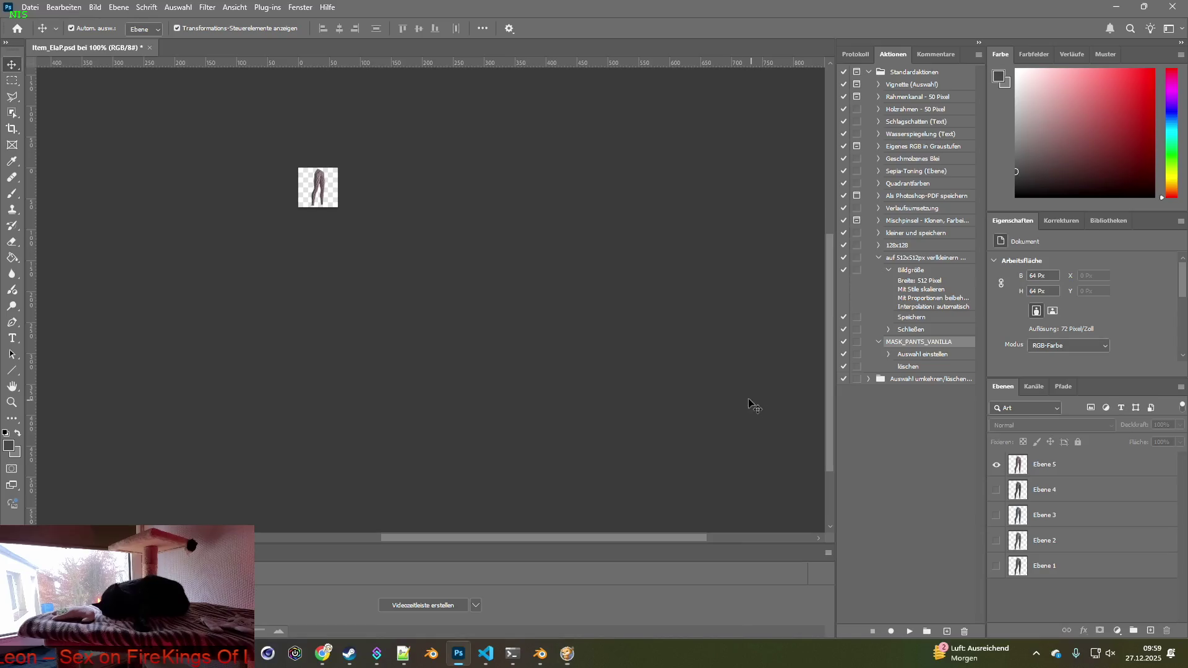
{"action": "left_click", "coordinate": [150, 47]}
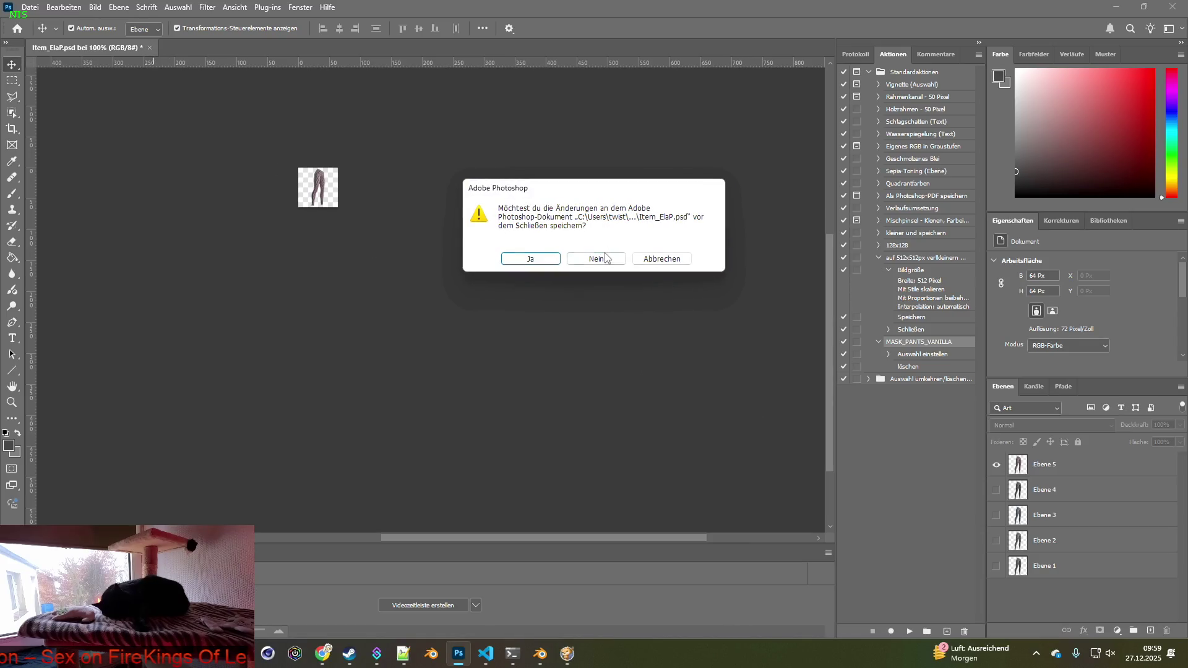
{"action": "left_click", "coordinate": [596, 259]}
Return to the Ela_Pants entry of brita_clothing.txt in Visual Studio Code.
{"action": "key", "text": "alt+Tab"}
{"action": "key", "text": "Tab"}
{"action": "key", "text": "Tab"}
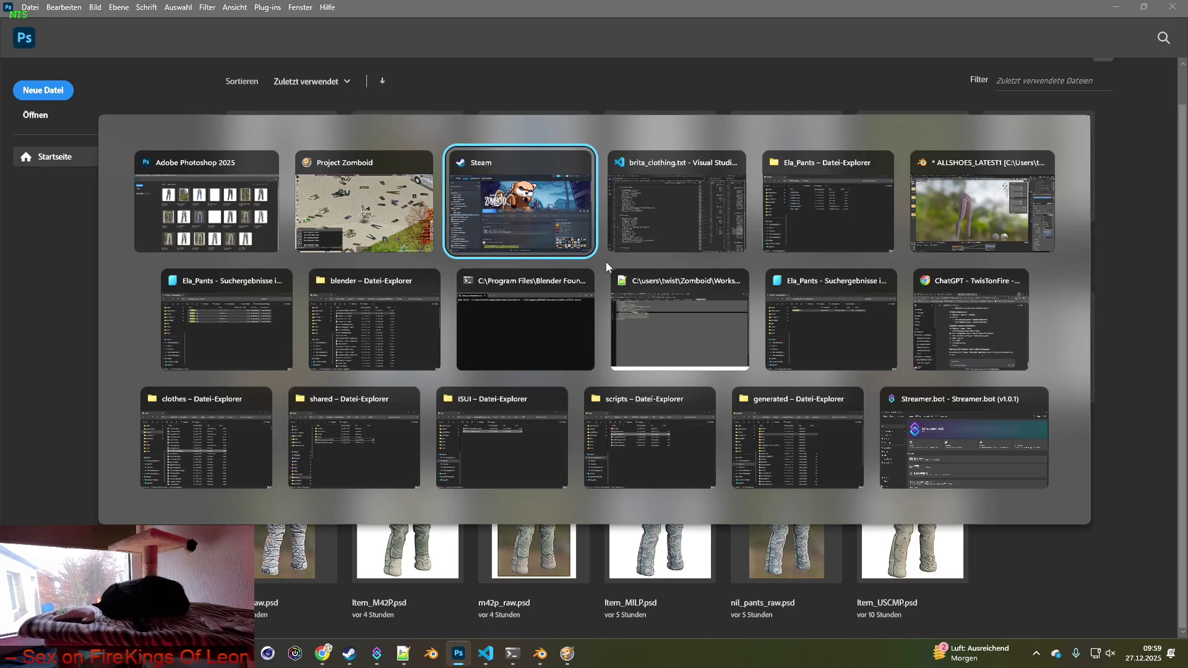
{"action": "scroll", "coordinate": [428, 294], "scroll_direction": "down", "scroll_amount": 5}
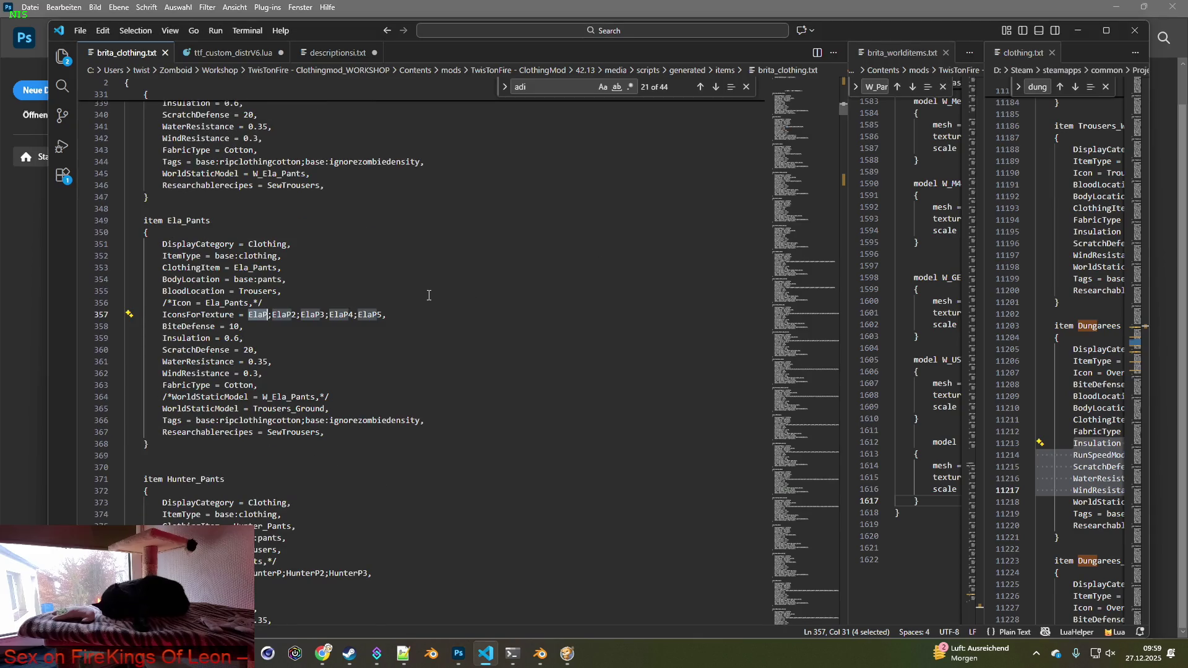
Scroll through brita_clothing.txt from the Metro_Pants entry down to Fire_Pants_Rolled.
{"action": "scroll", "coordinate": [411, 310], "scroll_direction": "down", "scroll_amount": 2}
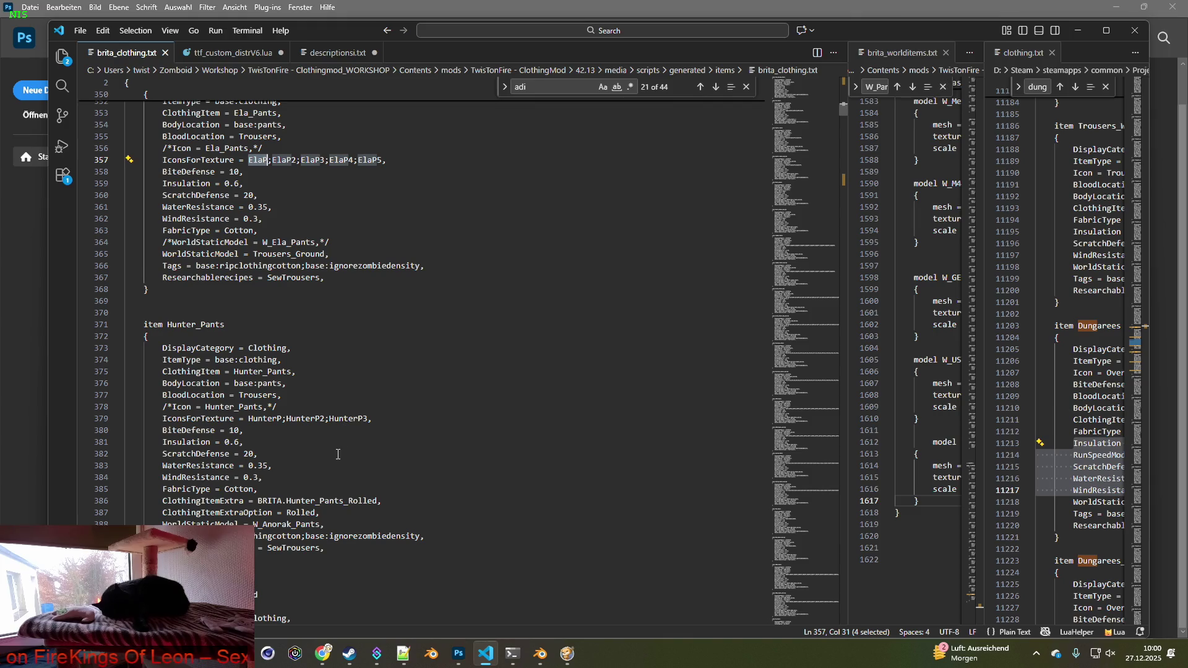
{"action": "scroll", "coordinate": [335, 449], "scroll_direction": "down", "scroll_amount": 3}
{"action": "scroll", "coordinate": [335, 449], "scroll_direction": "down", "scroll_amount": 10}
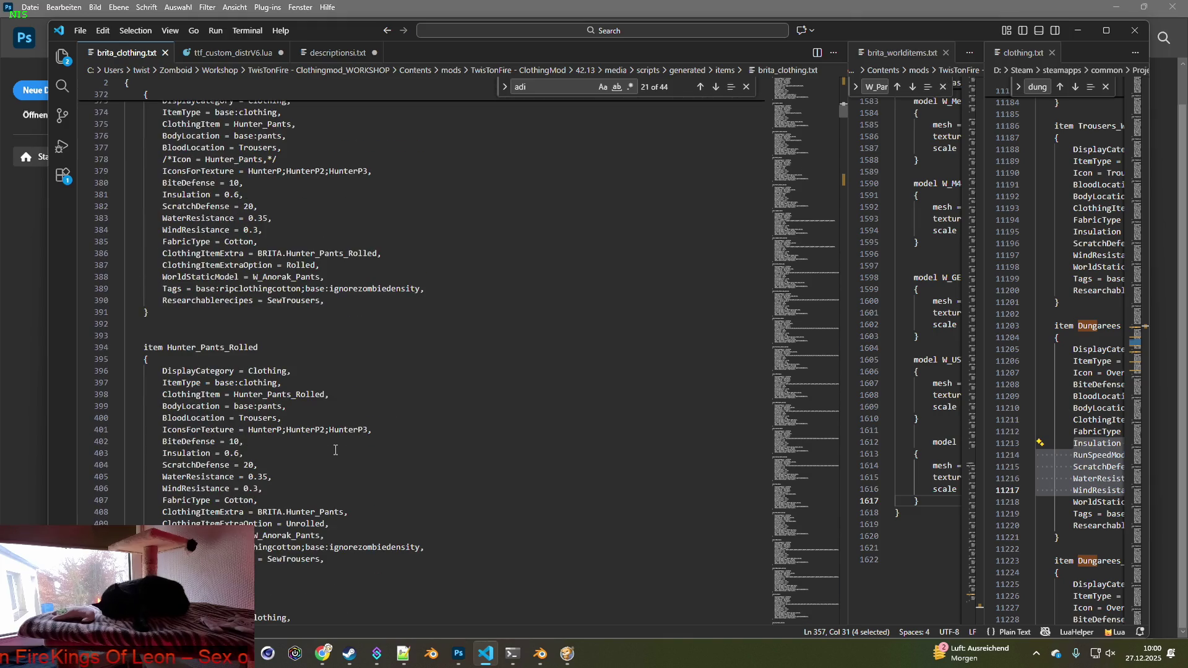
{"action": "scroll", "coordinate": [336, 450], "scroll_direction": "down", "scroll_amount": 12}
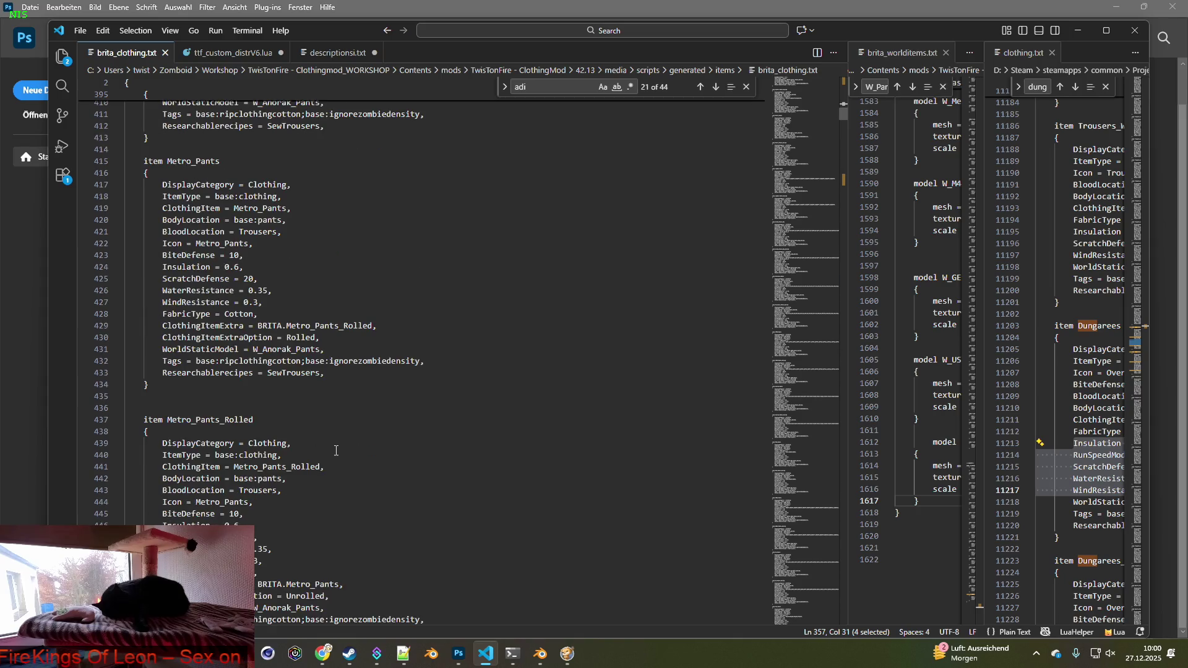
{"action": "scroll", "coordinate": [338, 454], "scroll_direction": "down", "scroll_amount": 8}
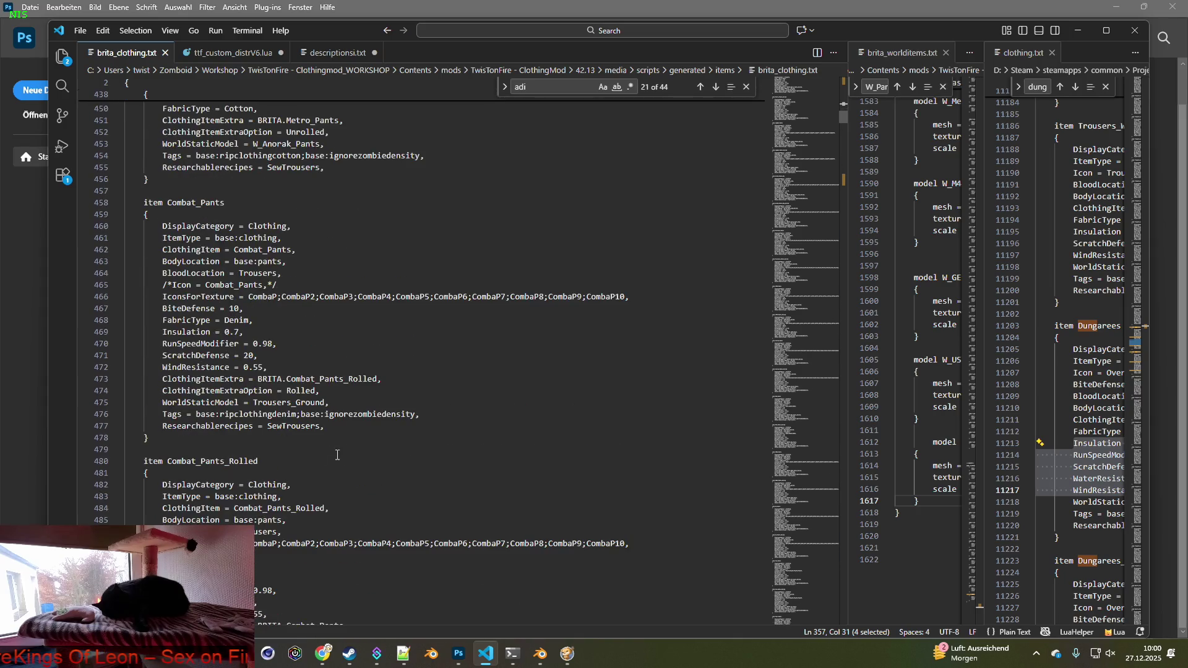
{"action": "scroll", "coordinate": [337, 454], "scroll_direction": "down", "scroll_amount": 17}
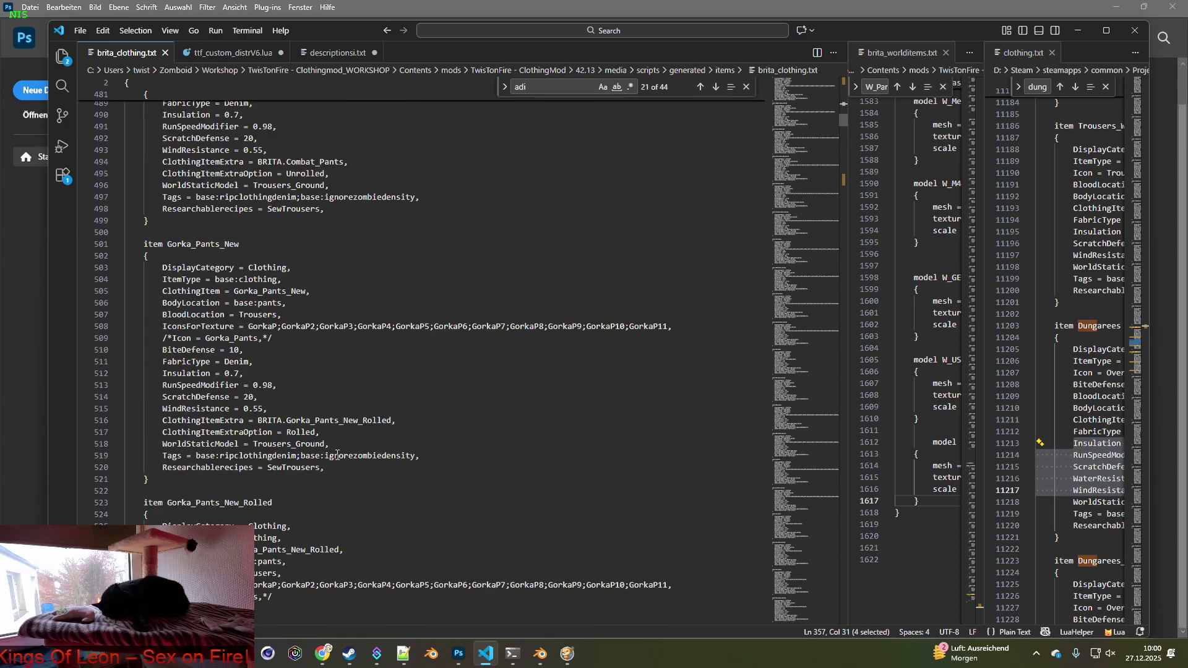
{"action": "scroll", "coordinate": [337, 454], "scroll_direction": "down", "scroll_amount": 20}
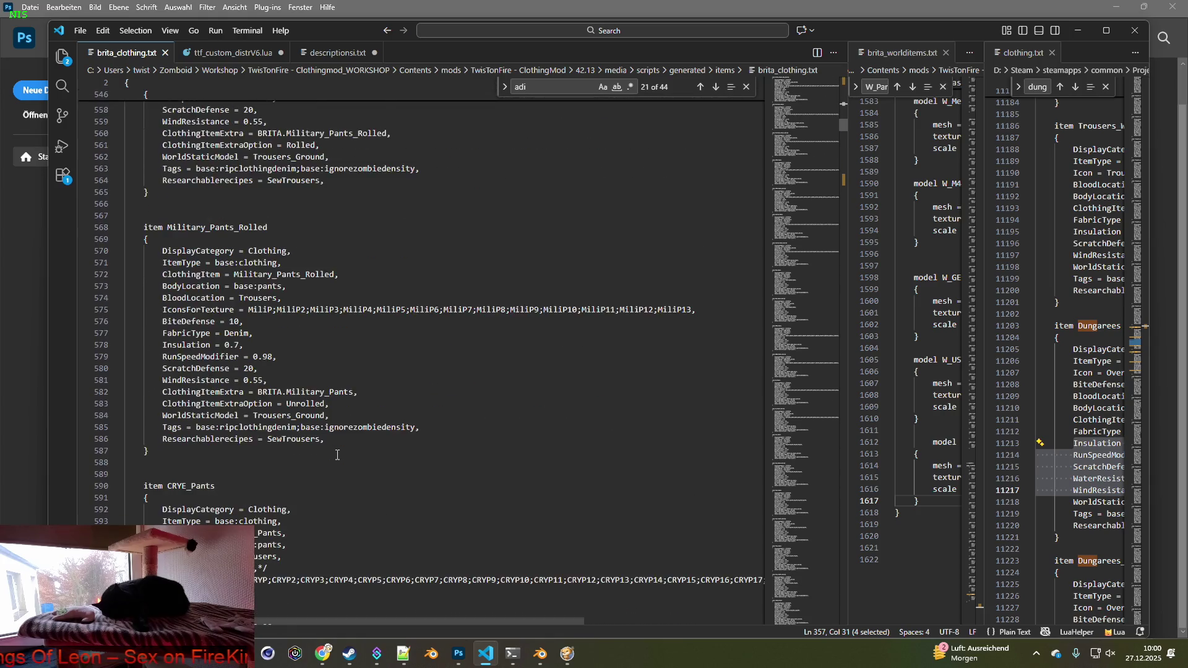
{"action": "scroll", "coordinate": [338, 455], "scroll_direction": "down", "scroll_amount": 20}
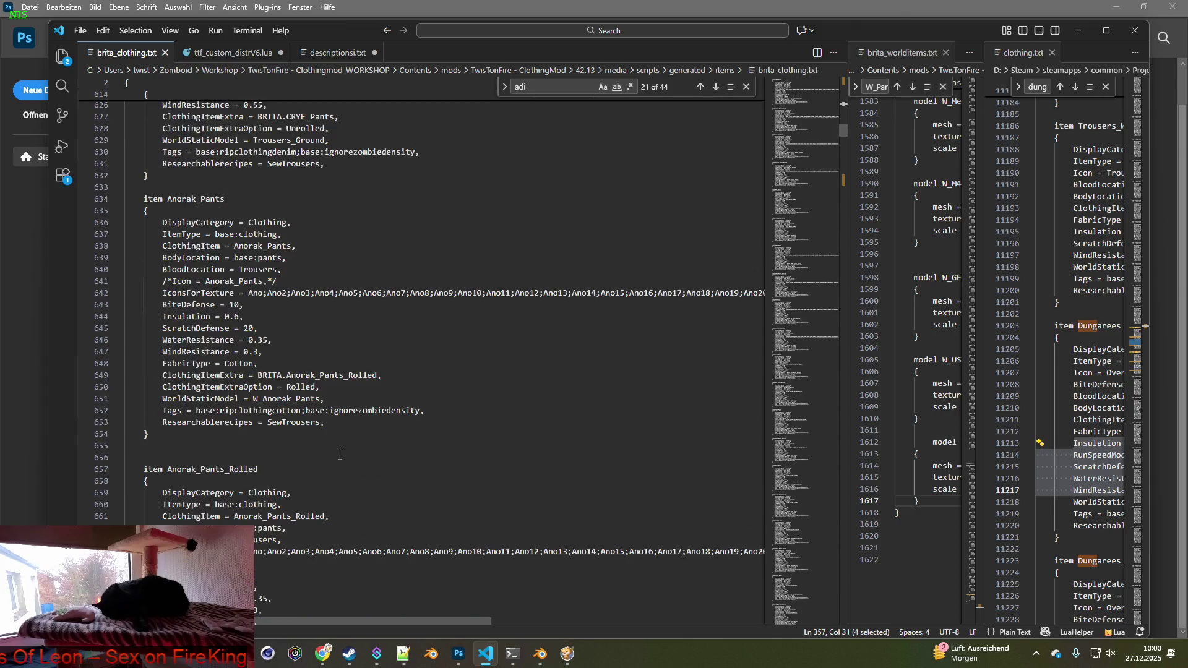
{"action": "scroll", "coordinate": [339, 454], "scroll_direction": "down", "scroll_amount": 4}
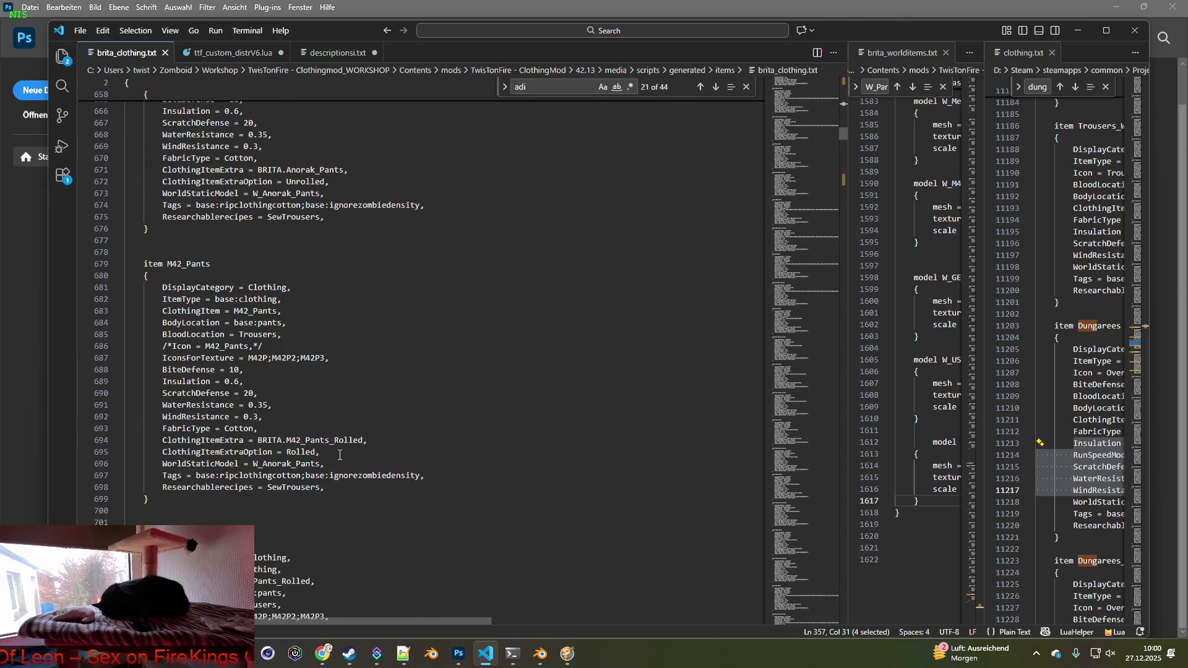
{"action": "scroll", "coordinate": [330, 368], "scroll_direction": "down", "scroll_amount": 4}
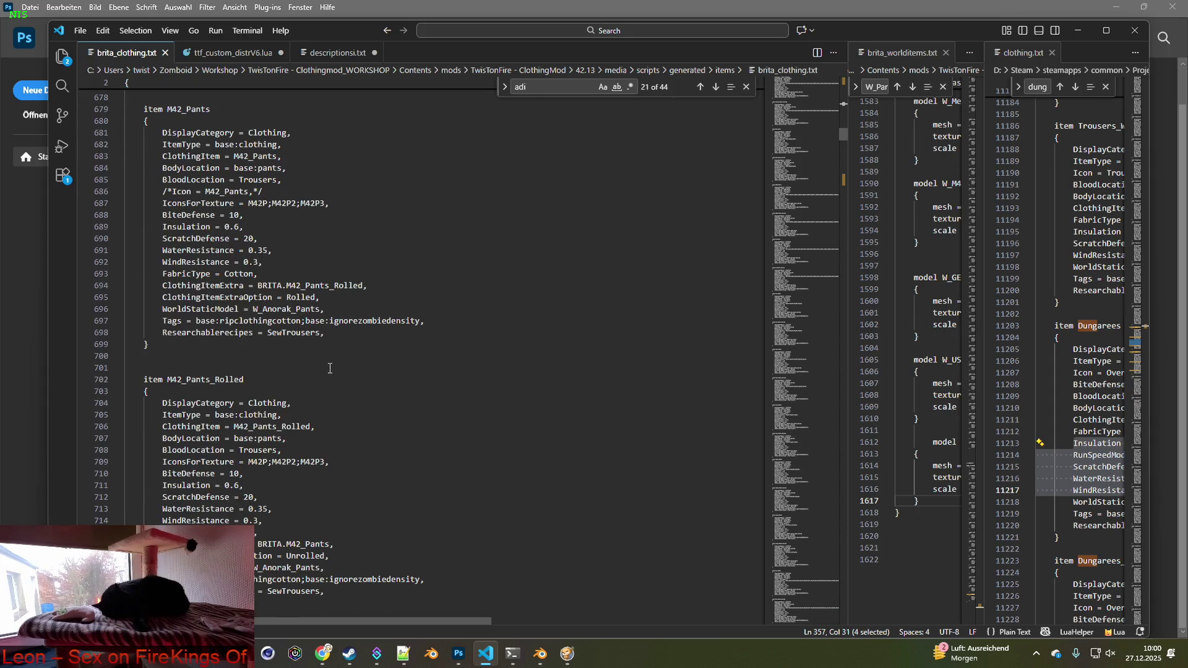
{"action": "scroll", "coordinate": [329, 369], "scroll_direction": "down", "scroll_amount": 5}
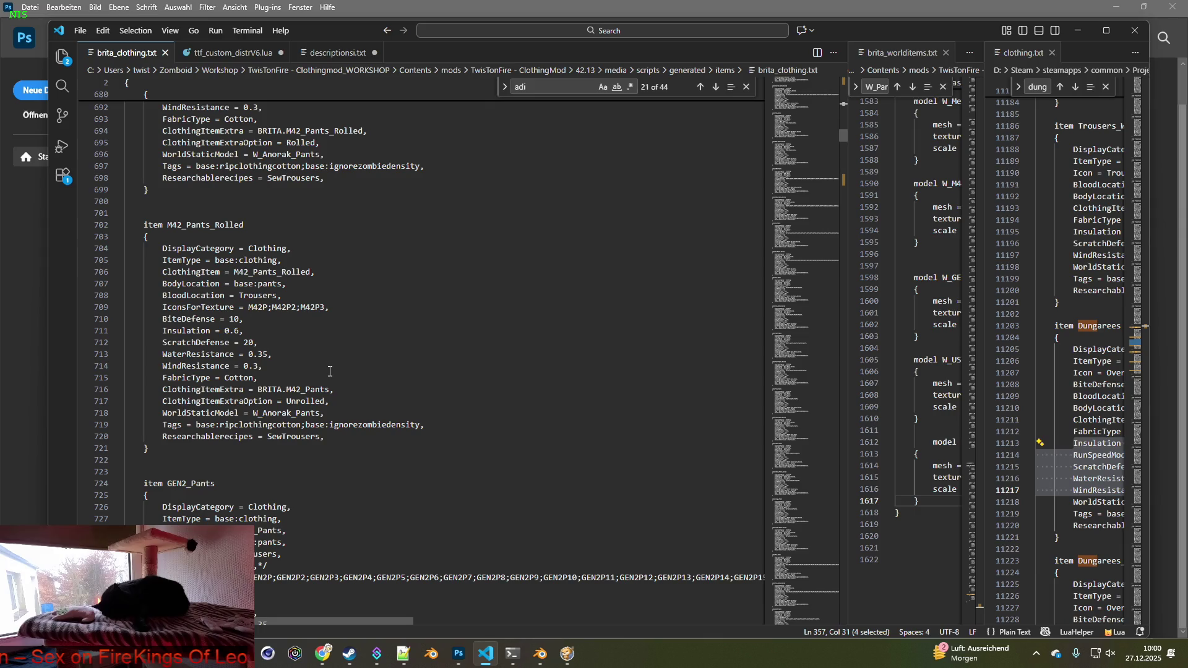
{"action": "scroll", "coordinate": [328, 370], "scroll_direction": "down", "scroll_amount": 5}
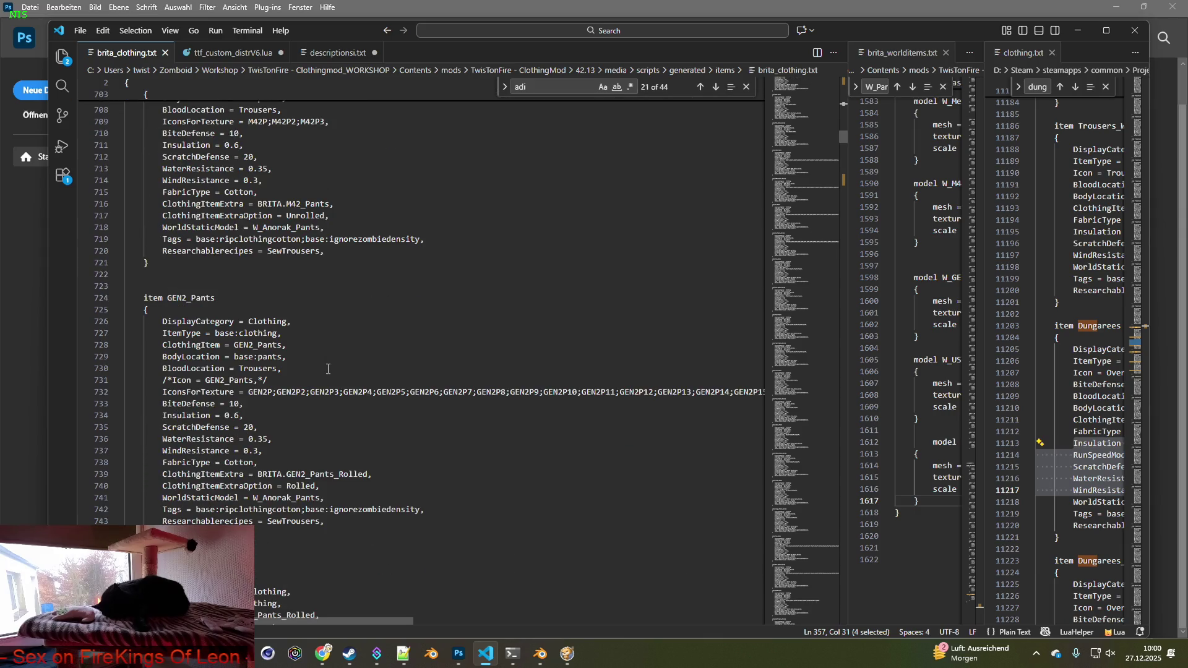
{"action": "scroll", "coordinate": [328, 369], "scroll_direction": "down", "scroll_amount": 8}
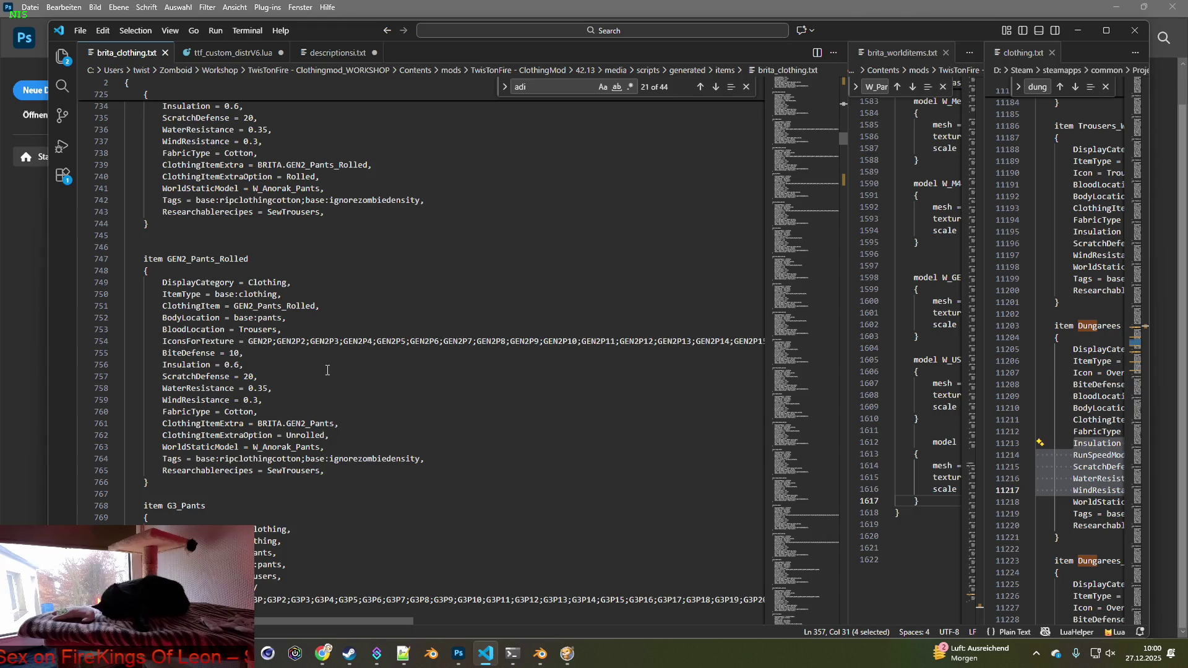
{"action": "scroll", "coordinate": [327, 370], "scroll_direction": "down", "scroll_amount": 4}
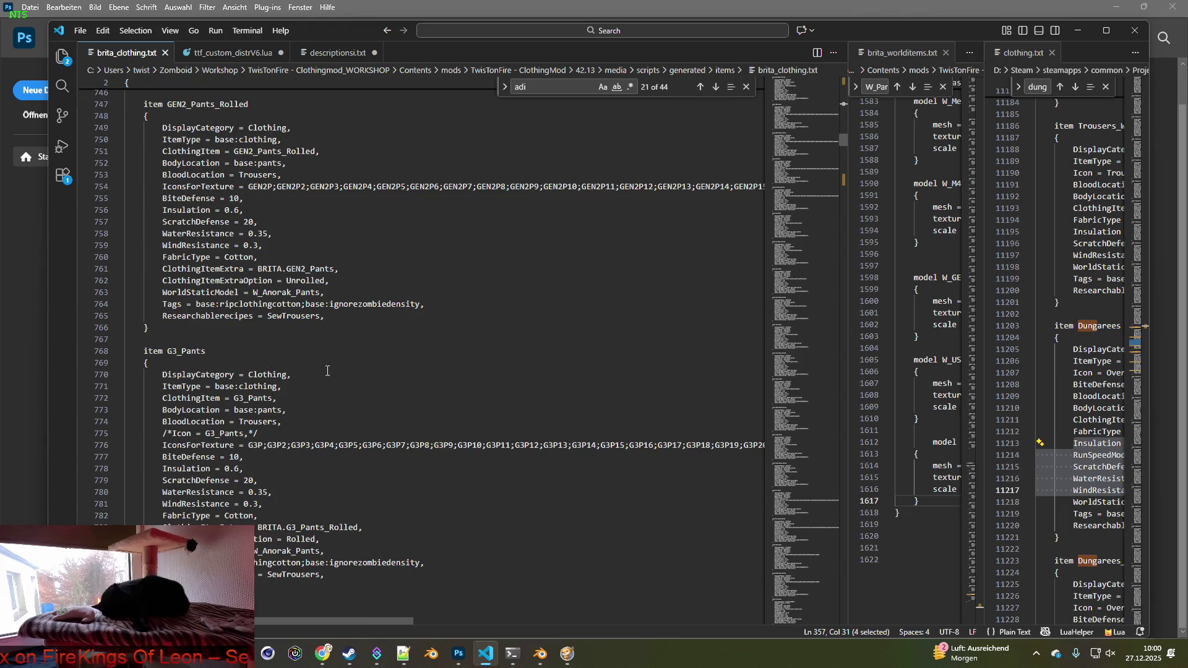
{"action": "scroll", "coordinate": [327, 370], "scroll_direction": "down", "scroll_amount": 4}
{"action": "scroll", "coordinate": [327, 372], "scroll_direction": "down", "scroll_amount": 13}
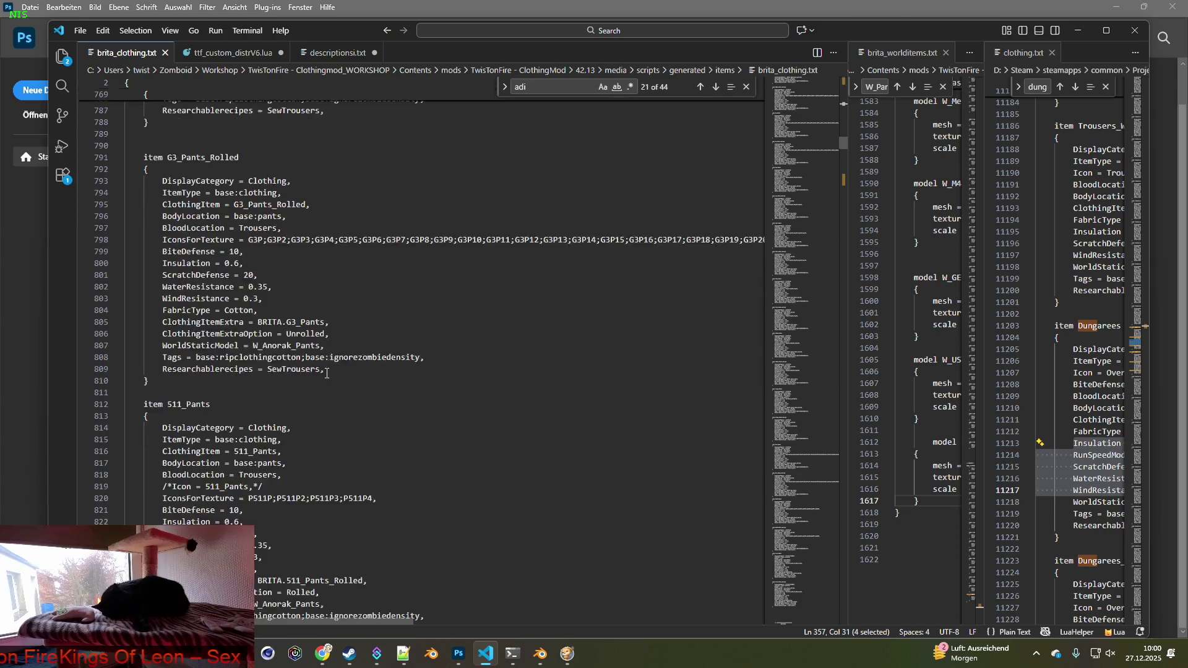
{"action": "scroll", "coordinate": [326, 373], "scroll_direction": "down", "scroll_amount": 20}
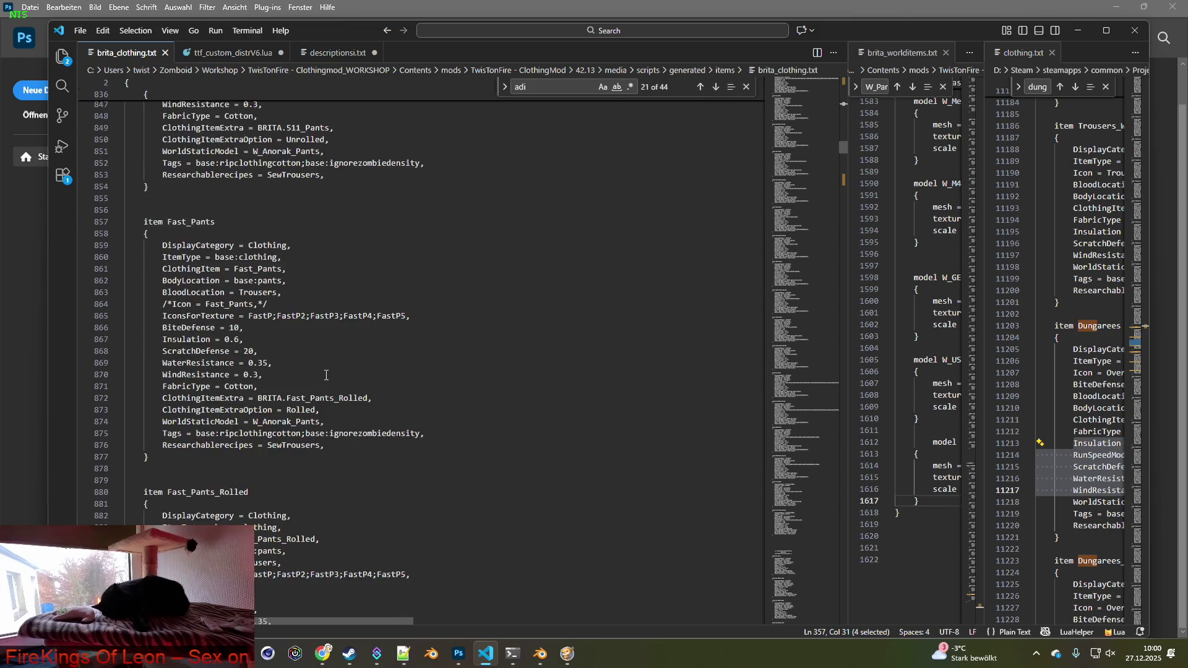
{"action": "scroll", "coordinate": [326, 374], "scroll_direction": "down", "scroll_amount": 13}
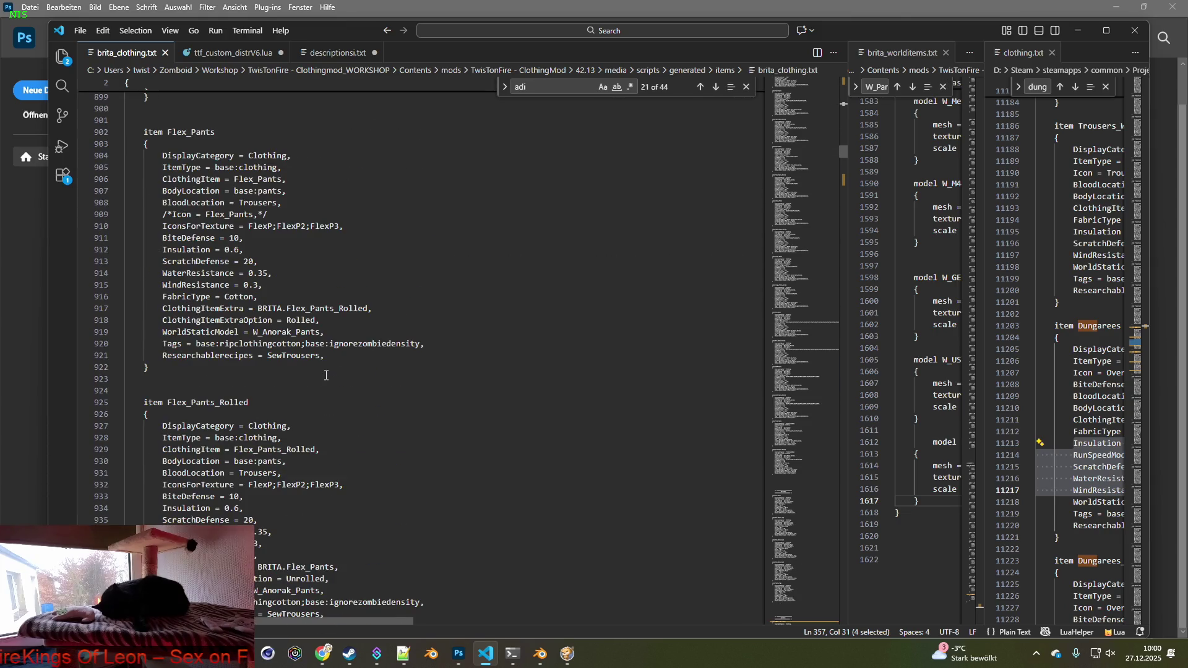
{"action": "scroll", "coordinate": [326, 375], "scroll_direction": "down", "scroll_amount": 19}
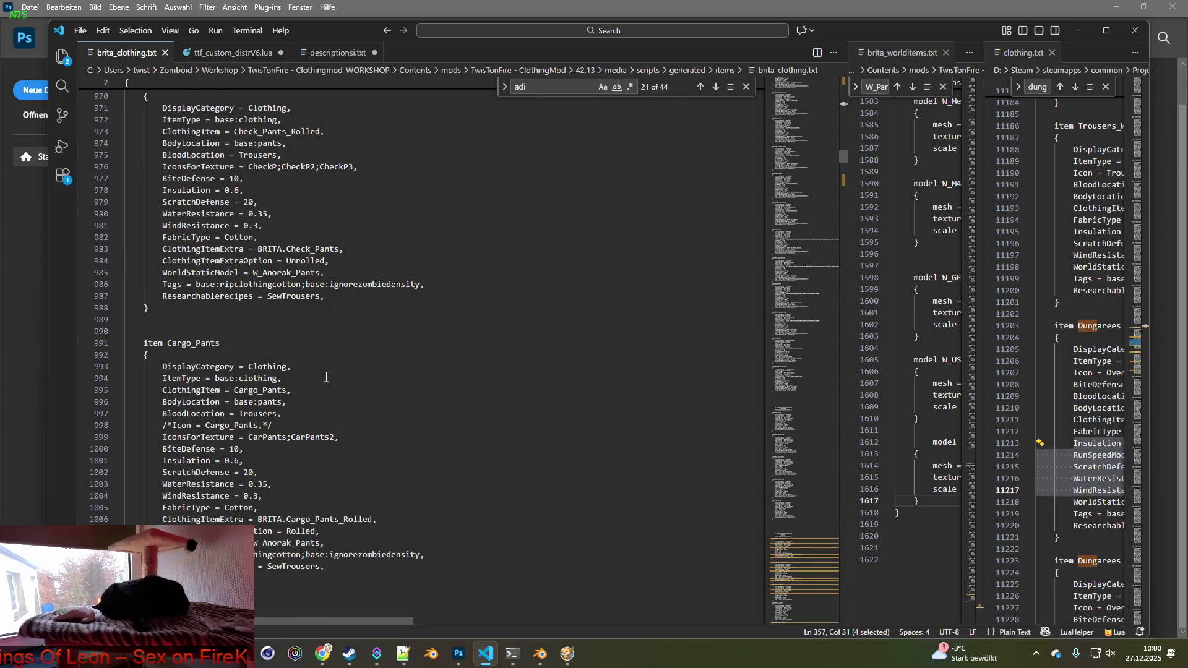
{"action": "scroll", "coordinate": [326, 376], "scroll_direction": "down", "scroll_amount": 4}
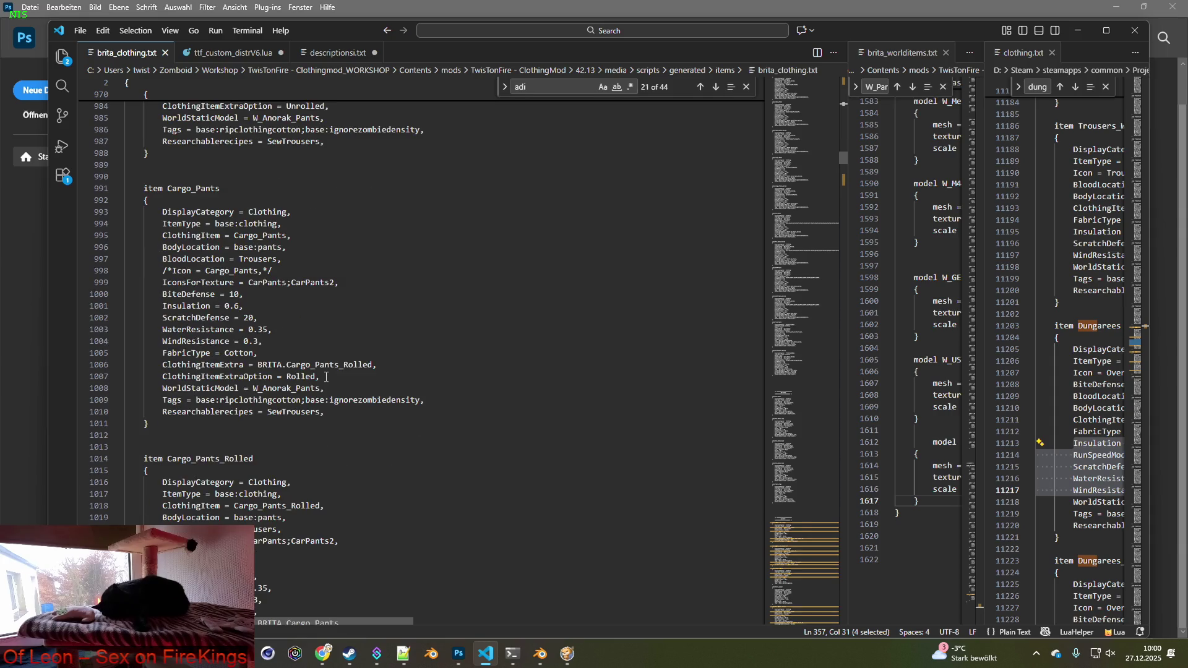
{"action": "scroll", "coordinate": [326, 377], "scroll_direction": "down", "scroll_amount": 4}
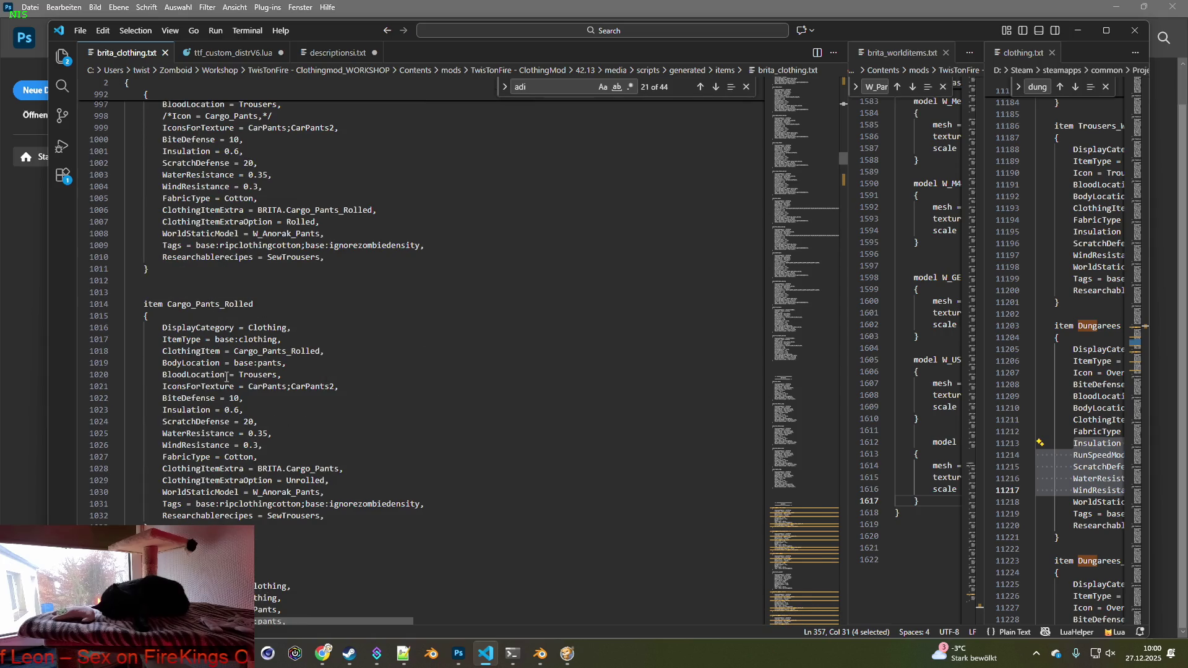
{"action": "scroll", "coordinate": [326, 377], "scroll_direction": "down", "scroll_amount": 8}
{"action": "scroll", "coordinate": [376, 385], "scroll_direction": "down", "scroll_amount": 20}
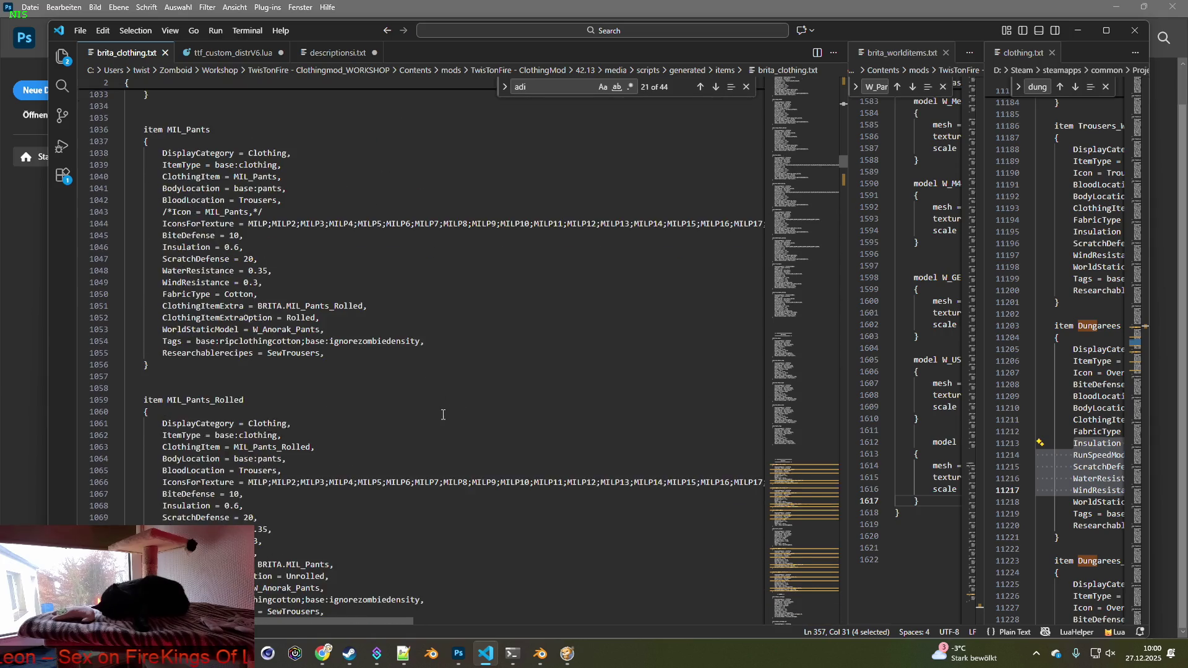
{"action": "scroll", "coordinate": [437, 410], "scroll_direction": "down", "scroll_amount": 4}
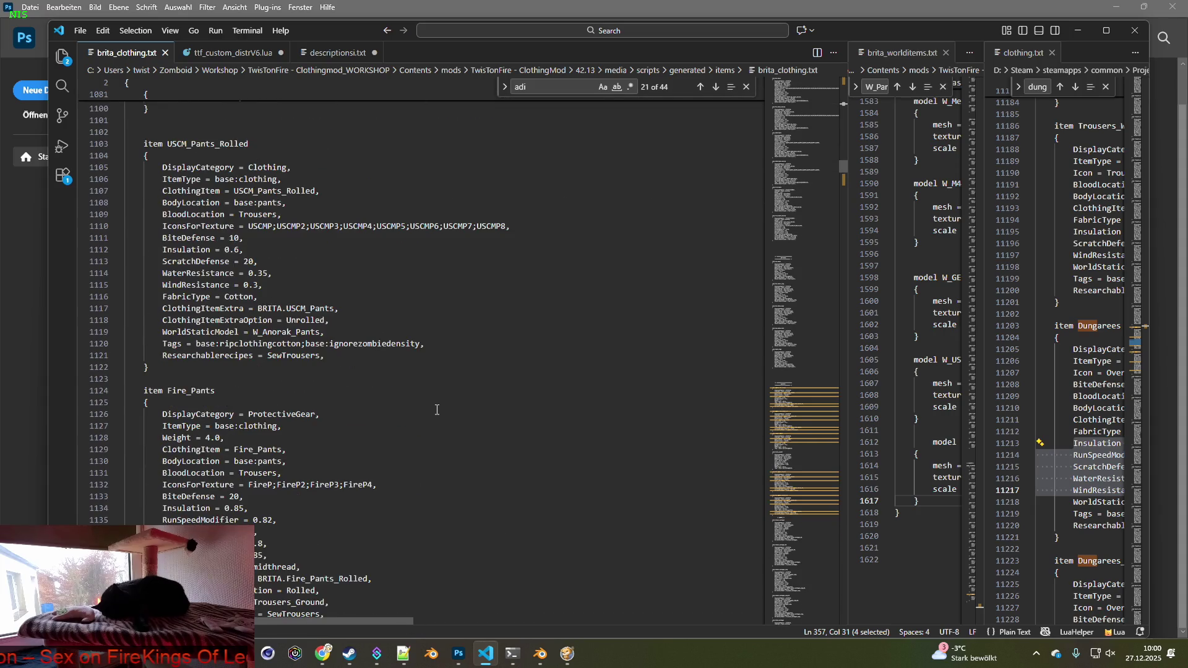
{"action": "scroll", "coordinate": [437, 409], "scroll_direction": "down", "scroll_amount": 9}
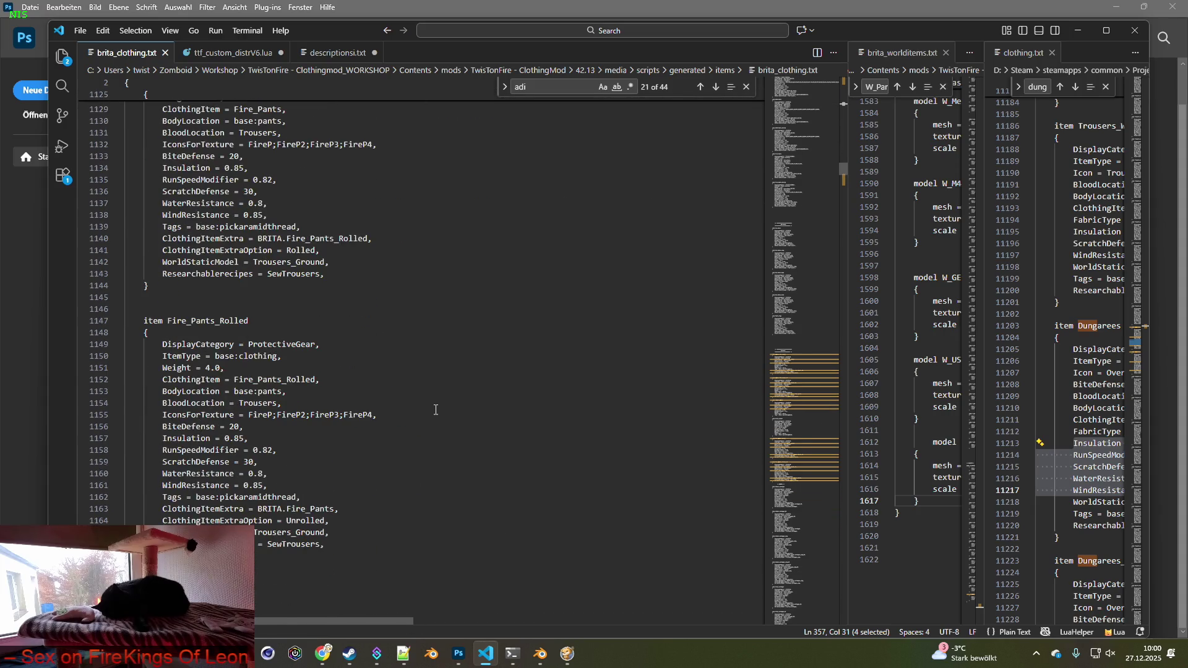
{"action": "scroll", "coordinate": [436, 410], "scroll_direction": "down", "scroll_amount": 13}
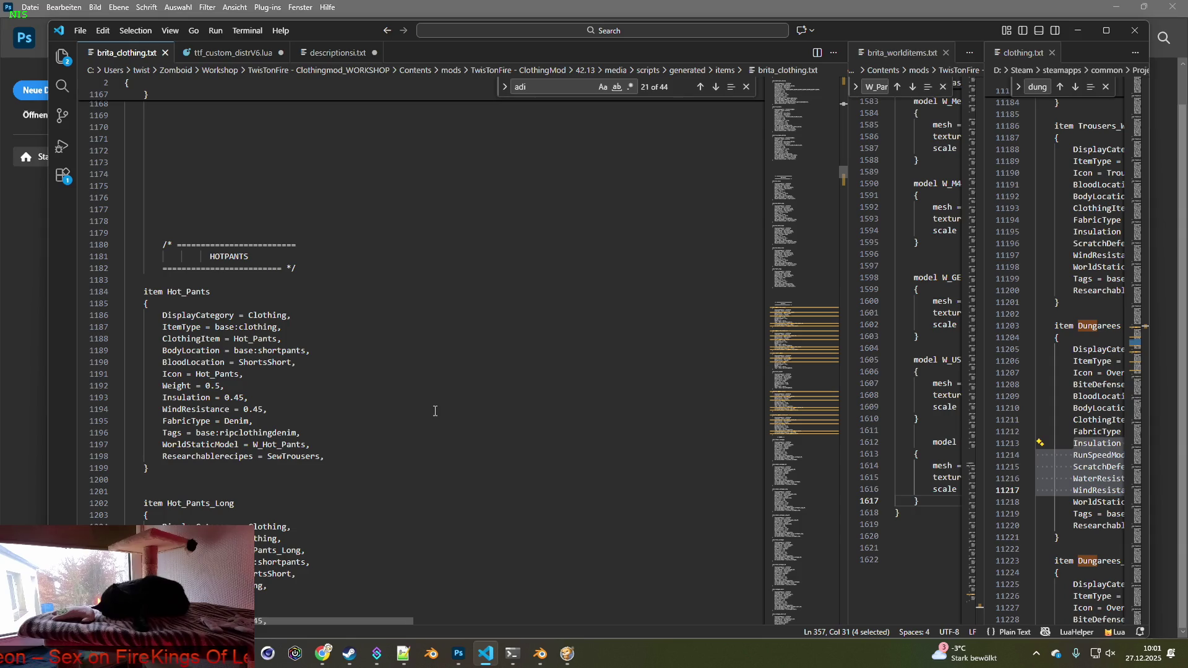
Switch back to the running Project Zomboid game.
{"action": "key", "text": "alt+Tab"}
{"action": "scroll", "coordinate": [648, 330], "scroll_direction": "up", "scroll_amount": 3}
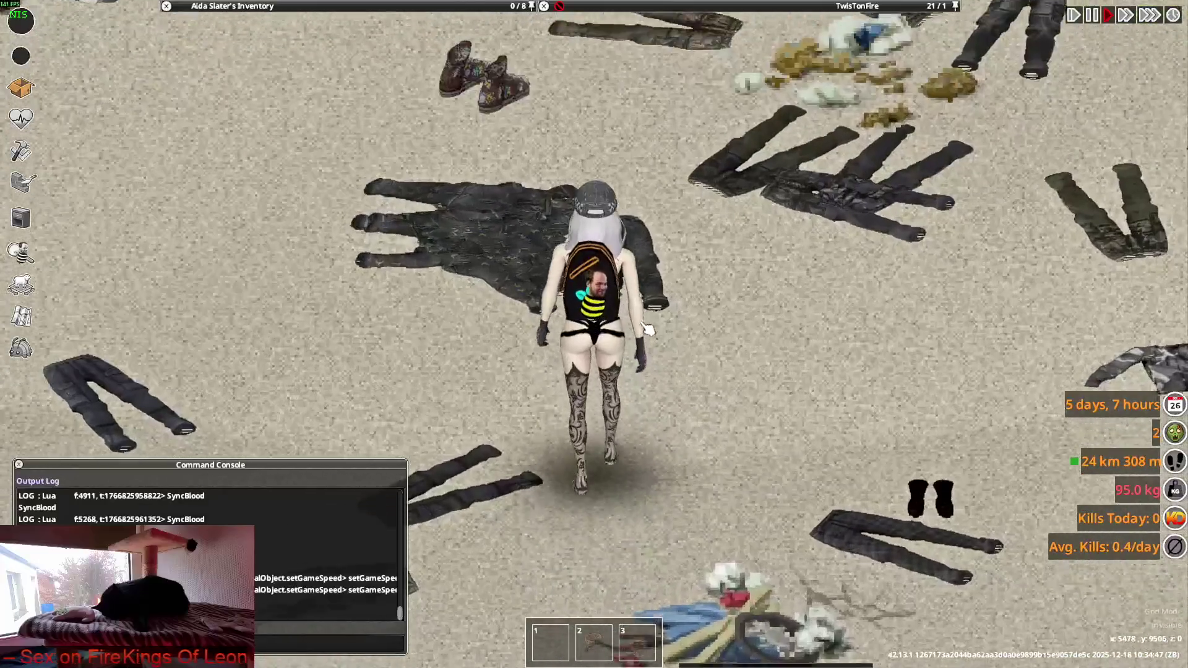
Put on the rolled cargo pants from the clothing pile and unroll them.
{"action": "key", "text": "w"}
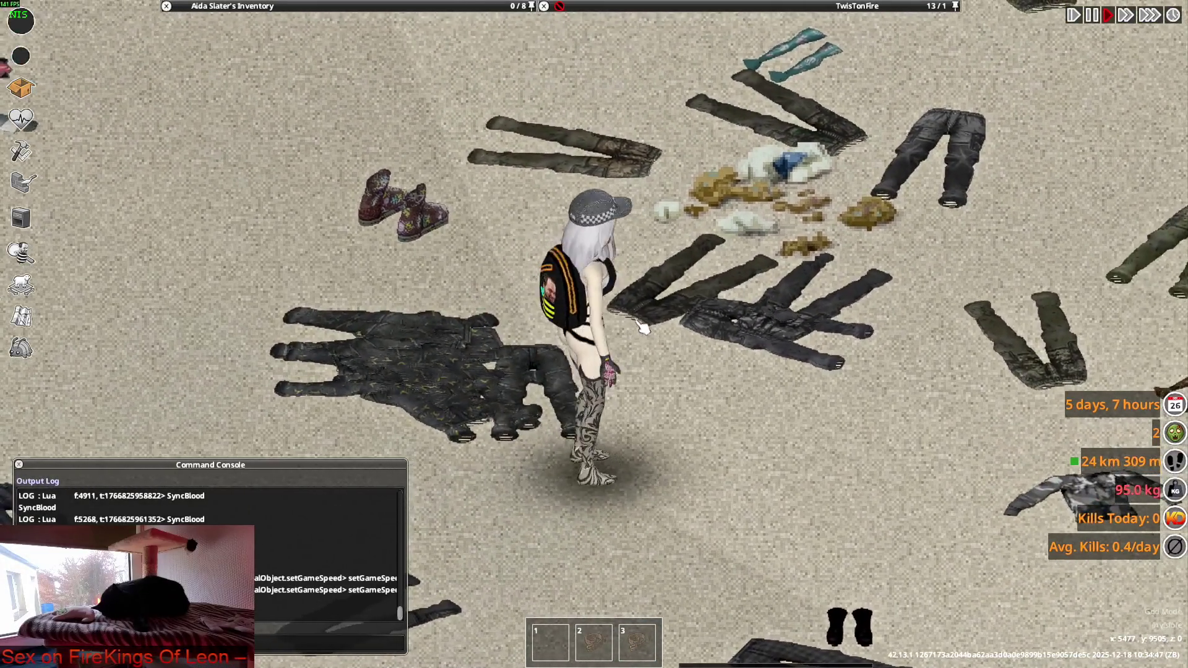
{"action": "mouse_move", "coordinate": [649, 73]}
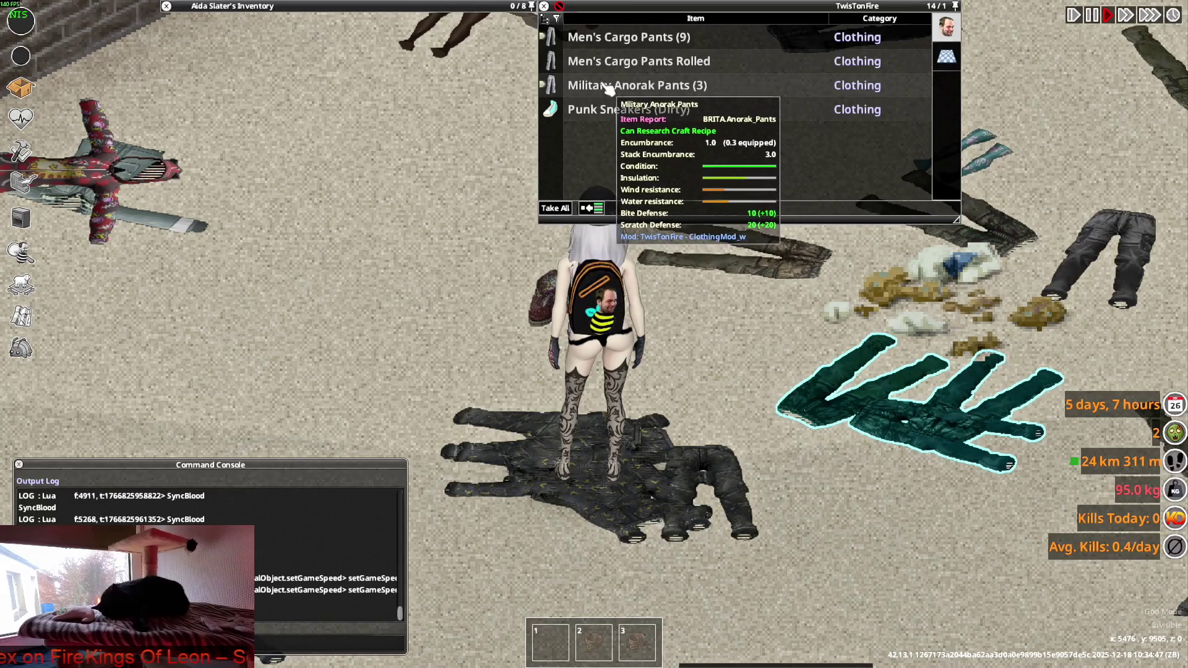
{"action": "right_click", "coordinate": [575, 65]}
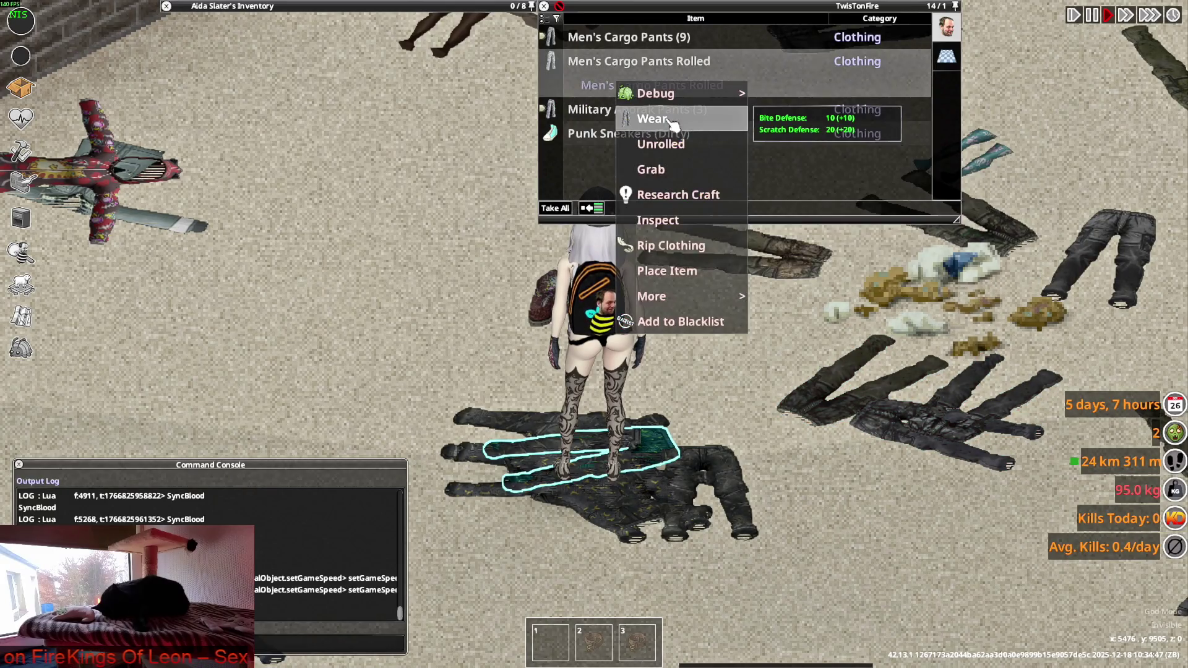
{"action": "left_click", "coordinate": [672, 119]}
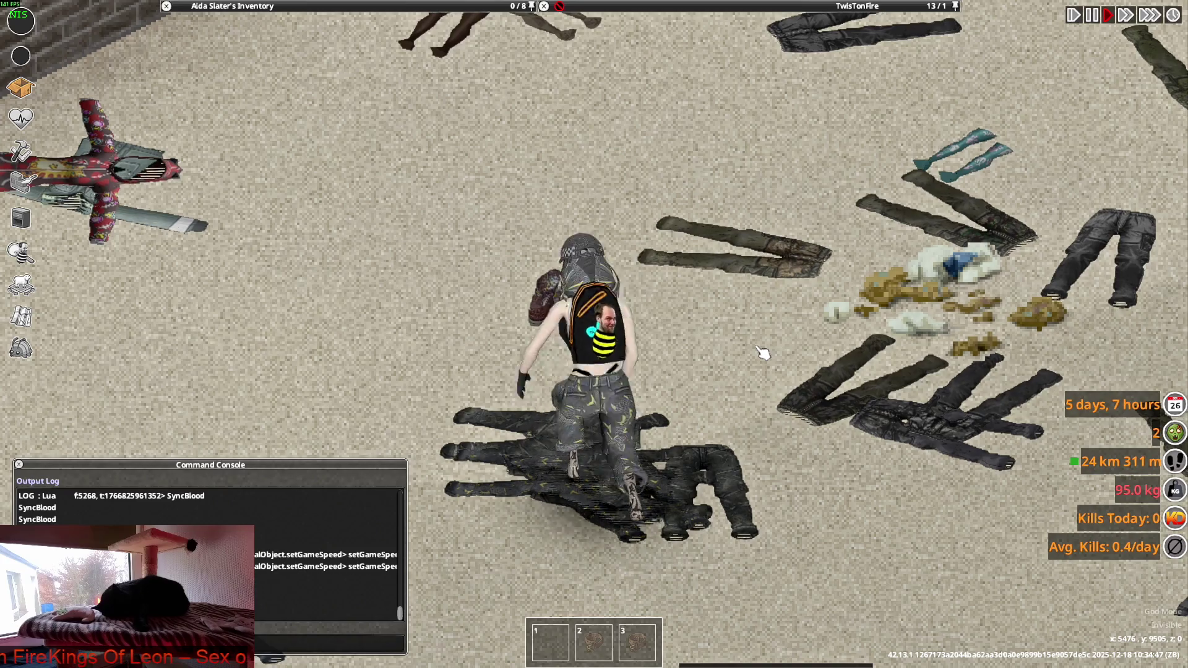
{"action": "key", "text": "s"}
{"action": "key", "text": "w"}
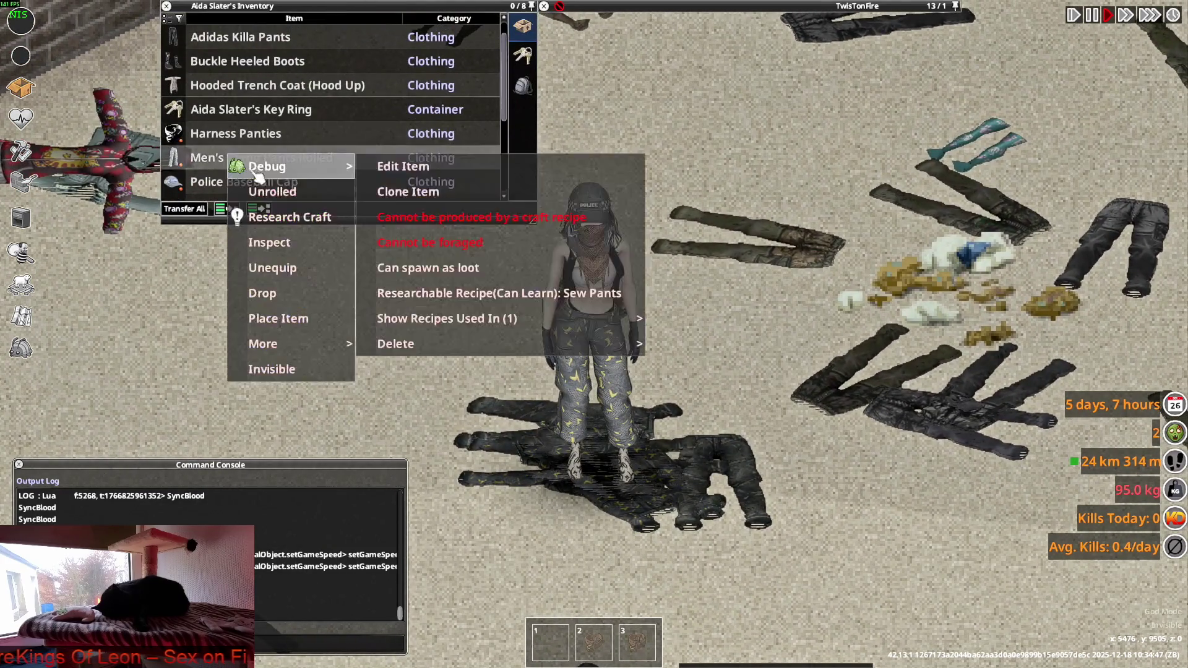
{"action": "left_click", "coordinate": [282, 192]}
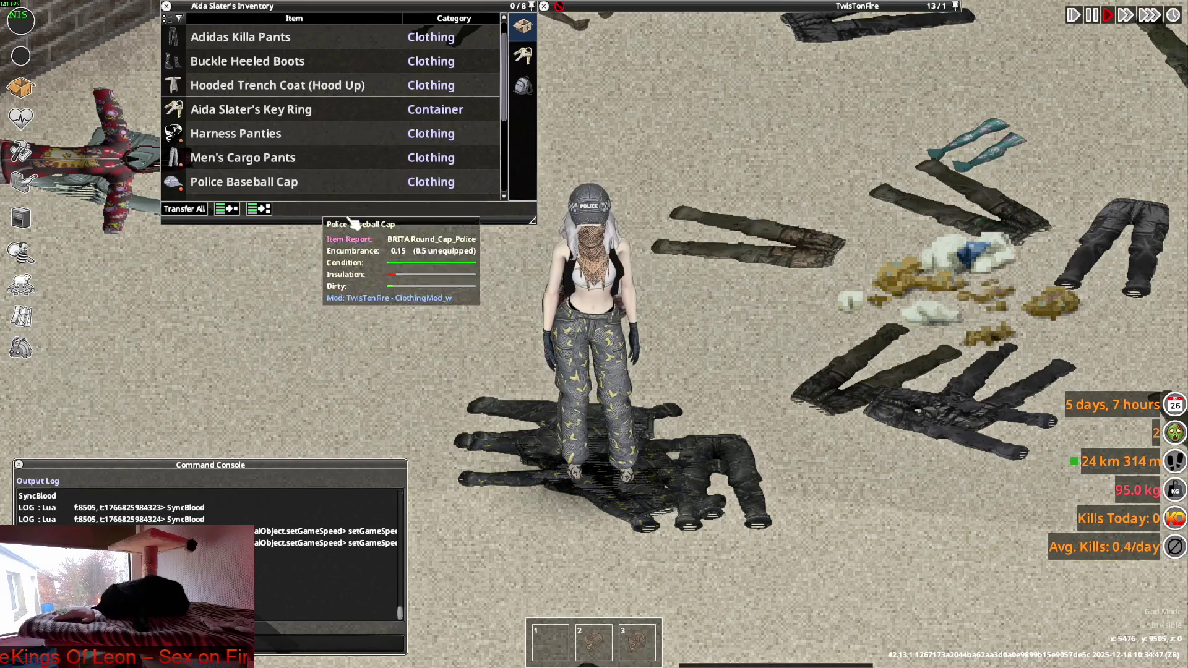
{"action": "key", "text": "w"}
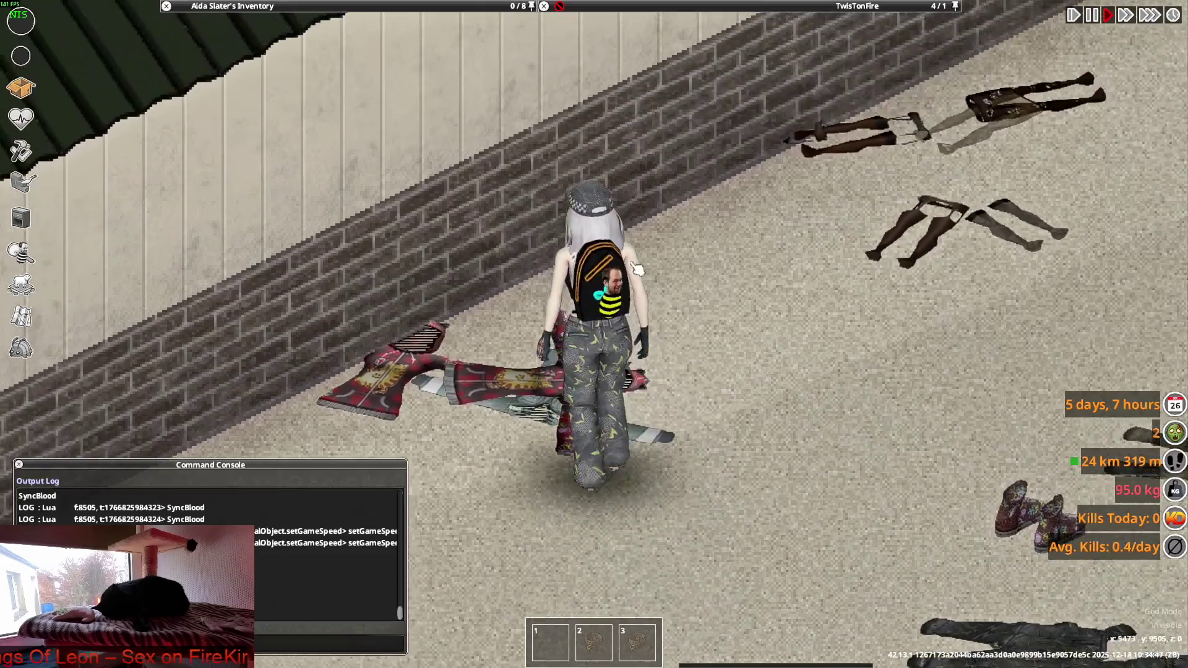
Drop the backpack and place the Police Baseball Cap on the floor.
{"action": "mouse_move", "coordinate": [621, 52]}
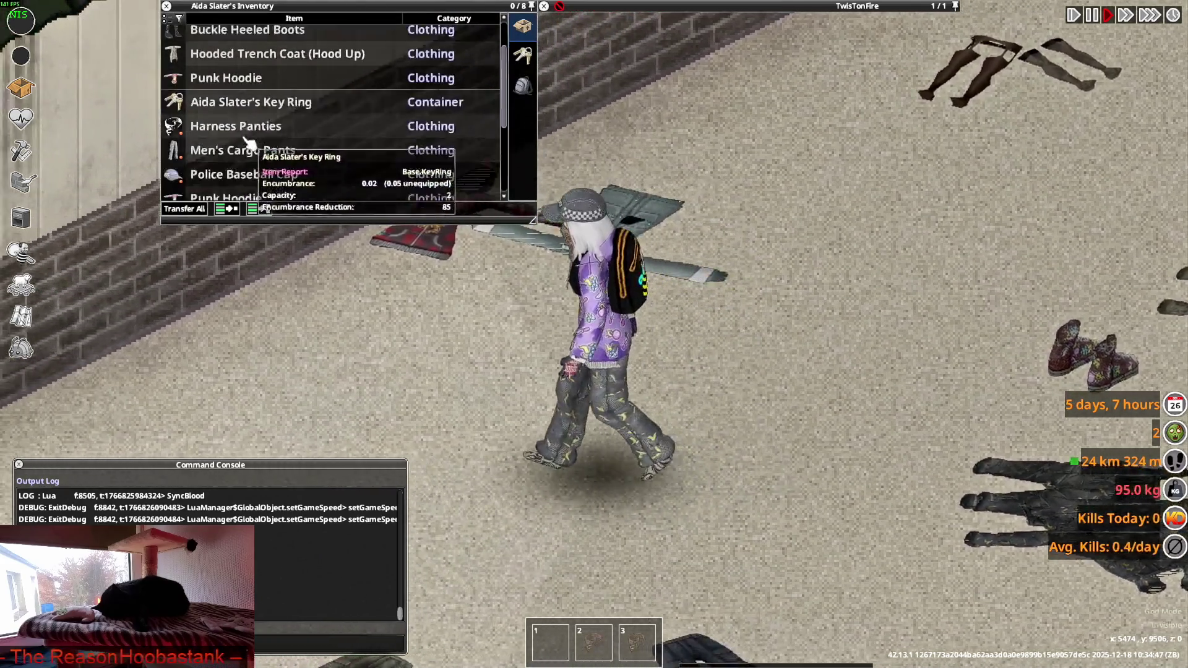
{"action": "scroll", "coordinate": [246, 150], "scroll_direction": "down", "scroll_amount": 3}
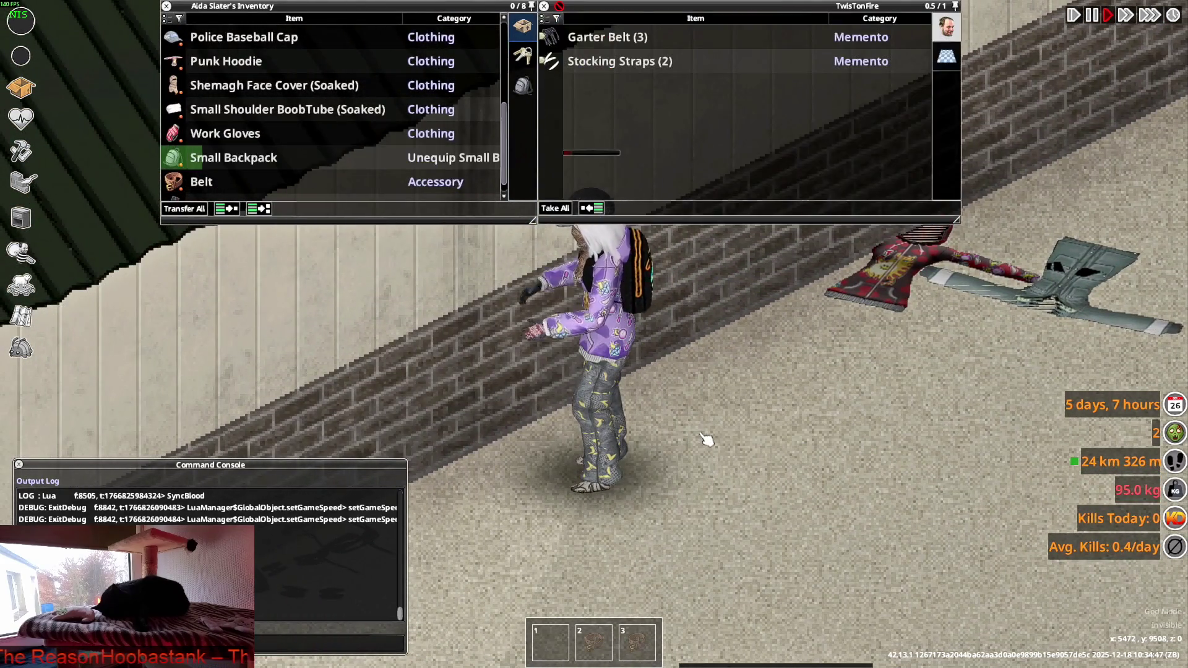
{"action": "key", "text": "d"}
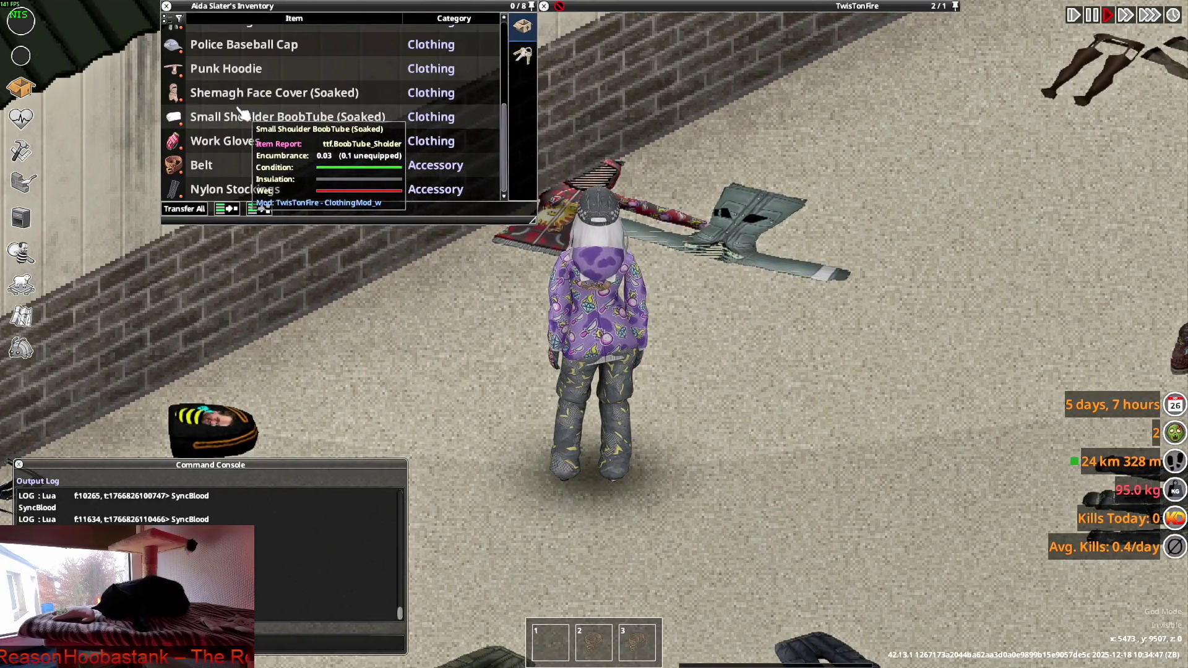
{"action": "right_click", "coordinate": [233, 45]}
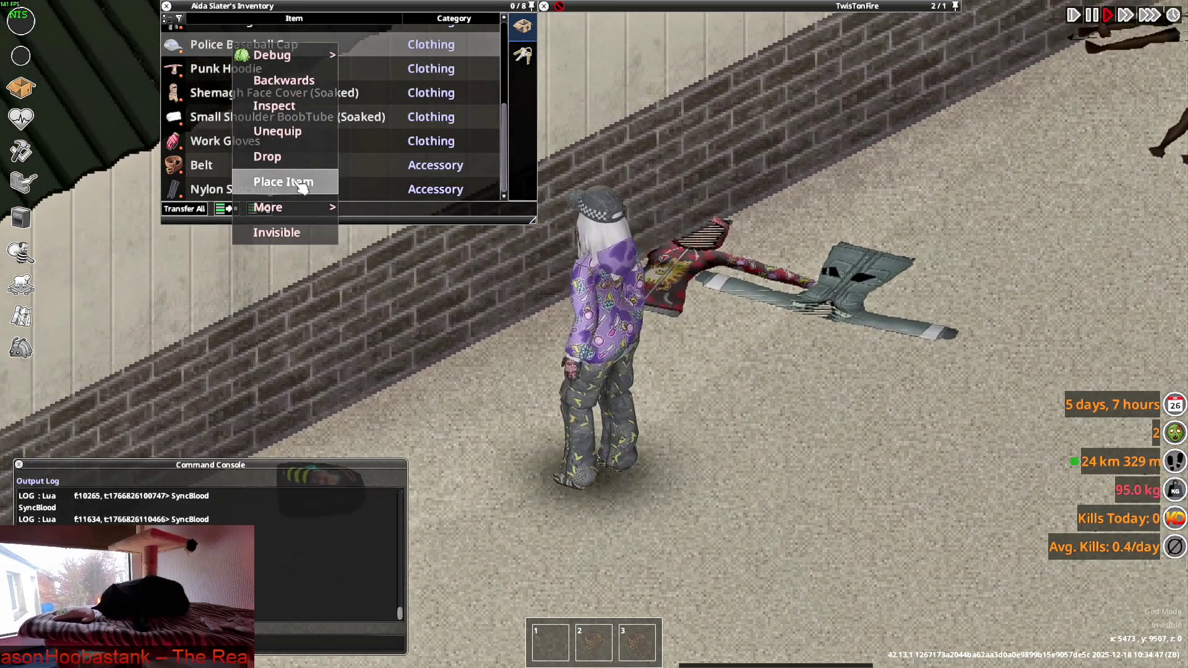
{"action": "left_click", "coordinate": [291, 182]}
{"action": "left_click", "coordinate": [485, 410]}
{"action": "key", "text": "d"}
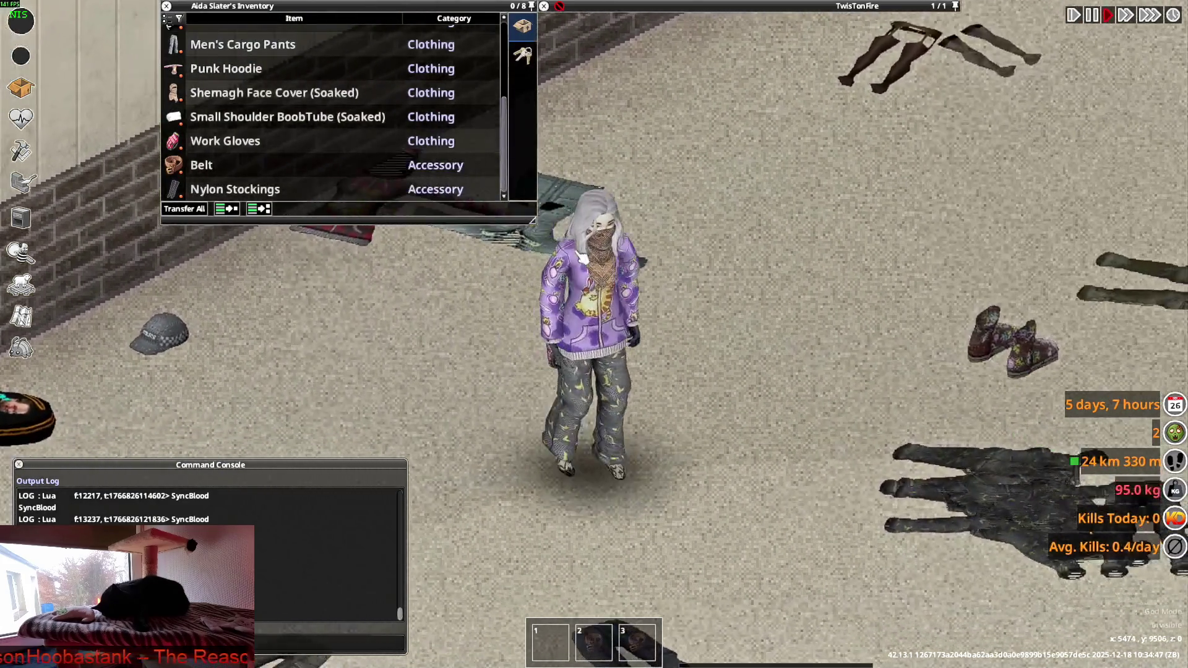
Take off the Shemagh Face Cover so it lies on the ground.
{"action": "double_click", "coordinate": [240, 93]}
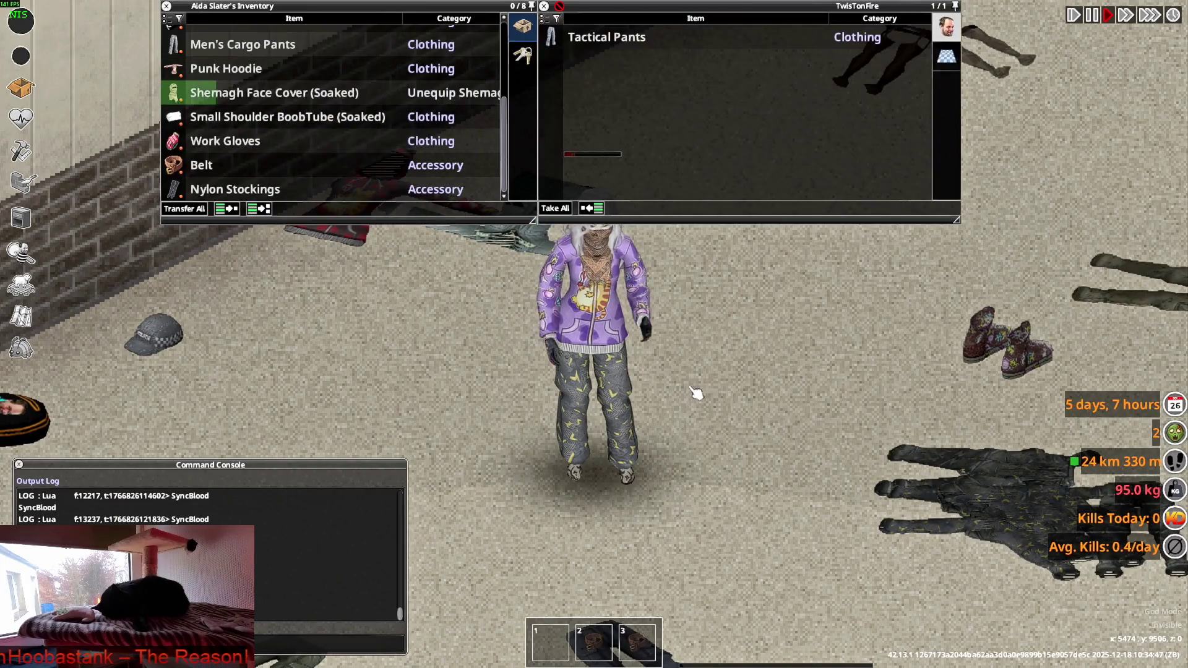
{"action": "key", "text": "a"}
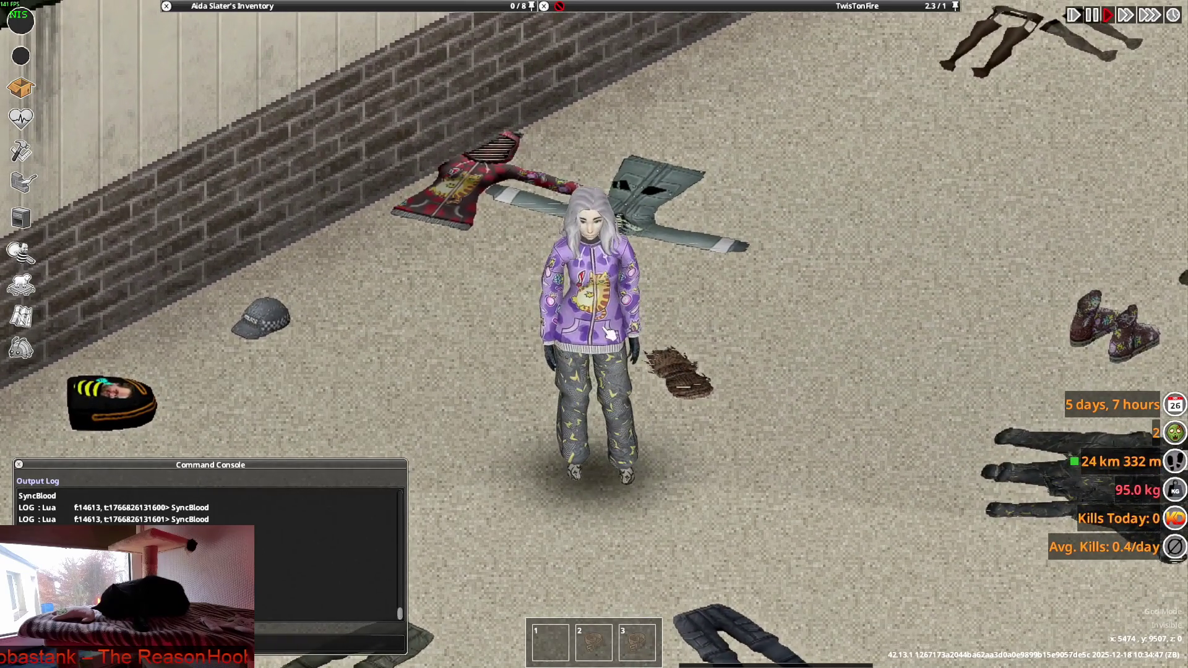
{"action": "mouse_move", "coordinate": [310, 5]}
{"action": "scroll", "coordinate": [278, 112], "scroll_direction": "up", "scroll_amount": 1}
{"action": "right_click", "coordinate": [228, 111]}
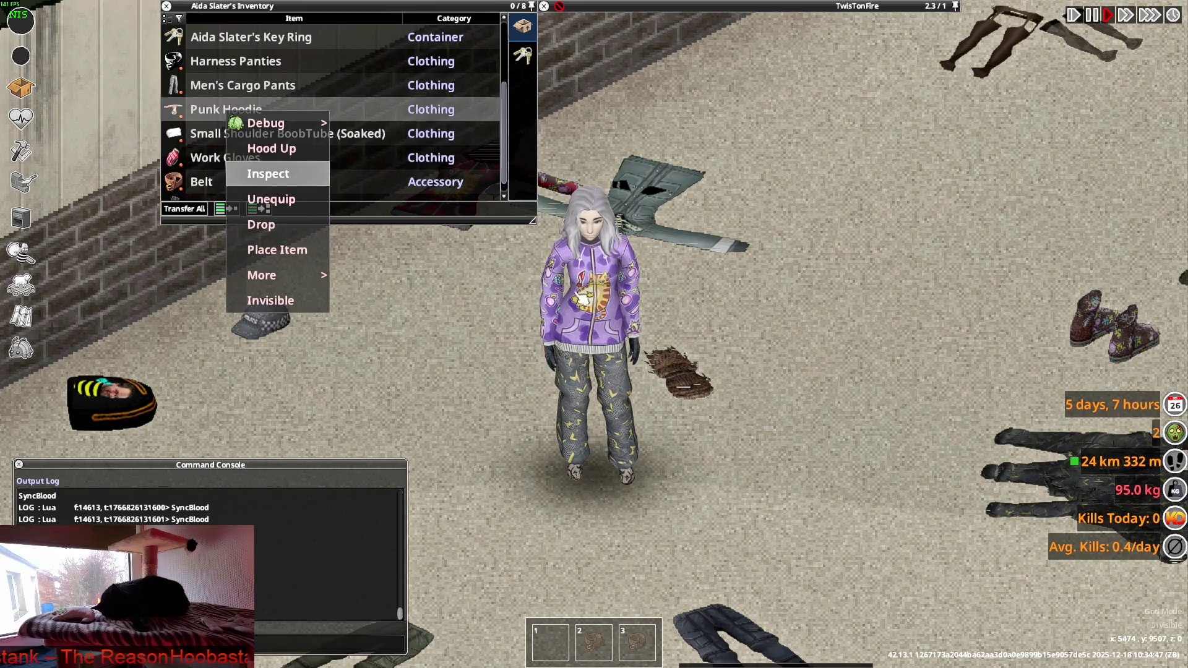
Toggle the Punk Hoodie's hood up and down repeatedly, finishing with the hood up.
{"action": "left_click", "coordinate": [281, 150]}
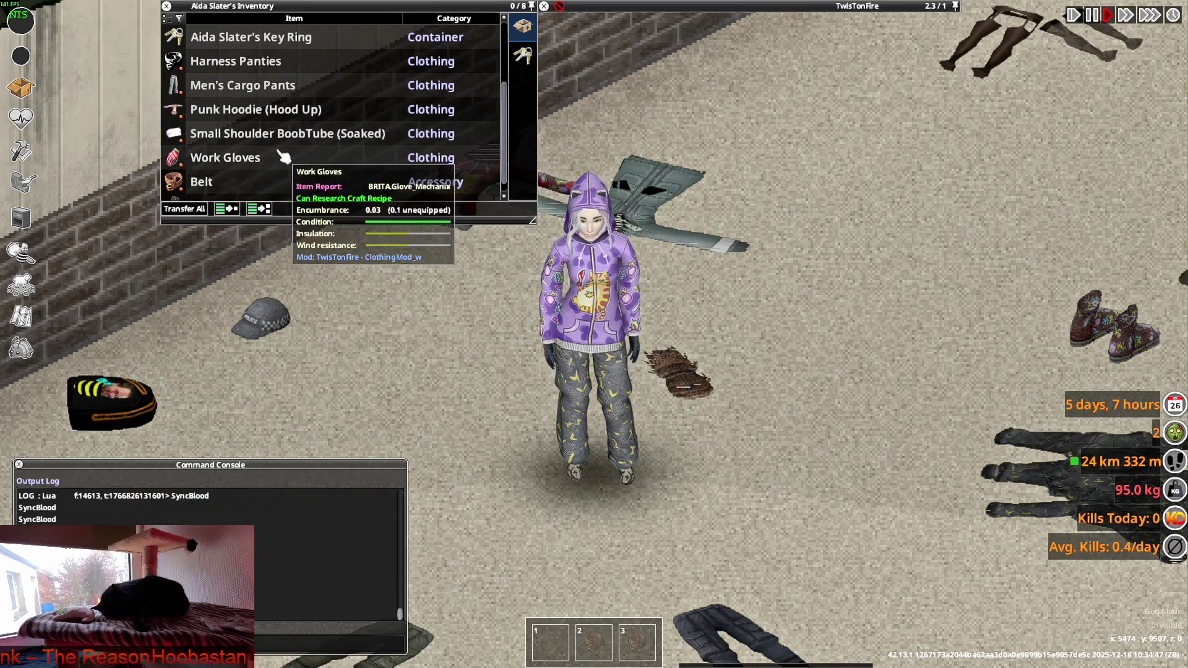
{"action": "right_click", "coordinate": [224, 111]}
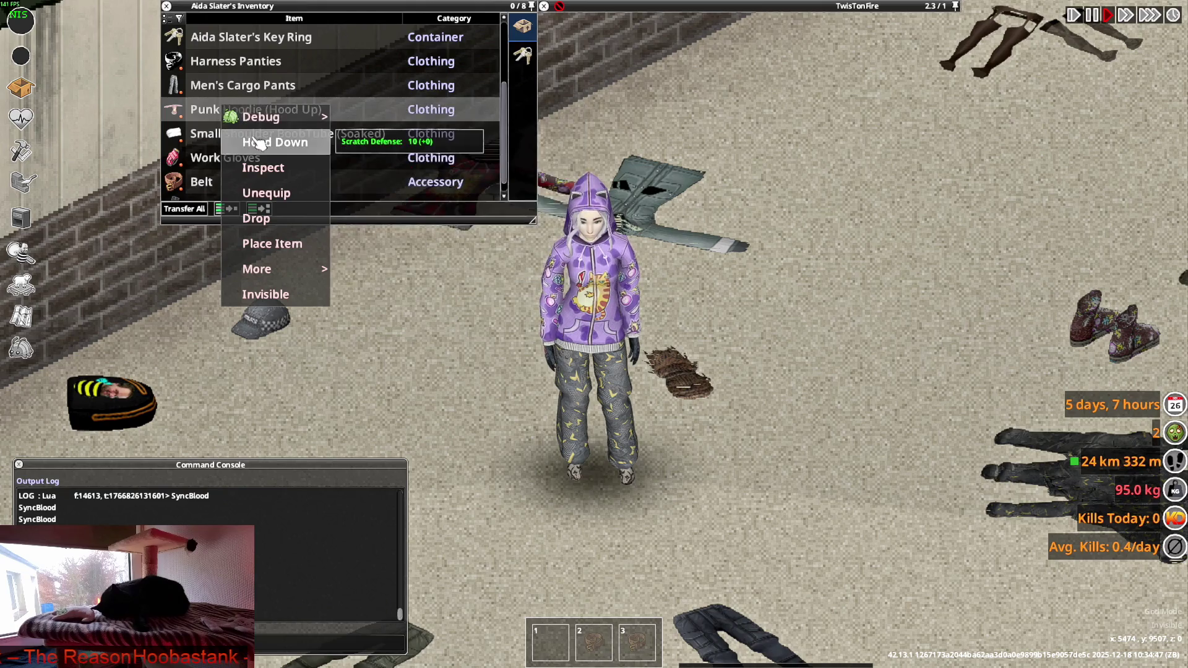
{"action": "left_click", "coordinate": [259, 144]}
{"action": "right_click", "coordinate": [224, 110]}
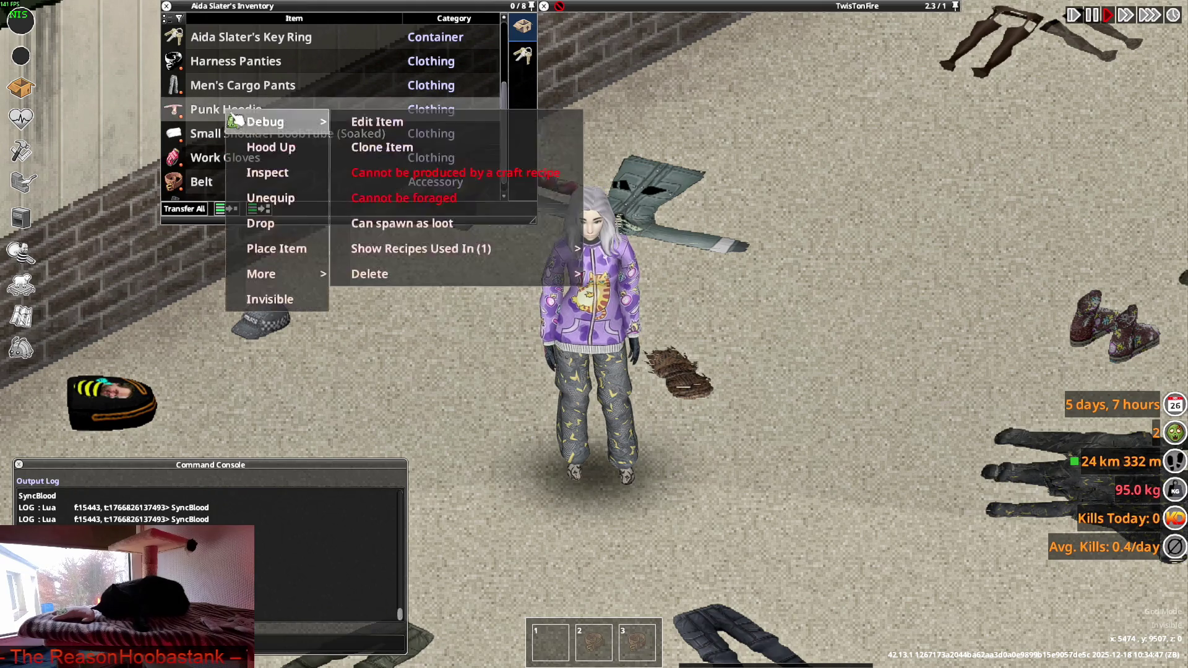
{"action": "left_click", "coordinate": [266, 145]}
{"action": "right_click", "coordinate": [228, 112]}
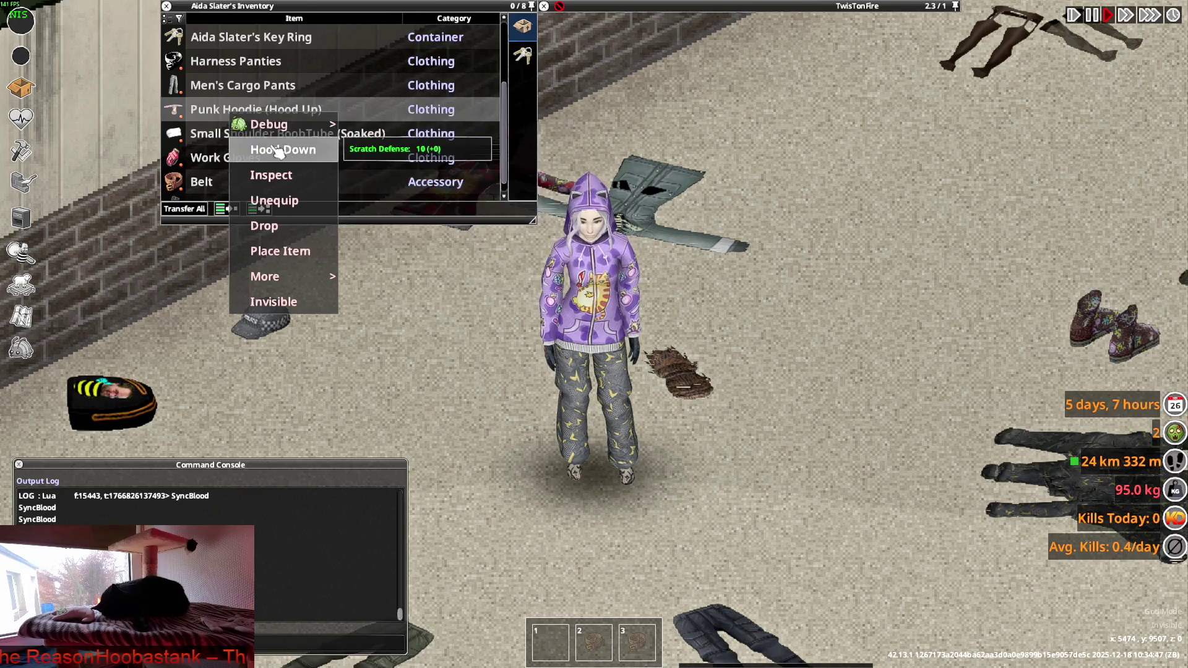
{"action": "left_click", "coordinate": [279, 150]}
{"action": "right_click", "coordinate": [232, 116]}
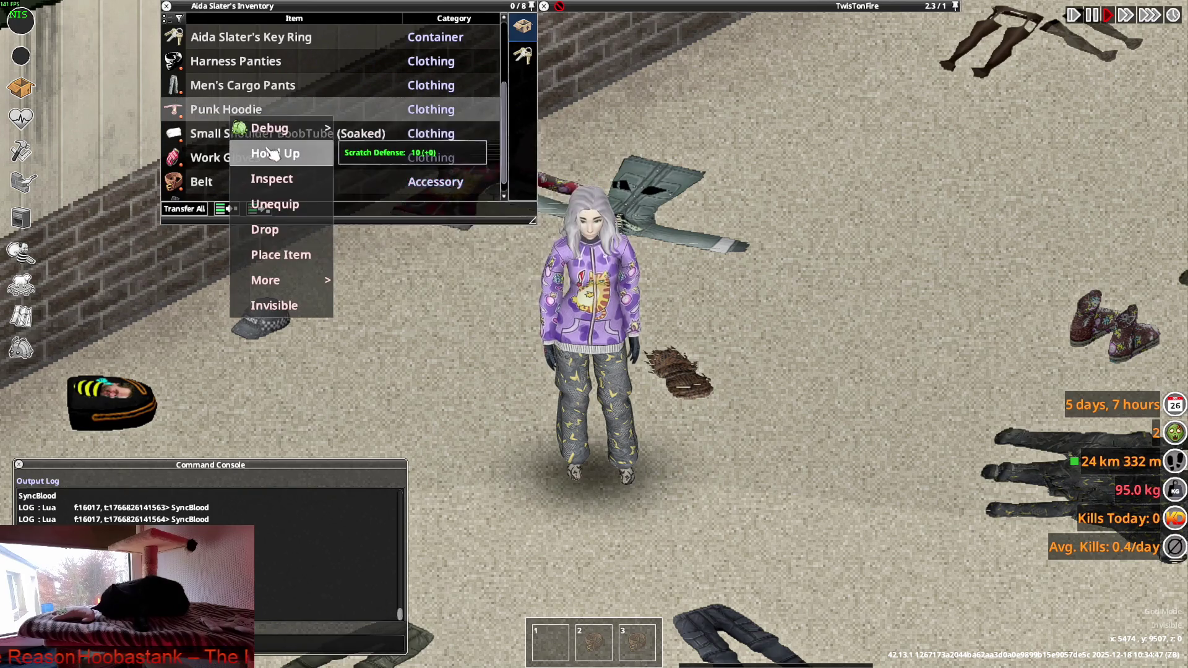
{"action": "left_click", "coordinate": [272, 153]}
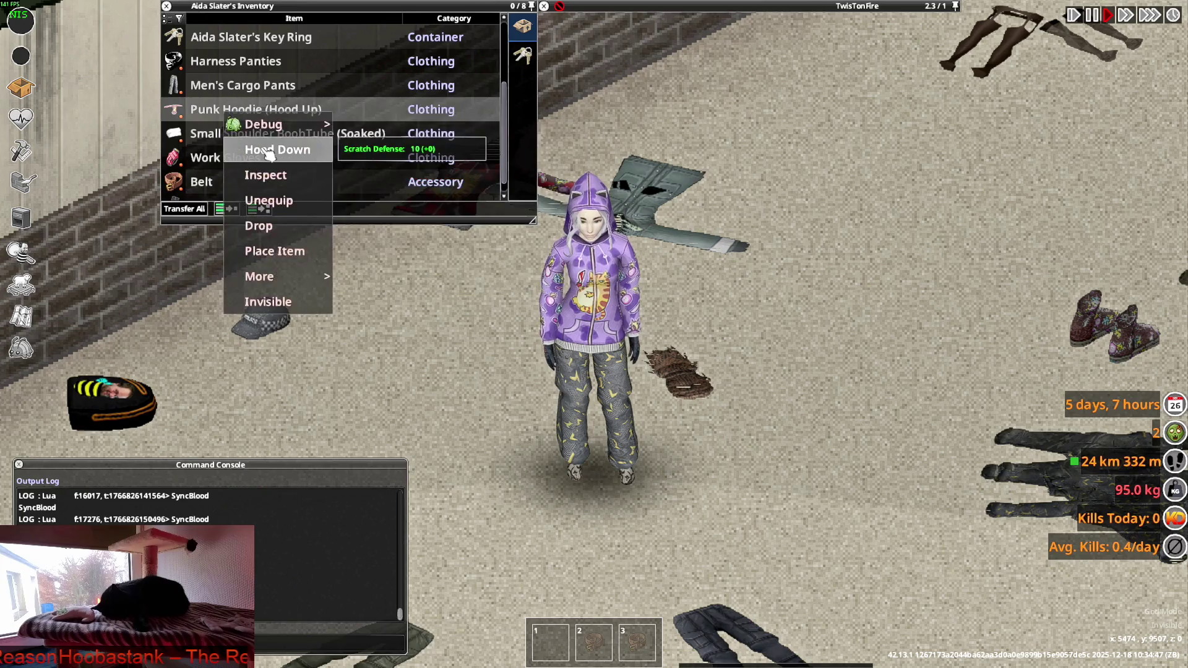
{"action": "left_click", "coordinate": [277, 149]}
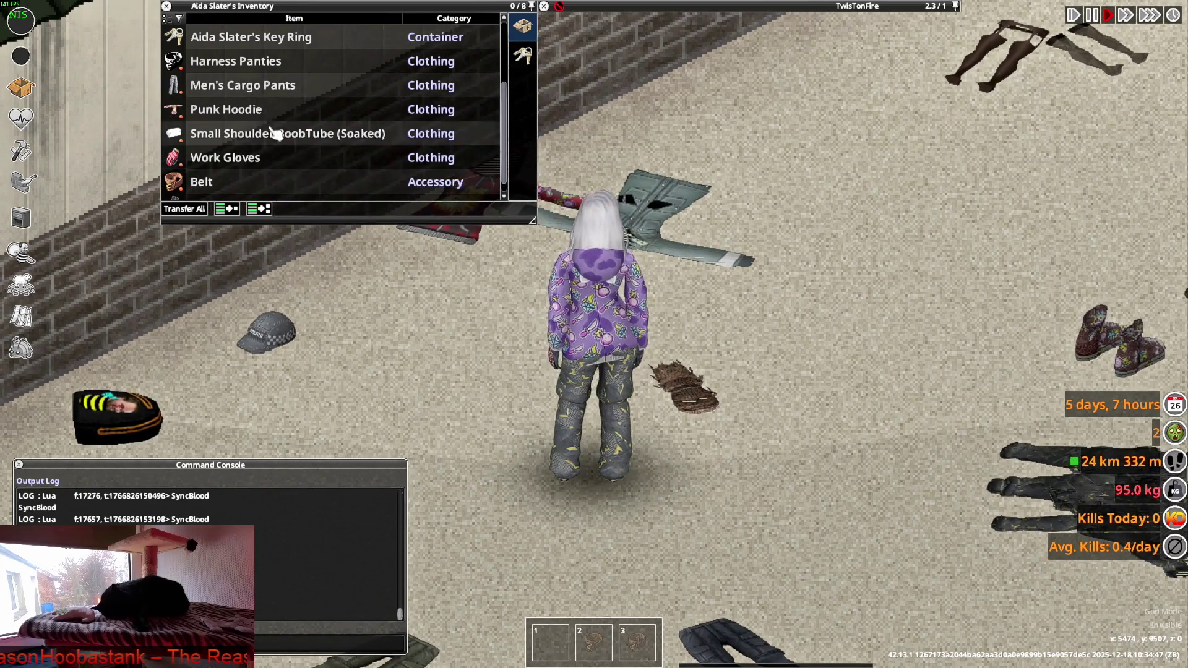
{"action": "right_click", "coordinate": [246, 115]}
{"action": "left_click", "coordinate": [286, 148]}
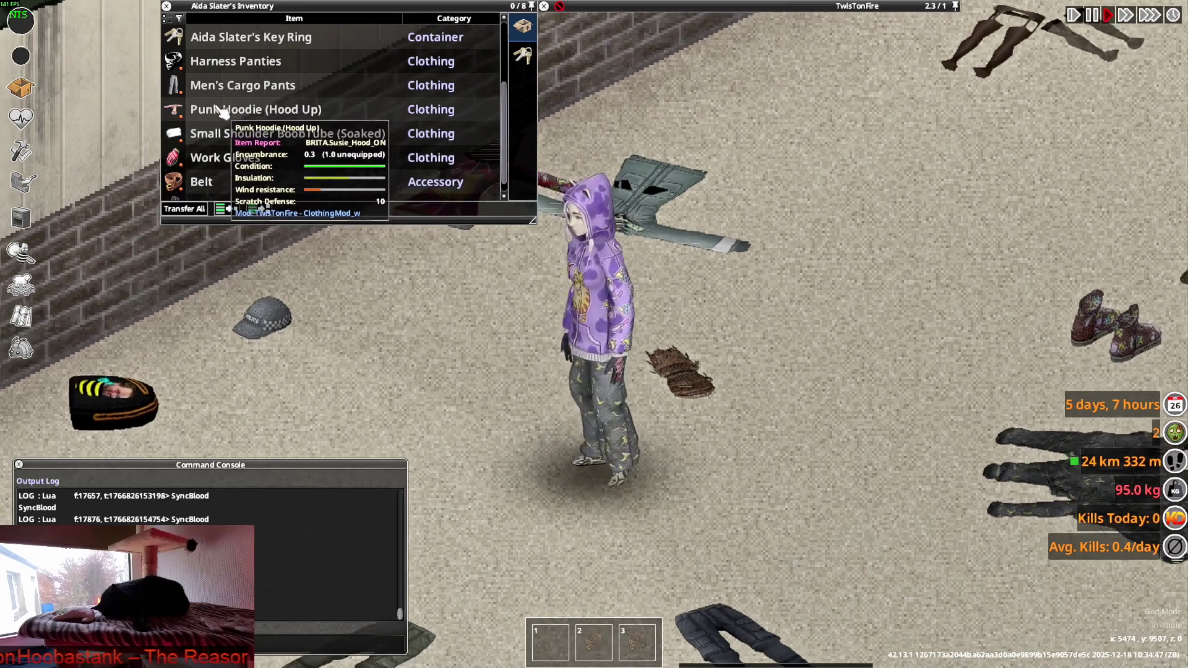
{"action": "right_click", "coordinate": [222, 114]}
{"action": "left_click", "coordinate": [265, 148]}
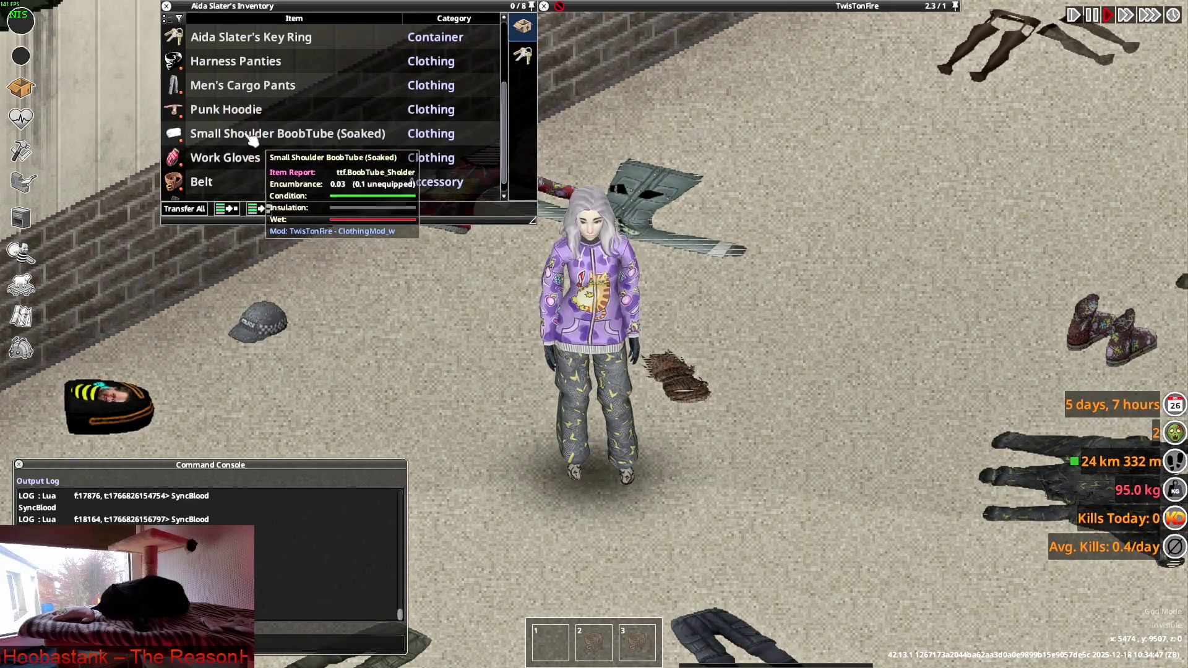
{"action": "right_click", "coordinate": [232, 115]}
{"action": "left_click", "coordinate": [262, 150]}
{"action": "right_click", "coordinate": [233, 112]}
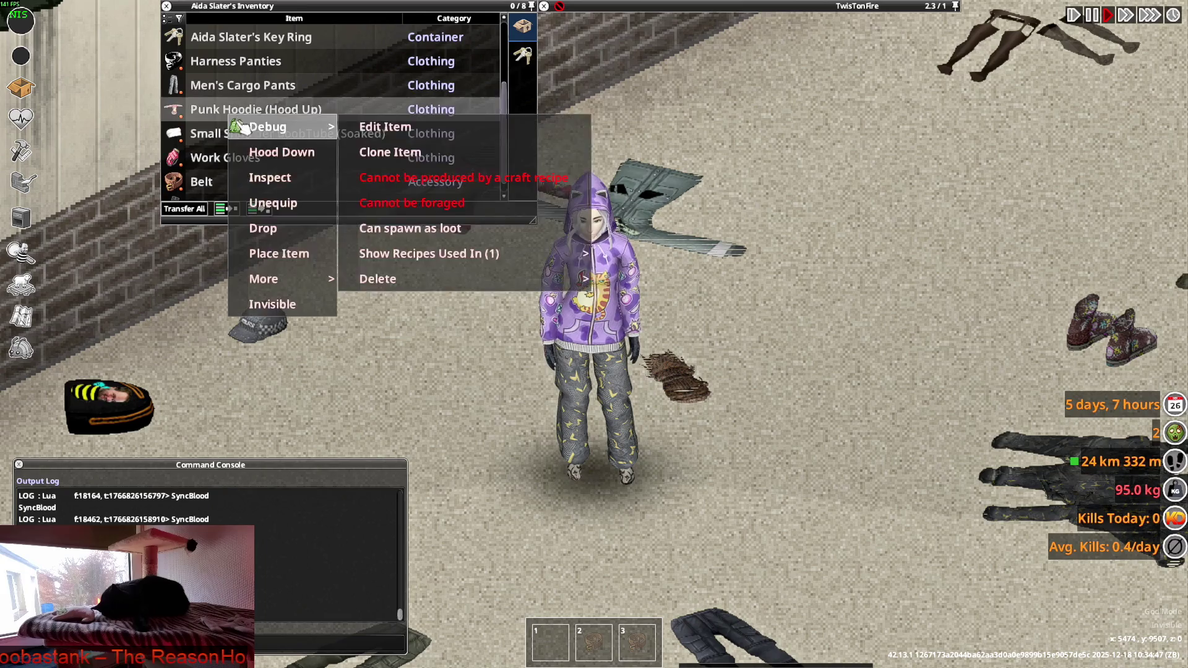
{"action": "left_click", "coordinate": [265, 151]}
{"action": "right_click", "coordinate": [234, 114]}
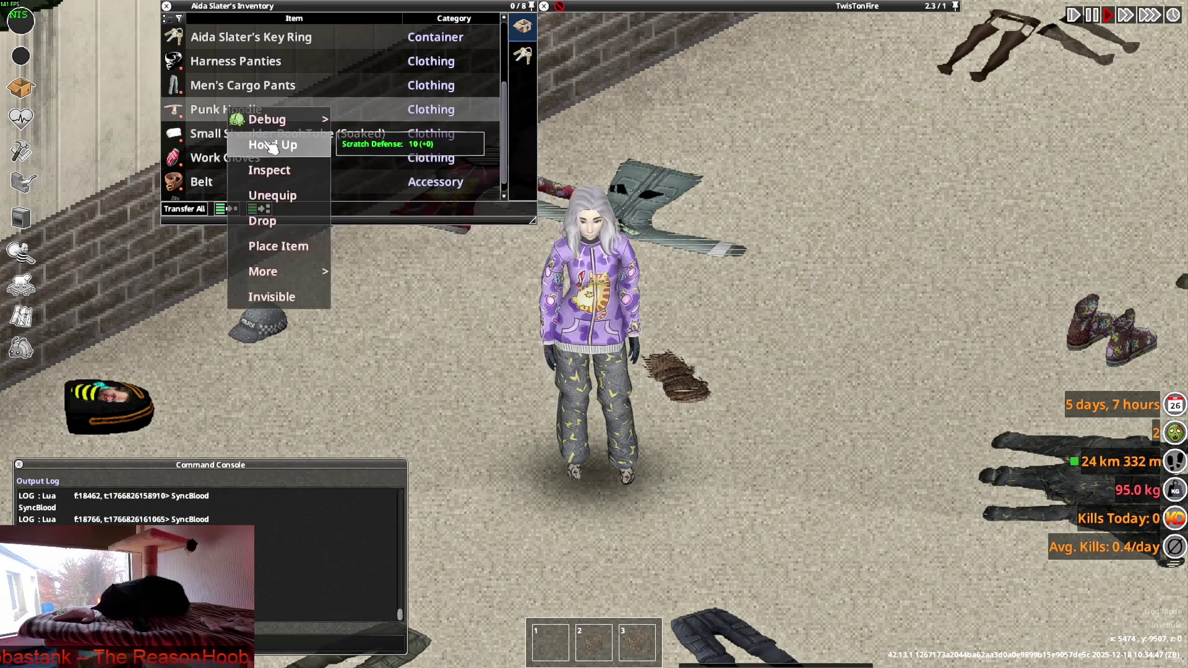
{"action": "left_click", "coordinate": [266, 146]}
{"action": "right_click", "coordinate": [235, 111]}
{"action": "left_click", "coordinate": [260, 149]}
{"action": "right_click", "coordinate": [235, 112]}
{"action": "left_click", "coordinate": [265, 149]}
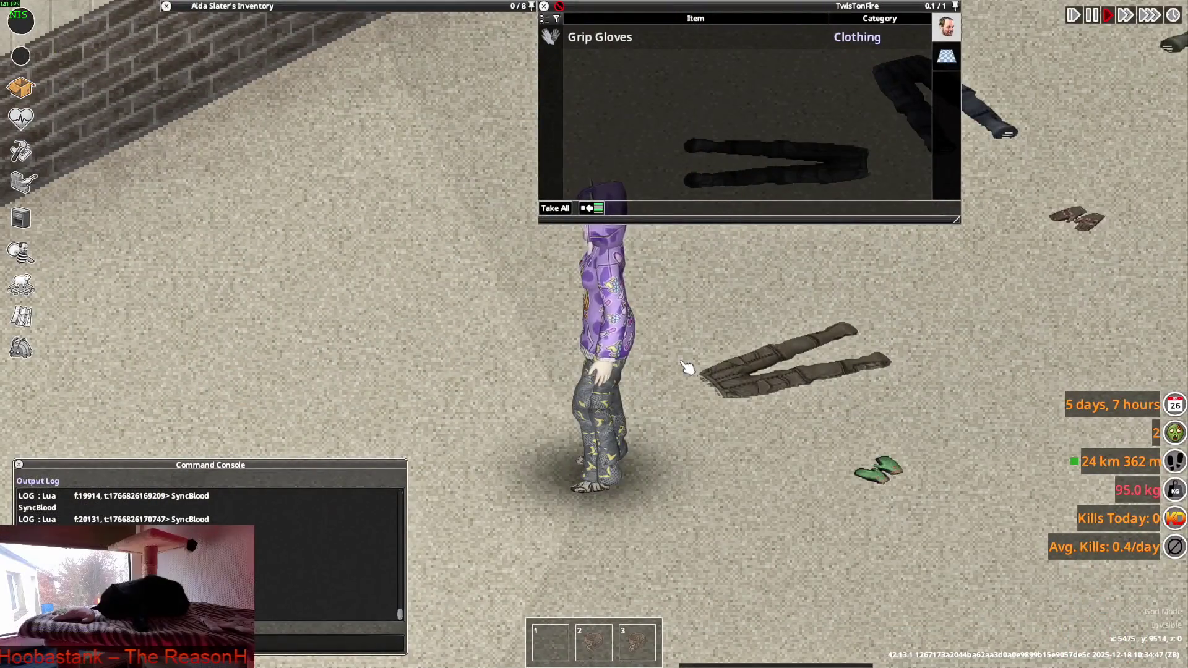
Walk the character left across the lot with the view zoomed out.
{"action": "key", "text": "w"}
{"action": "key", "text": "a"}
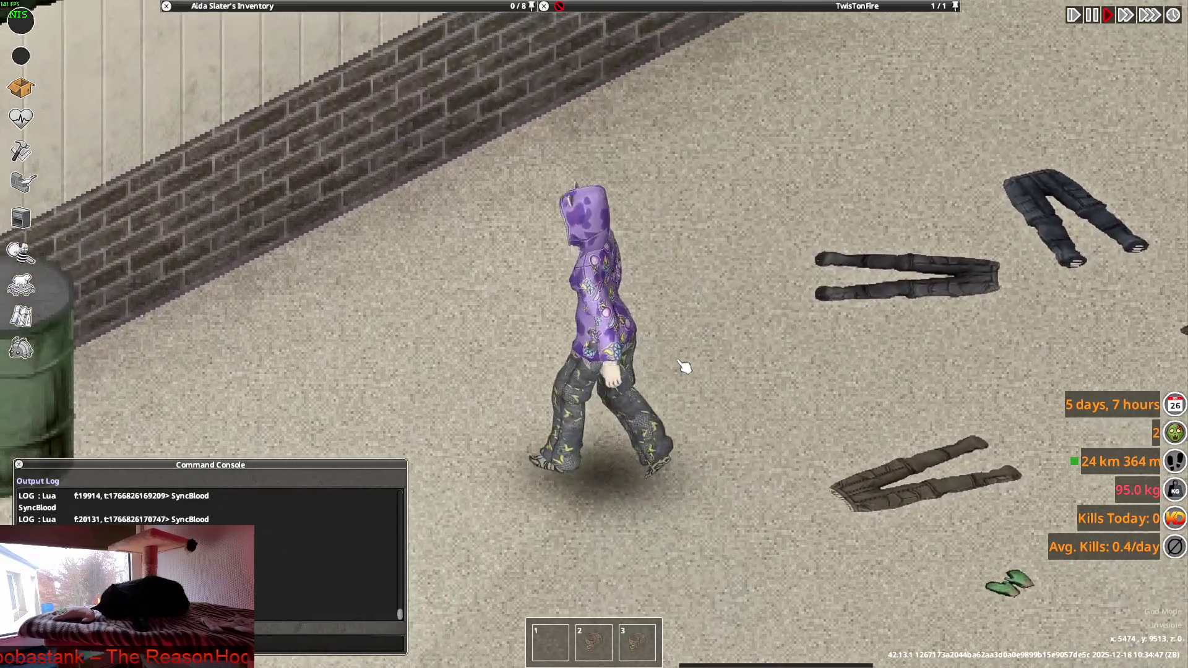
{"action": "key", "text": "s"}
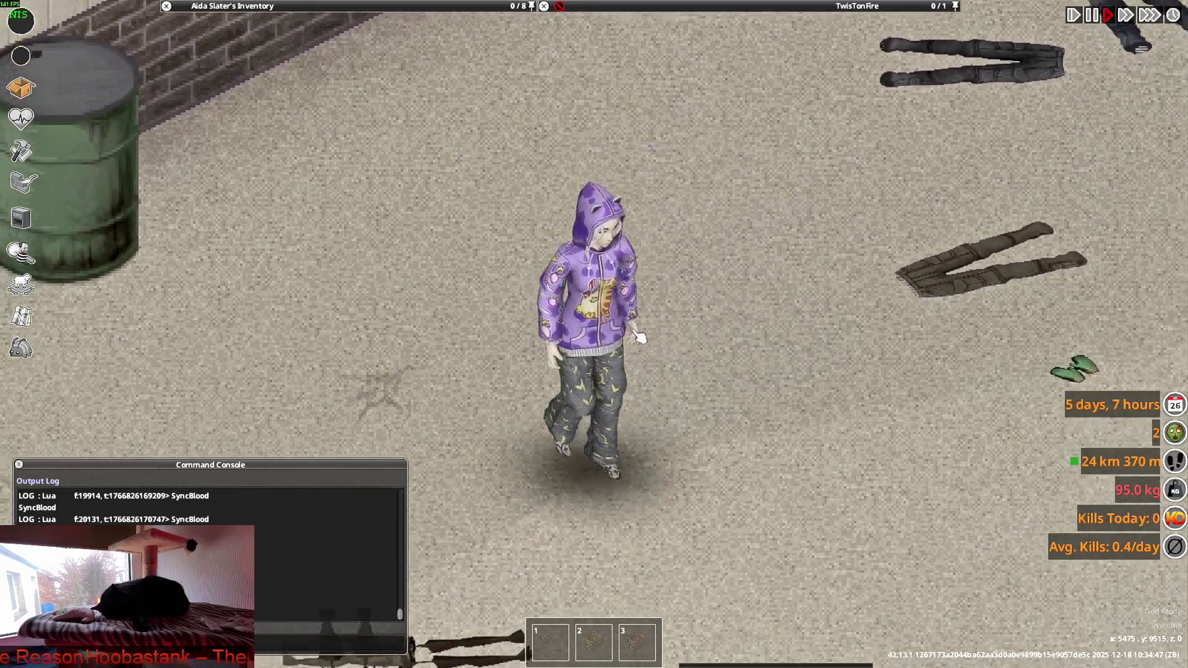
{"action": "key", "text": "d"}
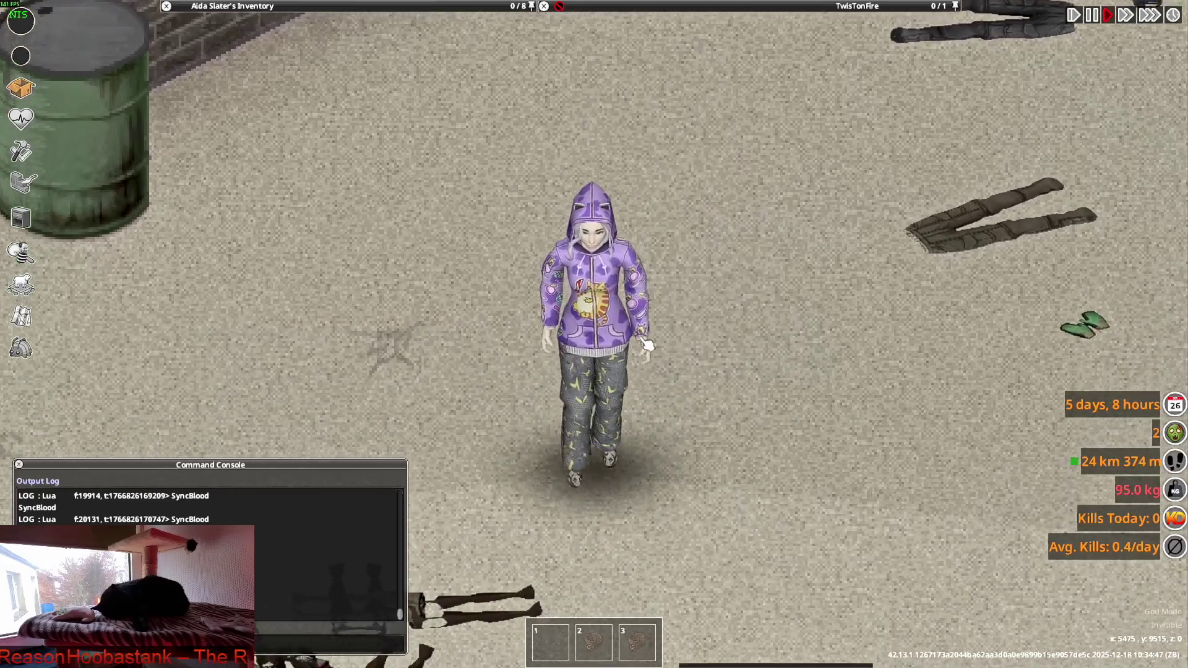
{"action": "scroll", "coordinate": [647, 344], "scroll_direction": "down", "scroll_amount": 2}
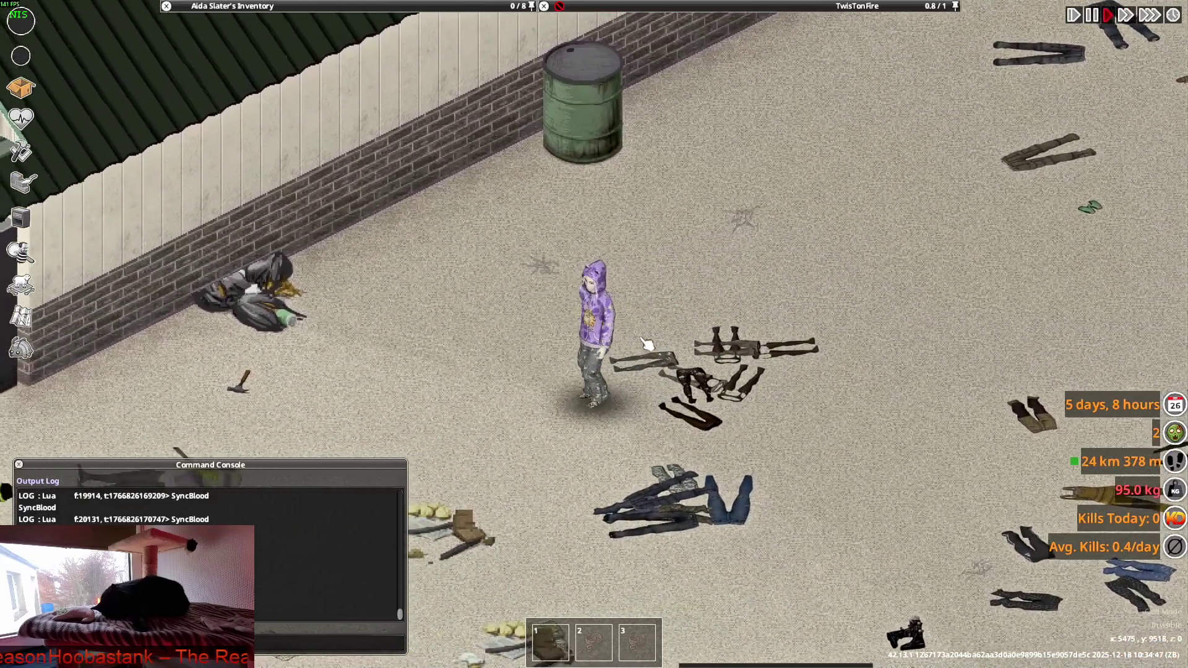
{"action": "key", "text": "a"}
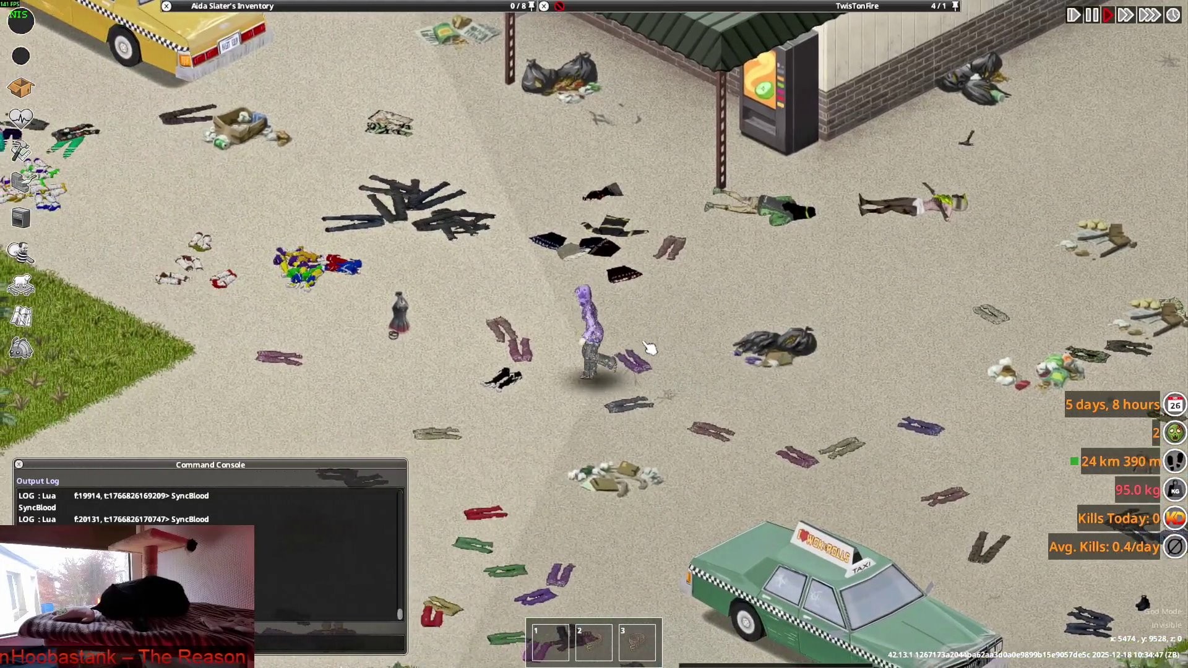
{"action": "key", "text": "a"}
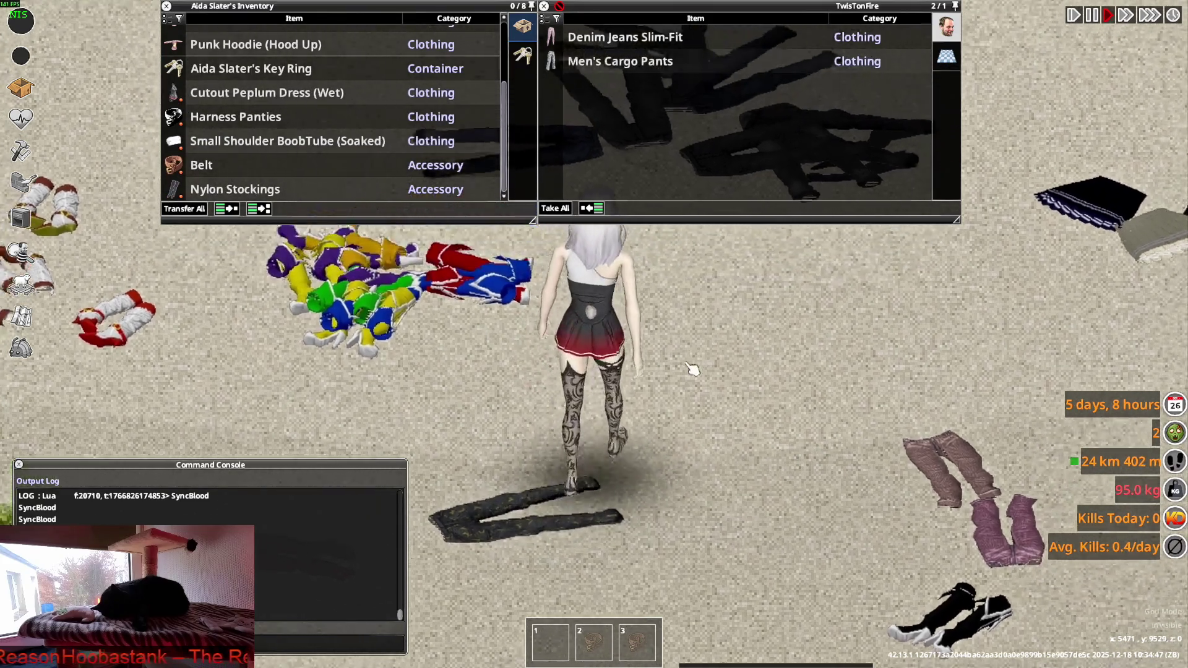
Walk the character around the lot to preview the green Valkyrie Heels outfit.
{"action": "key", "text": "w"}
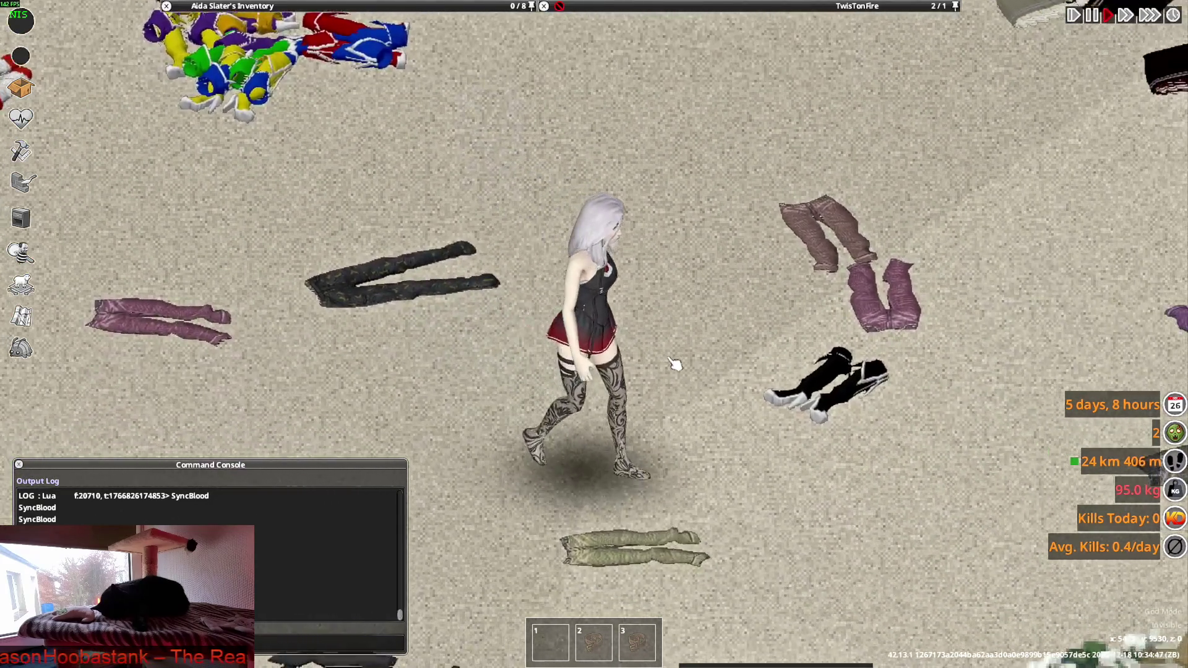
{"action": "key", "text": "w"}
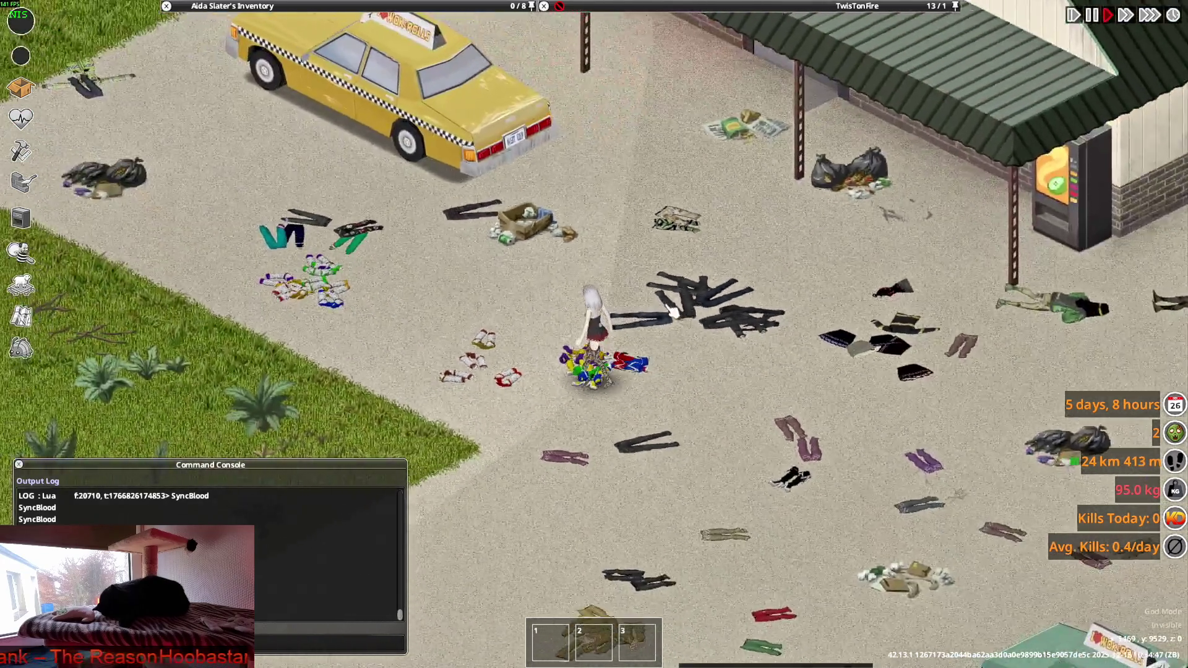
{"action": "key", "text": "w+a"}
{"action": "scroll", "coordinate": [650, 294], "scroll_direction": "up", "scroll_amount": 2}
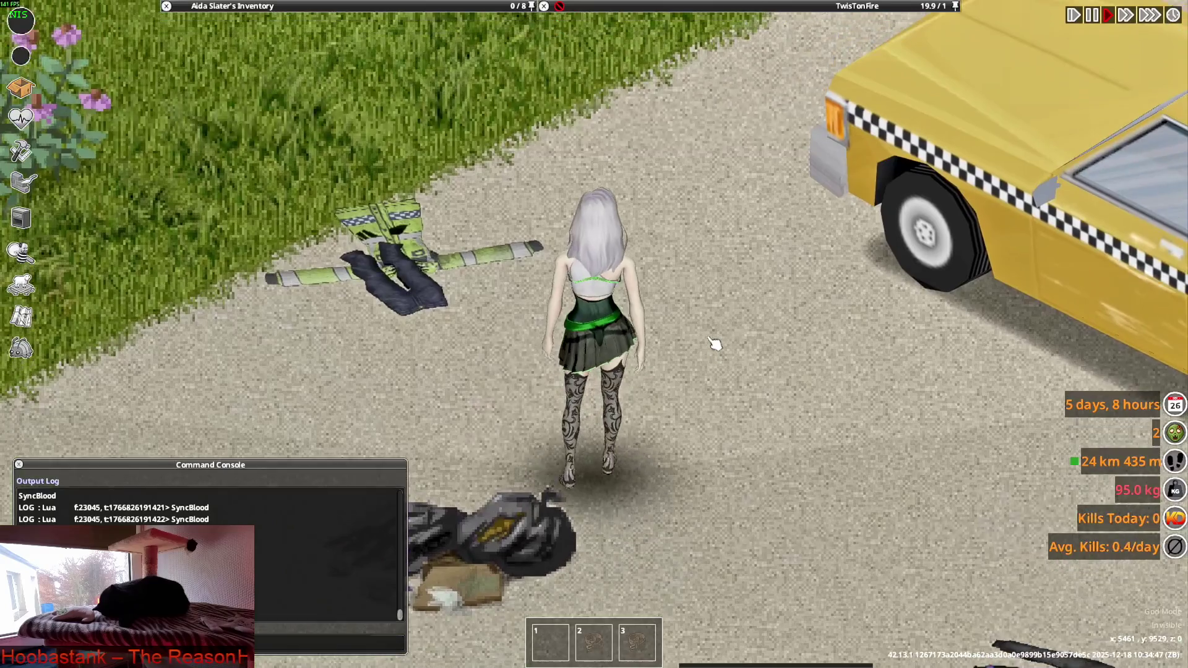
{"action": "key", "text": "s"}
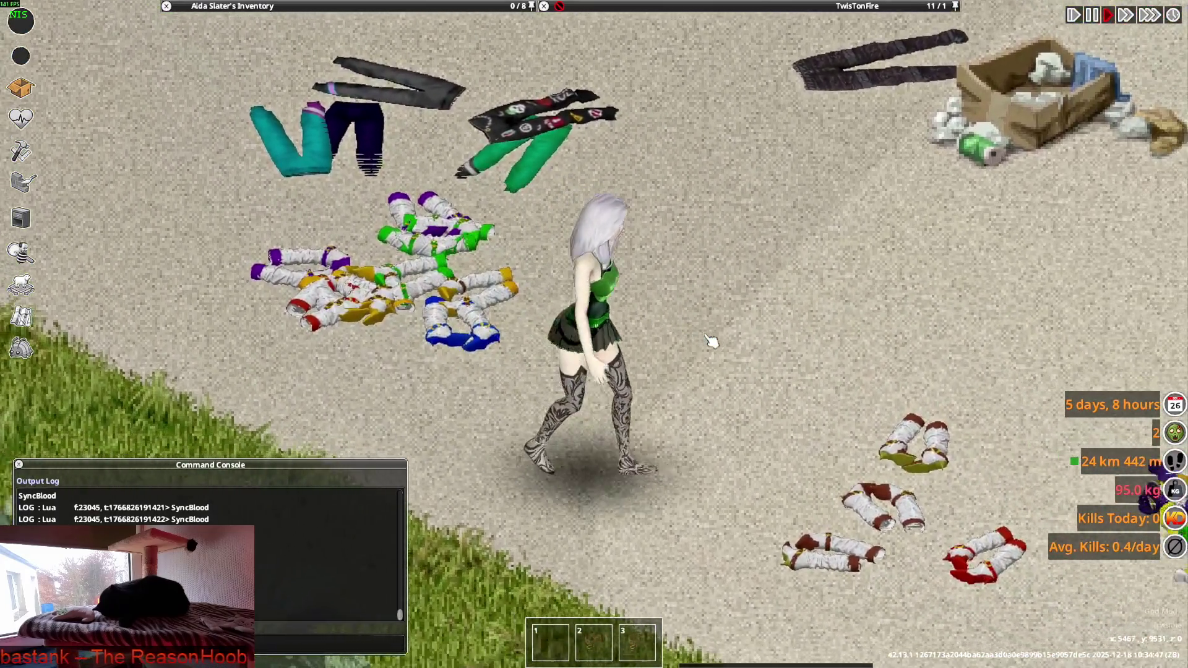
{"action": "key", "text": "d"}
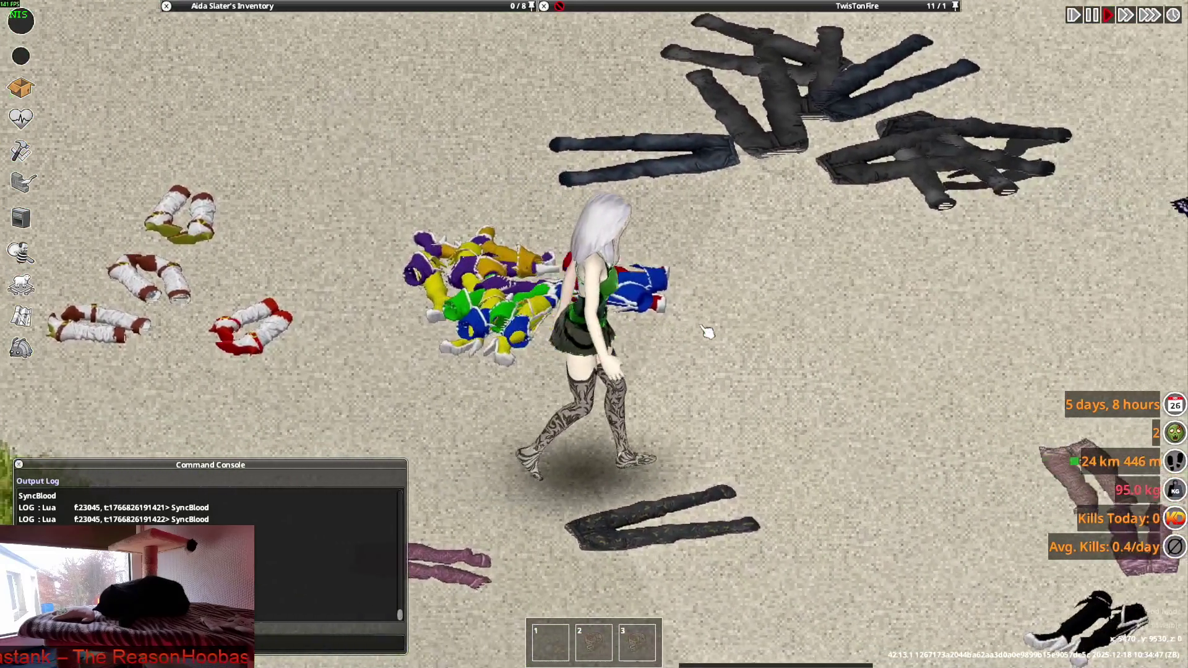
{"action": "key", "text": "s"}
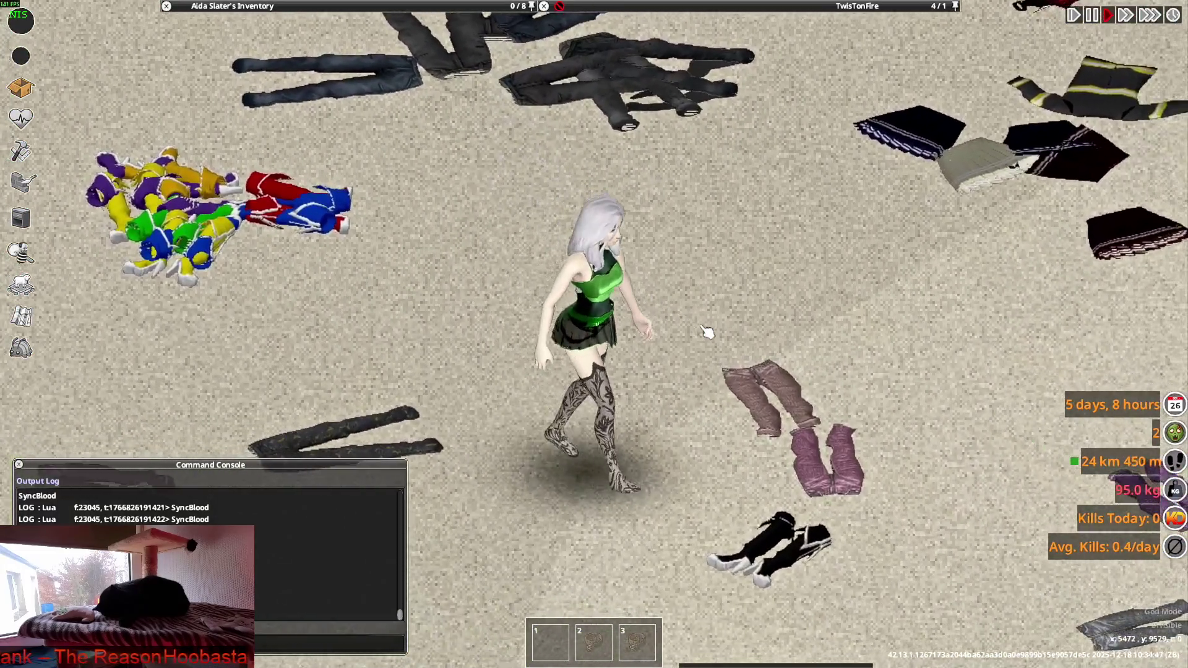
{"action": "scroll", "coordinate": [709, 332], "scroll_direction": "down", "scroll_amount": 2}
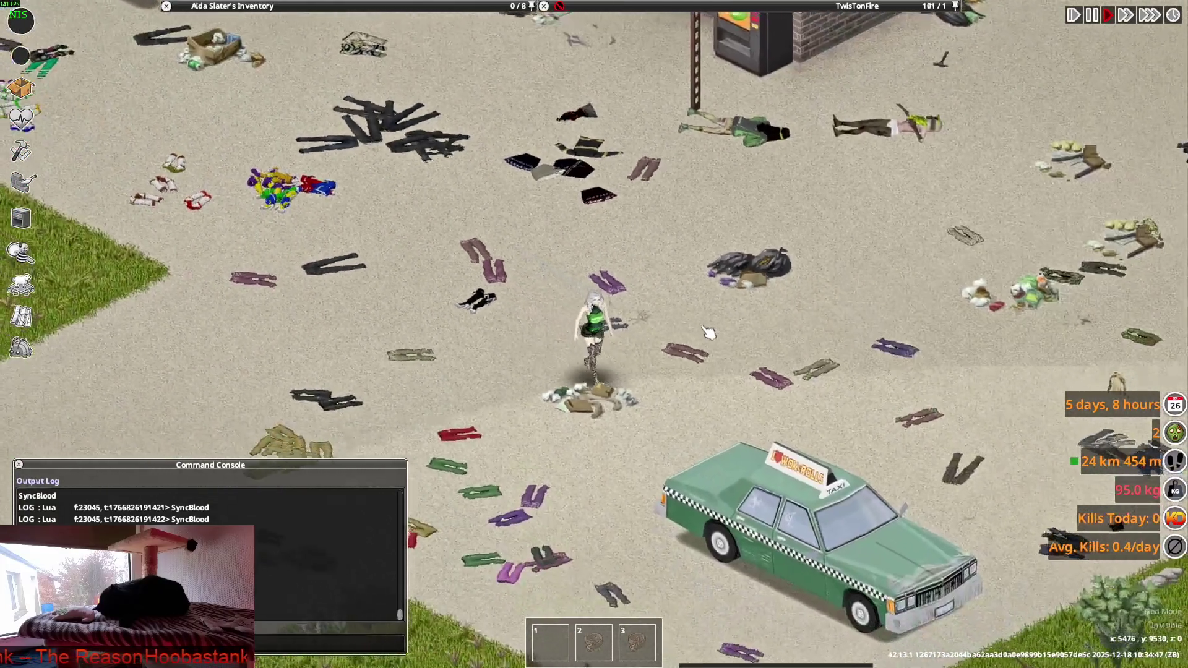
{"action": "key", "text": "a"}
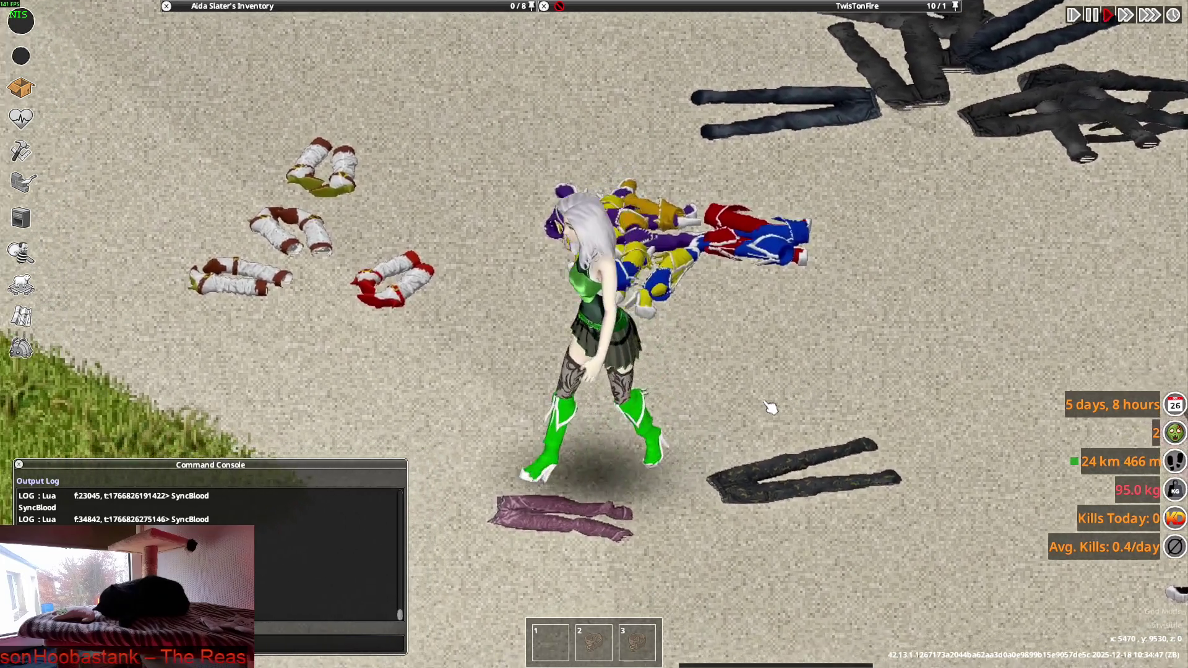
{"action": "key", "text": "w"}
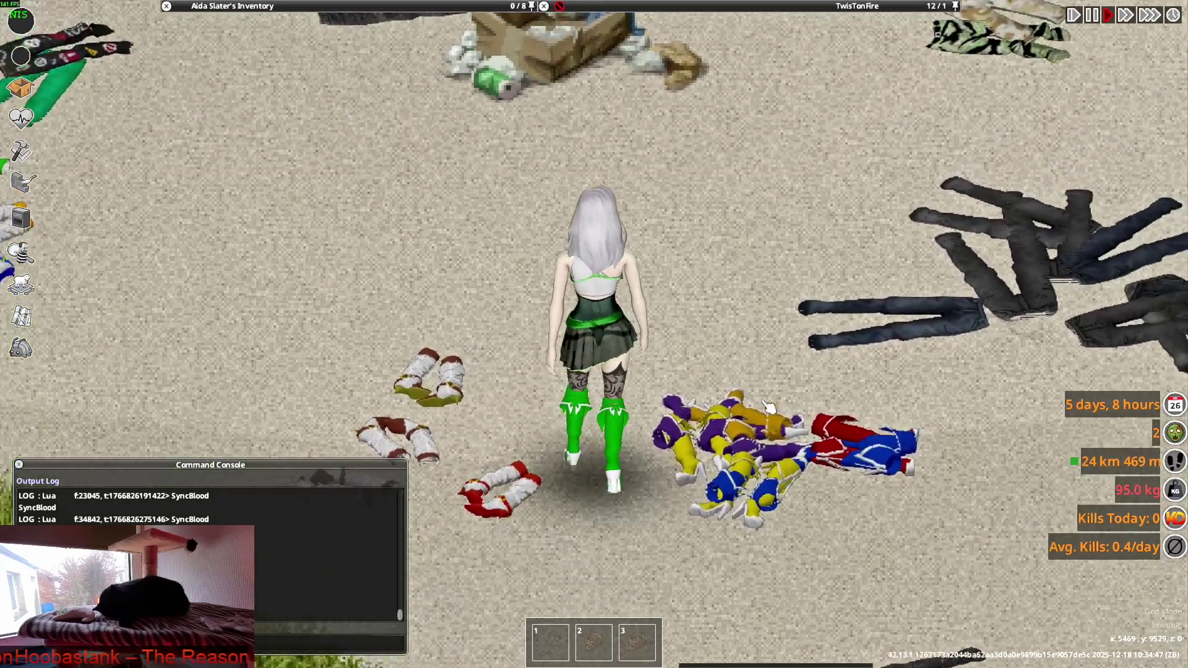
{"action": "key", "text": "s"}
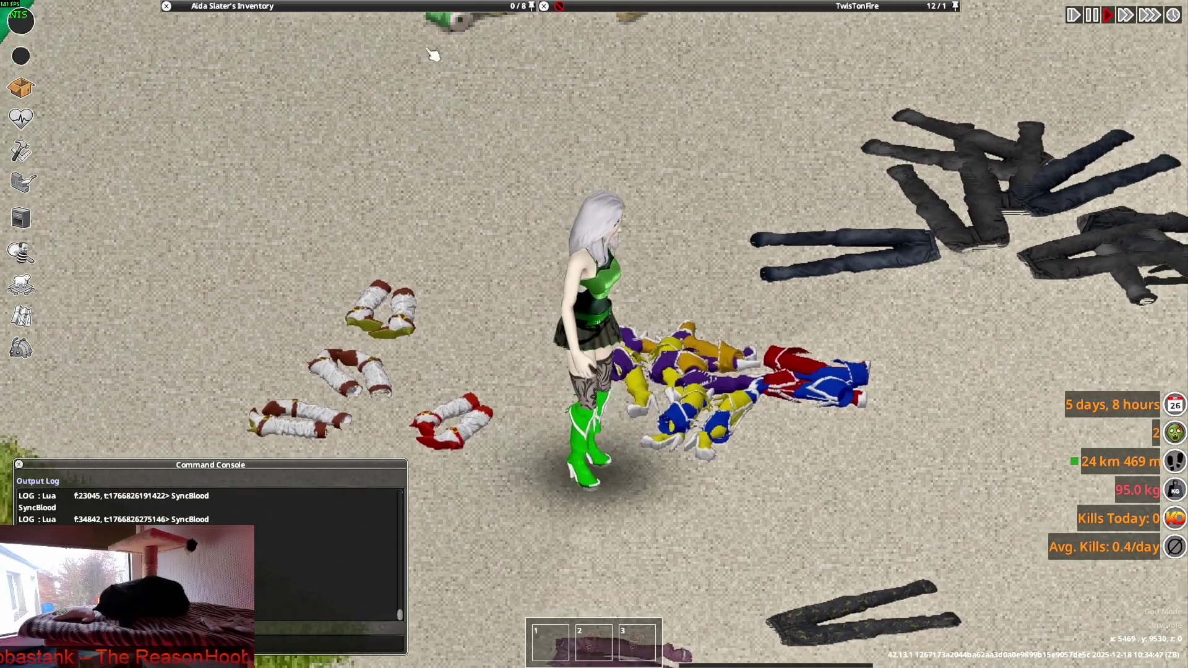
Drop the Valkyrie Heels on the ground and walk over to the boots and clothing piles.
{"action": "mouse_move", "coordinate": [247, 6]}
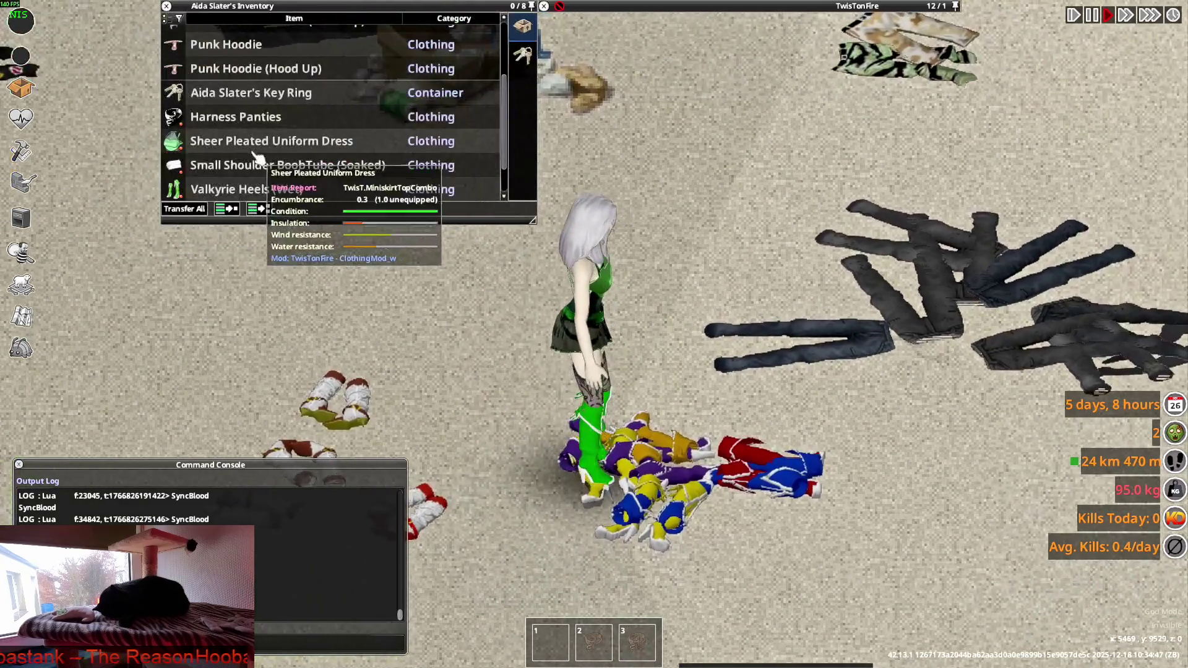
{"action": "left_click_drag", "start_coordinate": [246, 189], "coordinate": [618, 123]}
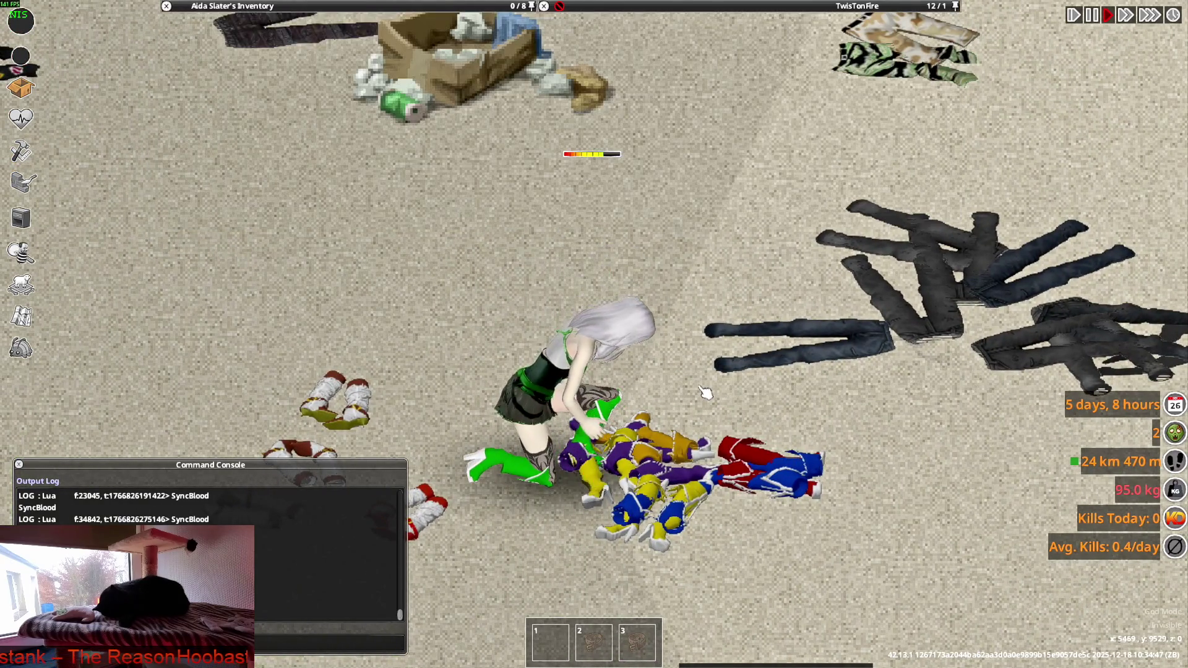
{"action": "key", "text": "a"}
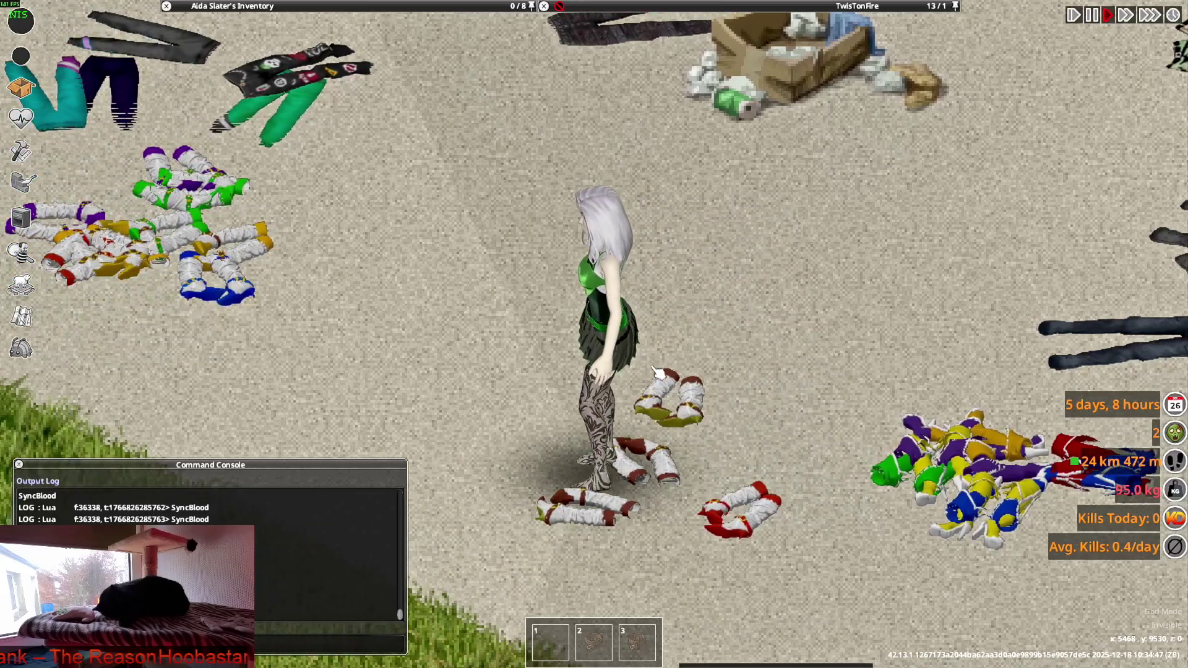
{"action": "key", "text": "w"}
{"action": "mouse_move", "coordinate": [790, 25]}
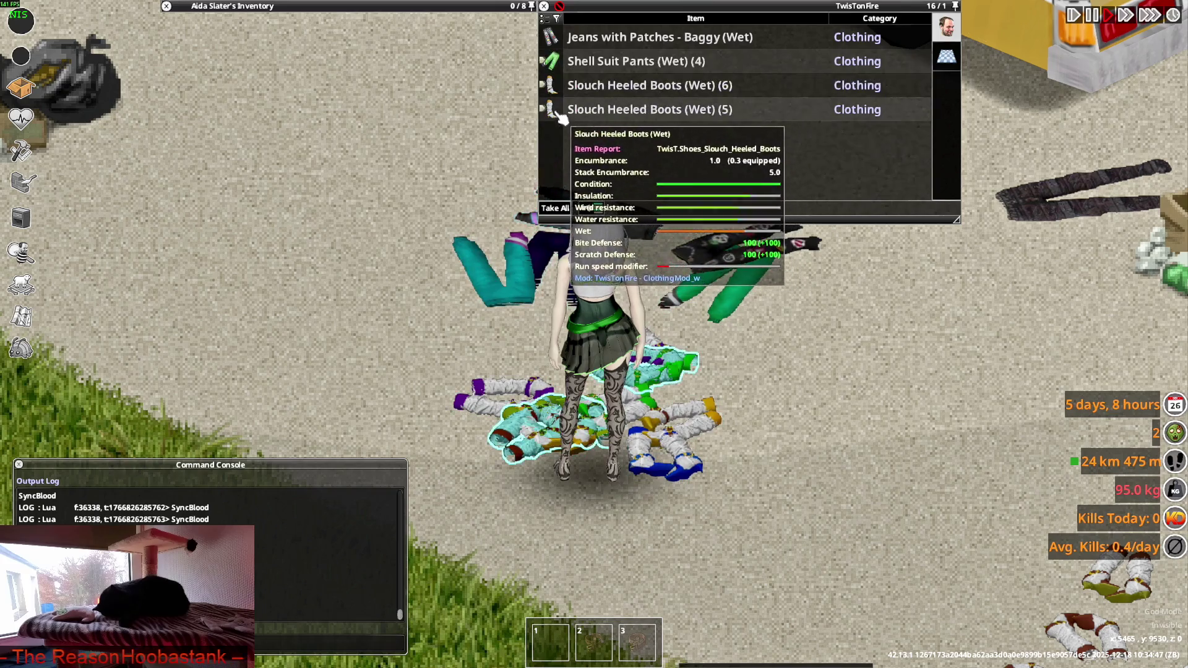
{"action": "scroll", "coordinate": [605, 154], "scroll_direction": "down", "scroll_amount": 3}
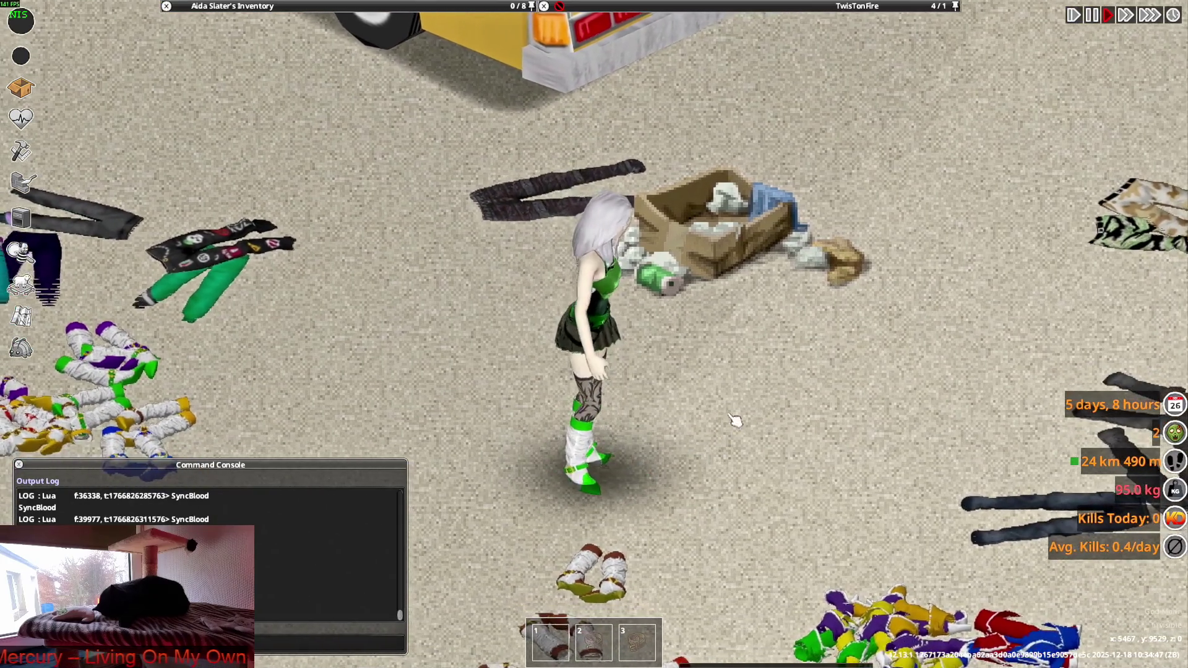
{"action": "key", "text": "a"}
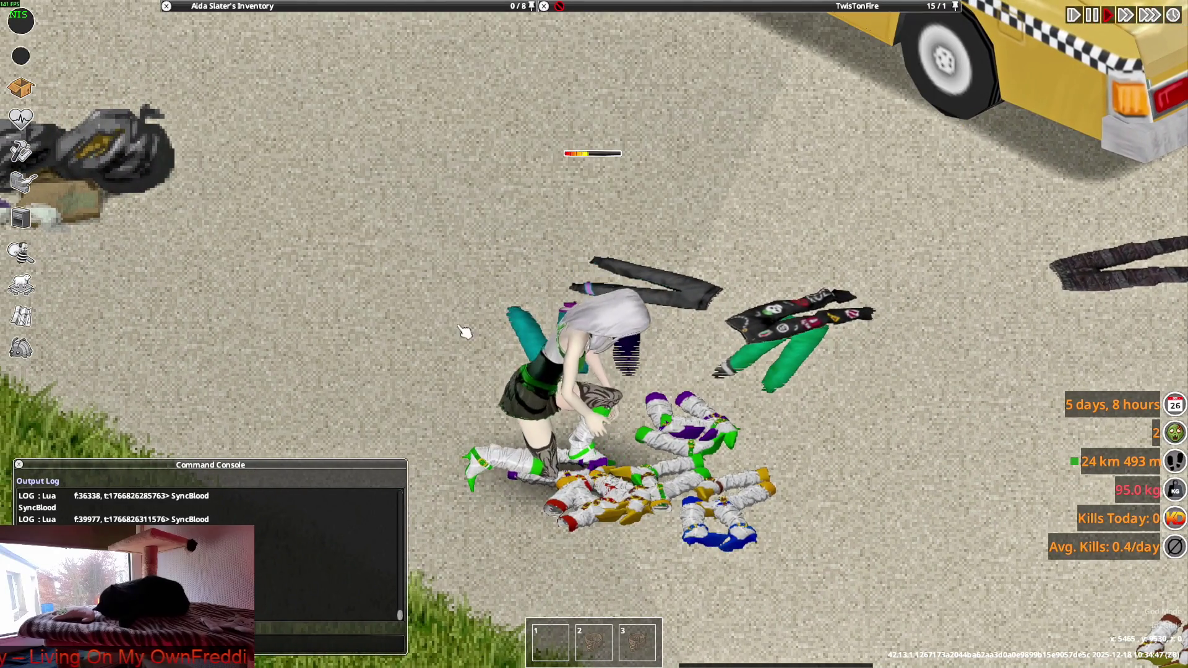
{"action": "key", "text": "w"}
{"action": "mouse_move", "coordinate": [643, 133]}
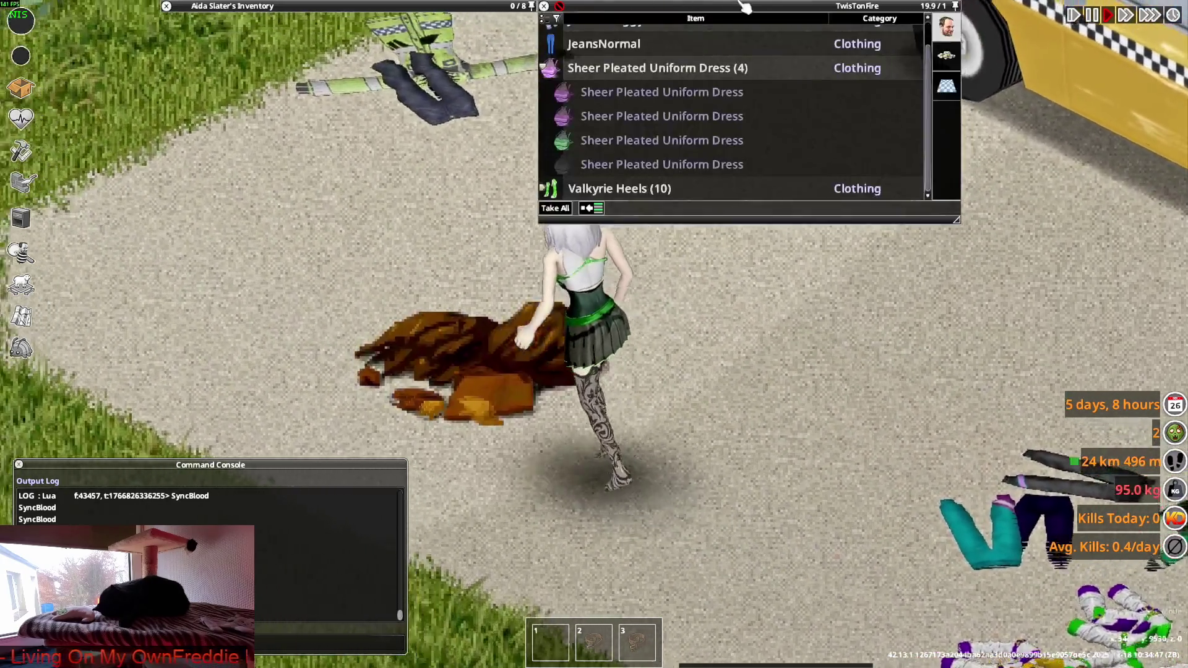
Walk onto the clothes pile and put on the Check Shirt from the ground.
{"action": "key", "text": "w"}
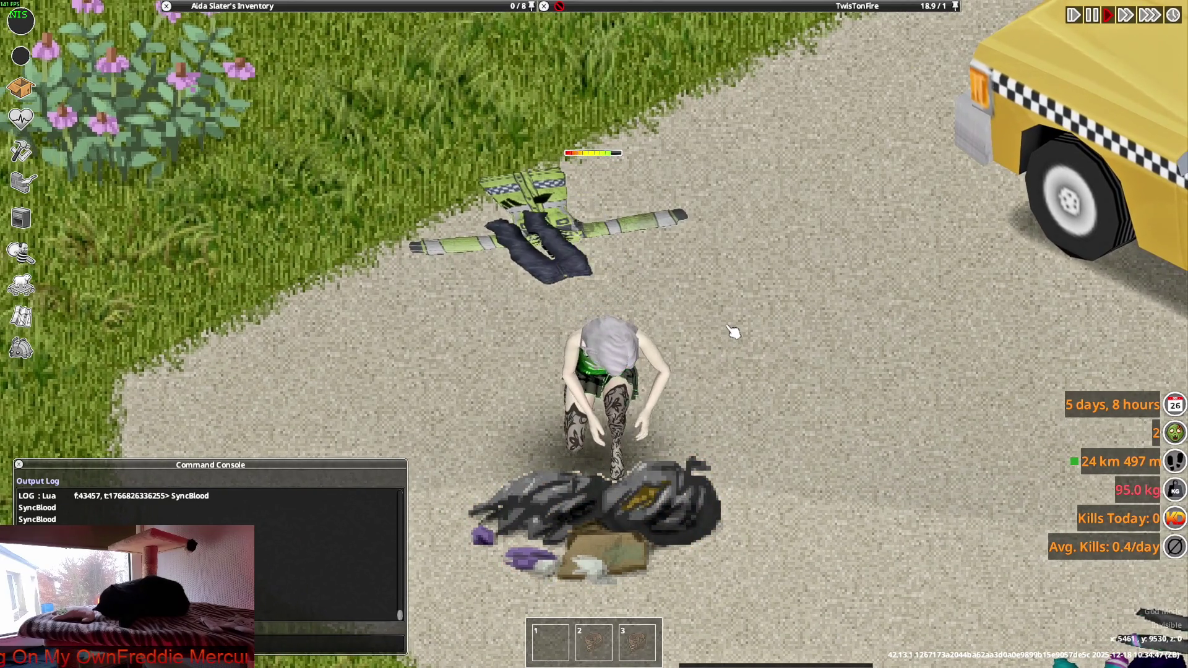
{"action": "key", "text": "s"}
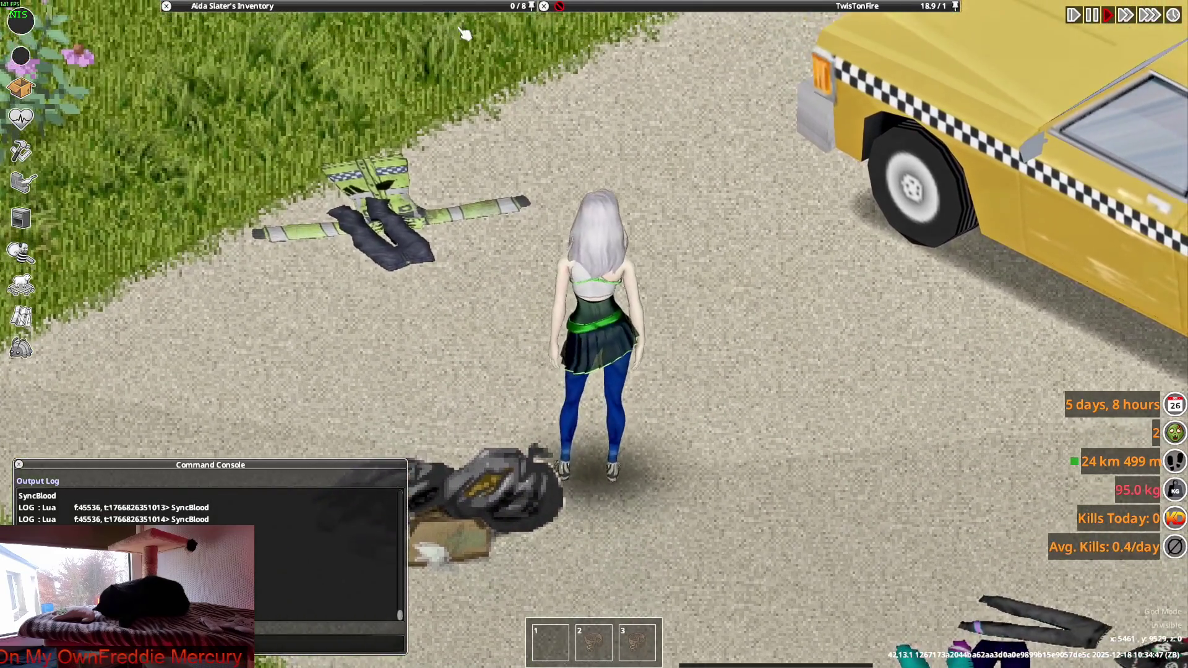
{"action": "mouse_move", "coordinate": [340, 95]}
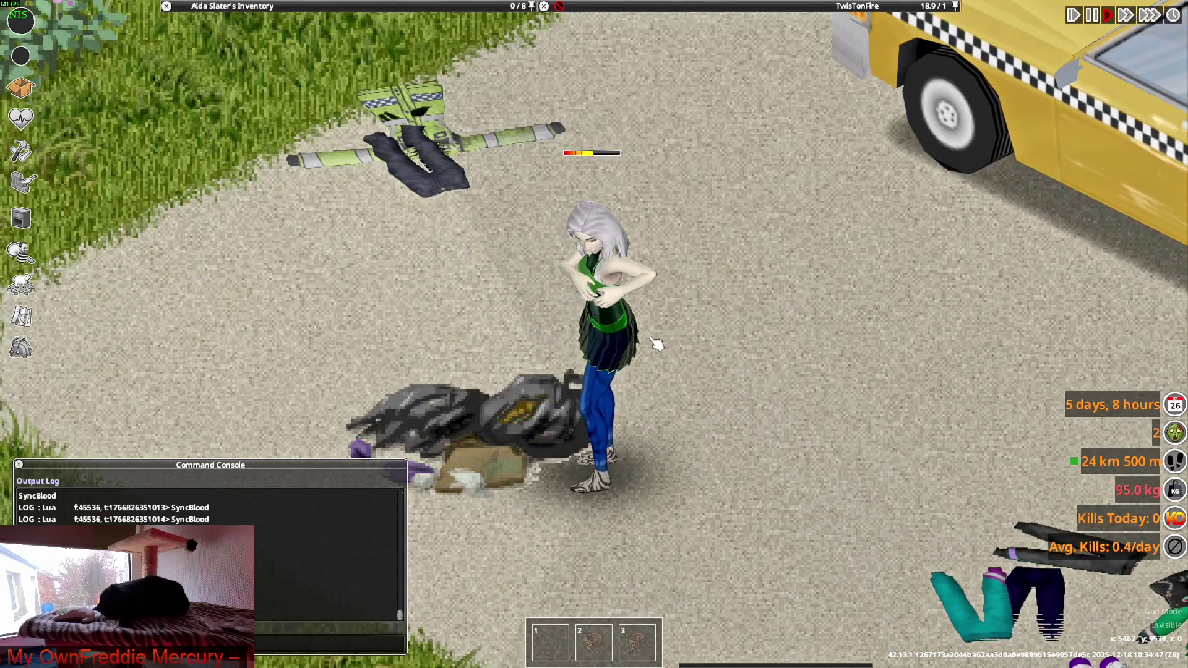
{"action": "key", "text": "d"}
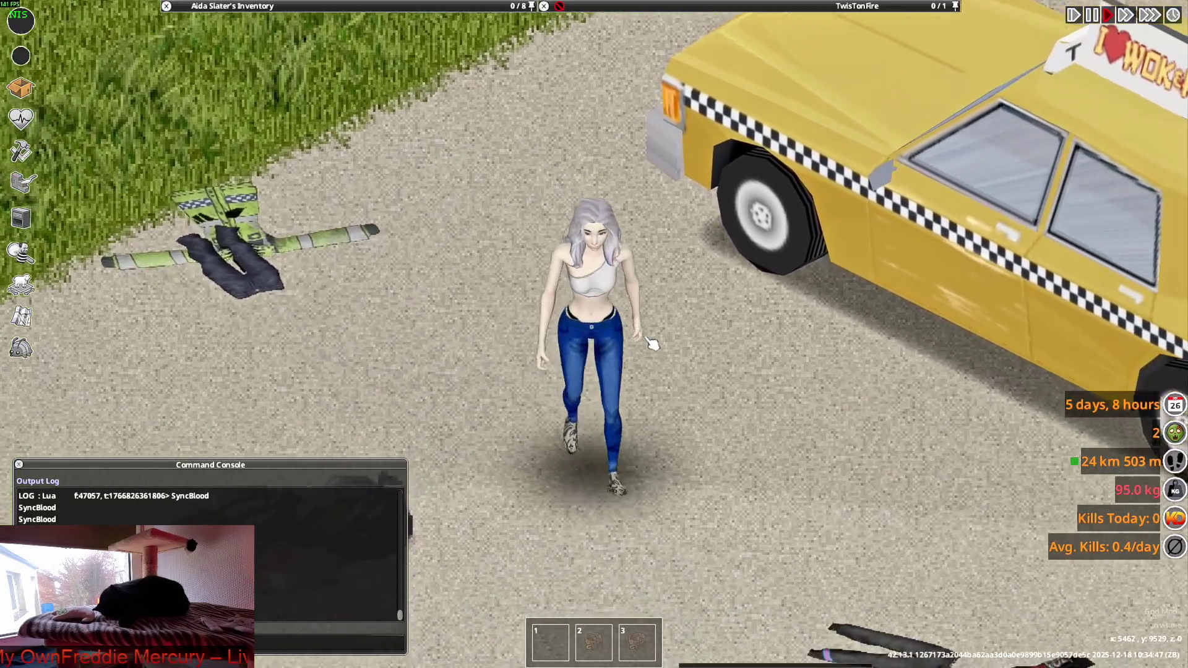
{"action": "key", "text": "w"}
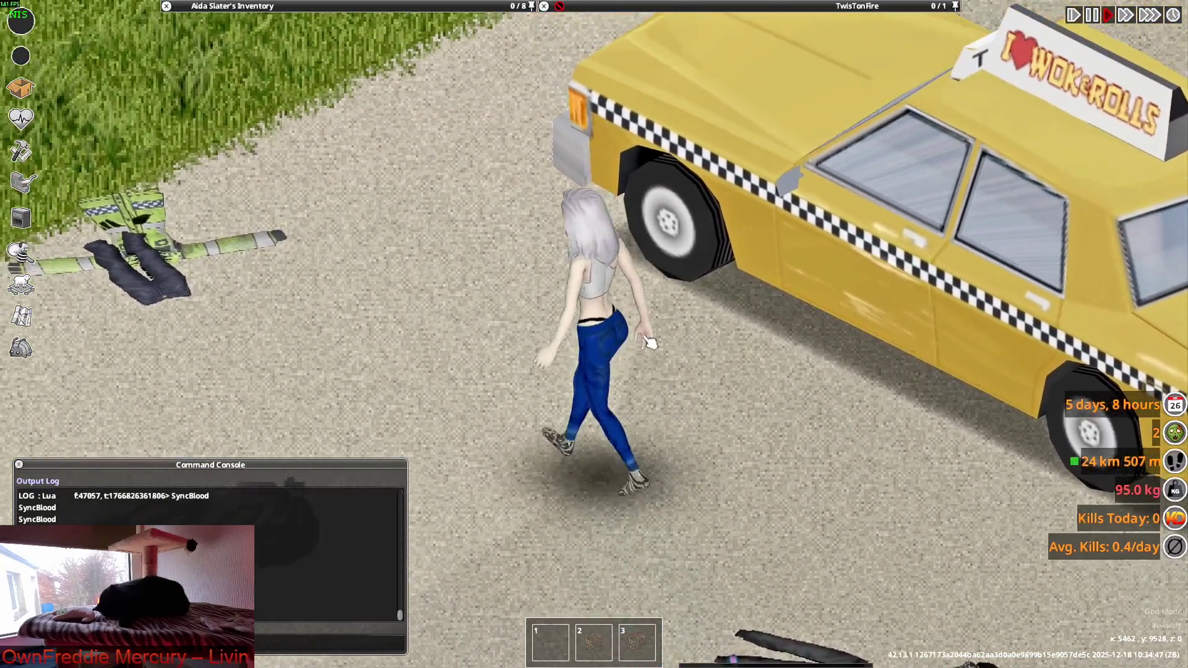
{"action": "key", "text": "a"}
{"action": "mouse_move", "coordinate": [631, 46]}
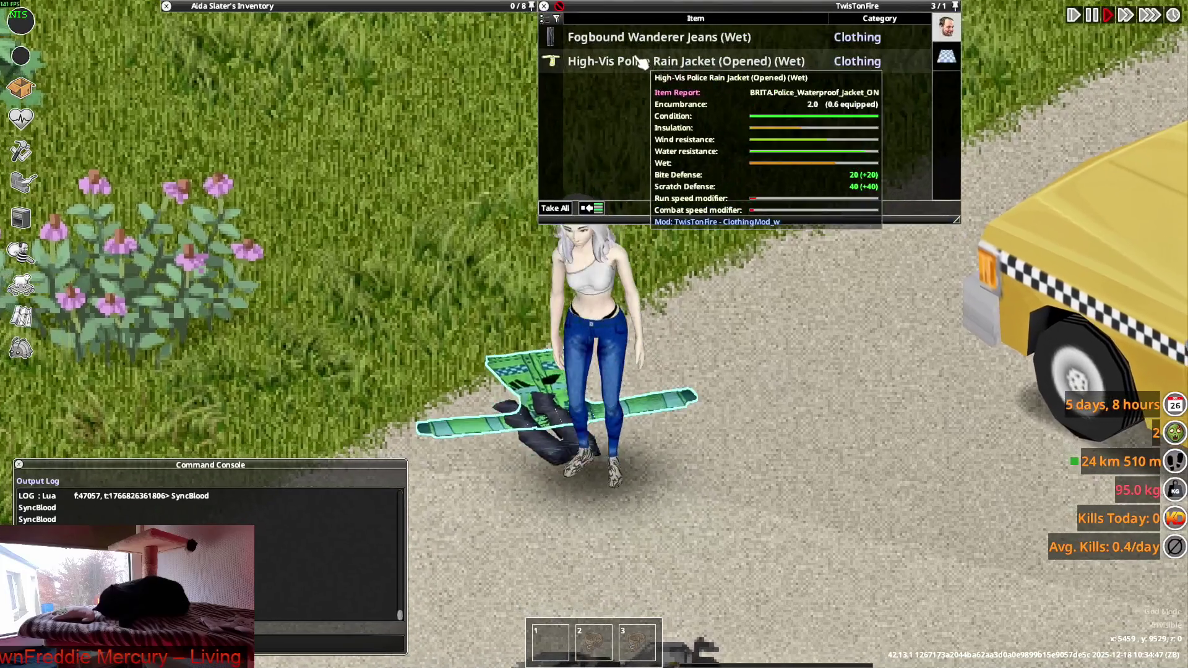
{"action": "scroll", "coordinate": [751, 345], "scroll_direction": "down", "scroll_amount": 5}
{"action": "key", "text": "w"}
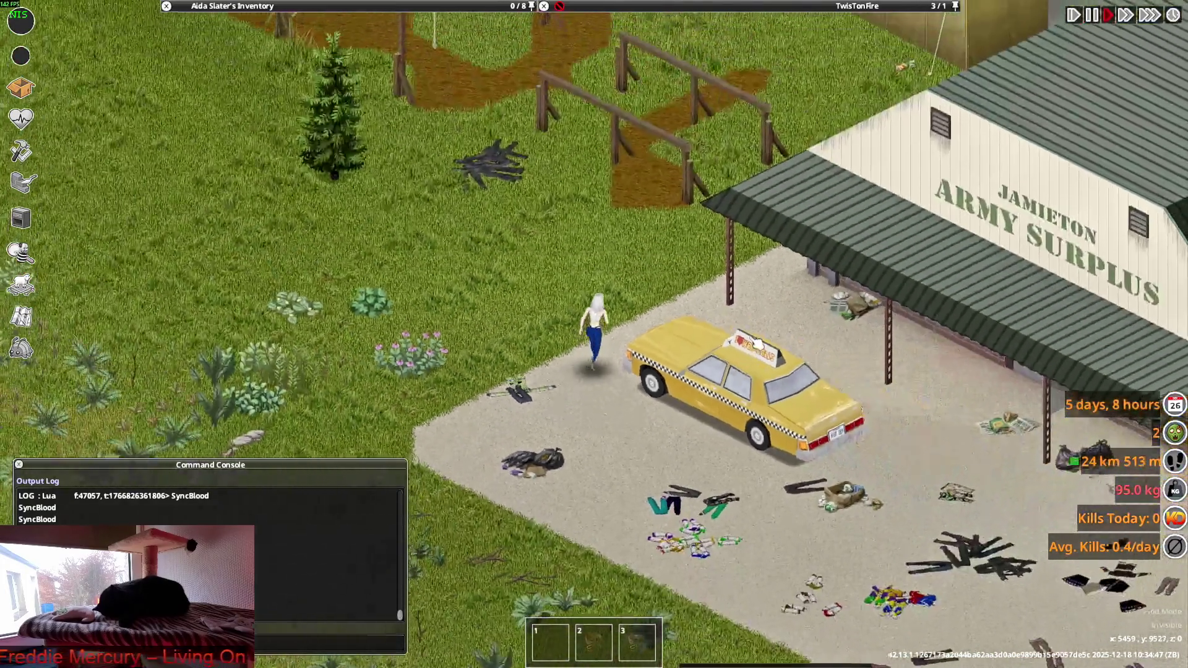
{"action": "scroll", "coordinate": [756, 342], "scroll_direction": "up", "scroll_amount": 6}
{"action": "key", "text": "d"}
{"action": "mouse_move", "coordinate": [768, 21]}
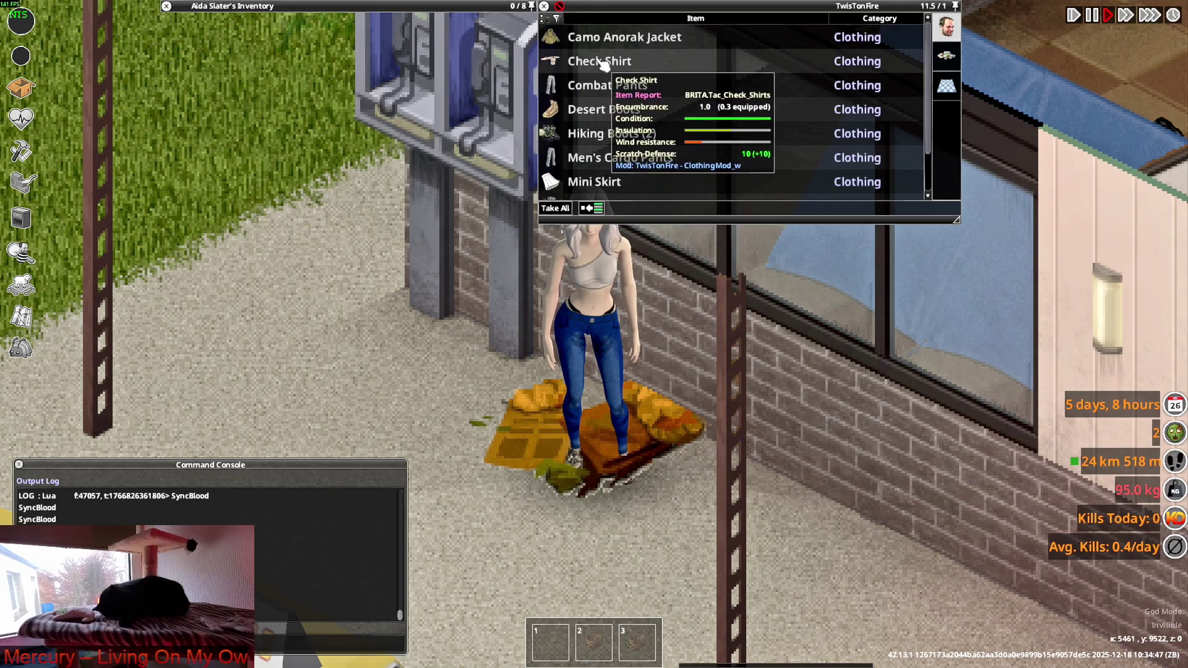
{"action": "left_click", "coordinate": [632, 94]}
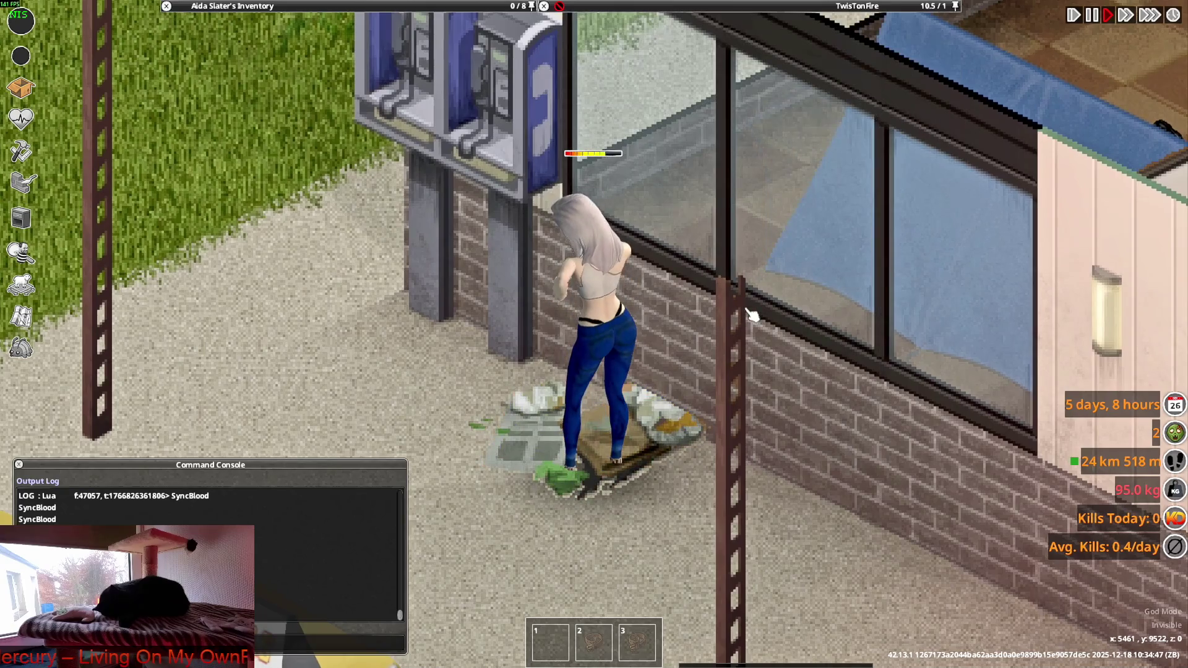
Walk down the sidewalk and across the grass to show the red check shirt outfit.
{"action": "key", "text": "s"}
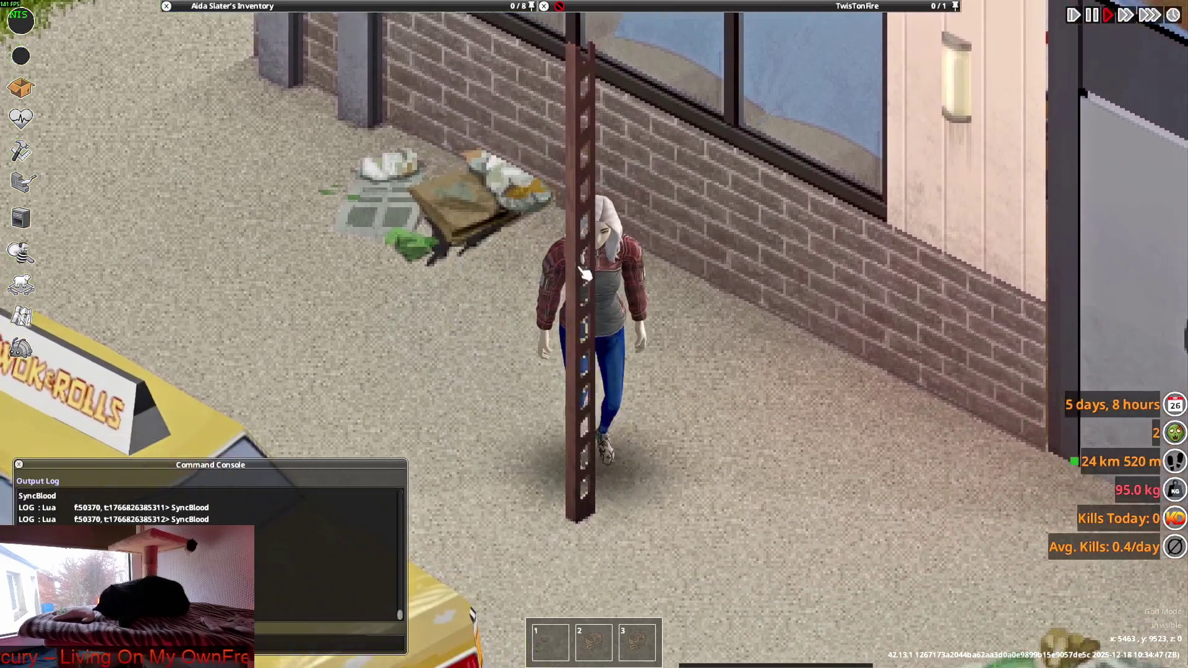
{"action": "key", "text": "s"}
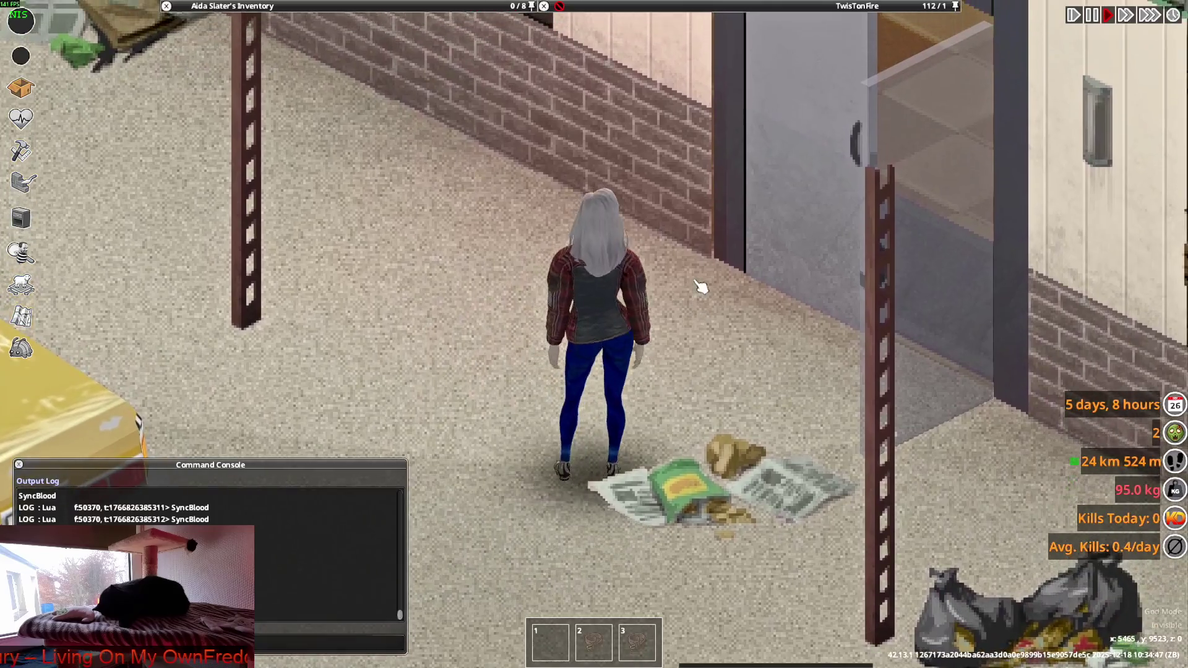
{"action": "key", "text": "s"}
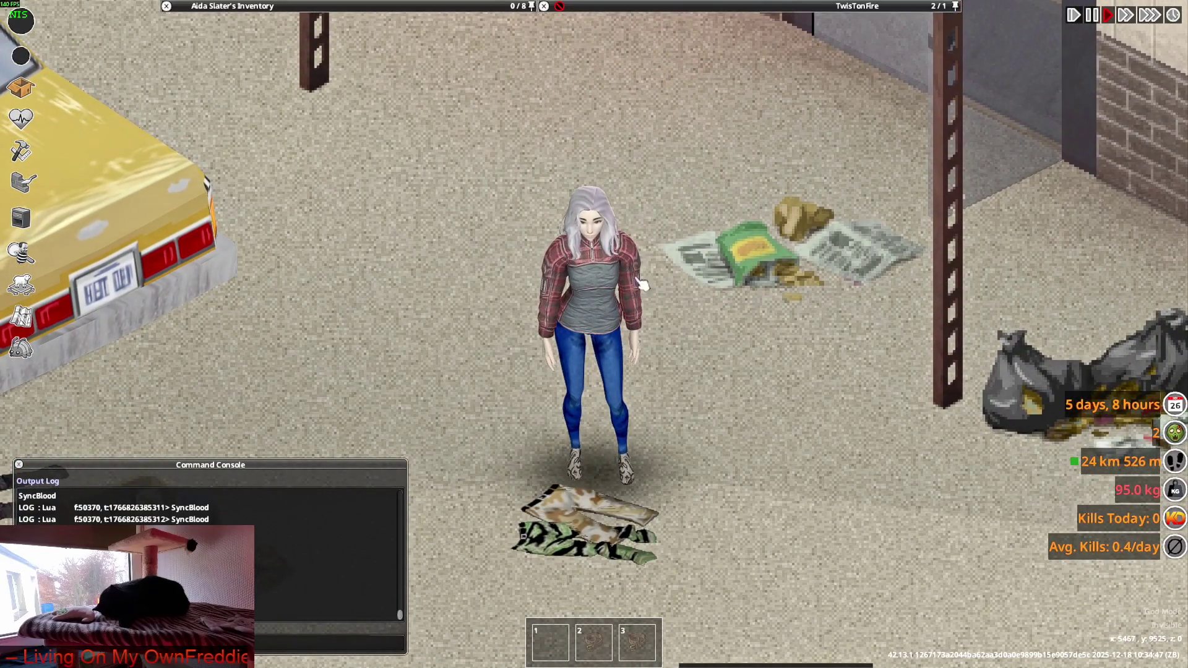
{"action": "key", "text": "d"}
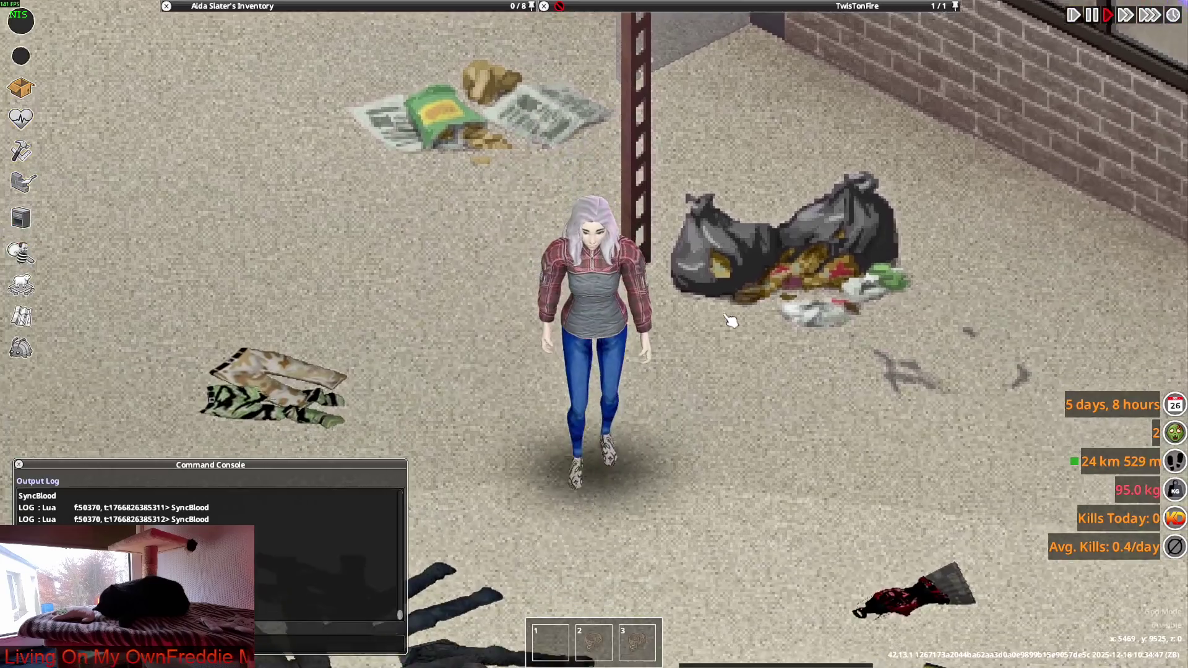
{"action": "key", "text": "s"}
{"action": "key", "text": "w"}
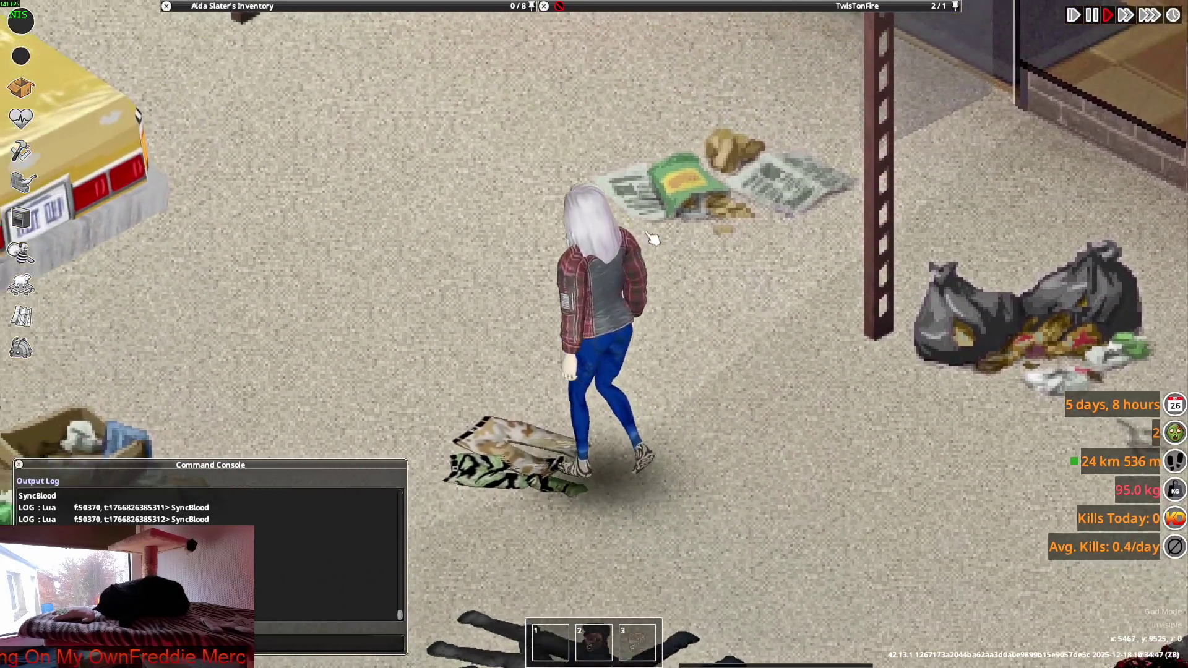
{"action": "key", "text": "w"}
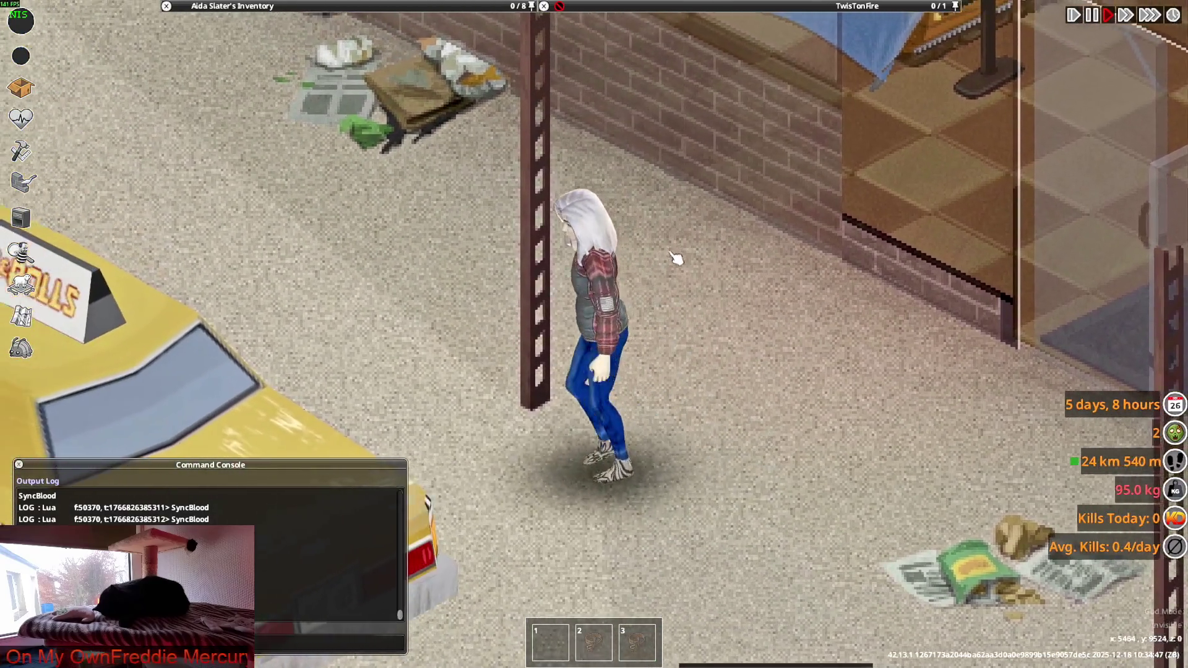
{"action": "key", "text": "w"}
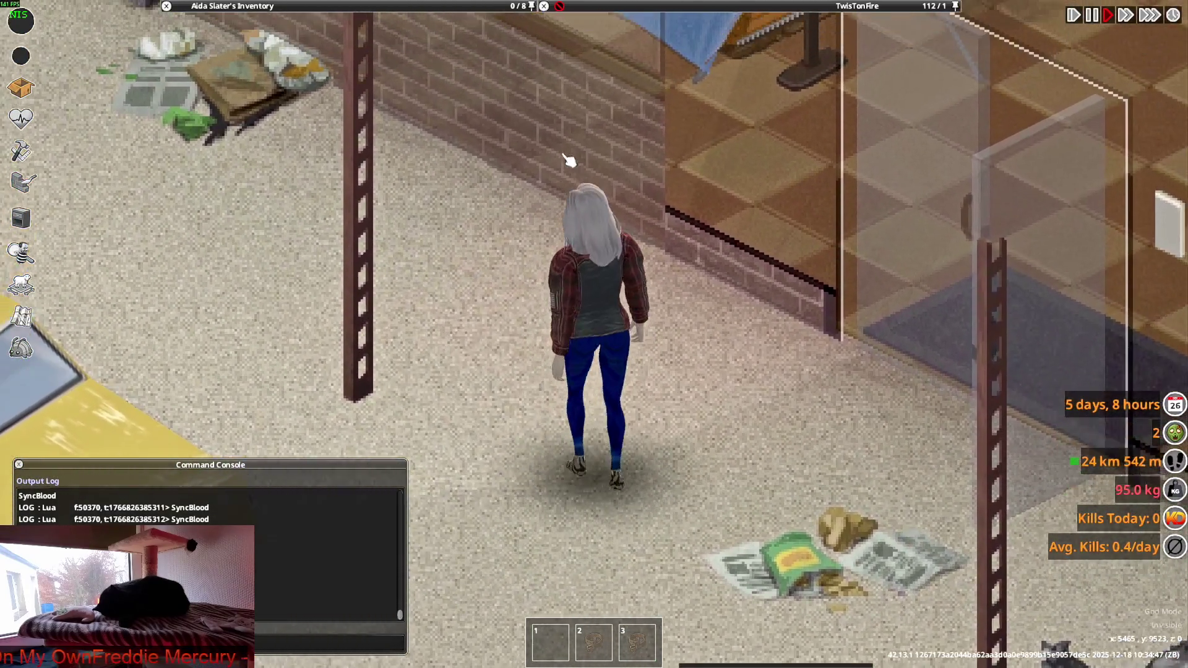
{"action": "key", "text": "w"}
{"action": "key", "text": "a"}
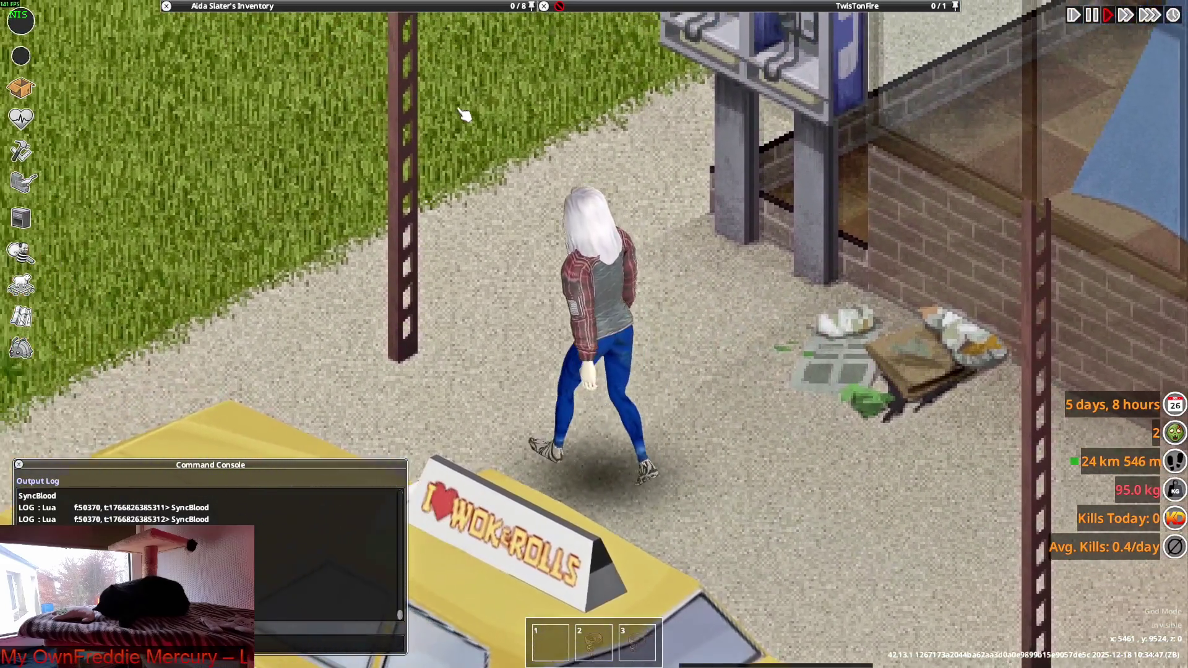
{"action": "key", "text": "a"}
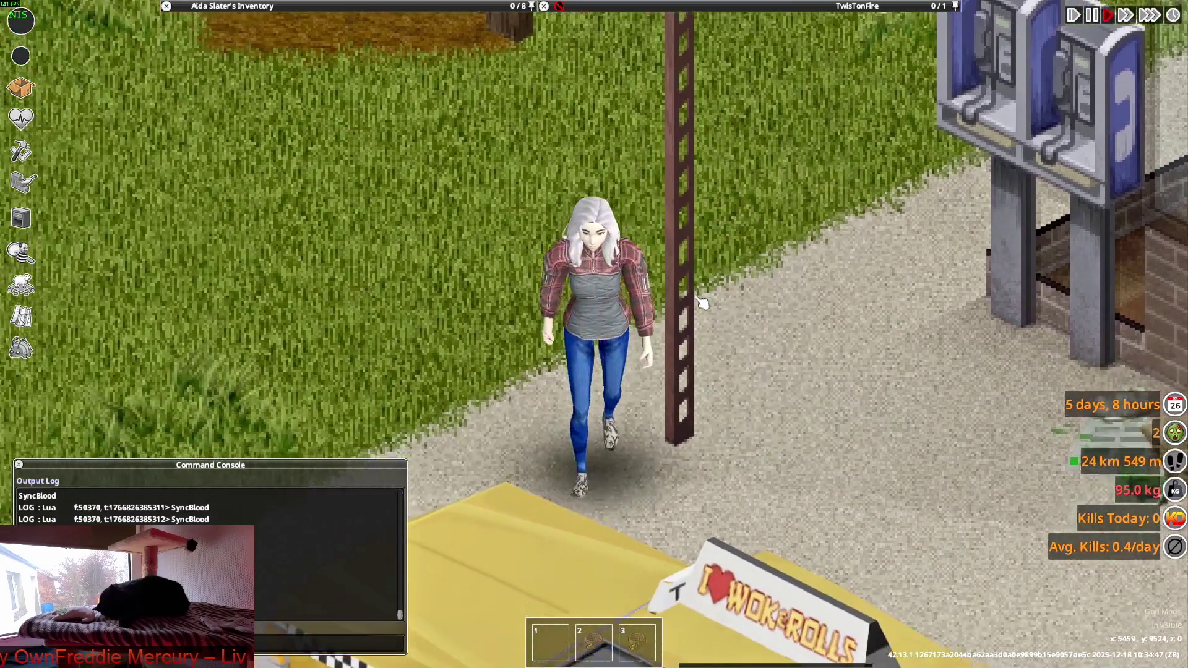
{"action": "scroll", "coordinate": [701, 302], "scroll_direction": "down", "scroll_amount": 3}
Roll up the Check Shirt's sleeves from the inventory.
{"action": "key", "text": "d"}
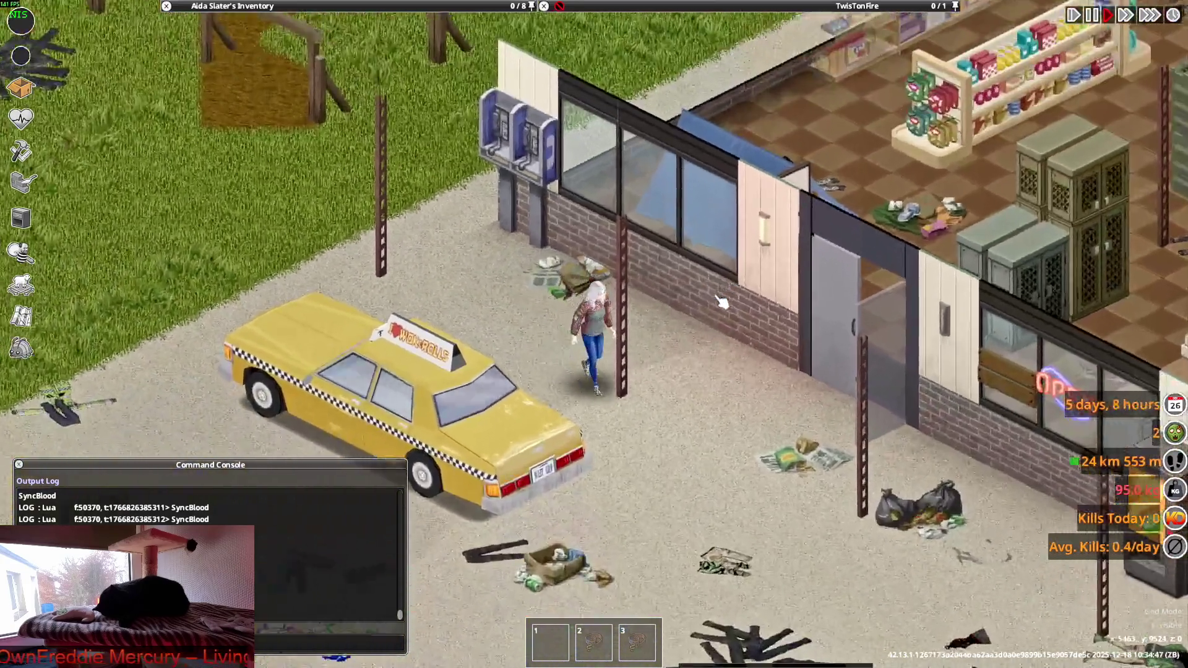
{"action": "scroll", "coordinate": [721, 301], "scroll_direction": "up", "scroll_amount": 2}
{"action": "mouse_move", "coordinate": [440, 21]}
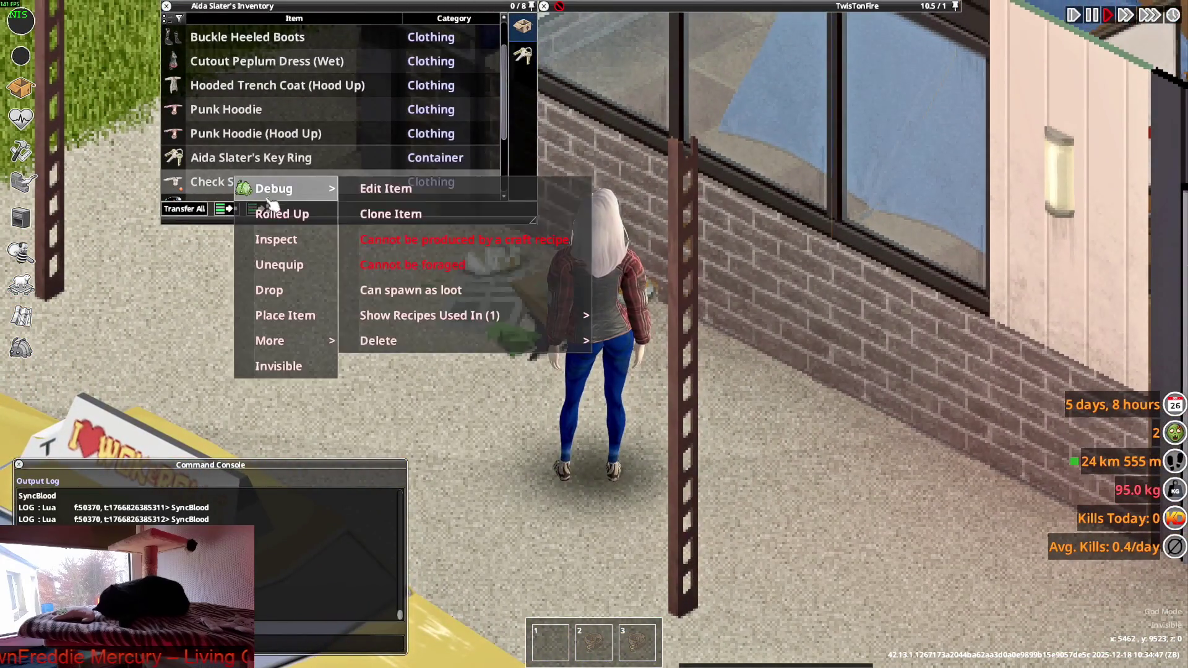
{"action": "left_click", "coordinate": [307, 217]}
Walk around the trash pile by the store wall to show the rolled-up sleeves.
{"action": "key", "text": "s"}
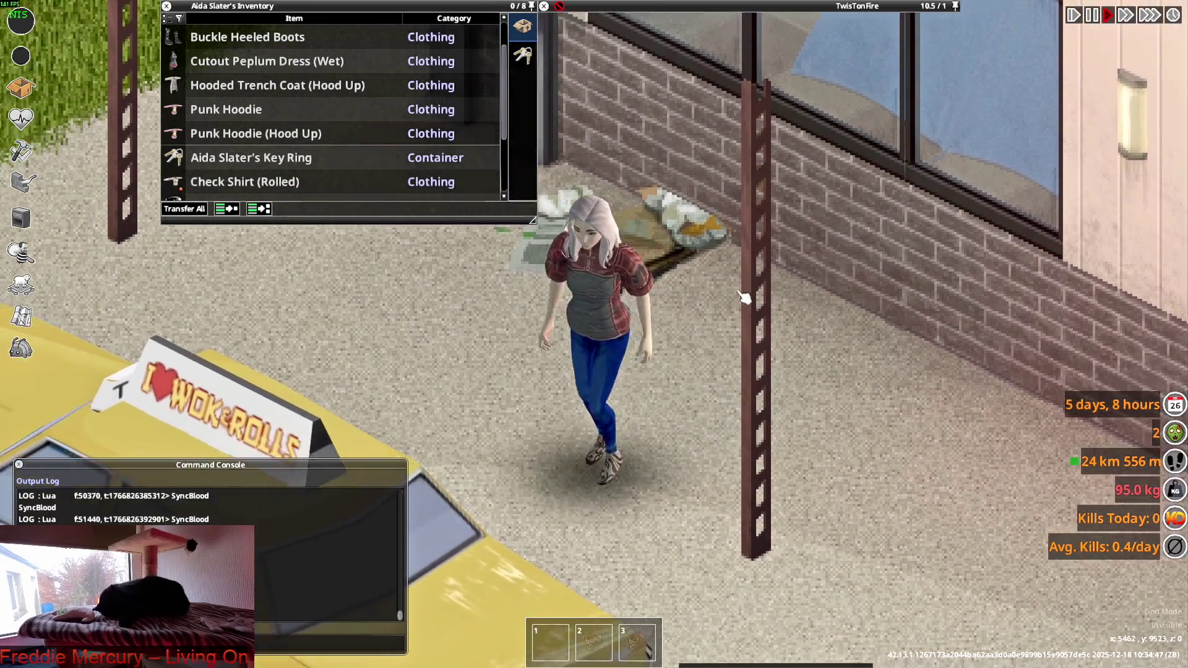
{"action": "key", "text": "w"}
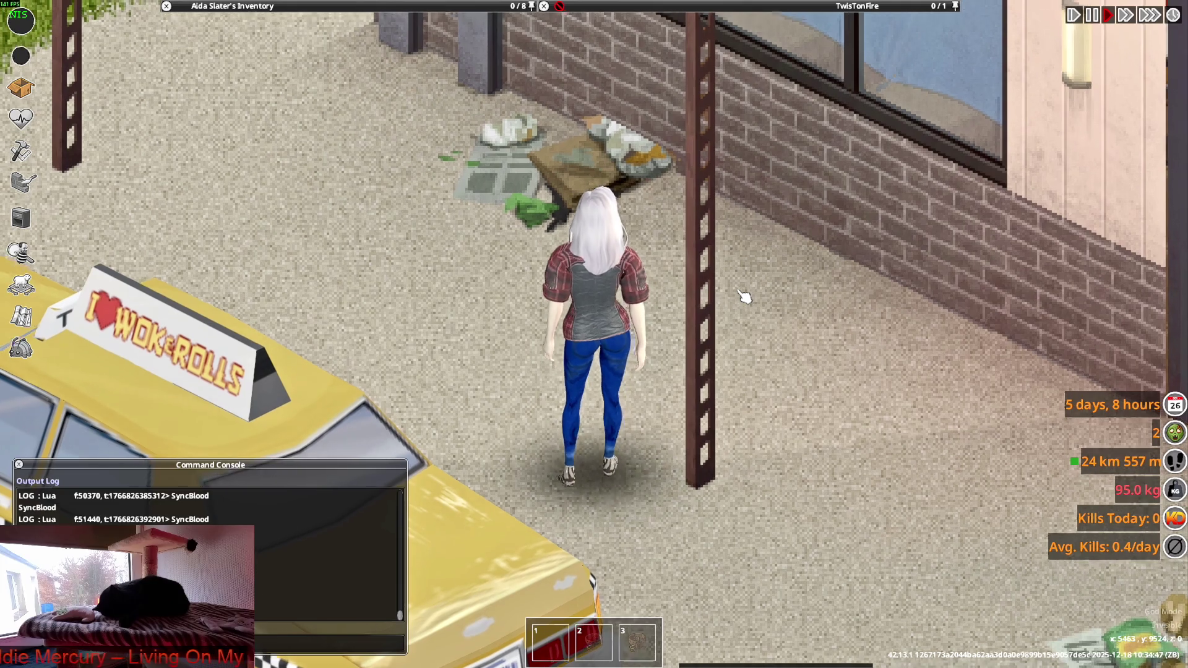
{"action": "key", "text": "w+a"}
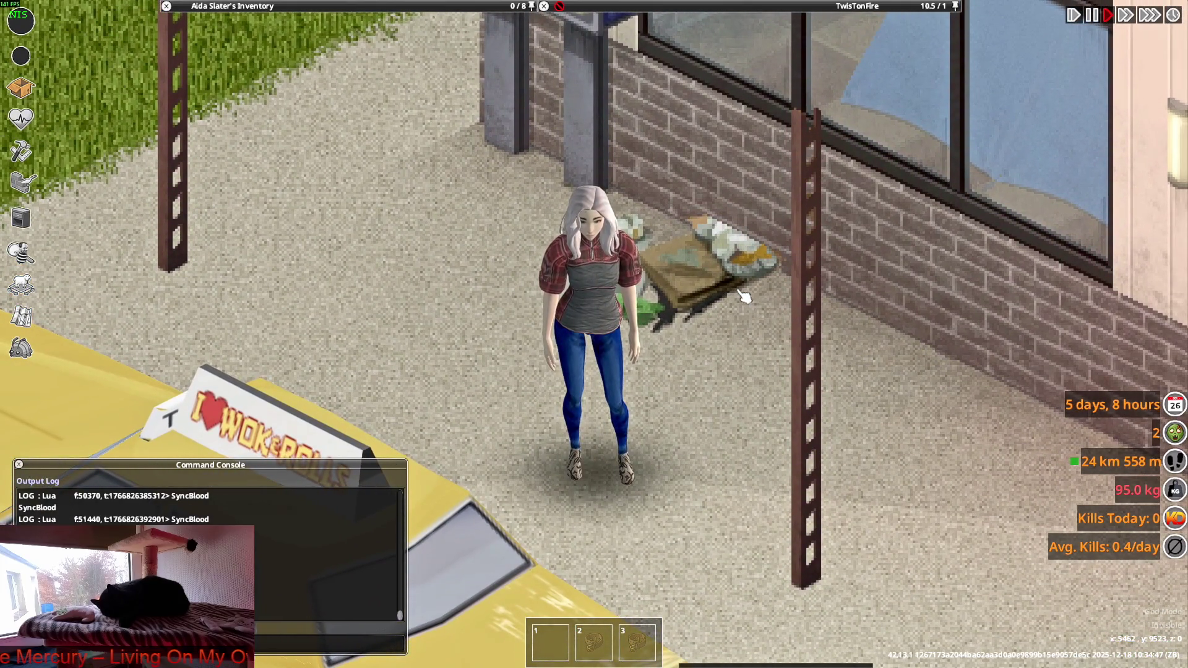
{"action": "key", "text": "w+d"}
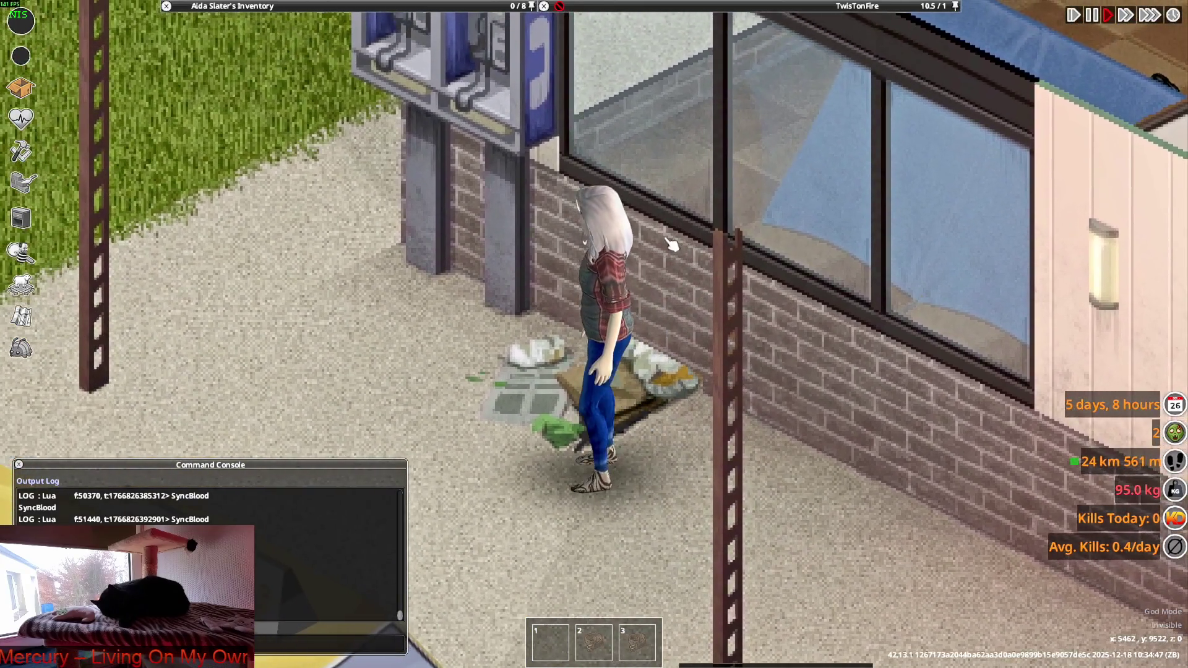
{"action": "mouse_move", "coordinate": [640, 85]}
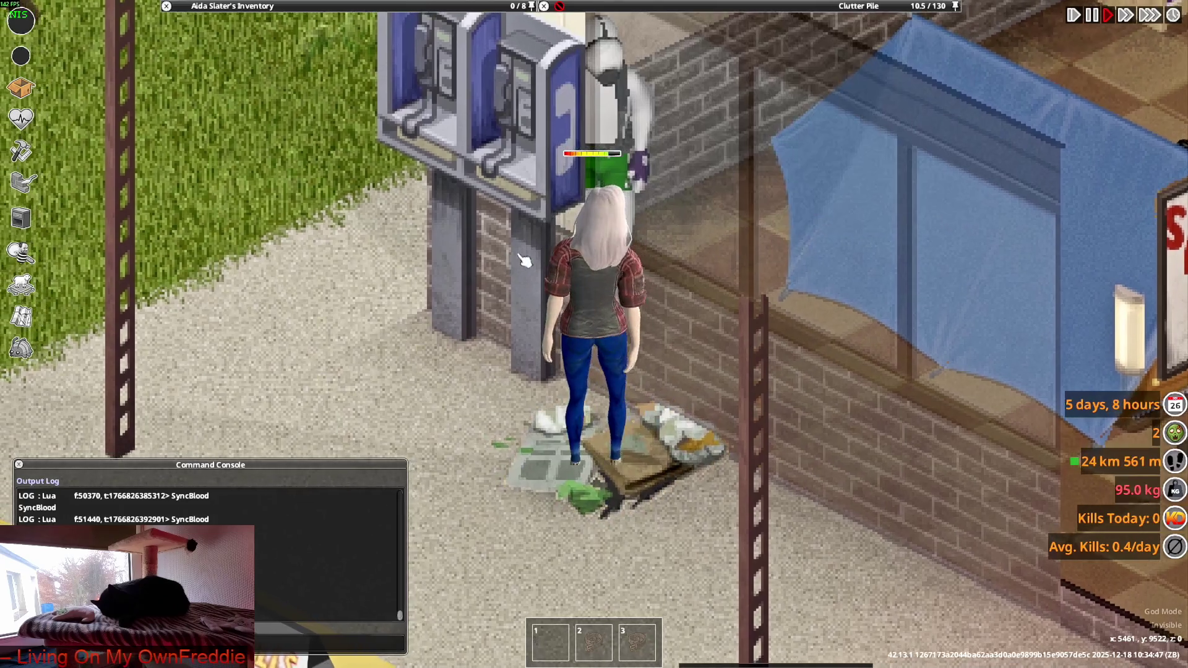
Walk around in the olive camo jacket and shove twice, the second toward the shop window.
{"action": "key", "text": "s"}
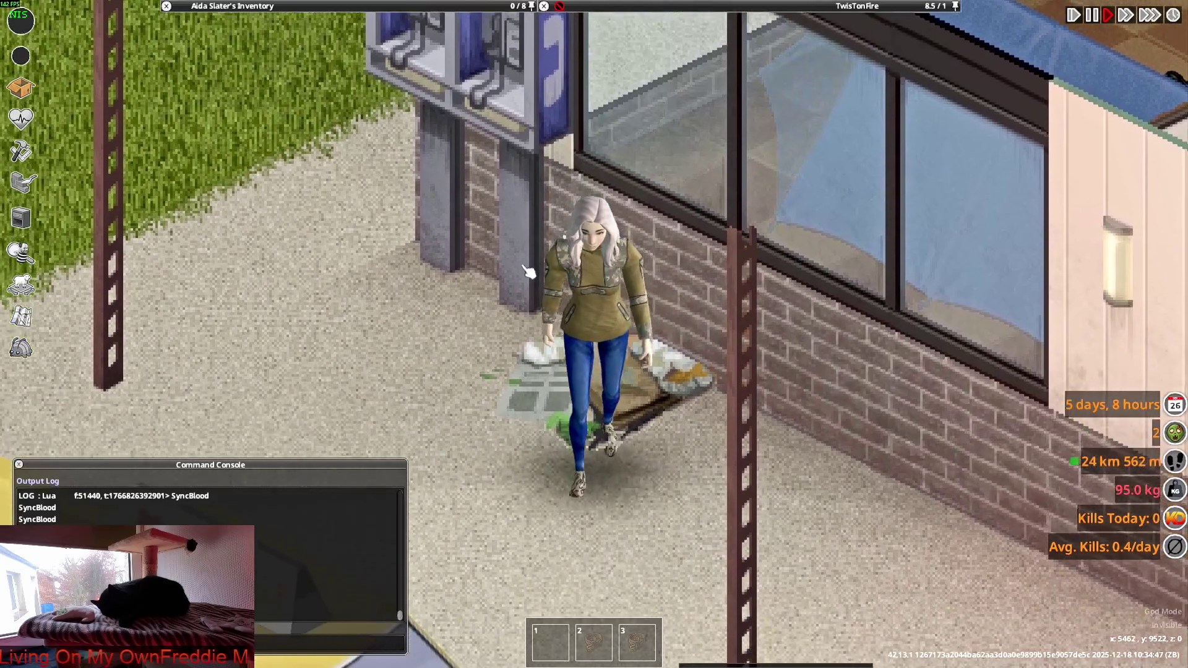
{"action": "key", "text": "a"}
{"action": "key", "text": "w"}
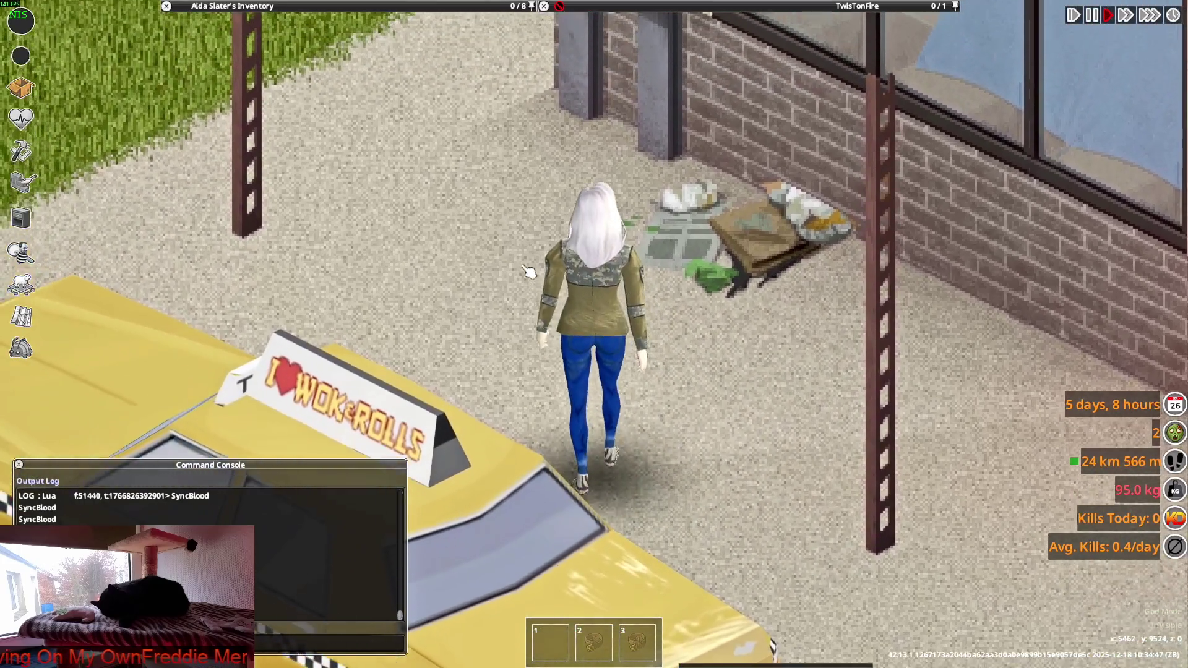
{"action": "key", "text": "w"}
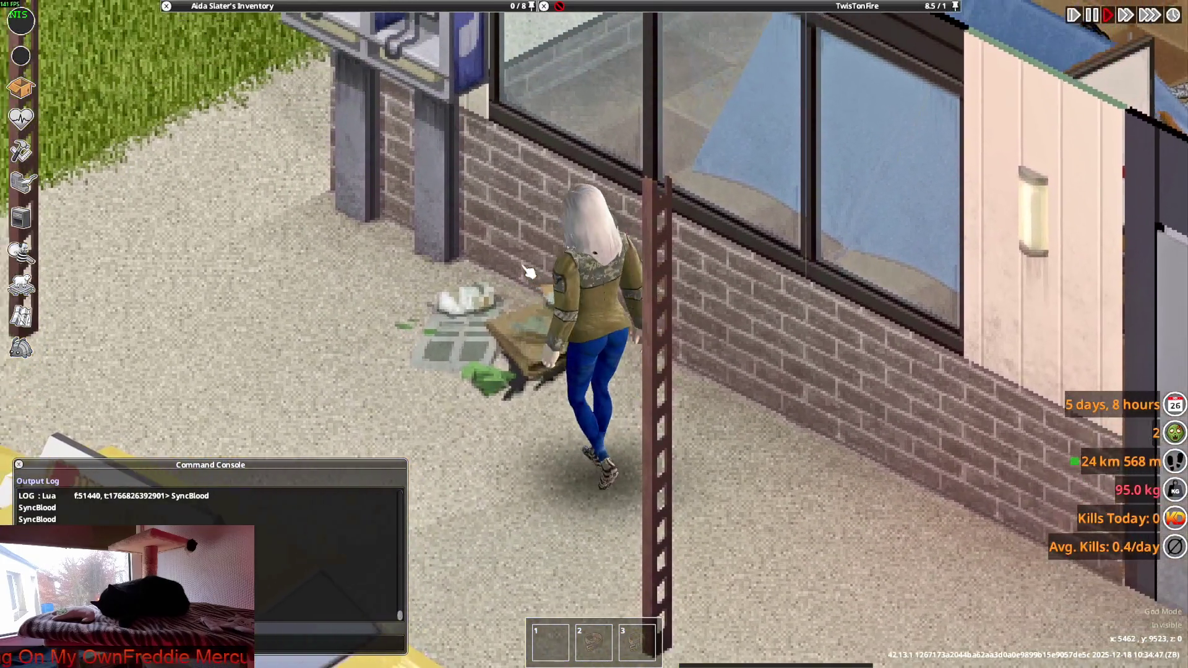
{"action": "key", "text": "space"}
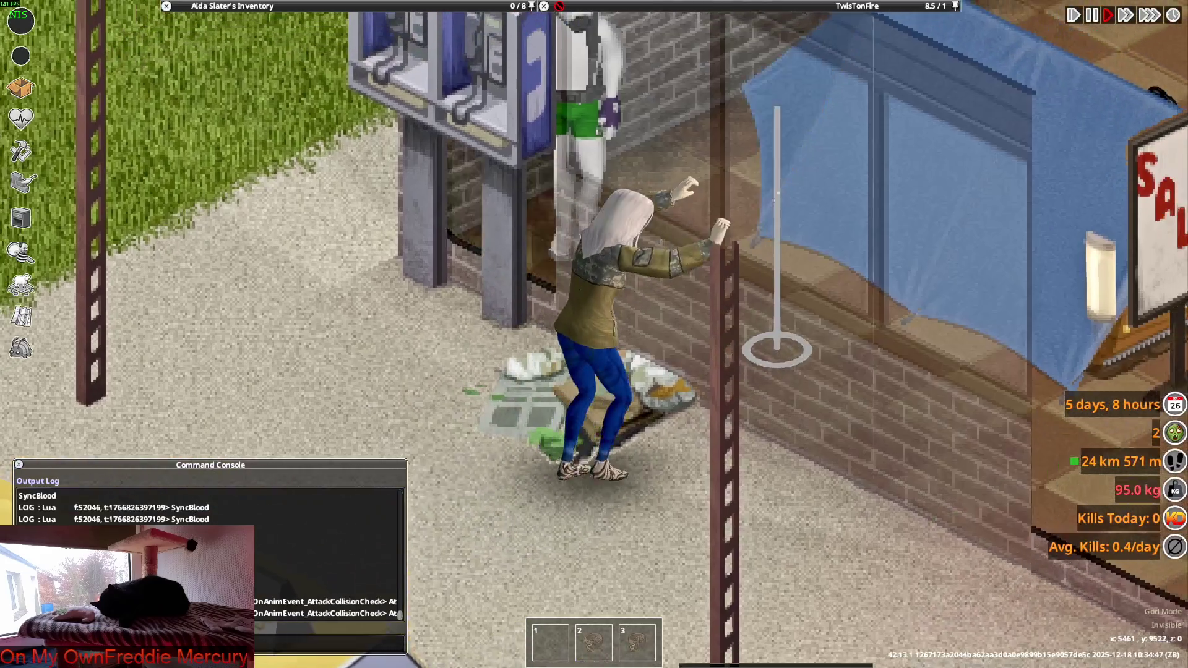
{"action": "scroll", "coordinate": [798, 74], "scroll_direction": "up", "scroll_amount": 2}
{"action": "key", "text": "d"}
{"action": "key", "text": "space"}
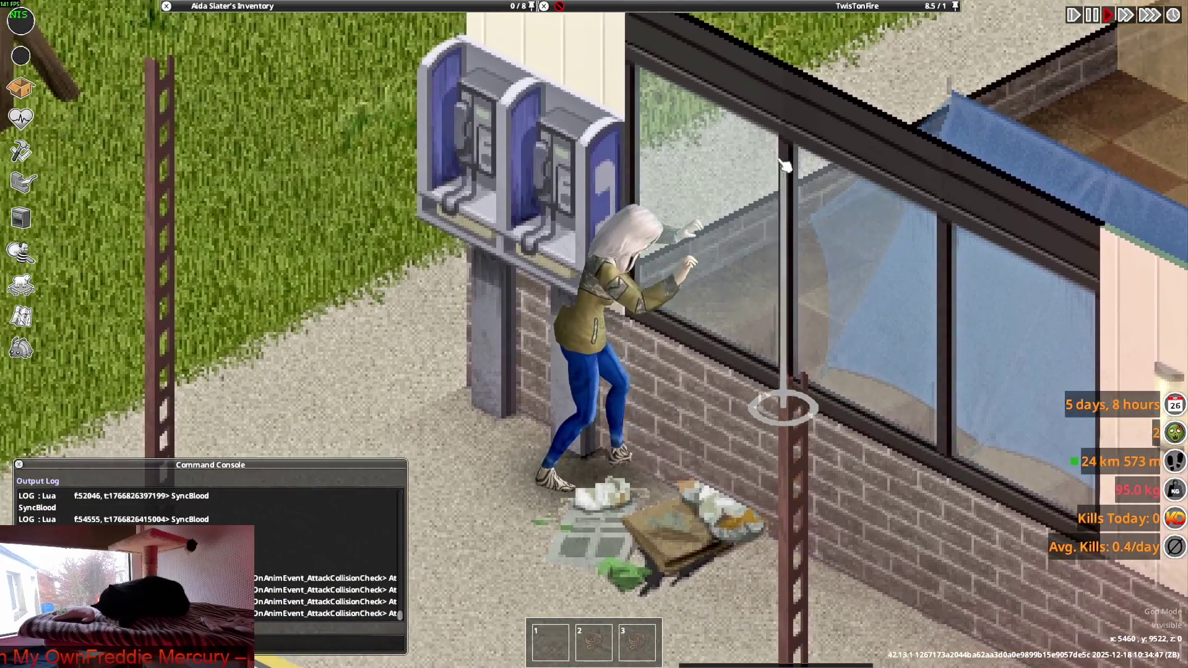
Walk in the black Adidas Killa Pants down along the building wall and across the street.
{"action": "mouse_move", "coordinate": [272, 6]}
{"action": "key", "text": "a"}
{"action": "mouse_move", "coordinate": [309, 84]}
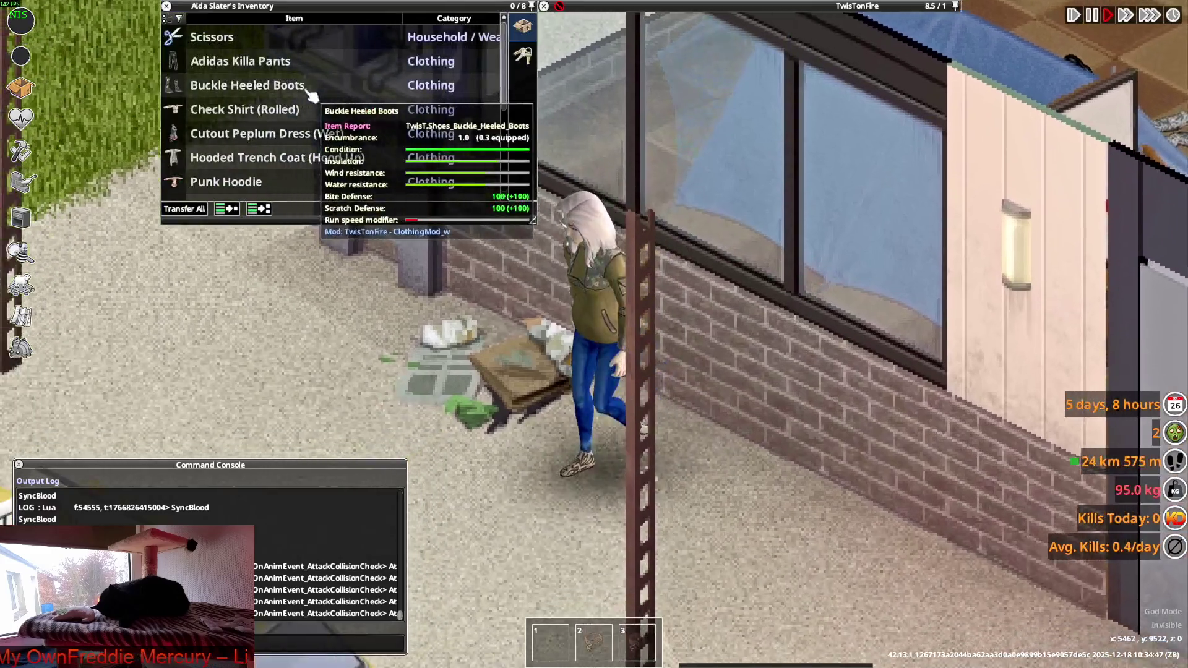
{"action": "key", "text": "s"}
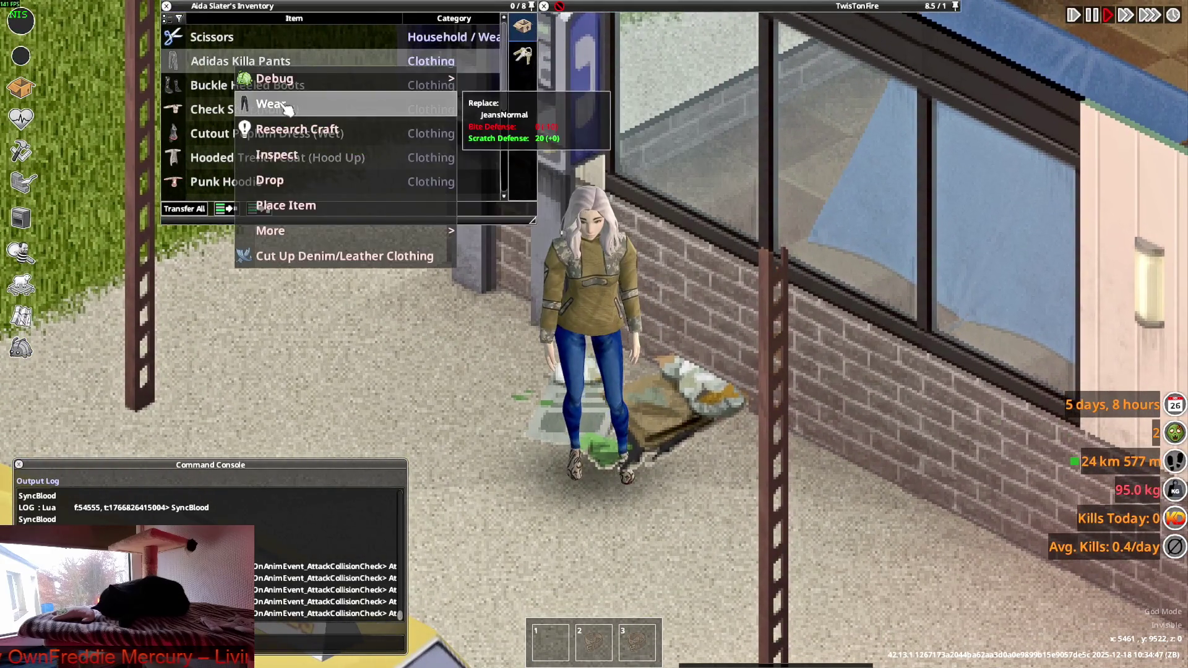
{"action": "mouse_move", "coordinate": [232, 80]}
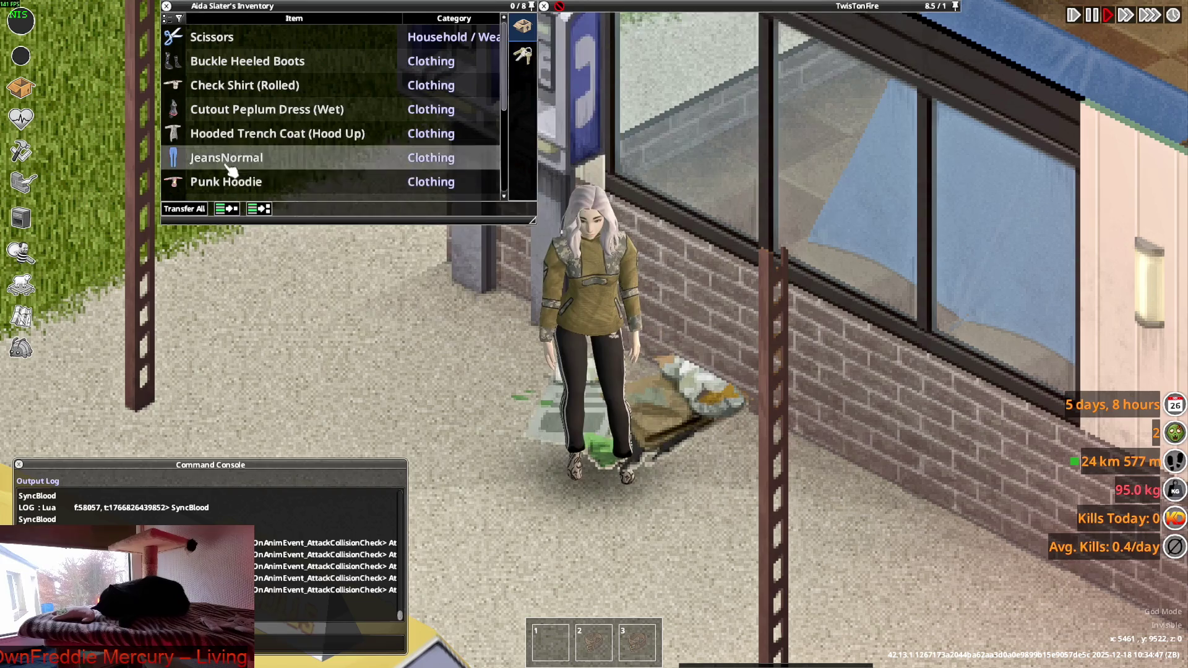
{"action": "key", "text": "s+d"}
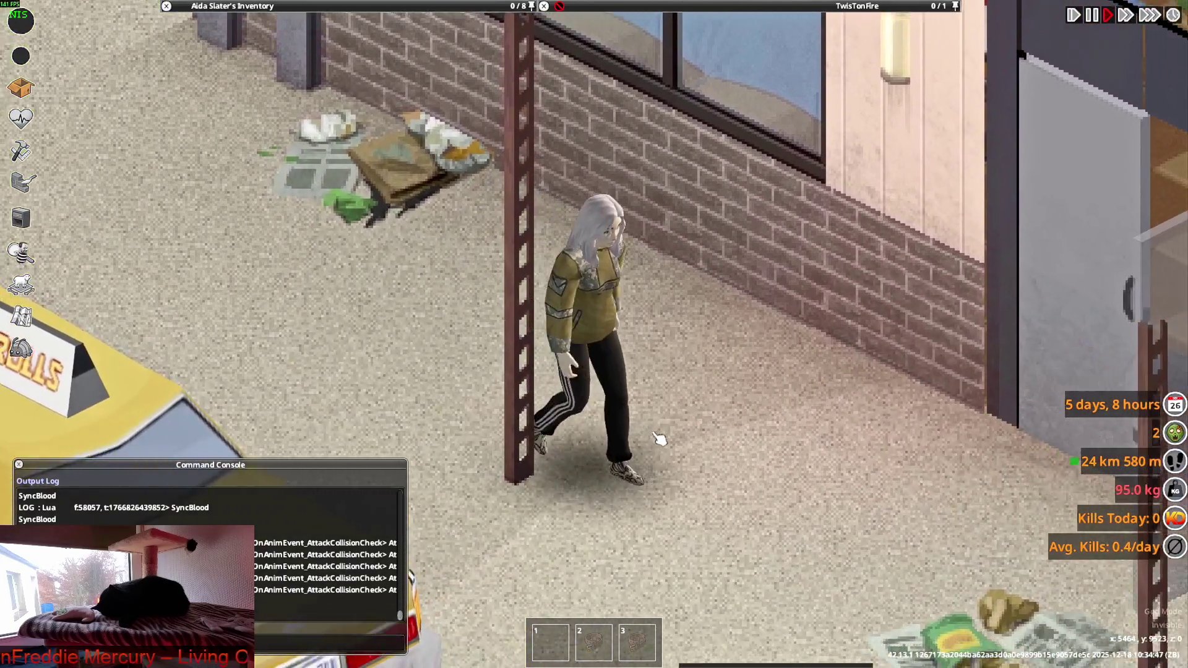
{"action": "key", "text": "s+d"}
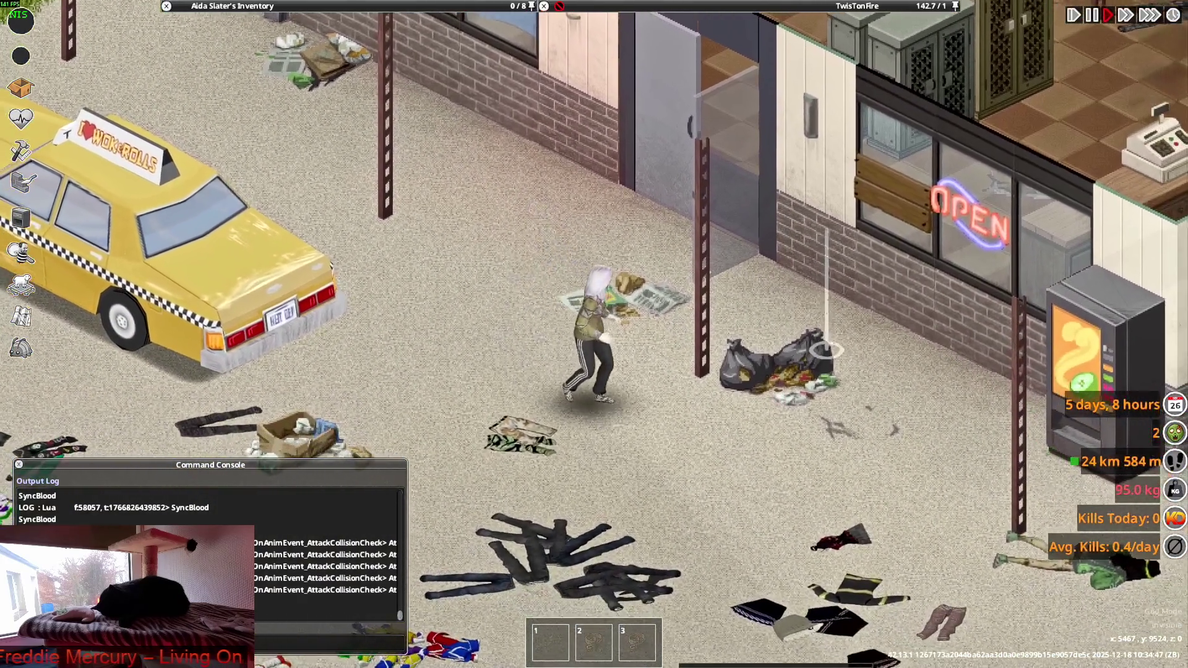
{"action": "key", "text": "s+d"}
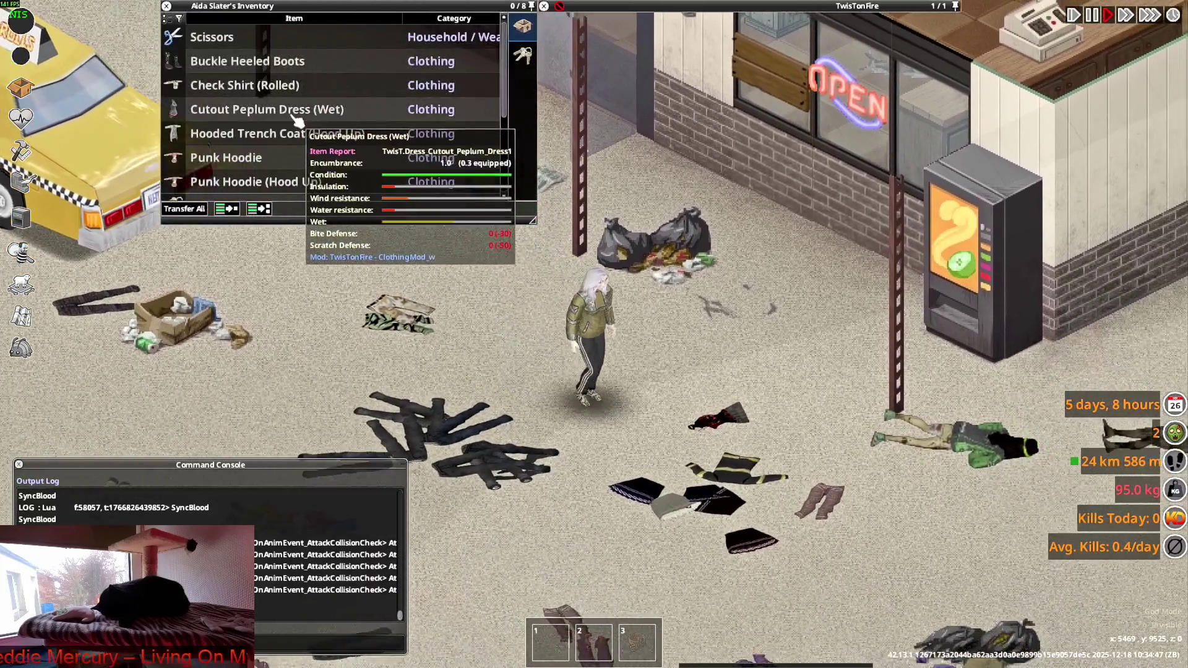
{"action": "key", "text": "d"}
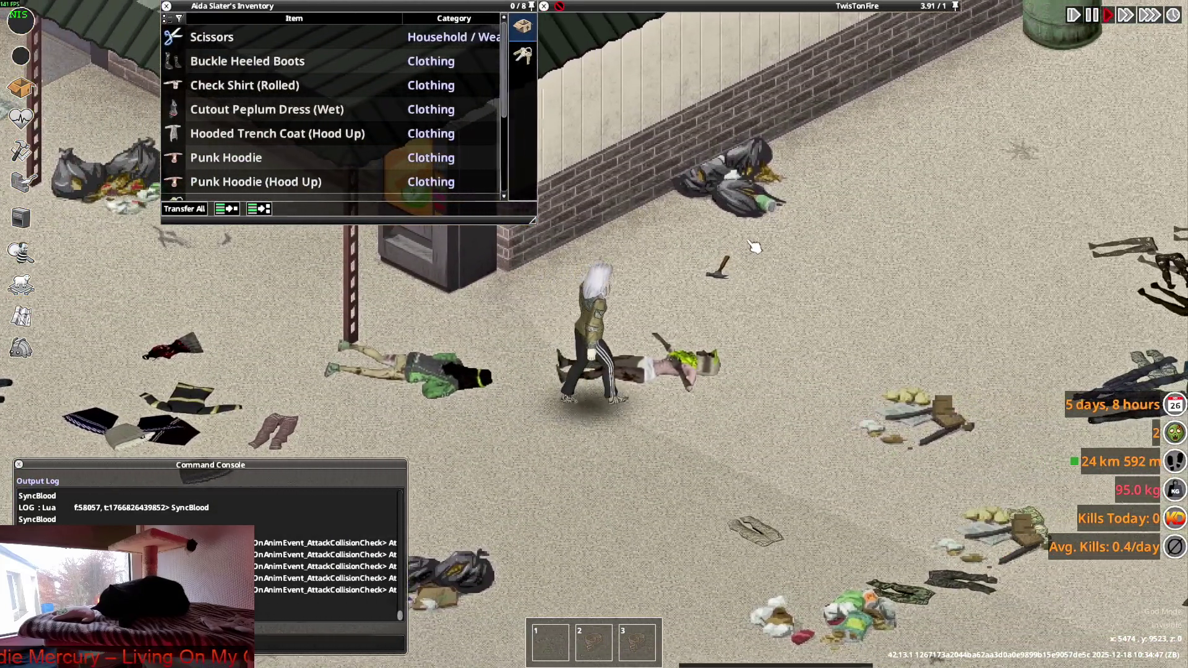
{"action": "scroll", "coordinate": [666, 298], "scroll_direction": "up", "scroll_amount": 3}
{"action": "mouse_move", "coordinate": [671, 72]}
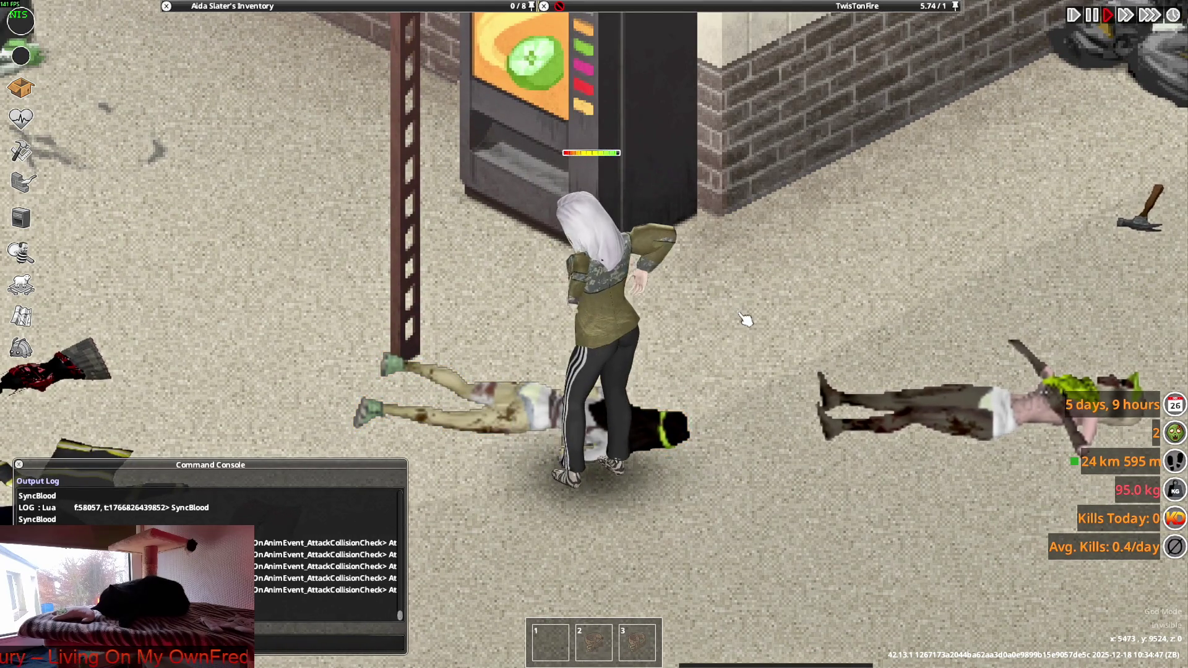
Walk toward the camera and back up, then wear the Racing Jacket open.
{"action": "key", "text": "s"}
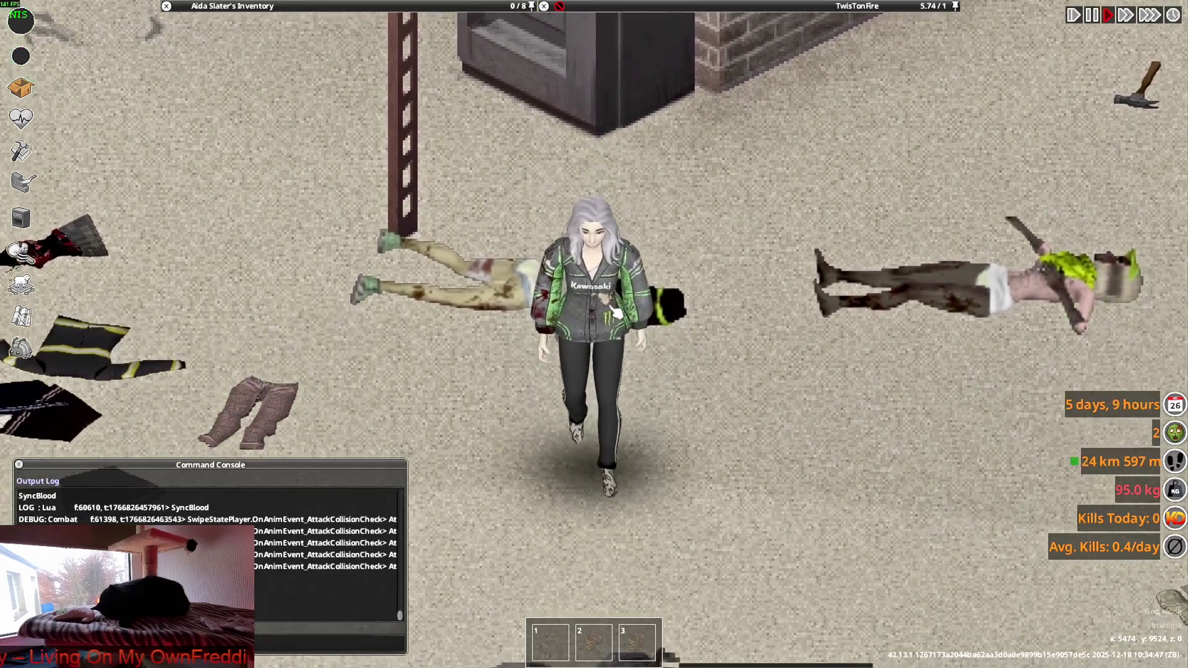
{"action": "key", "text": "s"}
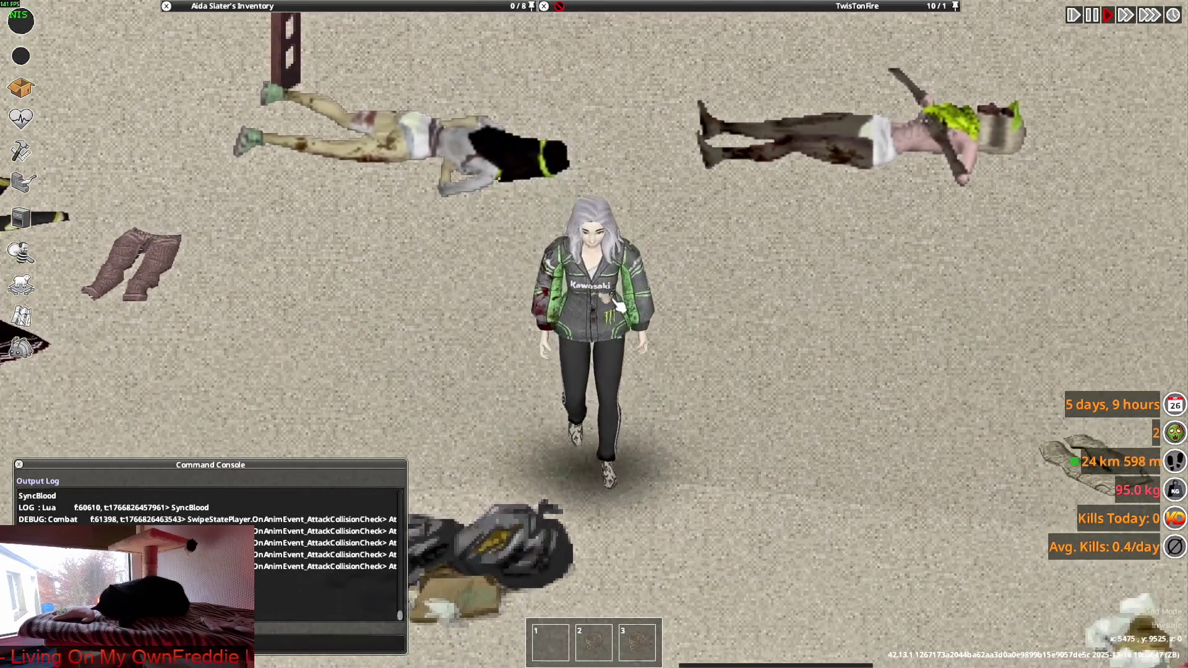
{"action": "key", "text": "w"}
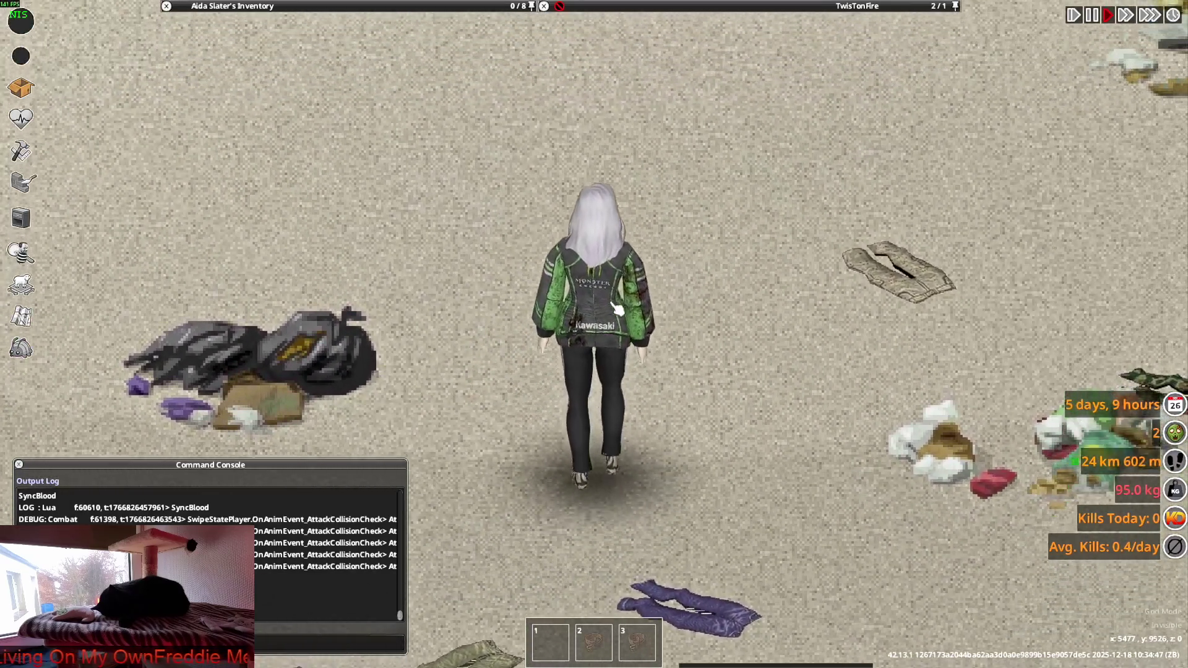
{"action": "key", "text": "w"}
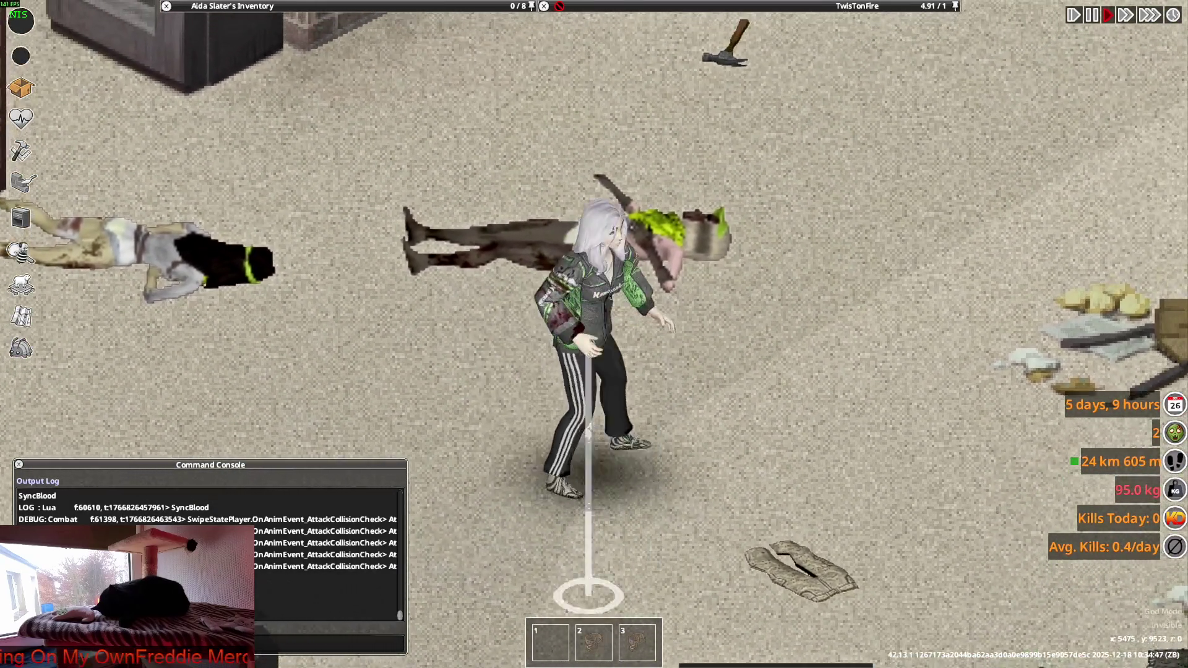
{"action": "key", "text": "d"}
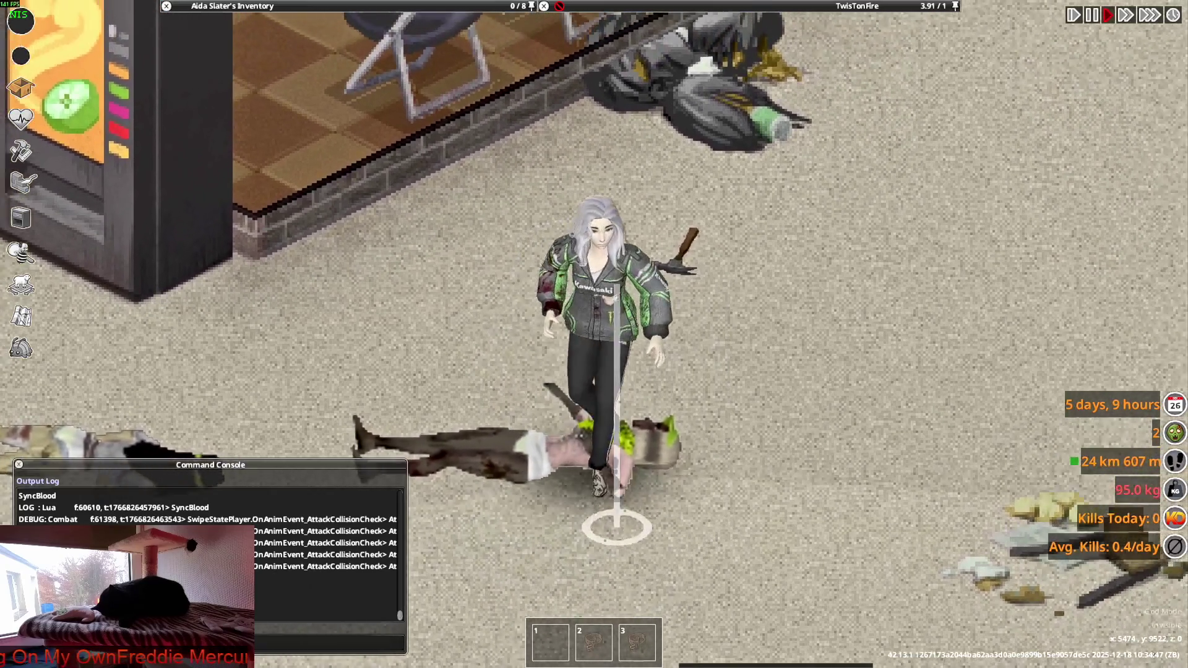
{"action": "mouse_move", "coordinate": [456, 53]}
{"action": "scroll", "coordinate": [229, 149], "scroll_direction": "down", "scroll_amount": 2}
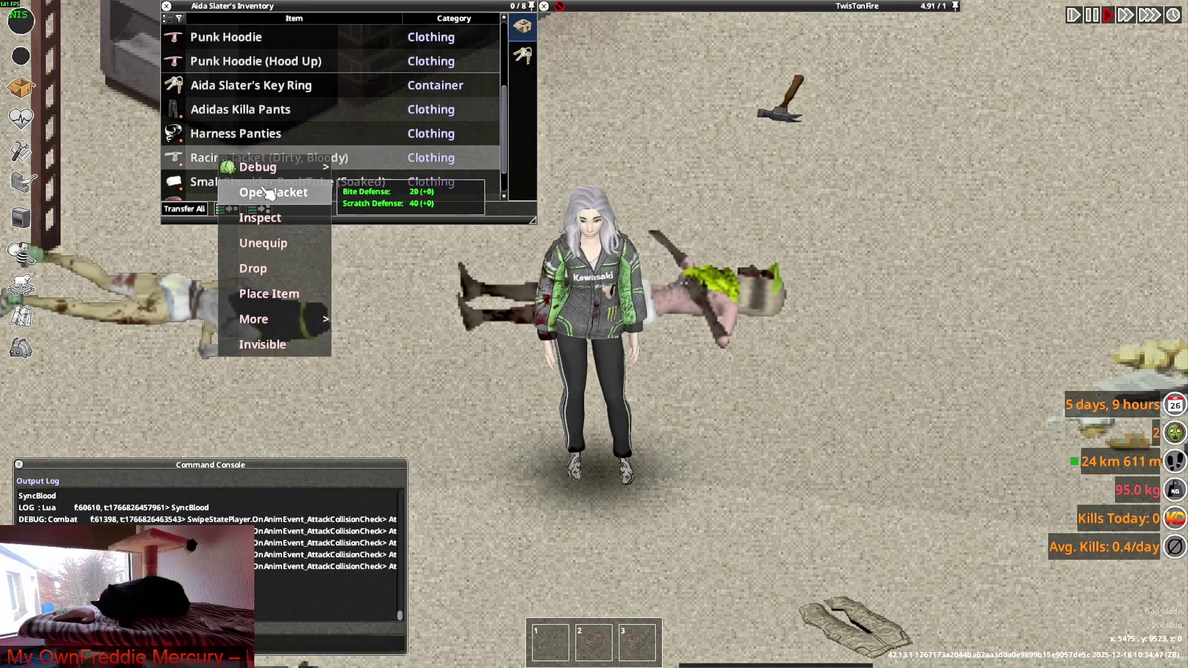
{"action": "left_click", "coordinate": [268, 194]}
Walk around the floor to show the open Racing Jacket from front and back.
{"action": "key", "text": "s"}
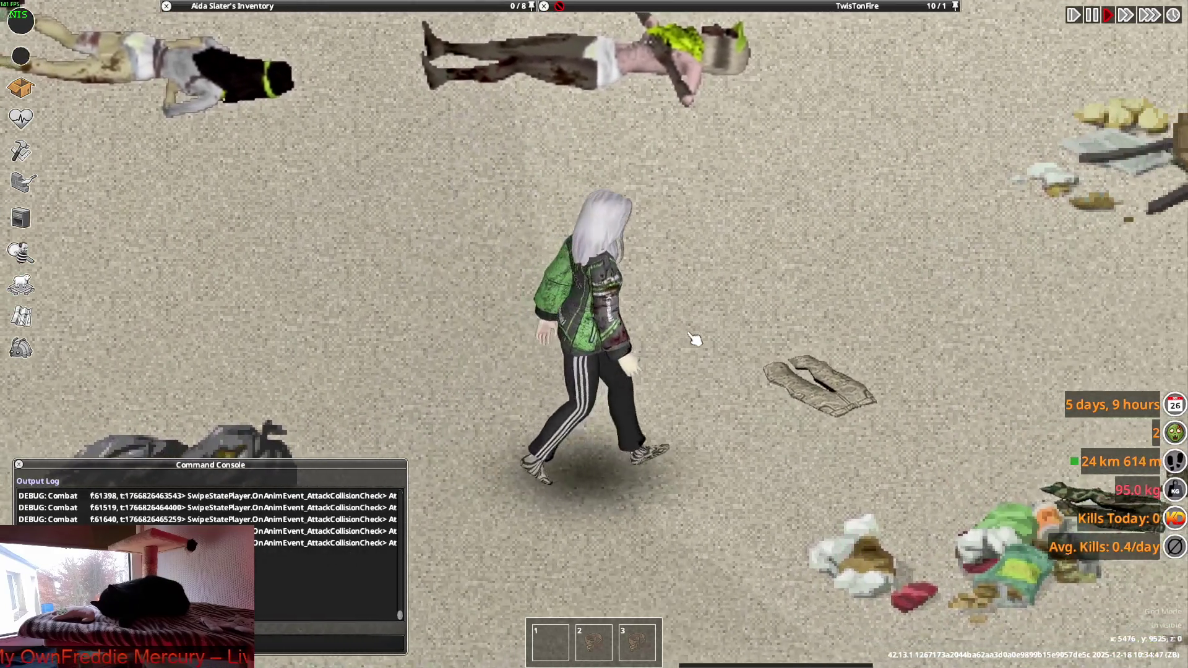
{"action": "key", "text": "w"}
{"action": "key", "text": "d"}
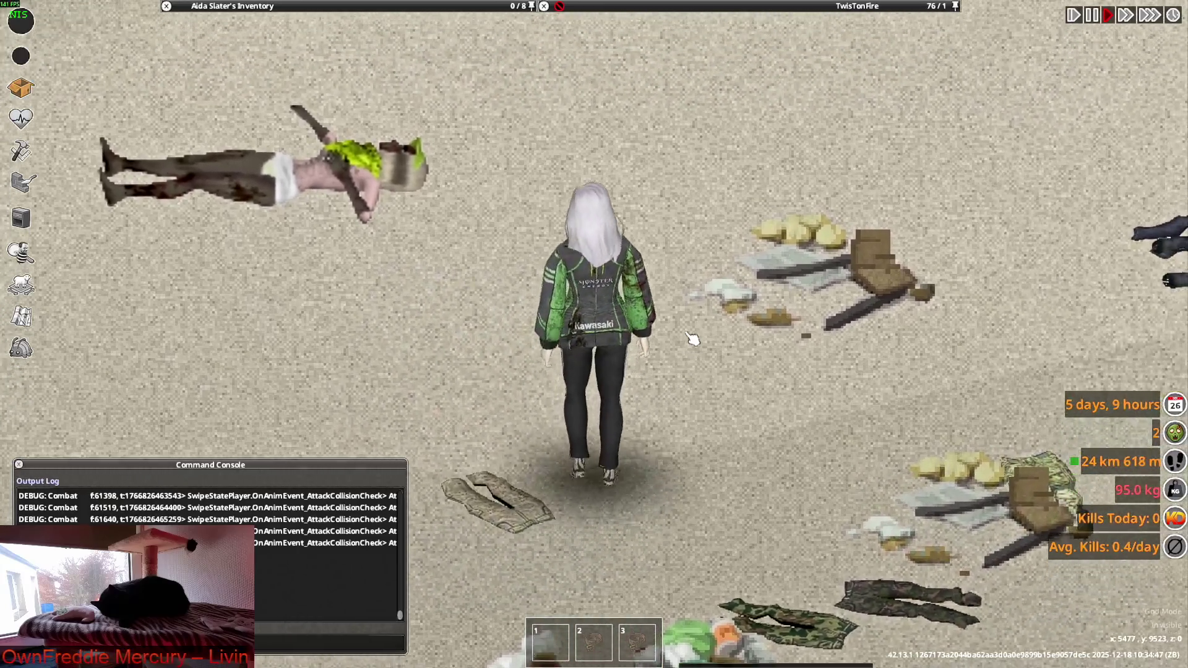
{"action": "key", "text": "s"}
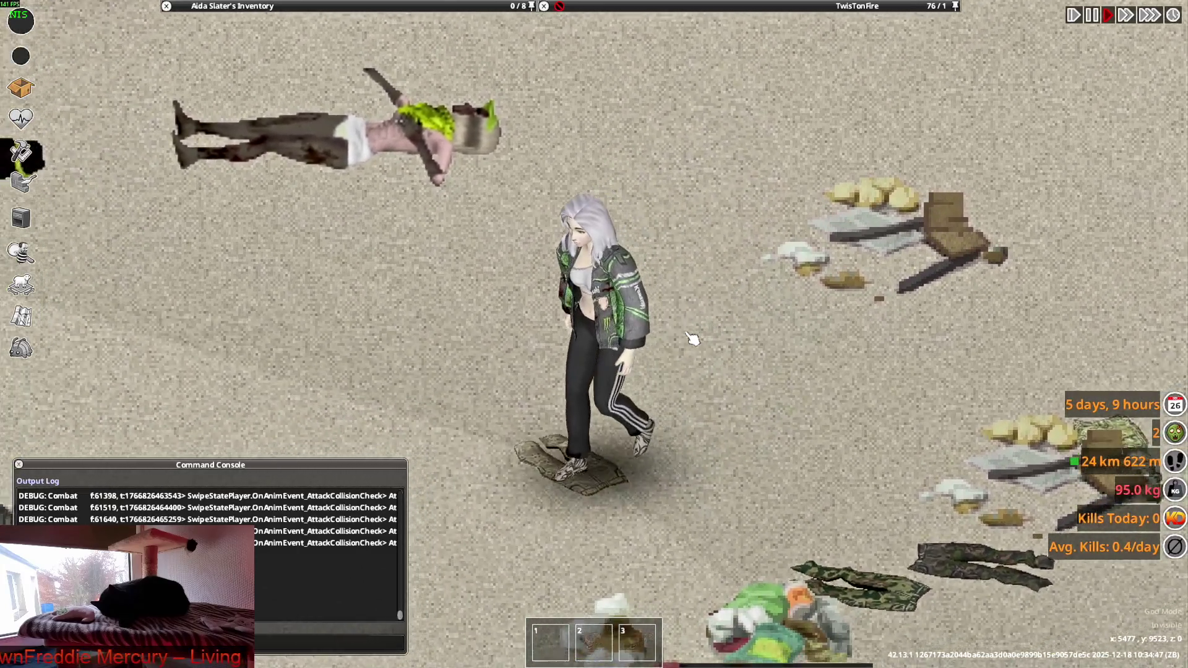
{"action": "key", "text": "w"}
{"action": "key", "text": "w"}
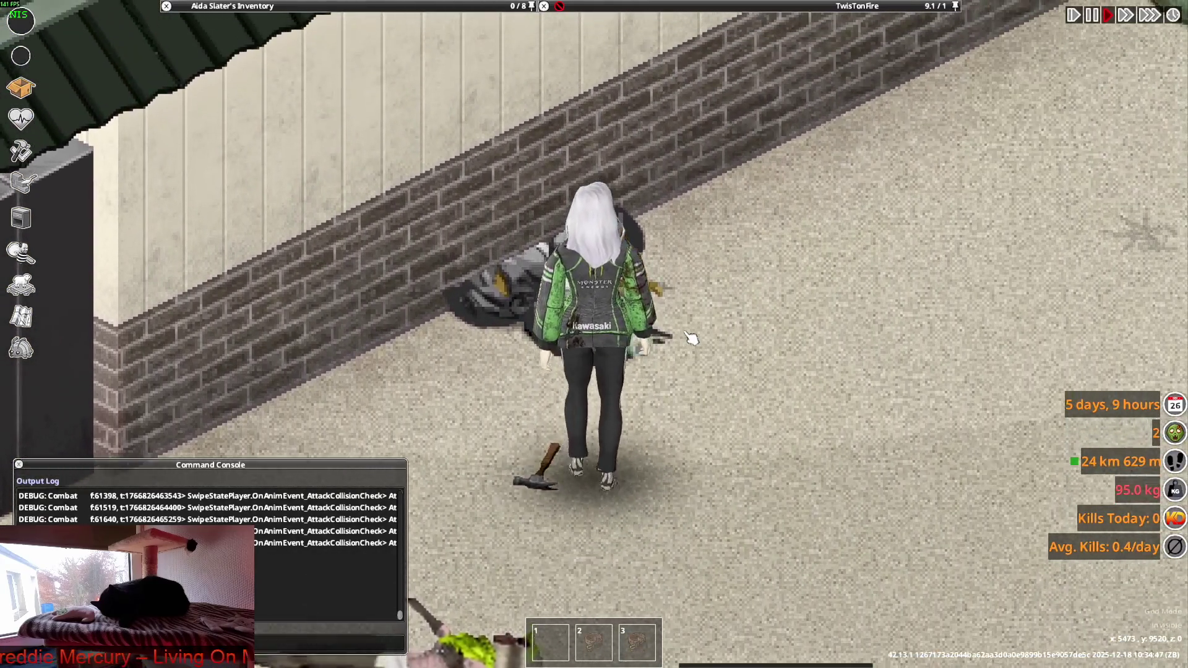
{"action": "key", "text": "d"}
{"action": "key", "text": "s"}
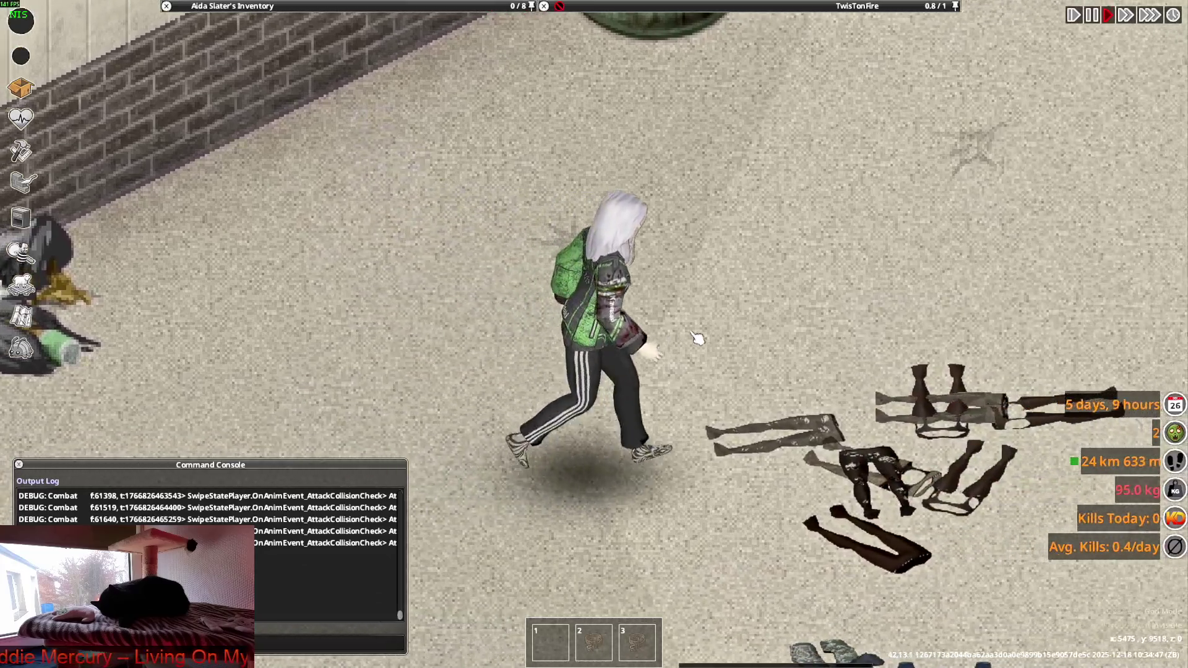
{"action": "scroll", "coordinate": [729, 331], "scroll_direction": "down", "scroll_amount": 4}
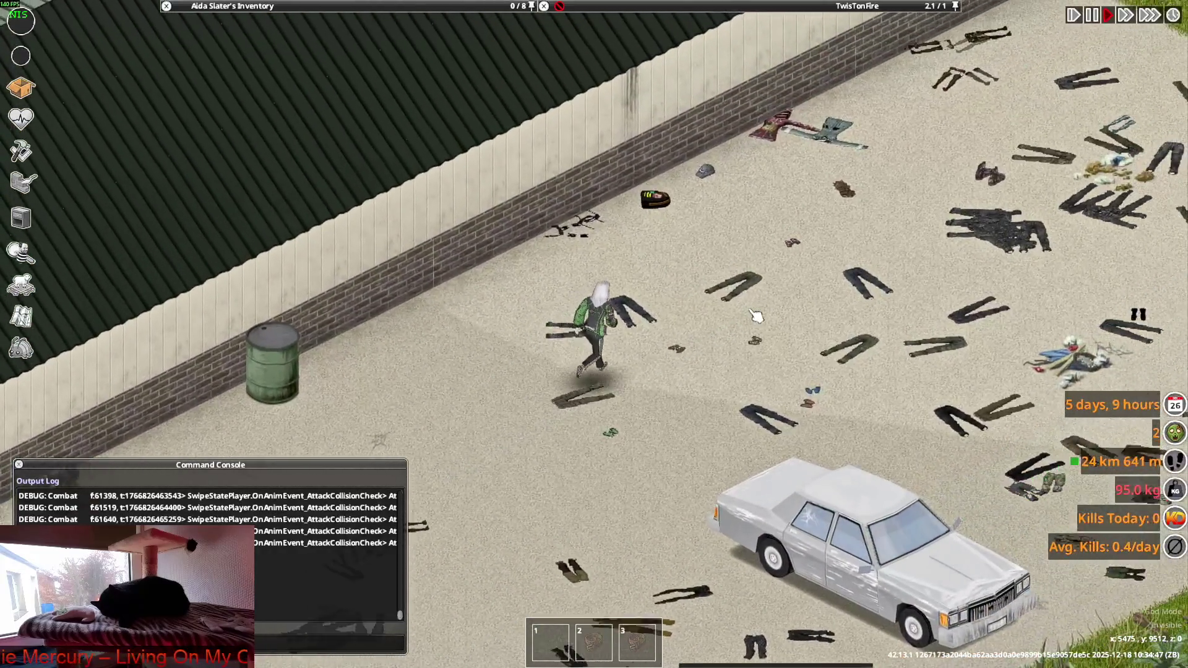
{"action": "key", "text": "w"}
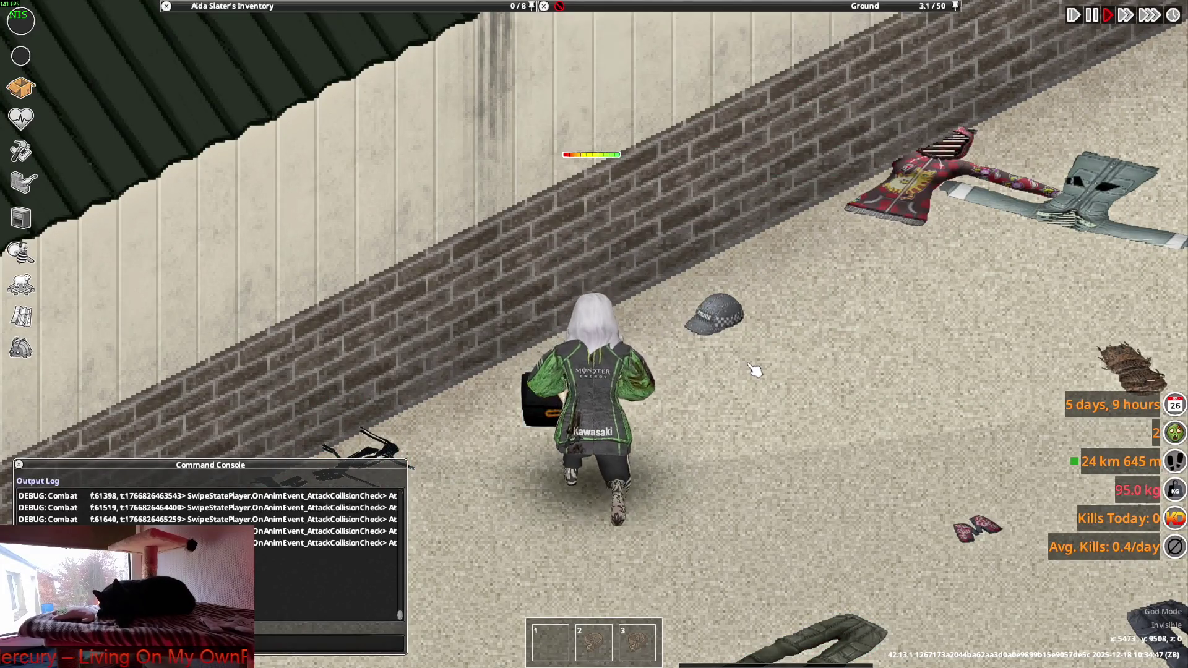
{"action": "key", "text": "s+d"}
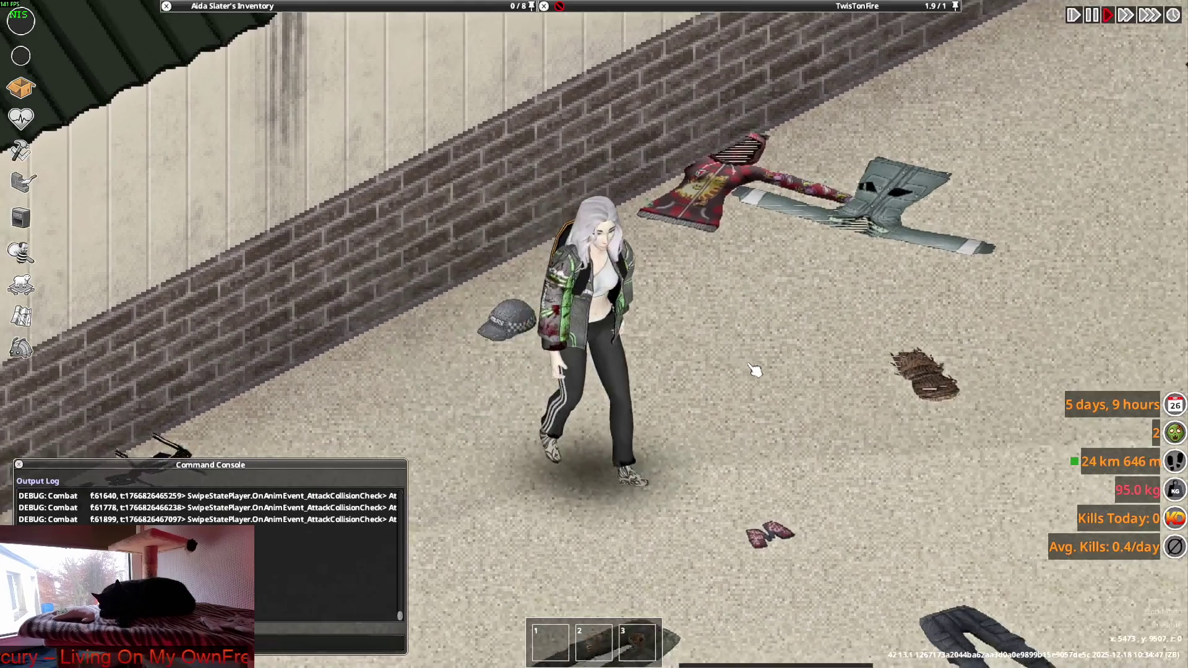
{"action": "key", "text": "w"}
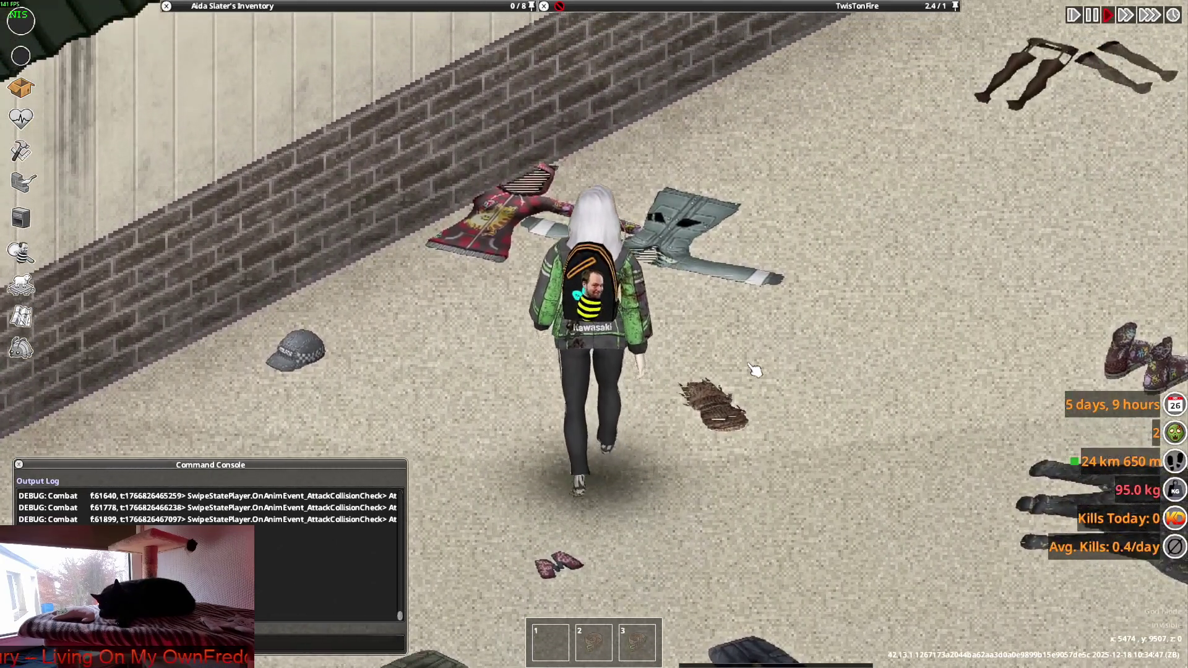
Walk up to the brick wall and along it, showing the outfit from both sides.
{"action": "key", "text": "s+d"}
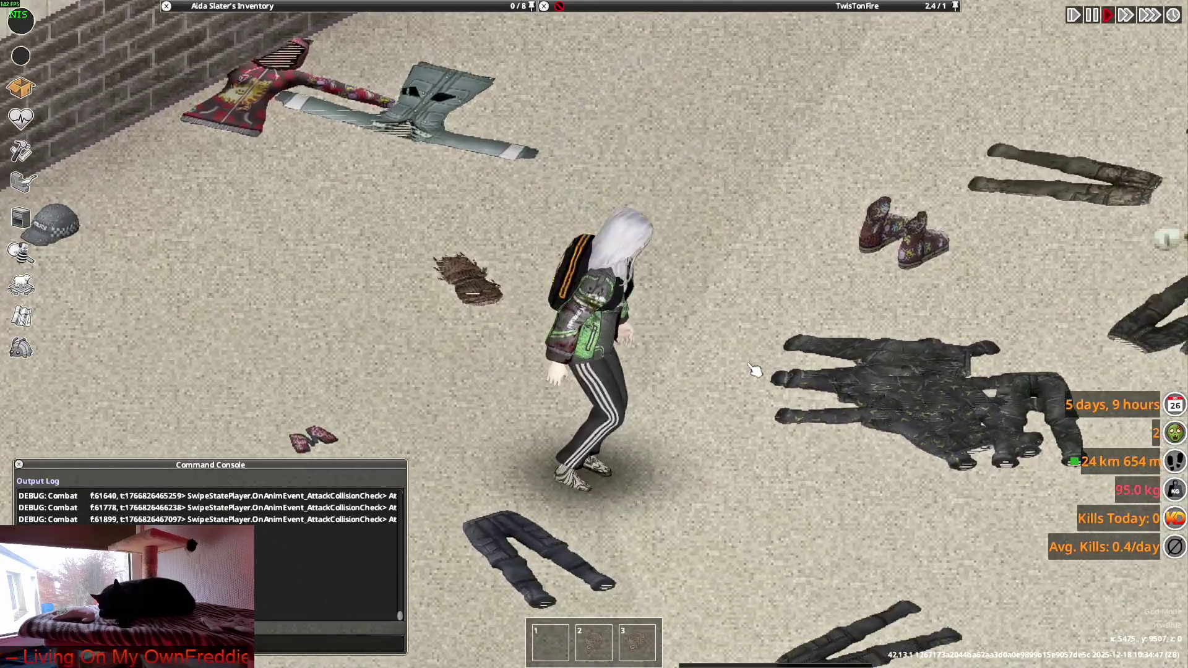
{"action": "key", "text": "w"}
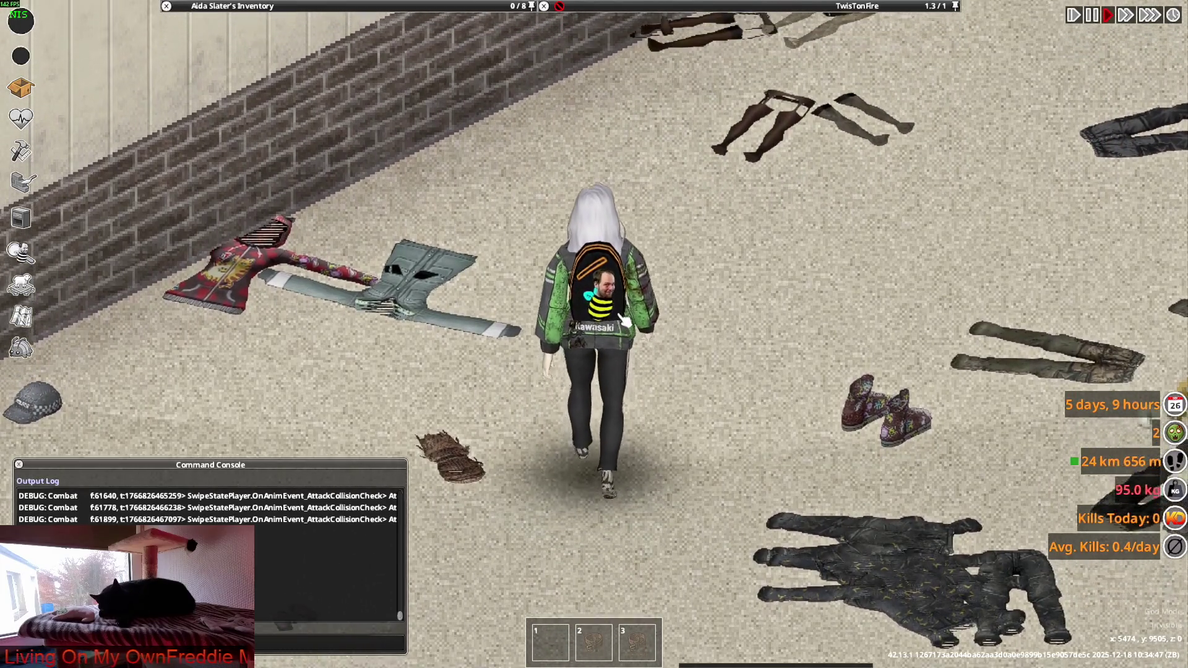
{"action": "key", "text": "w"}
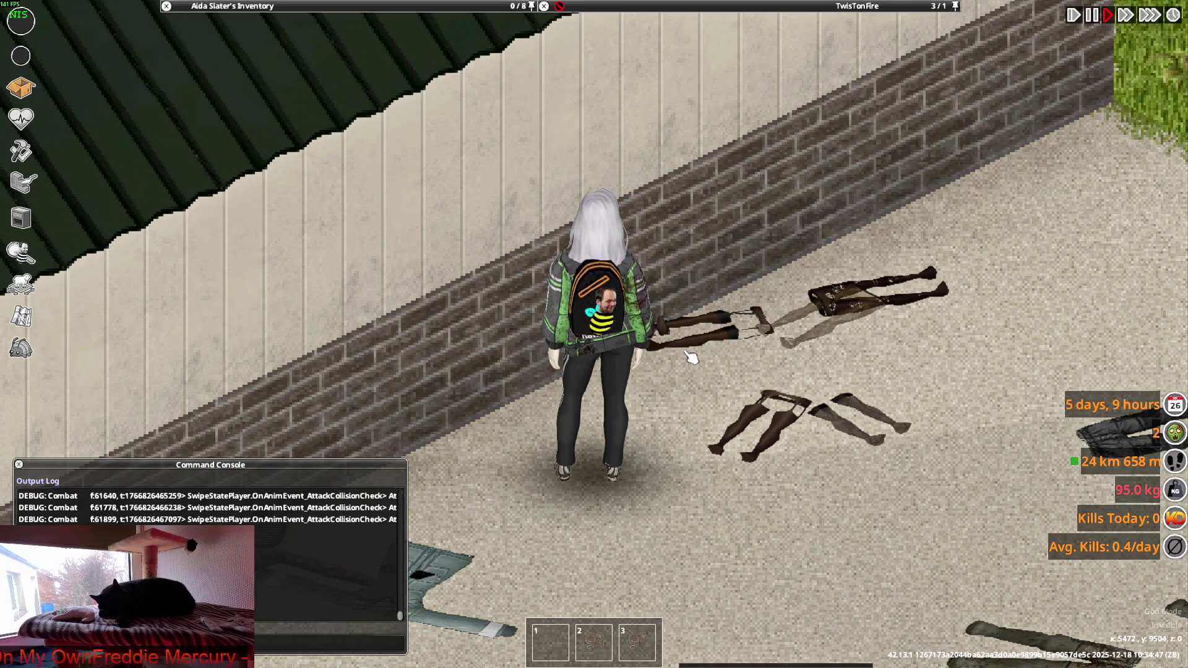
{"action": "key", "text": "s"}
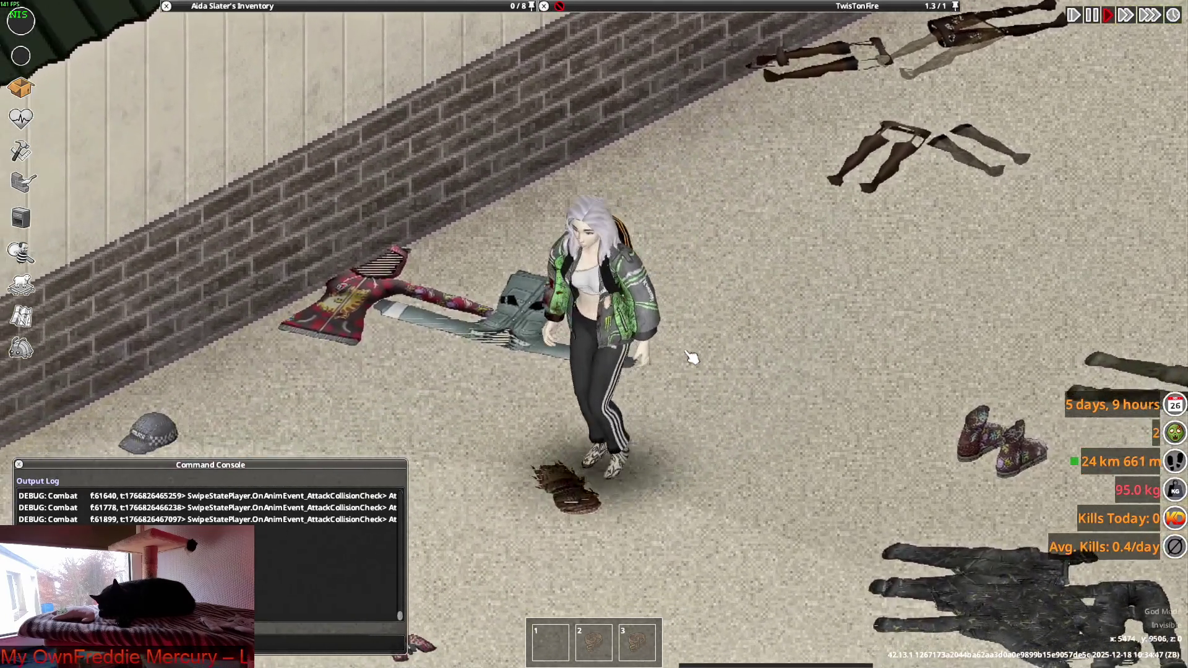
{"action": "key", "text": "a"}
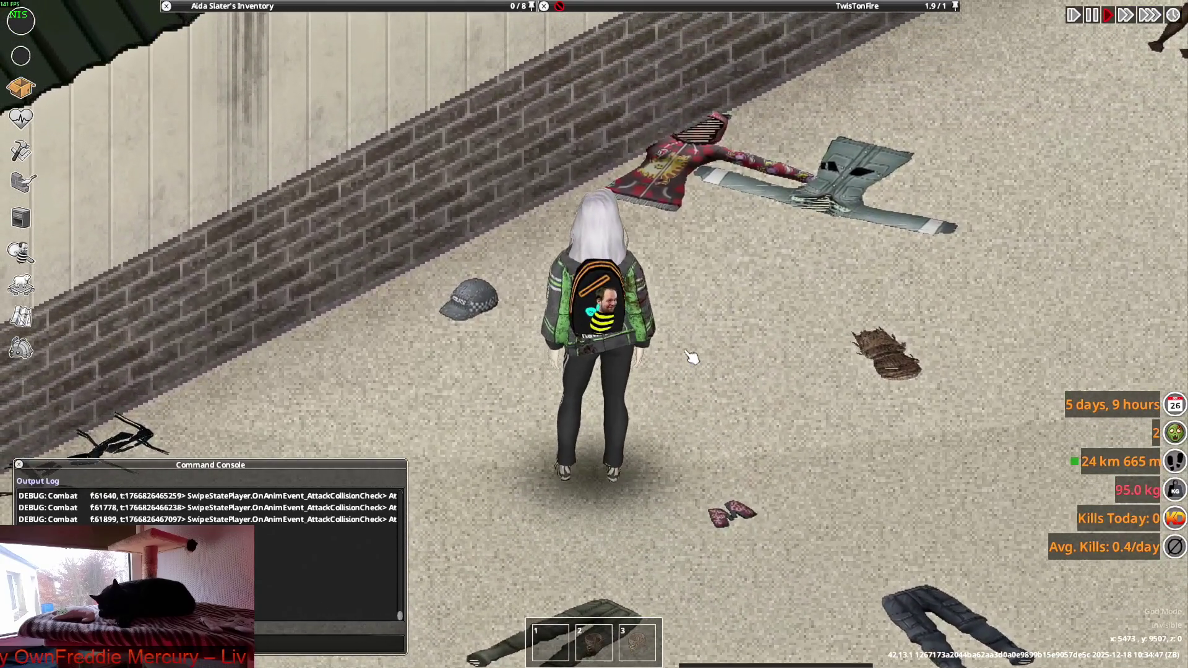
{"action": "key", "text": "s"}
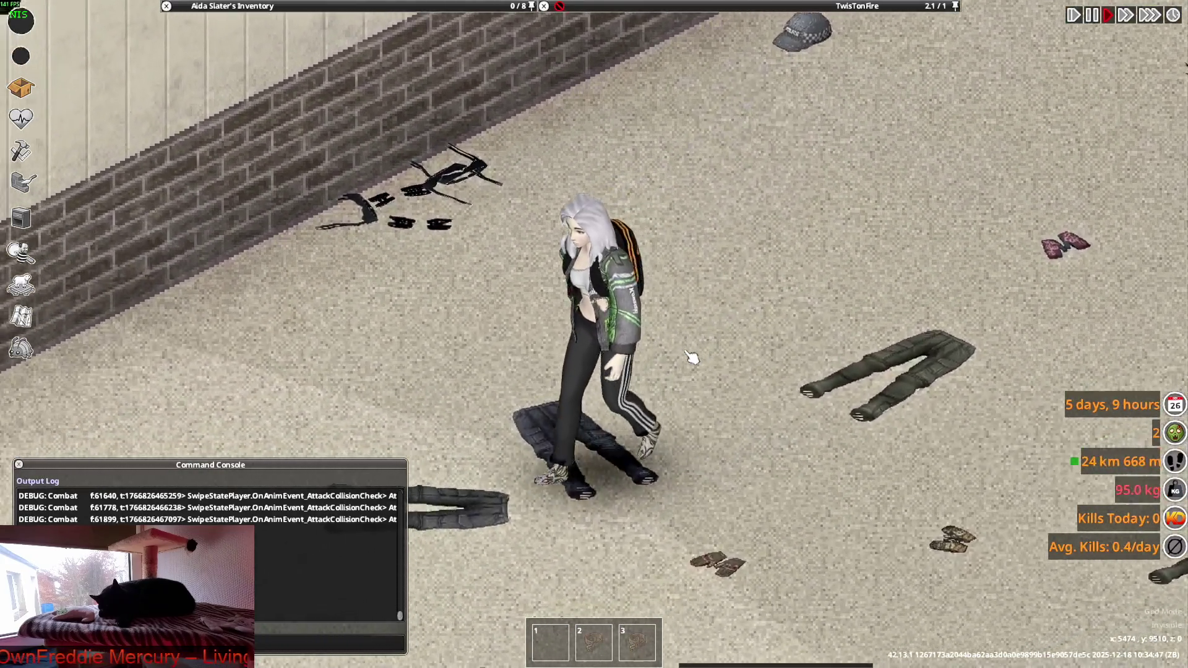
{"action": "key", "text": "w"}
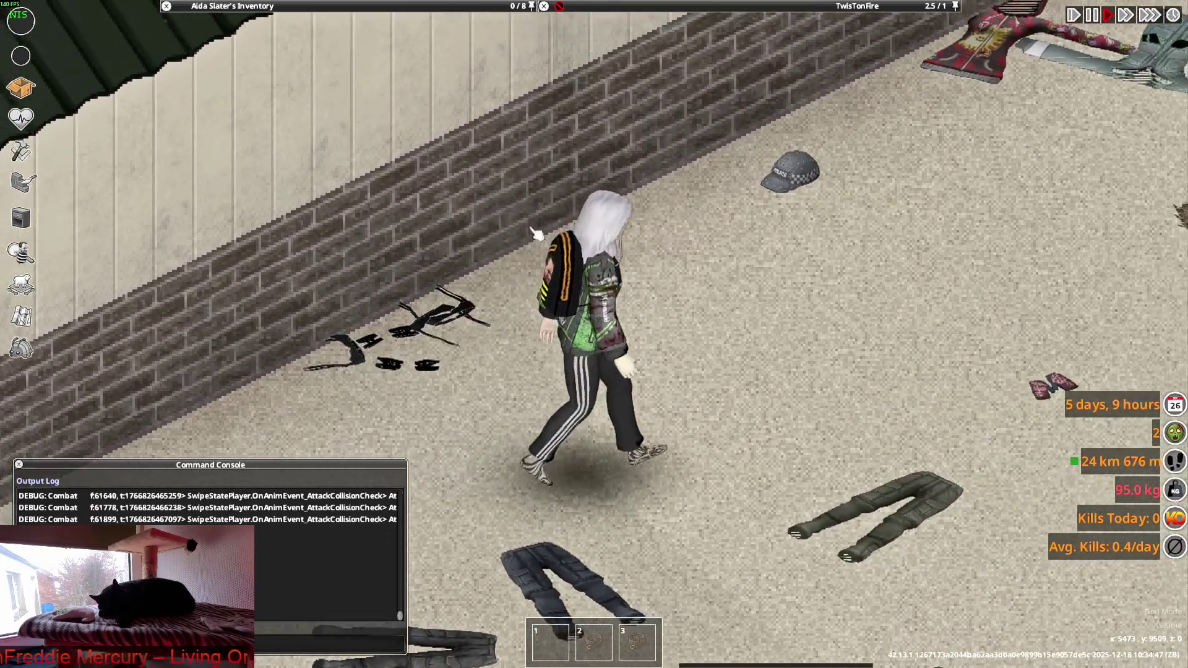
{"action": "mouse_move", "coordinate": [288, 153]}
{"action": "scroll", "coordinate": [288, 153], "scroll_direction": "up", "scroll_amount": 2}
{"action": "scroll", "coordinate": [272, 149], "scroll_direction": "up", "scroll_amount": 3}
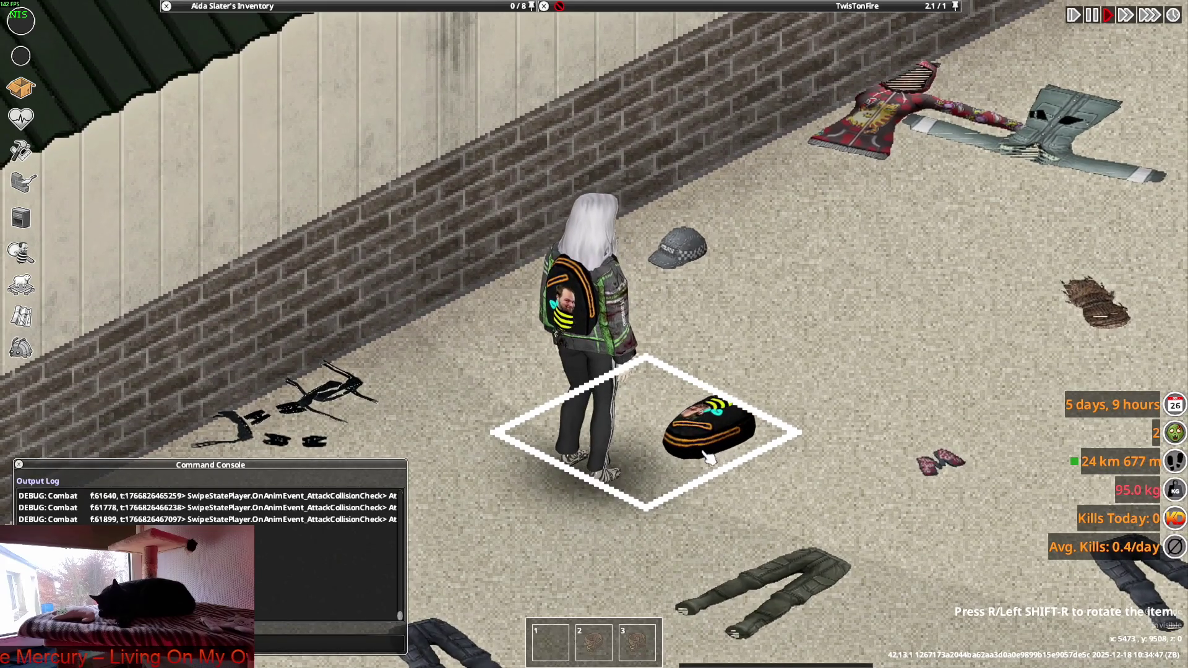
Drop the Small Backpack on the floor and walk down-right across the clothing piles.
{"action": "left_click", "coordinate": [693, 473]}
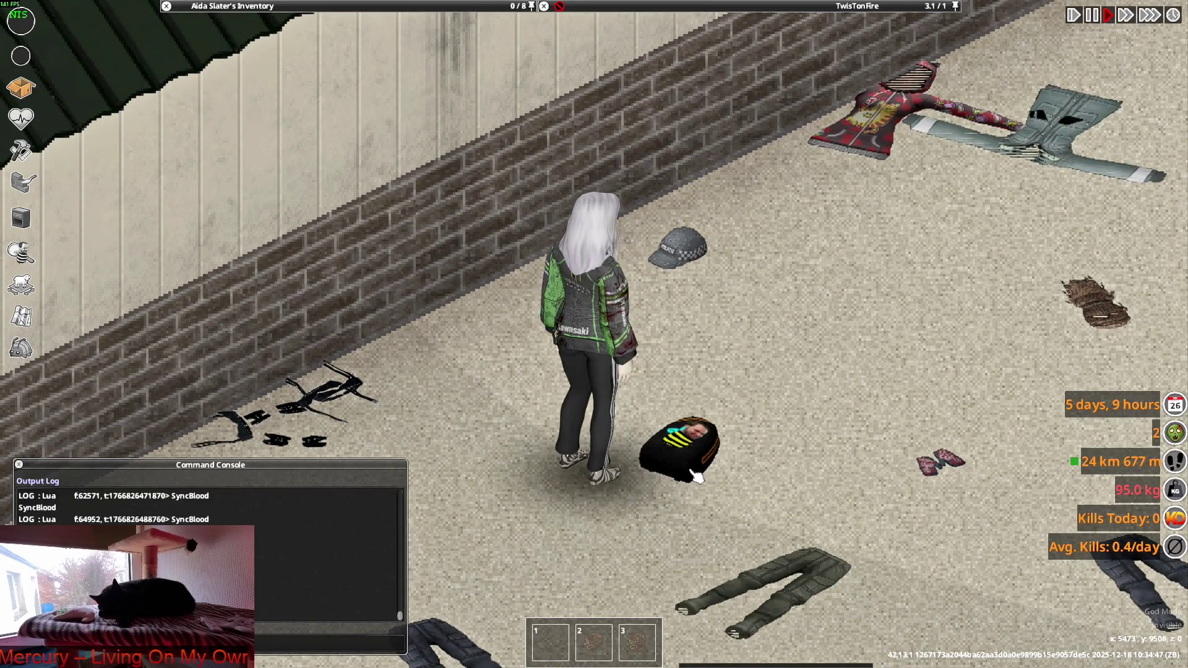
{"action": "key", "text": "w"}
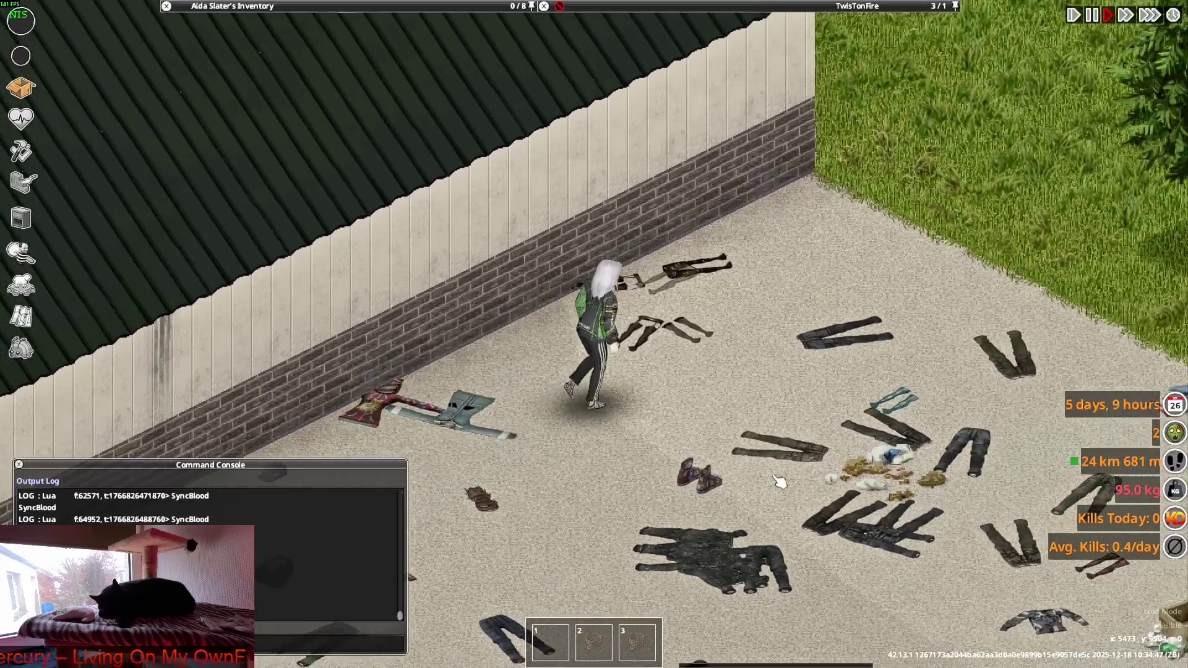
{"action": "scroll", "coordinate": [745, 57], "scroll_direction": "up", "scroll_amount": 2}
{"action": "mouse_move", "coordinate": [624, 8]}
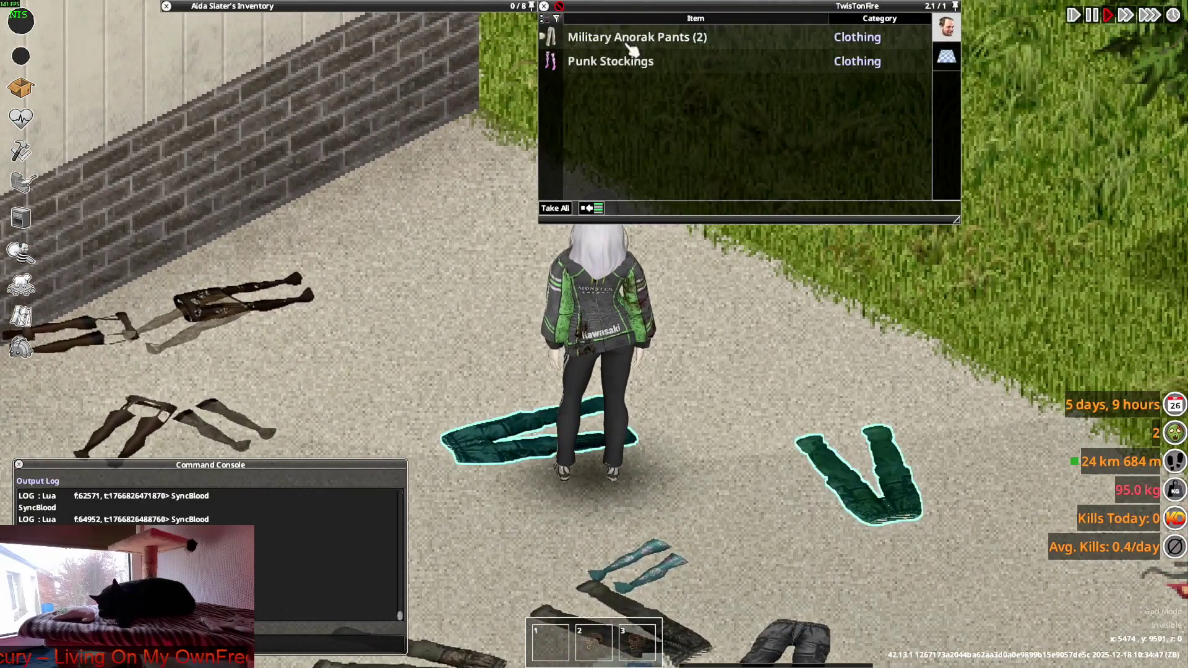
{"action": "key", "text": "s+d"}
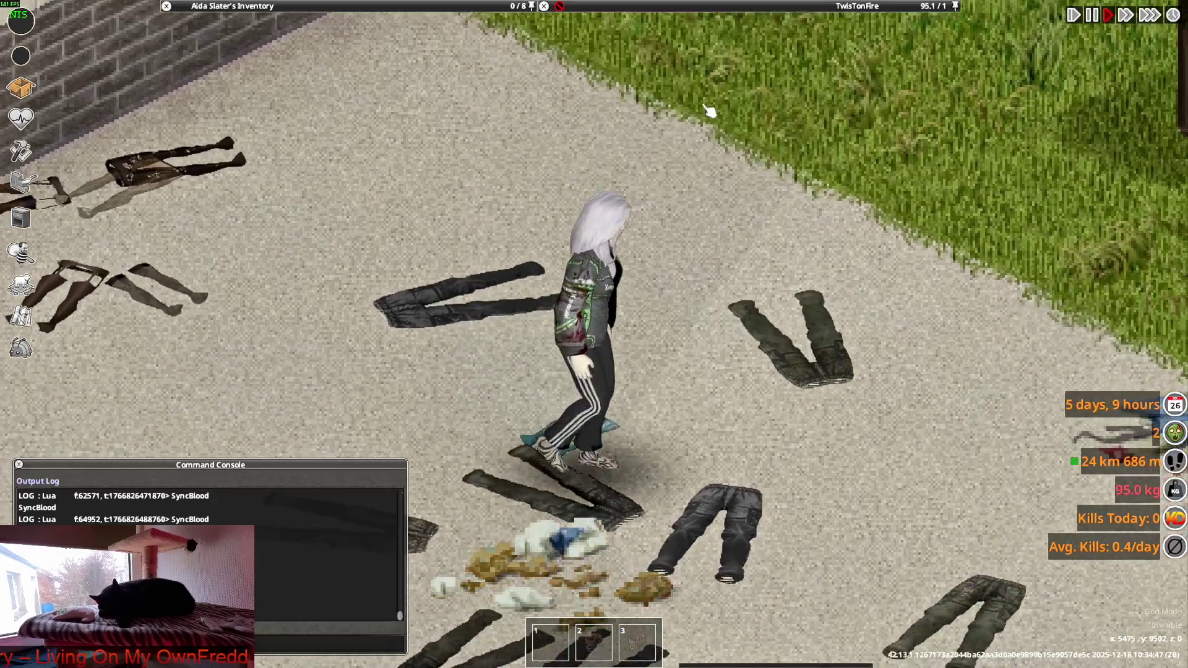
{"action": "key", "text": "s+d"}
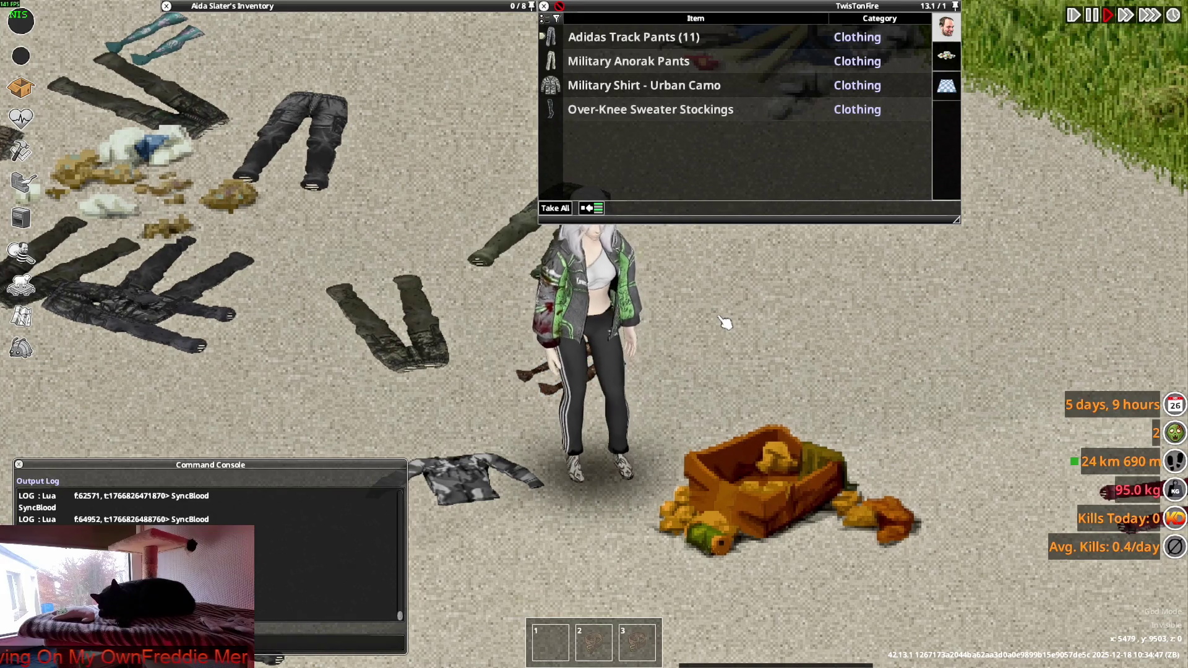
Walk over the track pants piles, take a pair of Adidas Track Pants, and walk off wearing them.
{"action": "key", "text": "d"}
{"action": "scroll", "coordinate": [725, 322], "scroll_direction": "down", "scroll_amount": 5}
{"action": "scroll", "coordinate": [724, 321], "scroll_direction": "up", "scroll_amount": 5}
{"action": "key", "text": "w"}
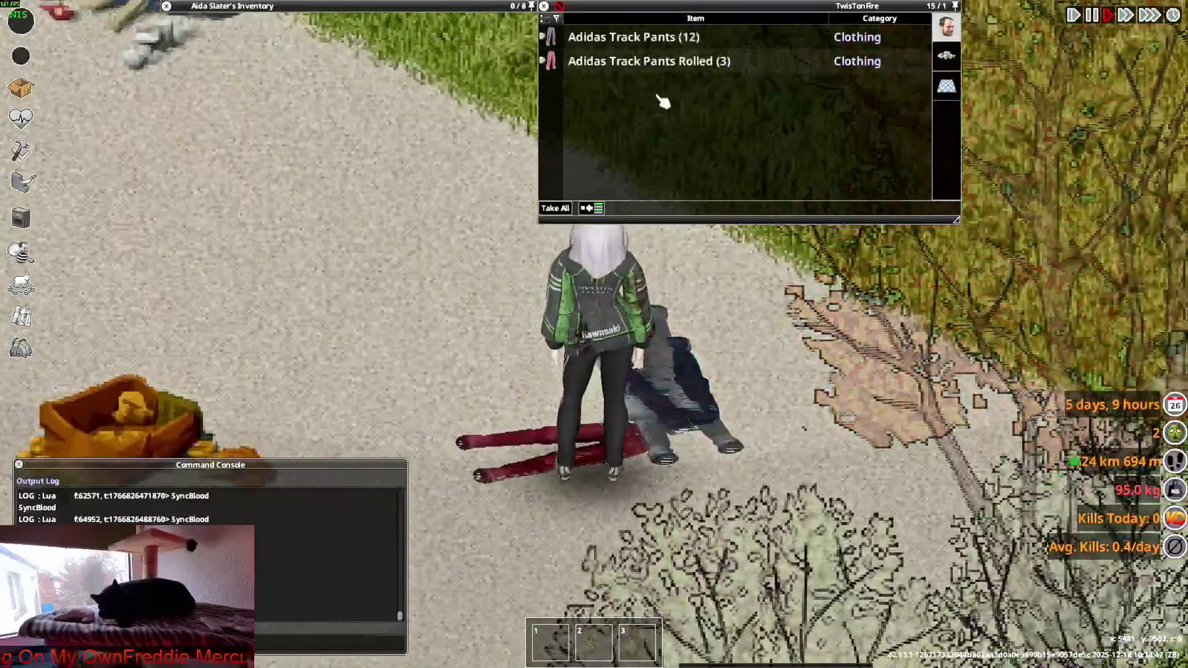
{"action": "key", "text": "w"}
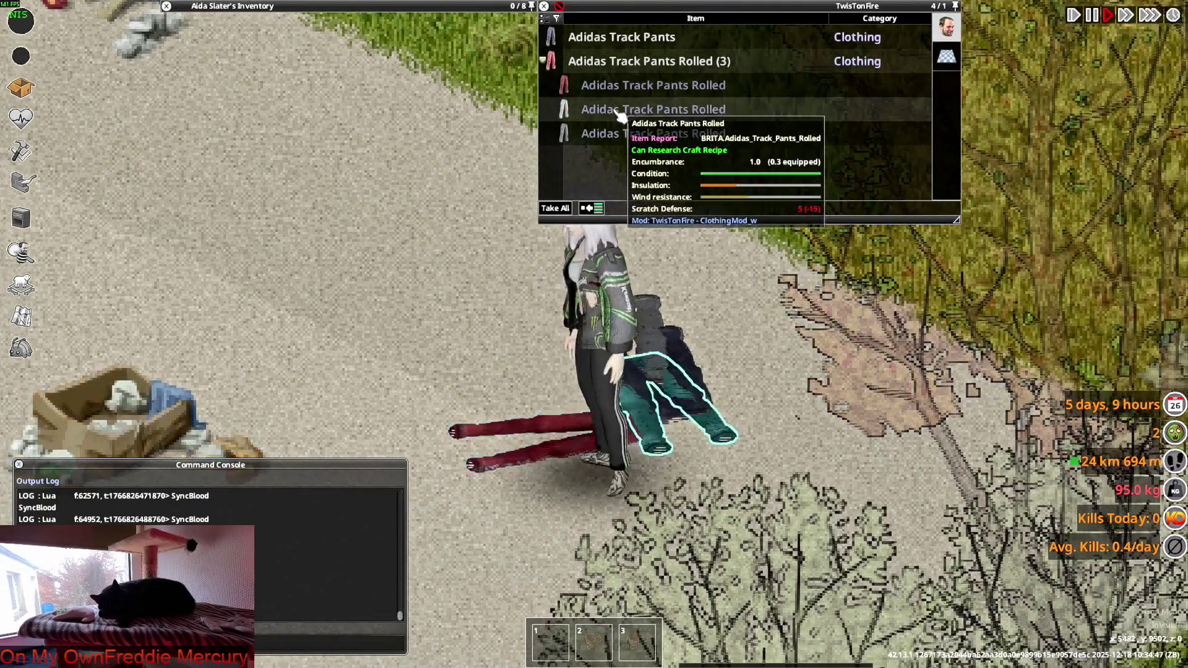
{"action": "key", "text": "s"}
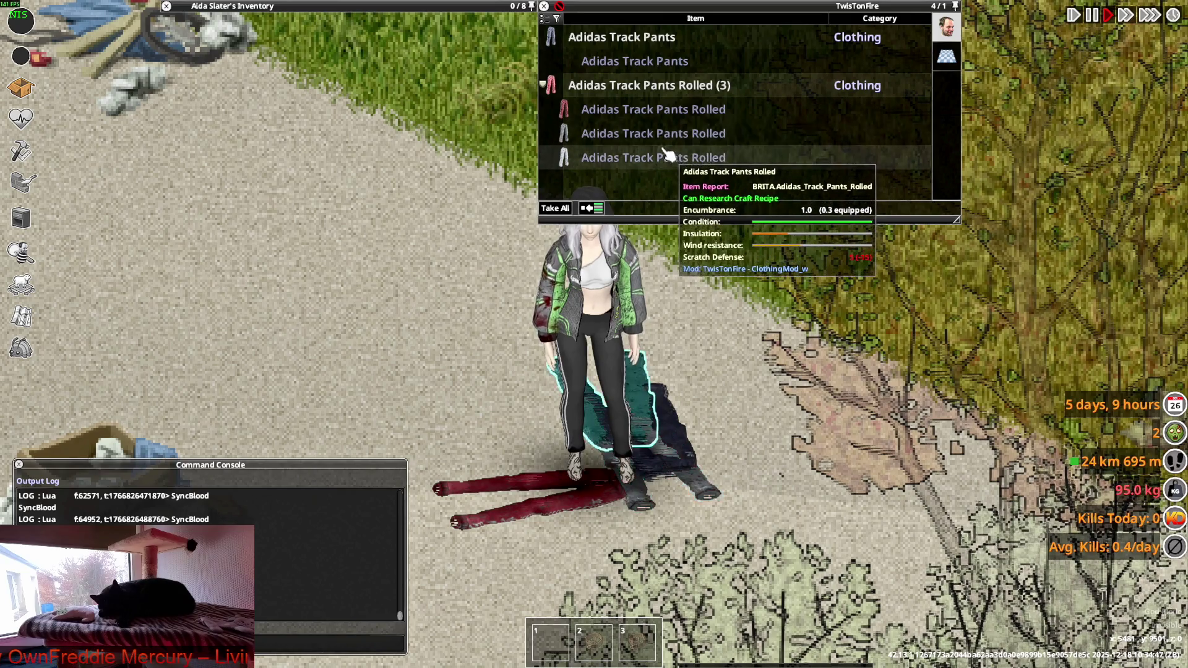
{"action": "key", "text": "a"}
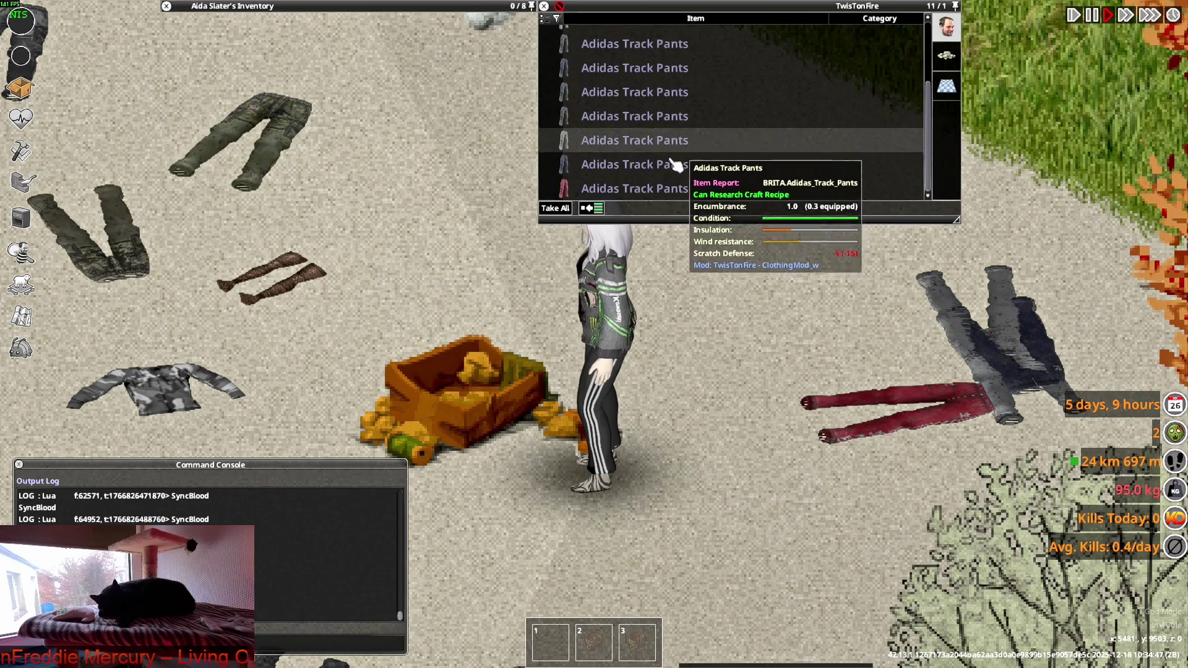
{"action": "scroll", "coordinate": [632, 356], "scroll_direction": "down", "scroll_amount": 4}
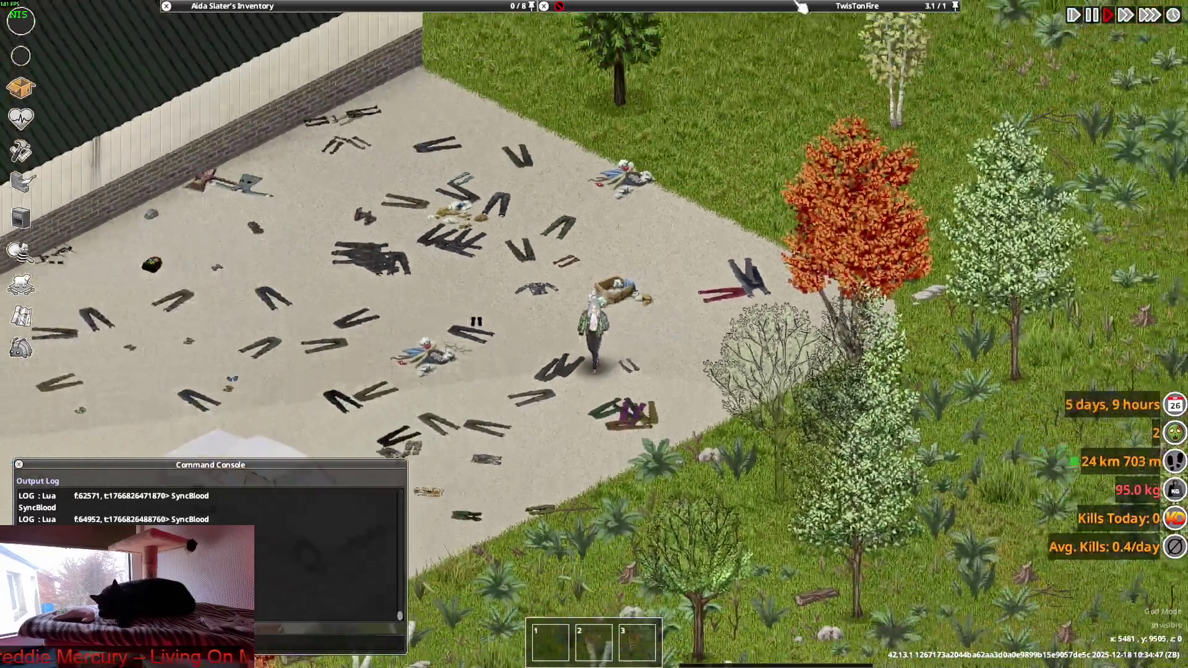
{"action": "scroll", "coordinate": [804, 6], "scroll_direction": "up", "scroll_amount": 2}
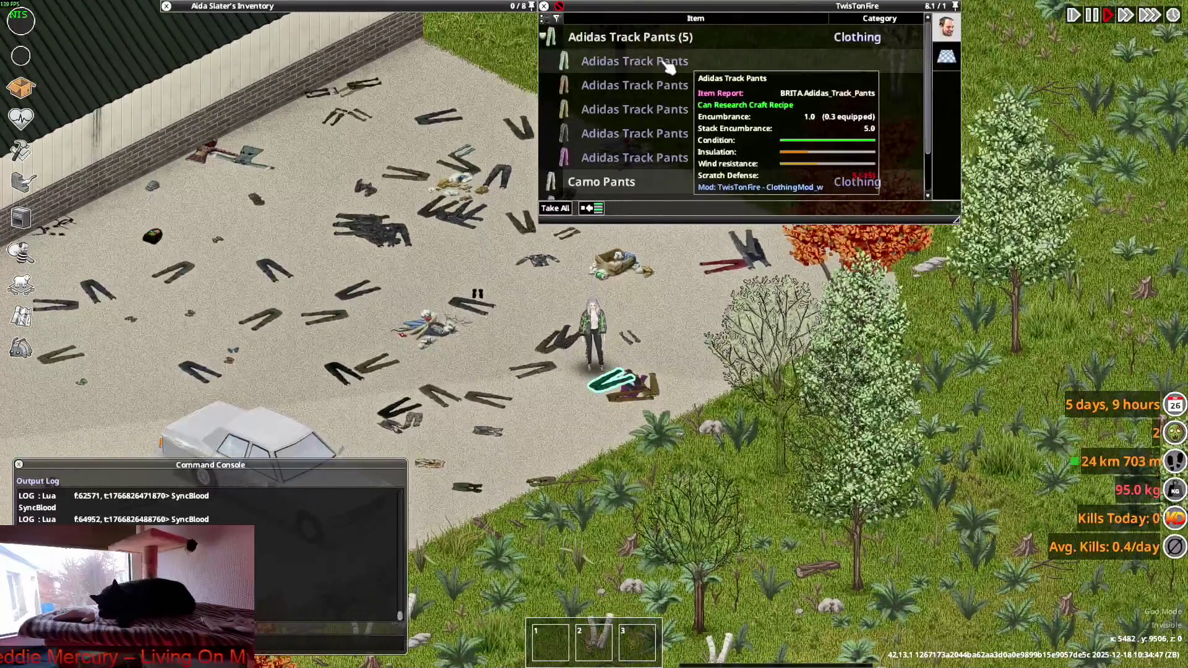
{"action": "scroll", "coordinate": [689, 313], "scroll_direction": "up", "scroll_amount": 2}
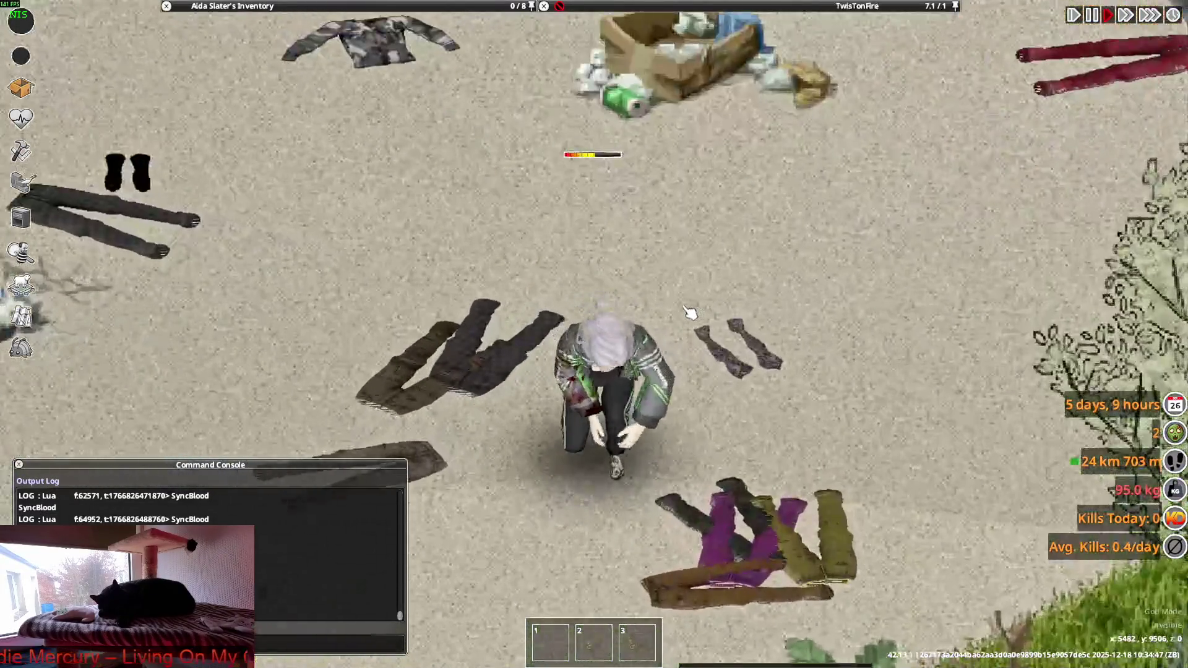
{"action": "key", "text": "s+a"}
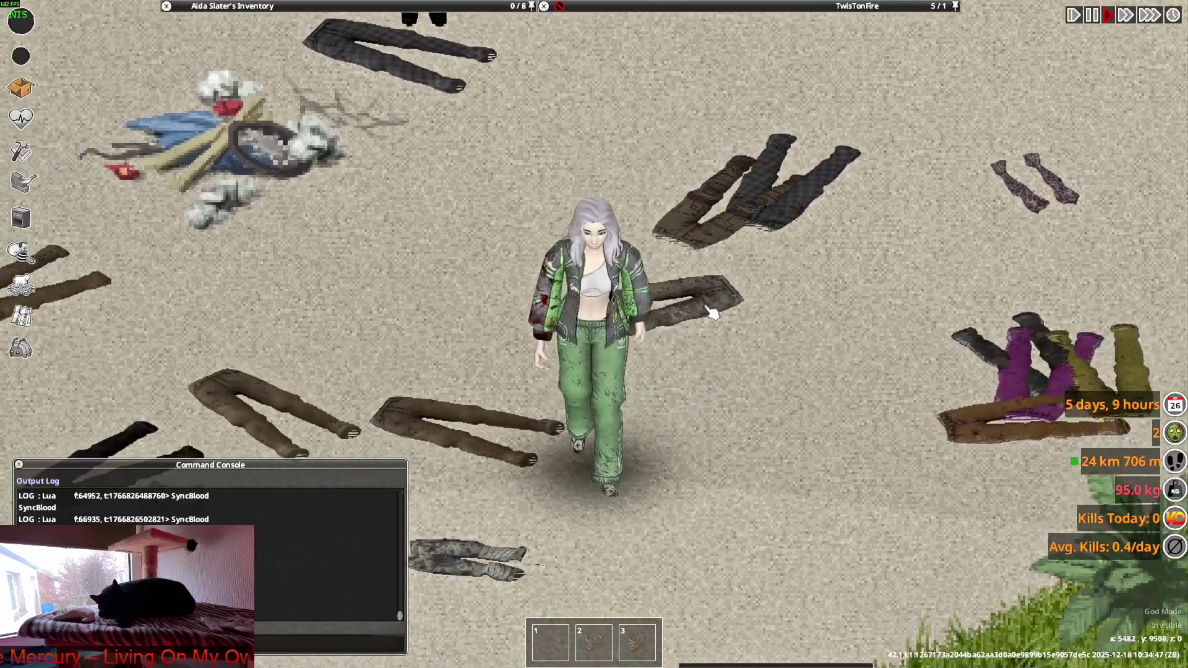
Walk in the green track pants toward the car, then along the brick wall past the barrel to the vending machine.
{"action": "key", "text": "a"}
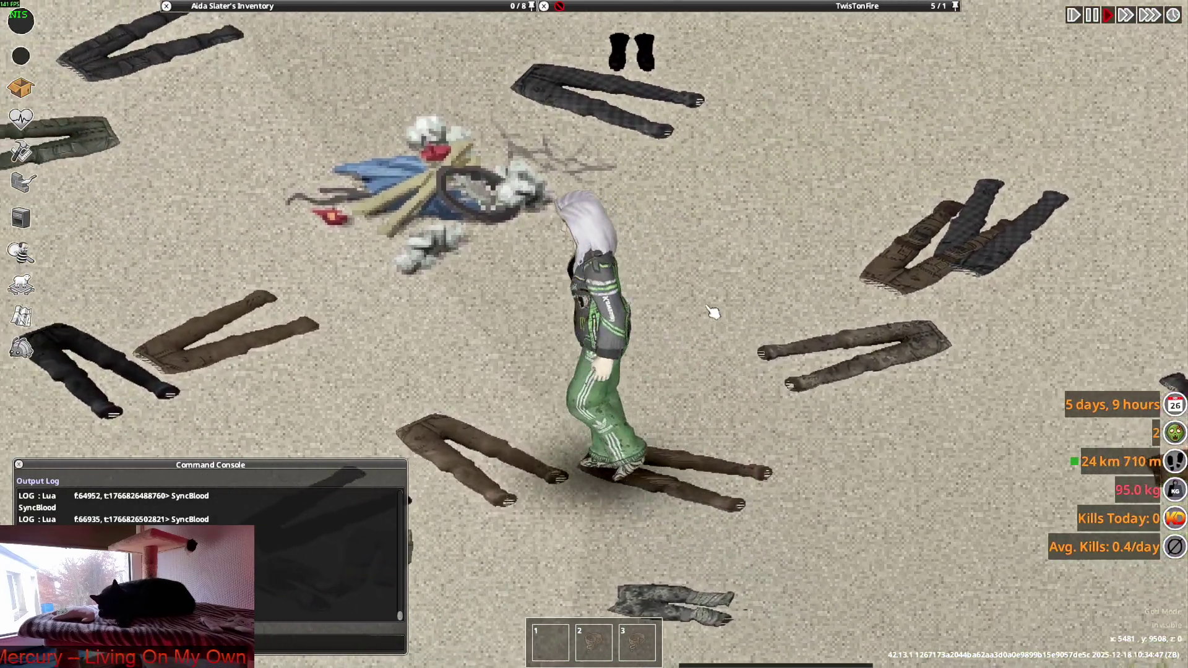
{"action": "key", "text": "s"}
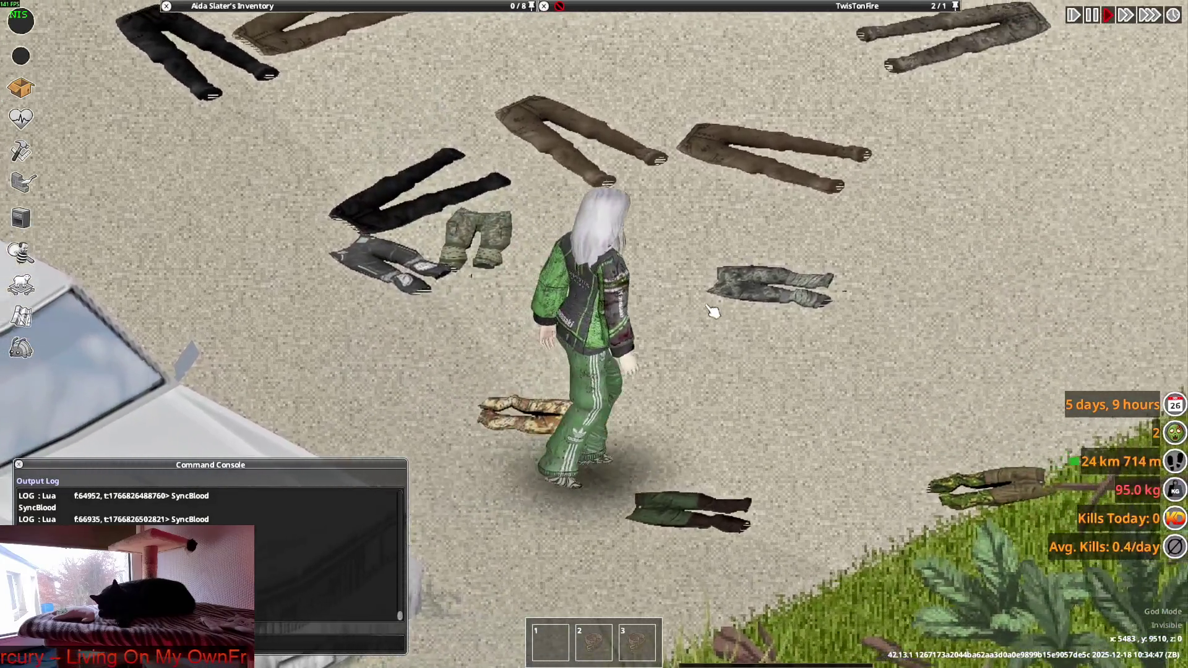
{"action": "key", "text": "w"}
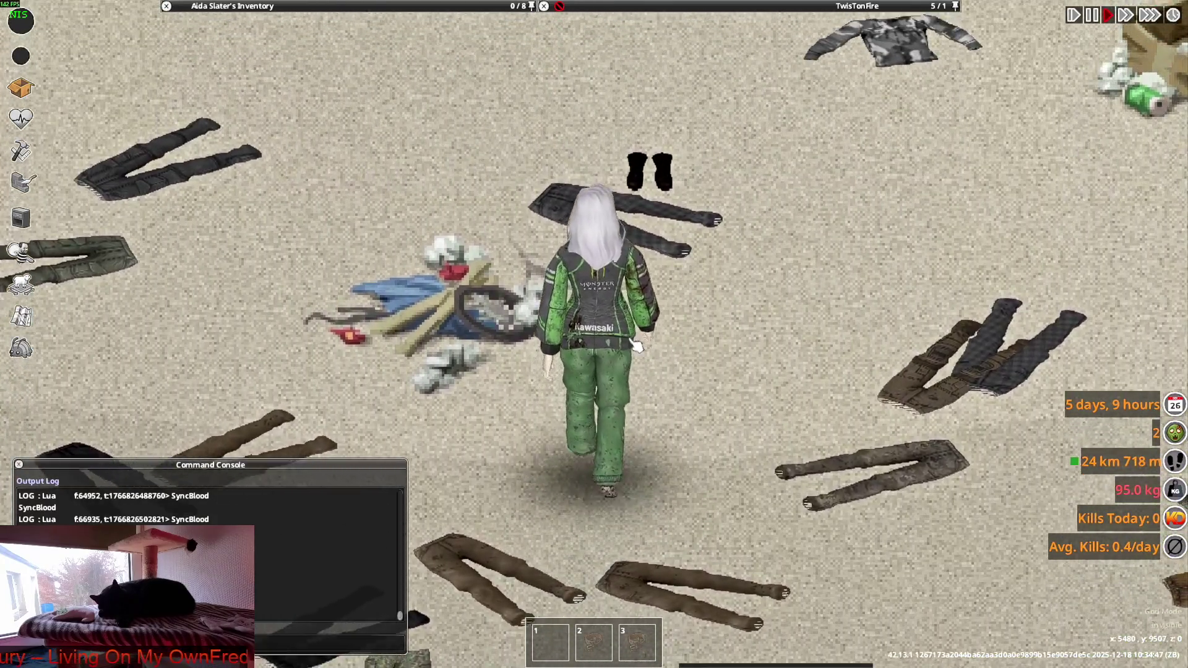
{"action": "key", "text": "w"}
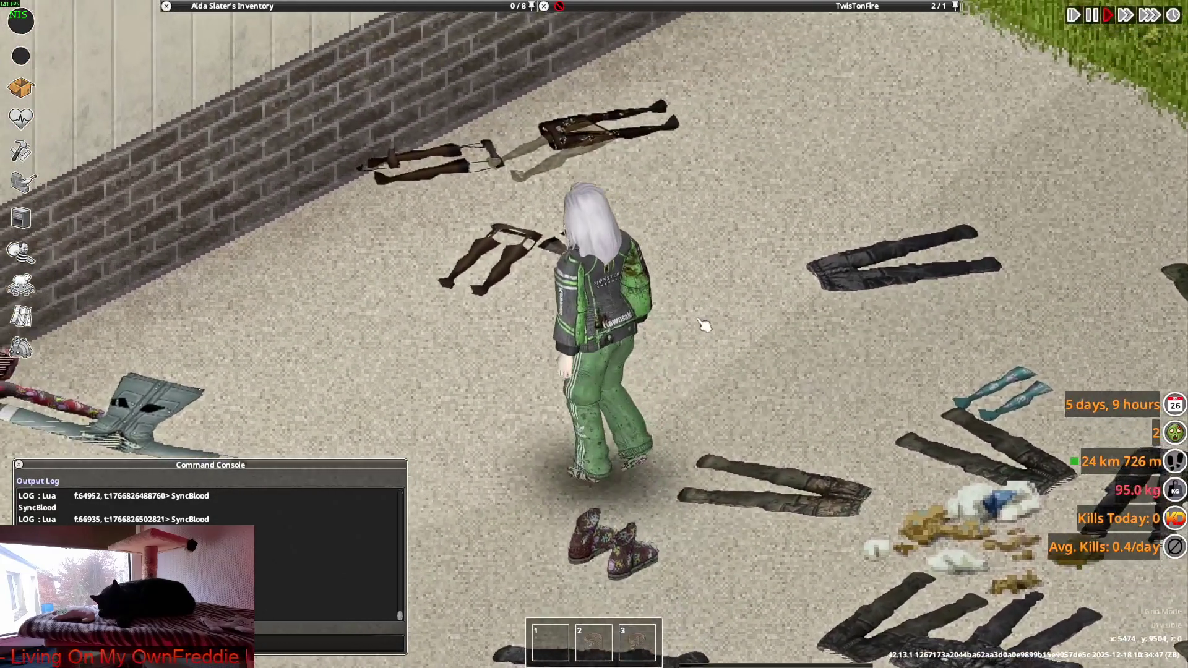
{"action": "key", "text": "a"}
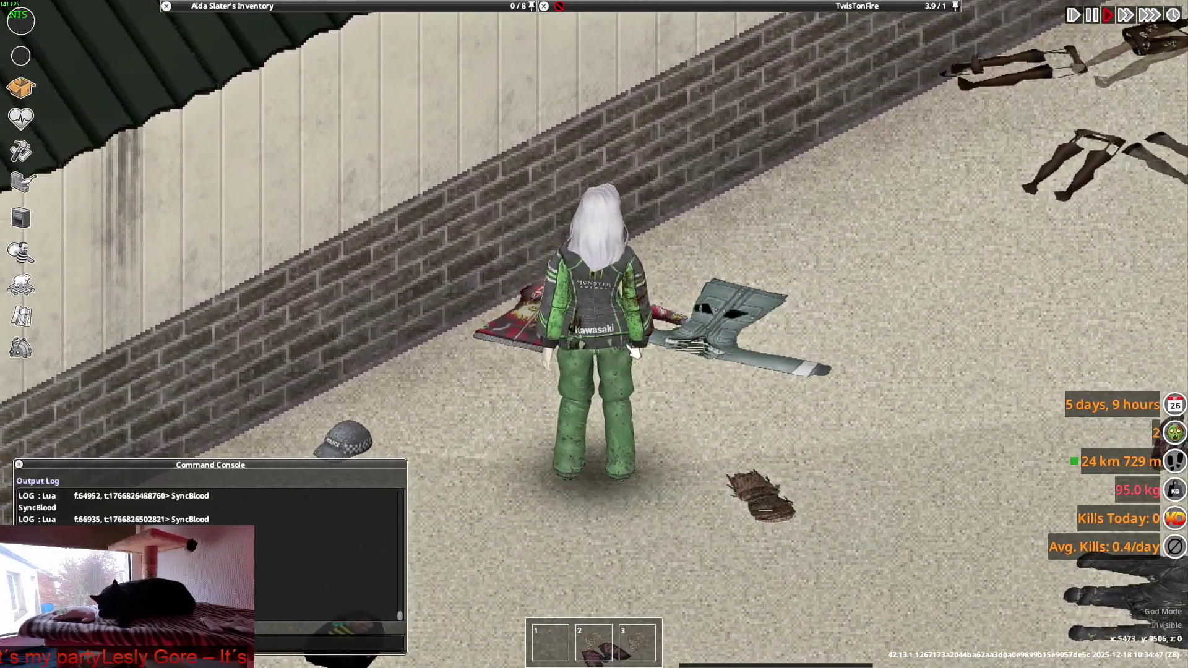
{"action": "key", "text": "s"}
{"action": "key", "text": "s"}
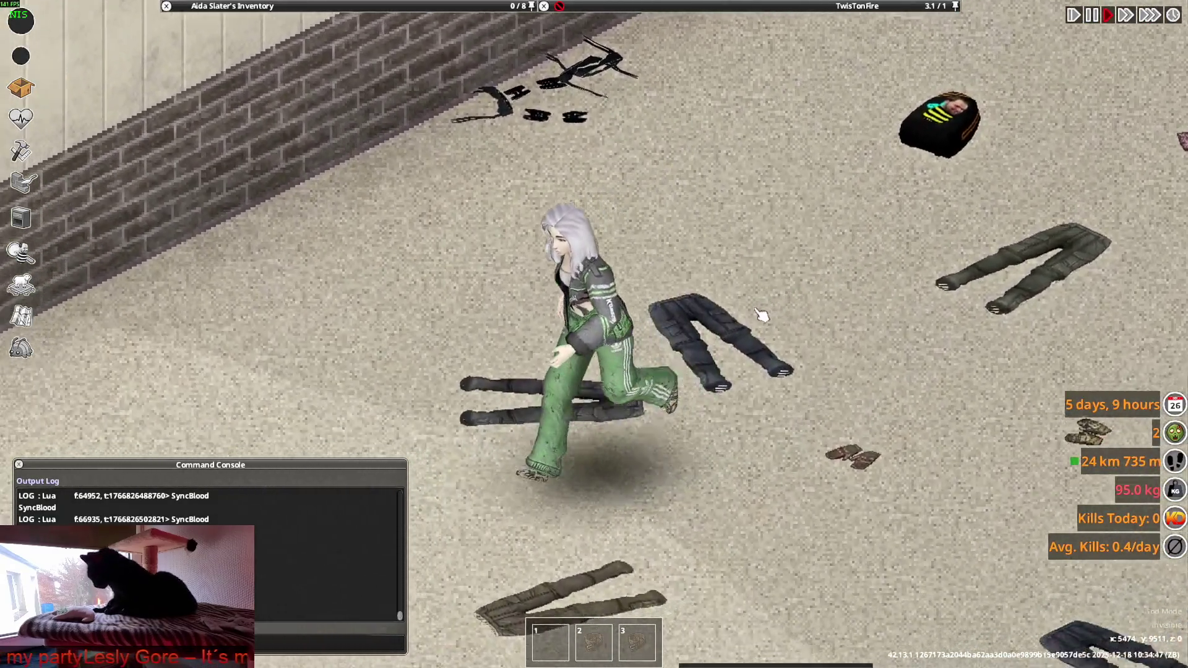
{"action": "key", "text": "a"}
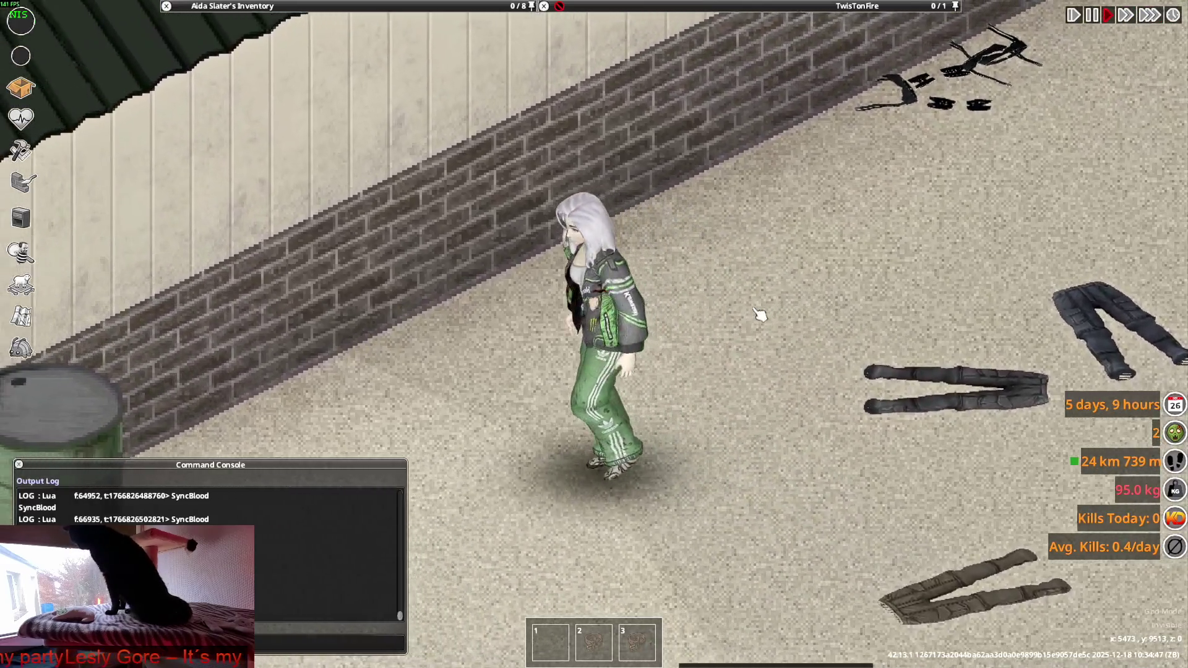
{"action": "scroll", "coordinate": [760, 315], "scroll_direction": "down", "scroll_amount": 2}
{"action": "key", "text": "a"}
{"action": "key", "text": "s"}
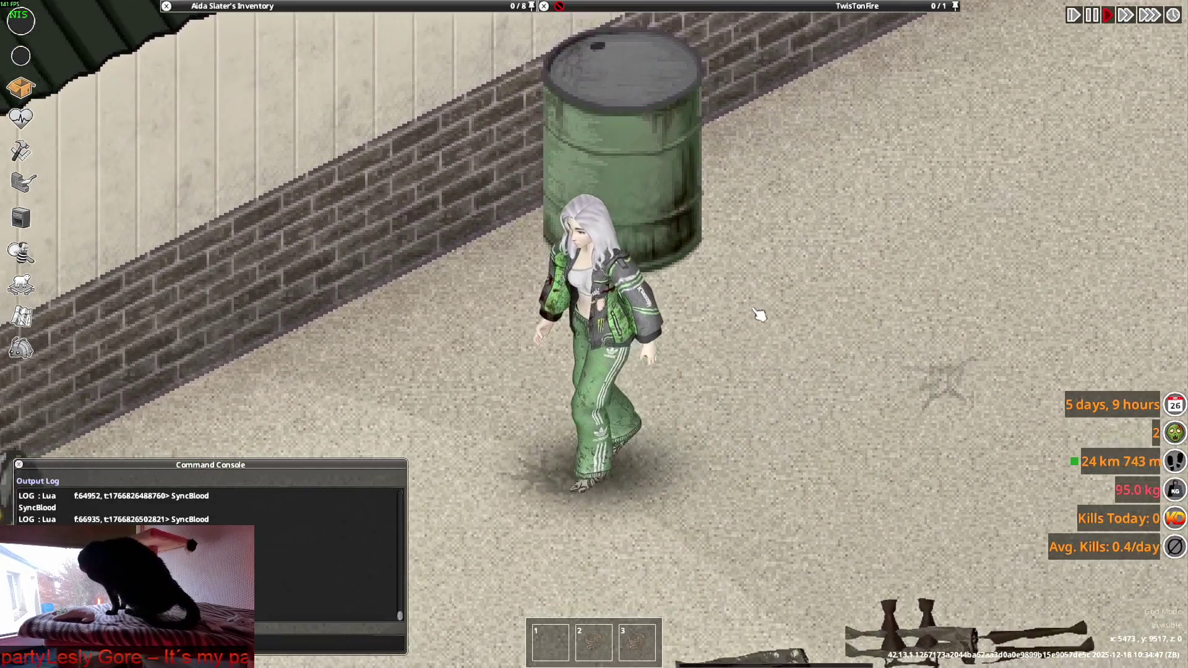
{"action": "scroll", "coordinate": [751, 326], "scroll_direction": "down", "scroll_amount": 3}
{"action": "scroll", "coordinate": [750, 326], "scroll_direction": "up", "scroll_amount": 5}
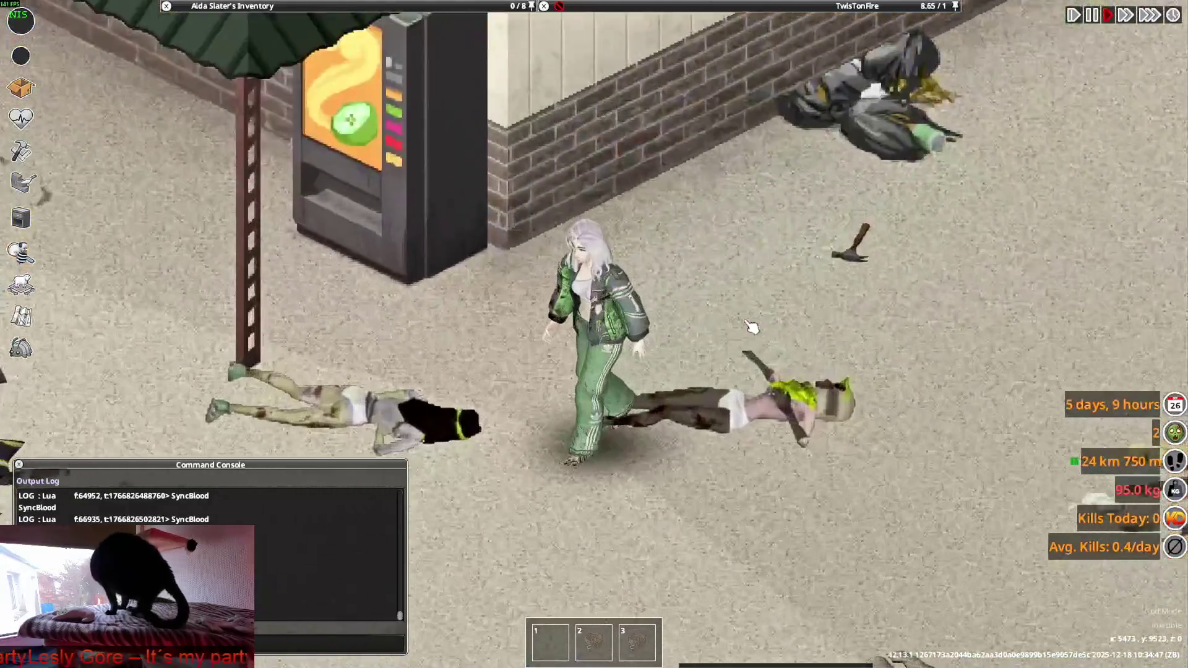
Walk the character down the street and left past the dropped clothing.
{"action": "key", "text": "s"}
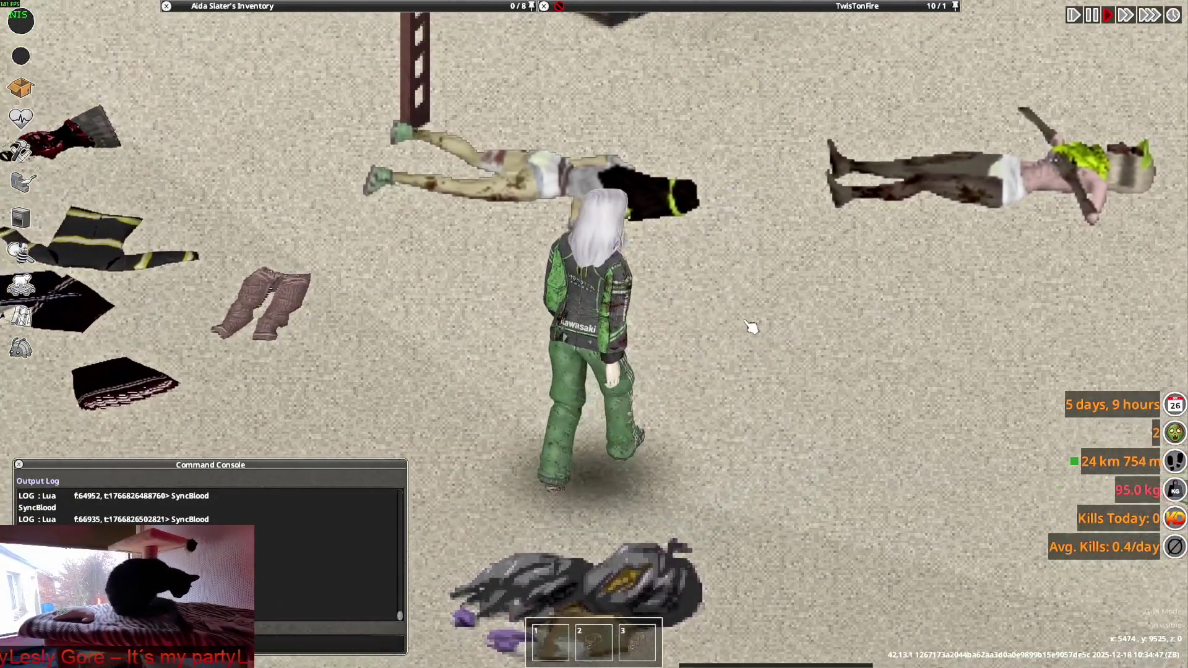
{"action": "scroll", "coordinate": [751, 327], "scroll_direction": "down", "scroll_amount": 3}
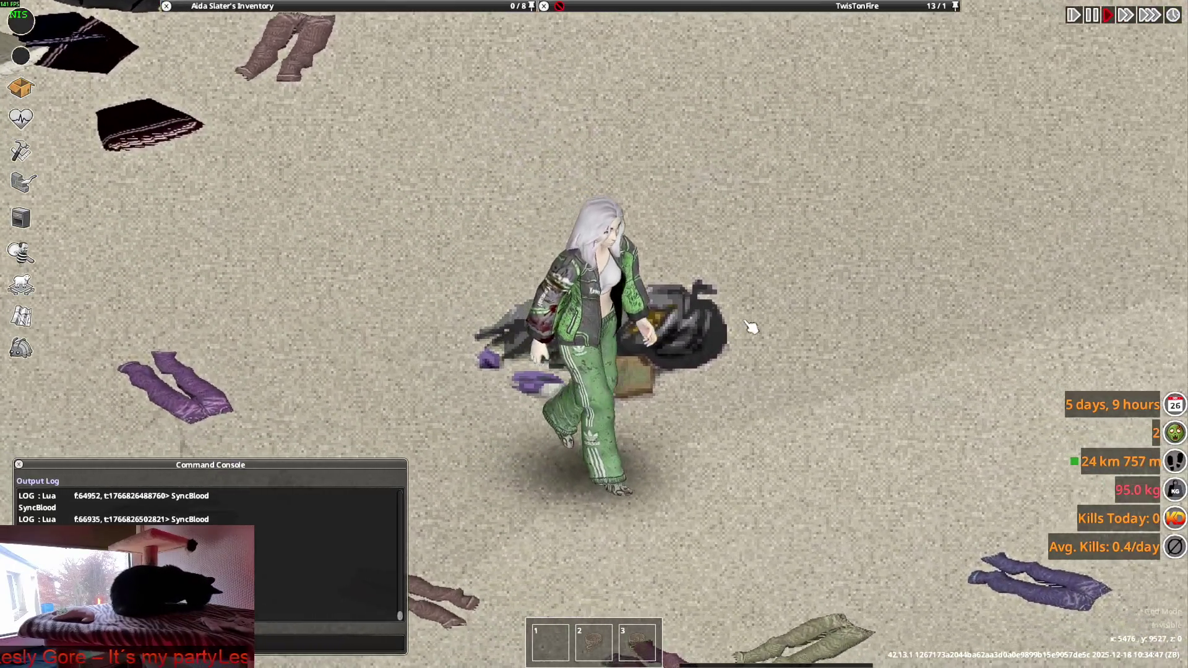
{"action": "scroll", "coordinate": [749, 328], "scroll_direction": "up", "scroll_amount": 3}
{"action": "key", "text": "w"}
{"action": "key", "text": "w"}
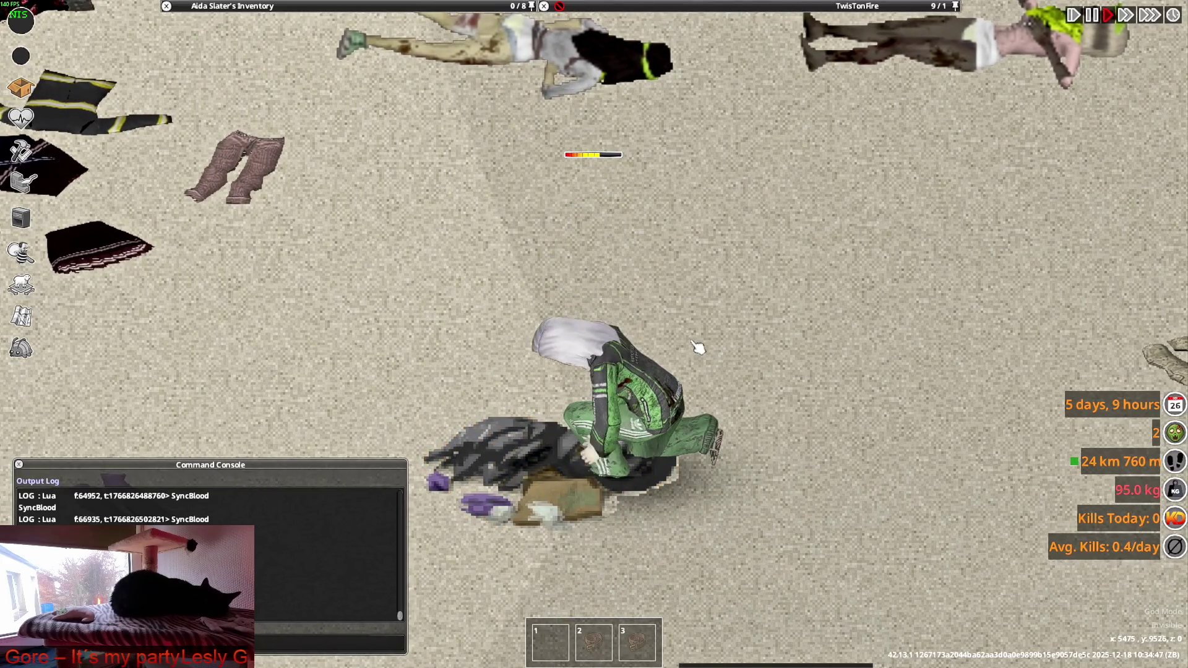
{"action": "key", "text": "d"}
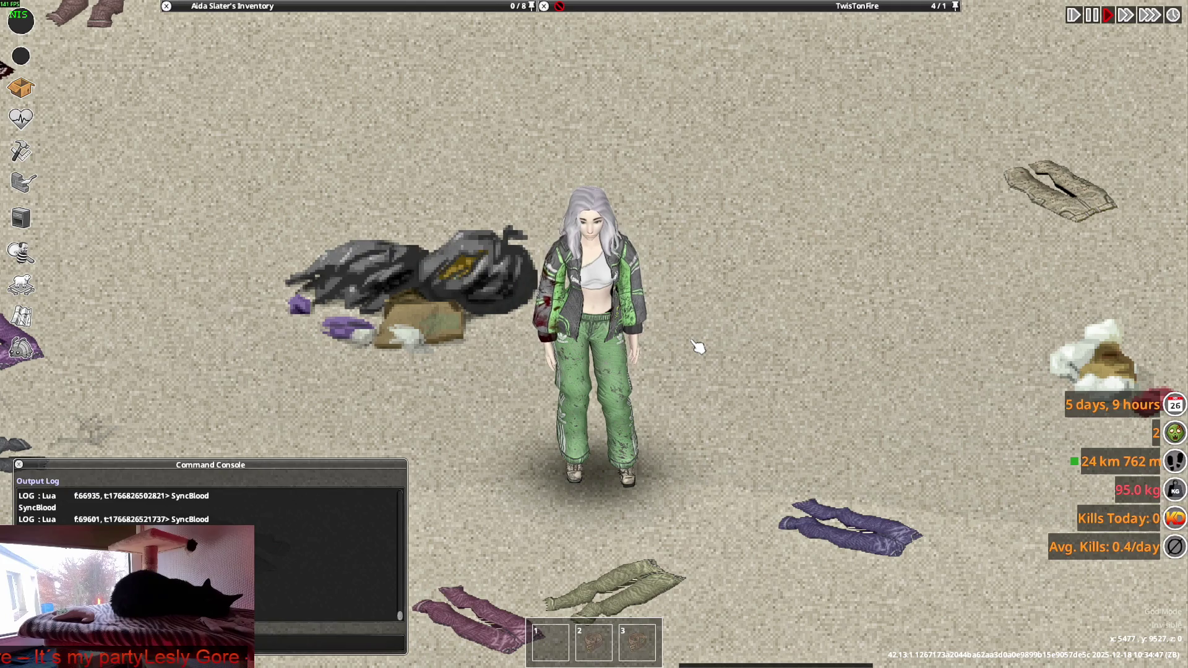
{"action": "key", "text": "a"}
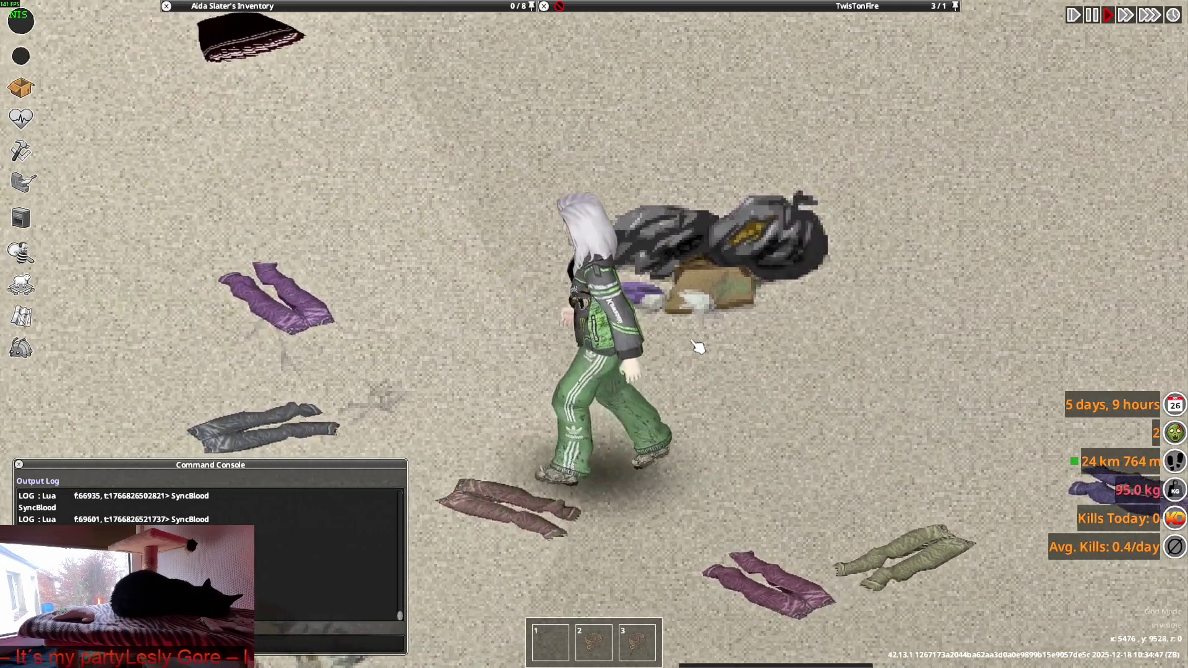
{"action": "key", "text": "a"}
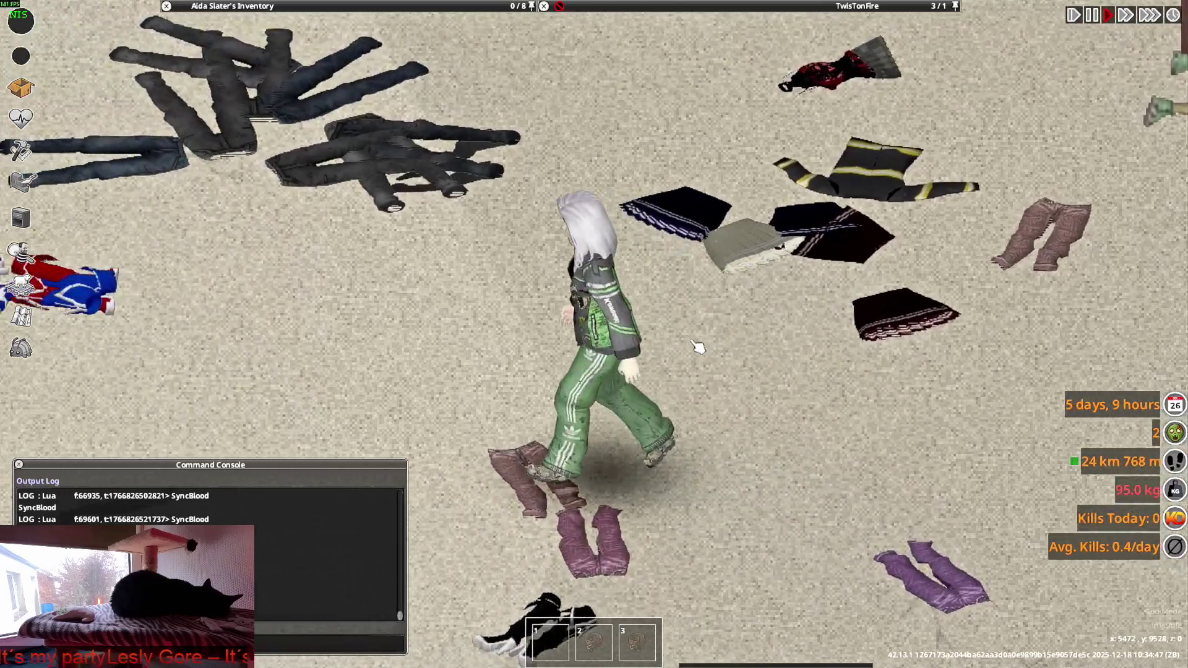
{"action": "key", "text": "a"}
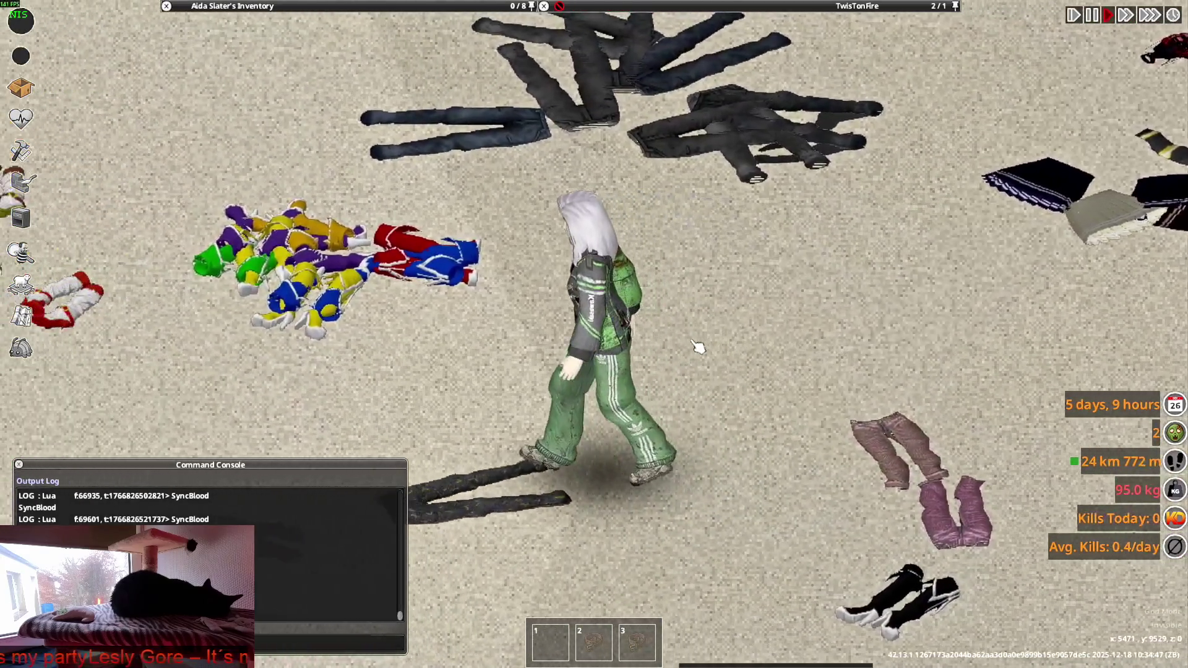
Walk up past the yellow taxi toward the store, then switch to the clothing script in Visual Studio Code.
{"action": "key", "text": "w"}
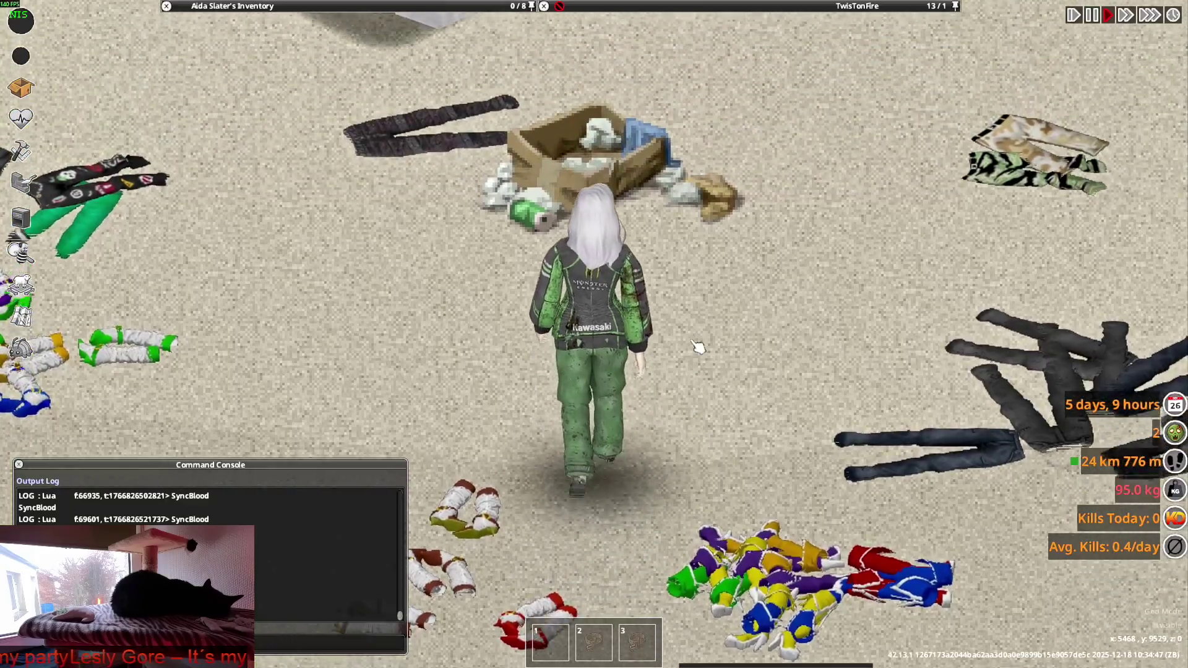
{"action": "key", "text": "w"}
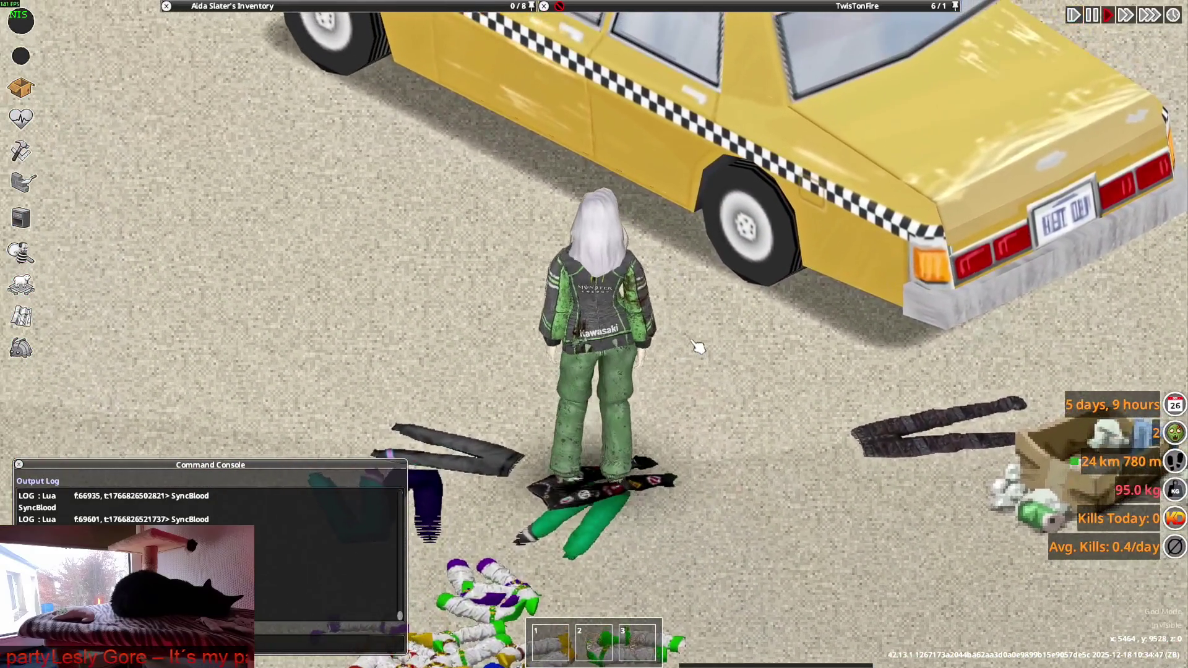
{"action": "key", "text": "w"}
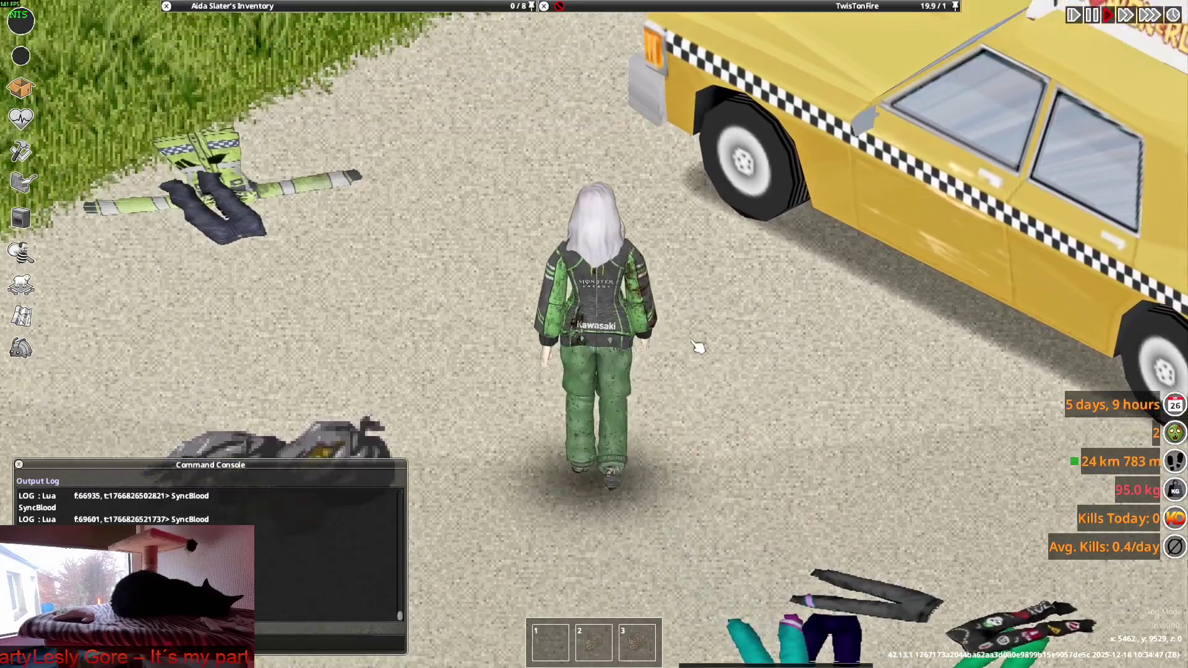
{"action": "key", "text": "w"}
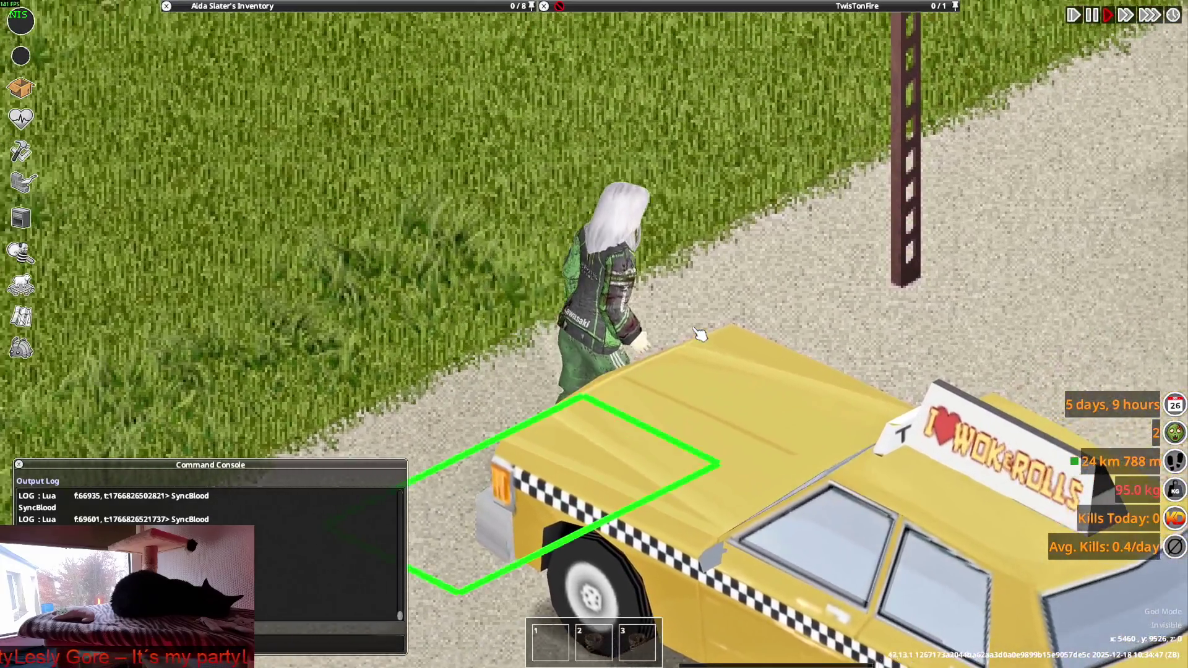
{"action": "scroll", "coordinate": [734, 322], "scroll_direction": "down", "scroll_amount": 3}
{"action": "key", "text": "alt+Tab"}
{"action": "key", "text": "alt+Tab"}
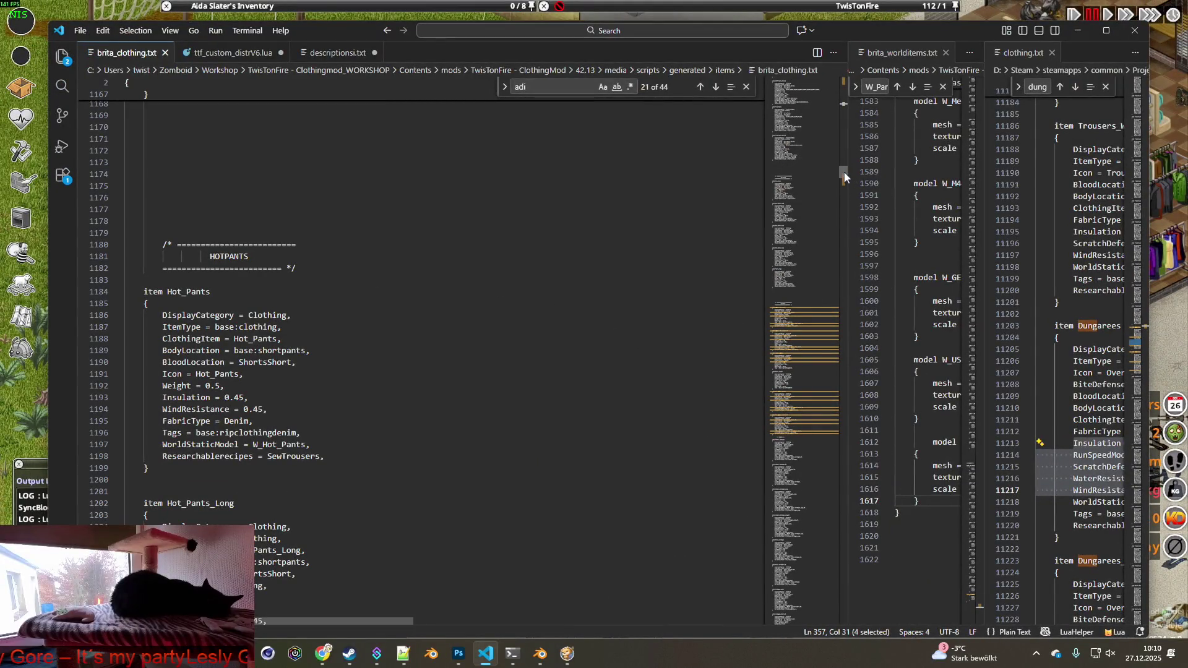
Scroll brita_clothing.txt down to Jackets, select Adidas_Pad_Jacket, then bring Blender to the front.
{"action": "mouse_move", "coordinate": [846, 173]}
{"action": "left_mouse_down"}
{"action": "mouse_move", "coordinate": [850, 80]}
{"action": "mouse_move", "coordinate": [846, 183]}
{"action": "left_mouse_up"}
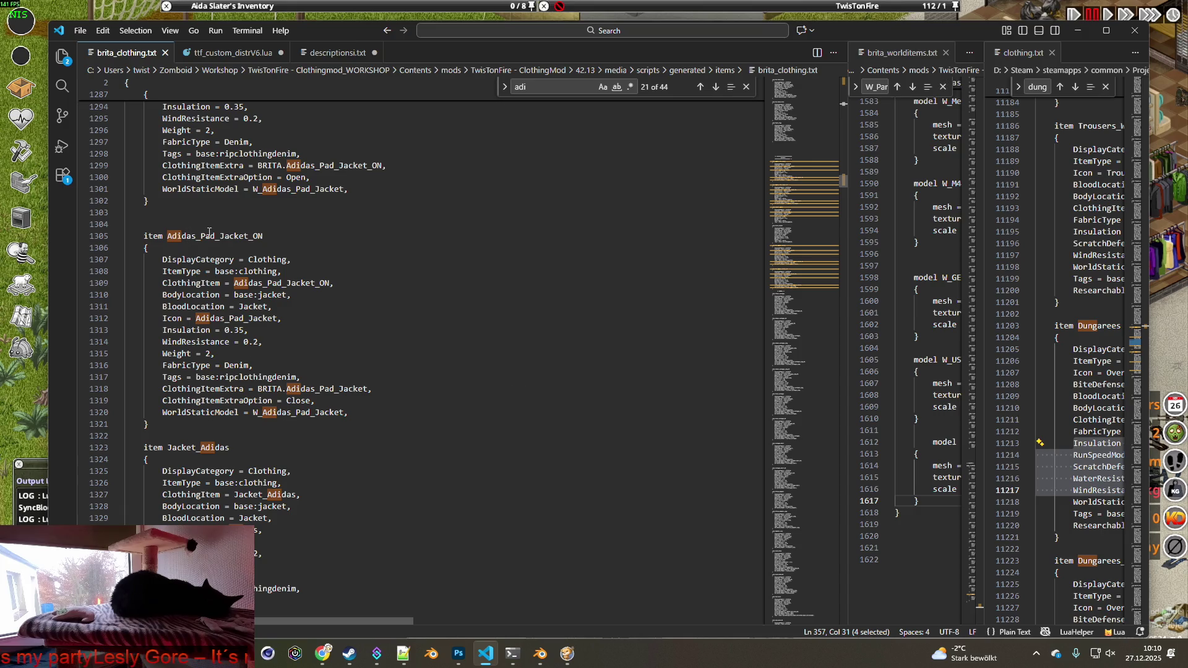
{"action": "scroll", "coordinate": [811, 179], "scroll_direction": "up", "scroll_amount": 3}
{"action": "left_click_drag", "start_coordinate": [841, 106], "coordinate": [846, 175]}
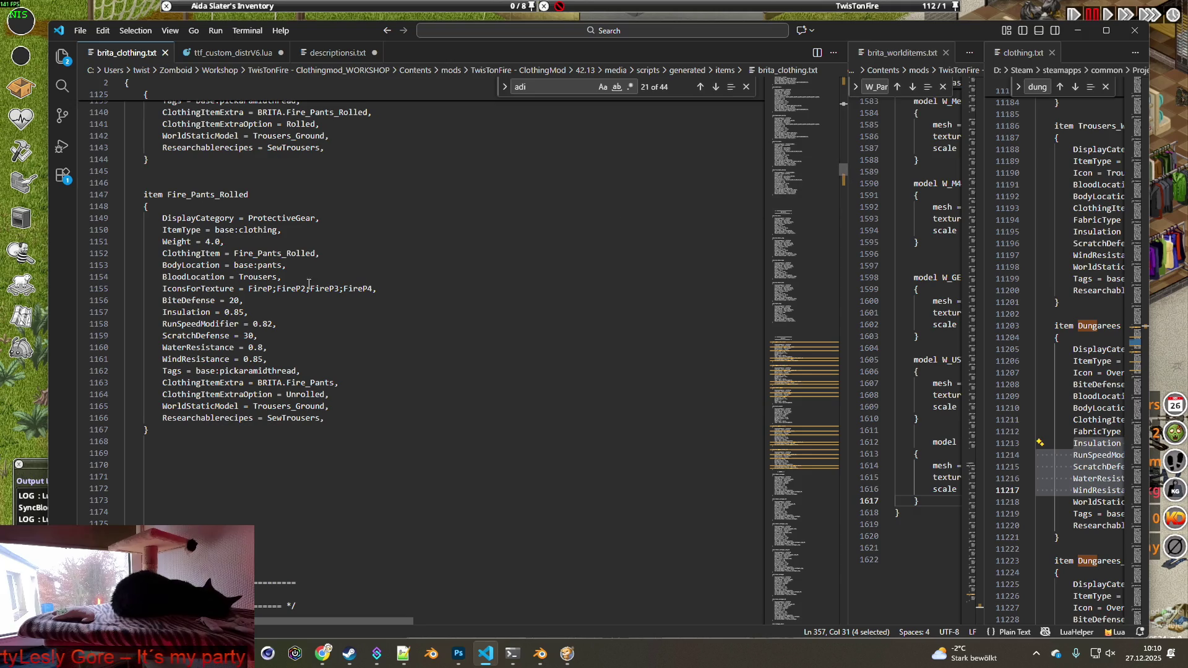
{"action": "scroll", "coordinate": [328, 253], "scroll_direction": "down", "scroll_amount": 3}
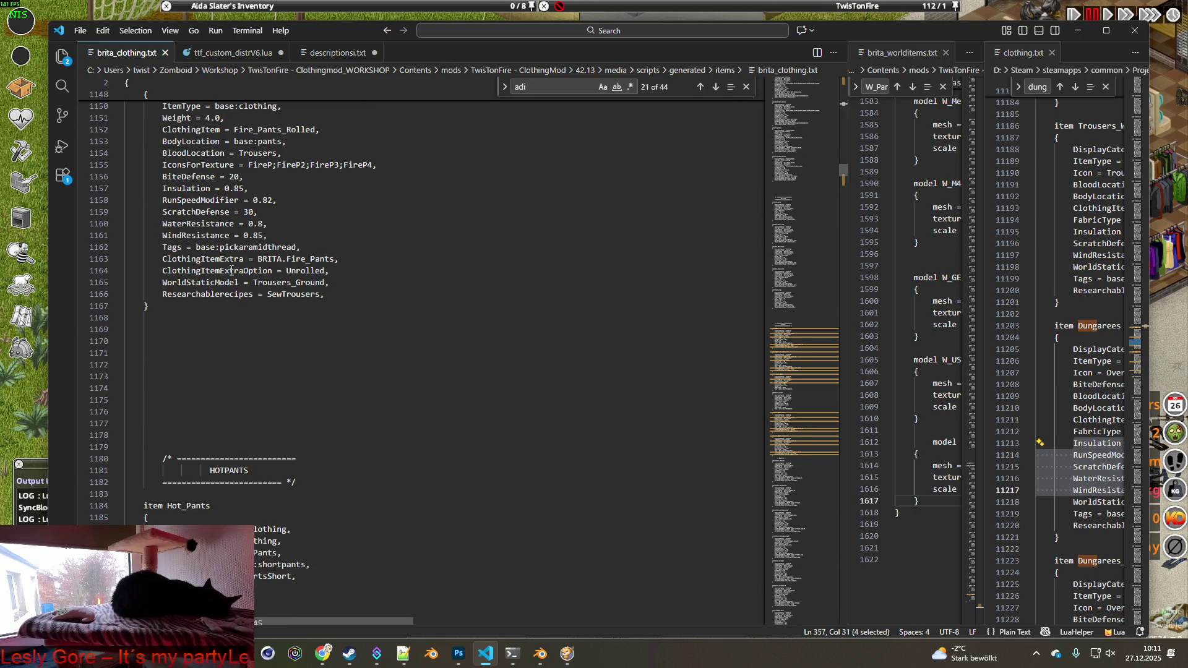
{"action": "scroll", "coordinate": [418, 291], "scroll_direction": "down", "scroll_amount": 8}
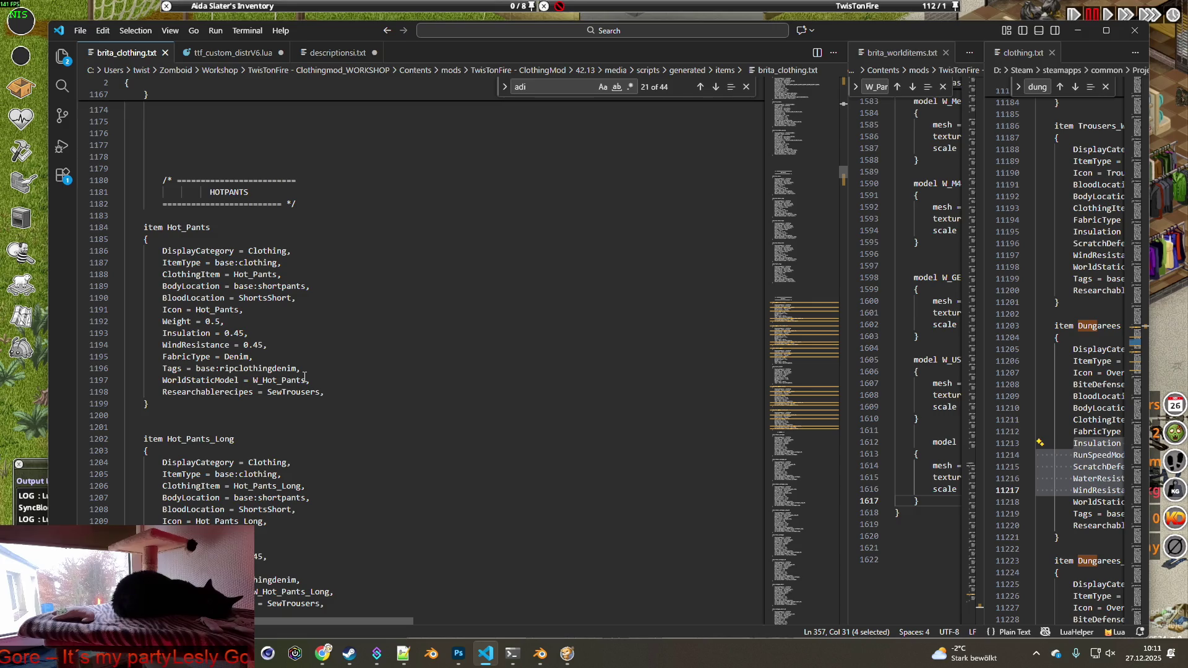
{"action": "scroll", "coordinate": [305, 377], "scroll_direction": "down", "scroll_amount": 5}
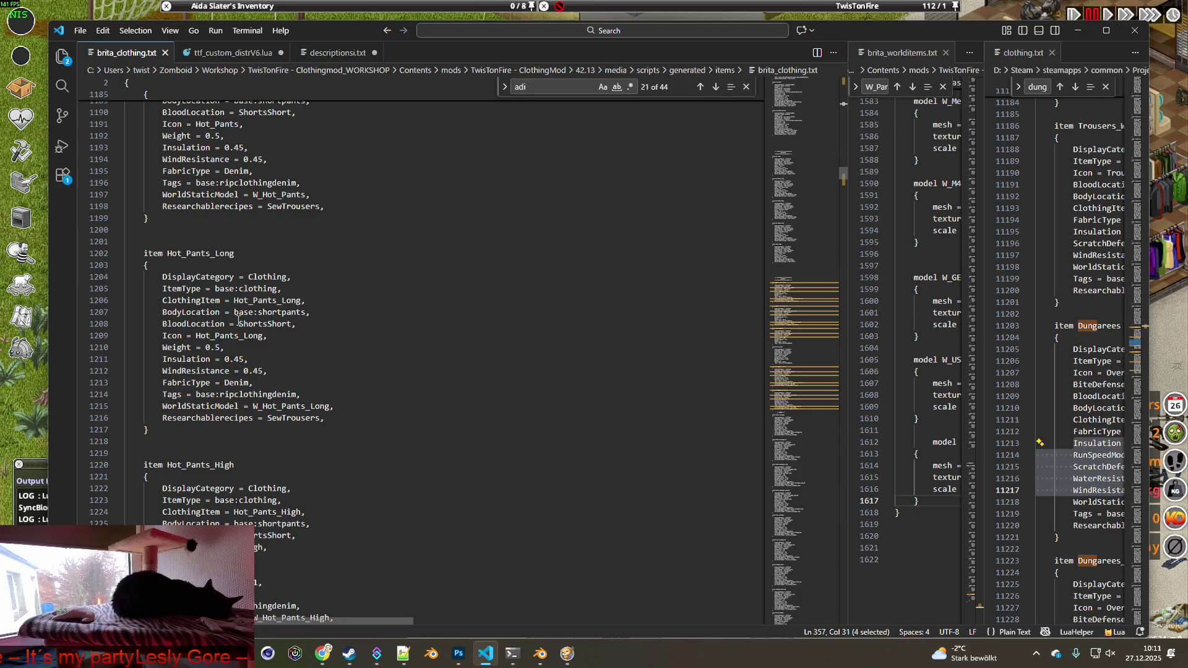
{"action": "scroll", "coordinate": [446, 332], "scroll_direction": "down", "scroll_amount": 15}
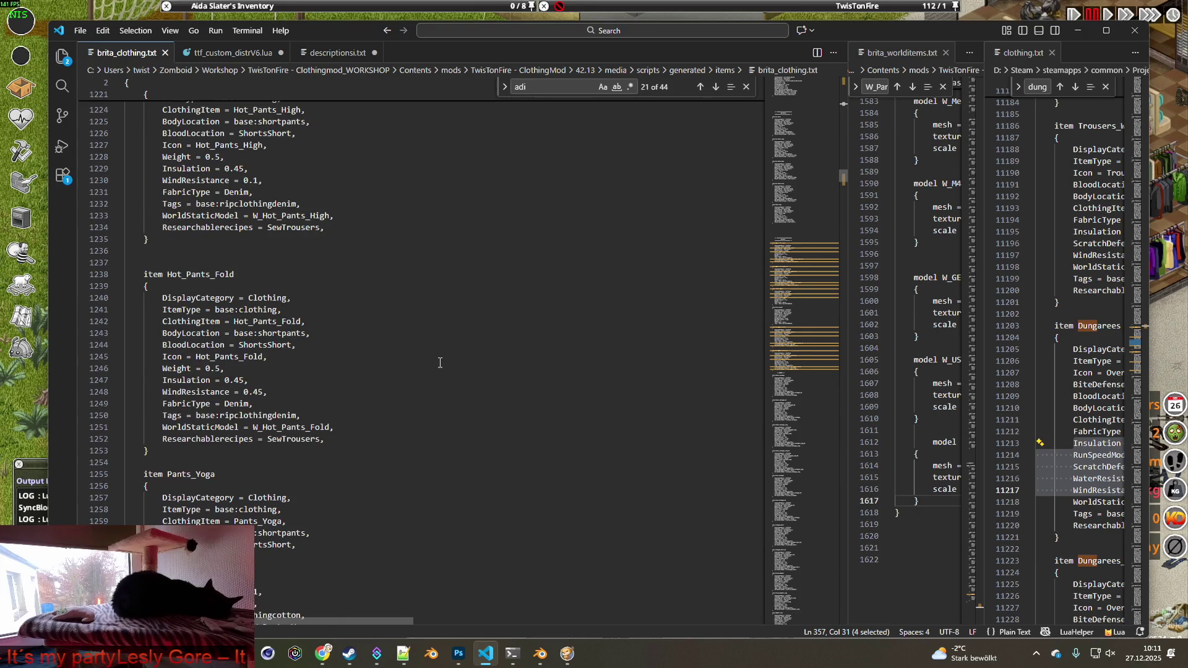
{"action": "scroll", "coordinate": [318, 365], "scroll_direction": "down", "scroll_amount": 8}
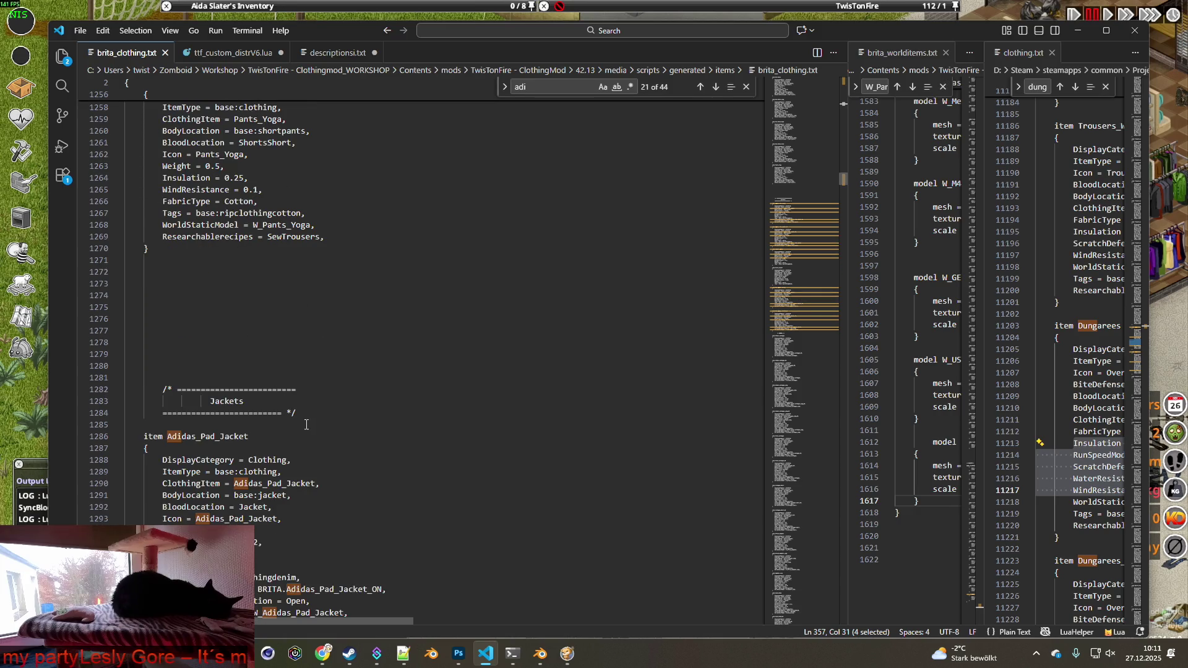
{"action": "left_click_drag", "start_coordinate": [275, 436], "coordinate": [152, 436]}
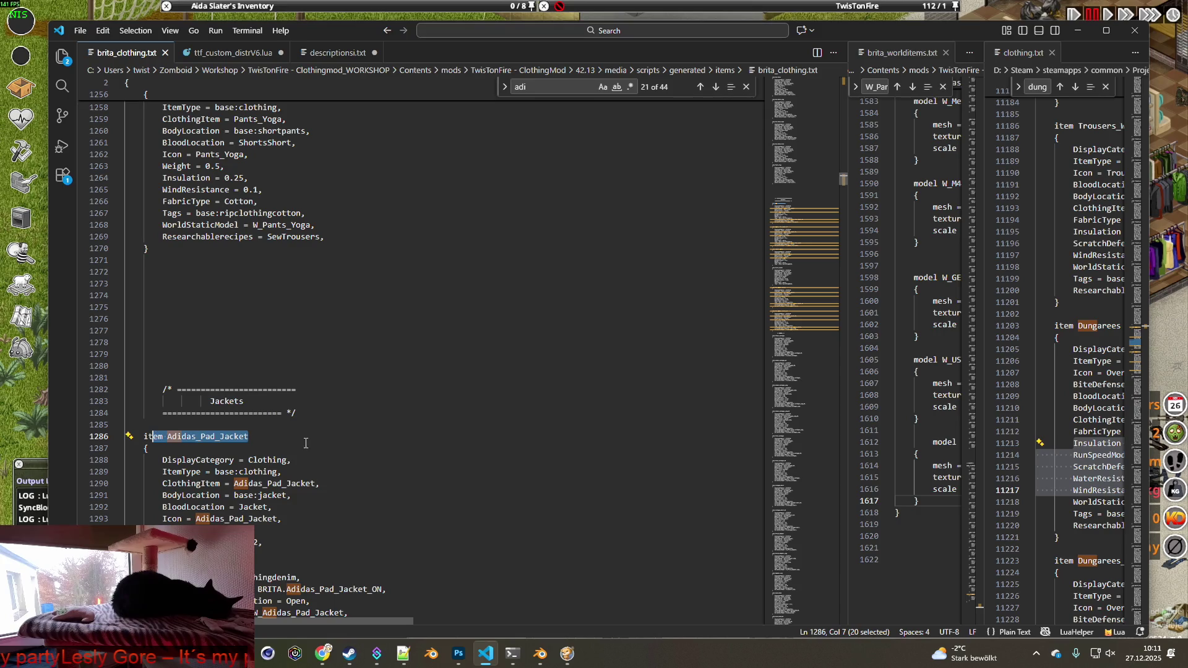
{"action": "scroll", "coordinate": [304, 443], "scroll_direction": "down", "scroll_amount": 3}
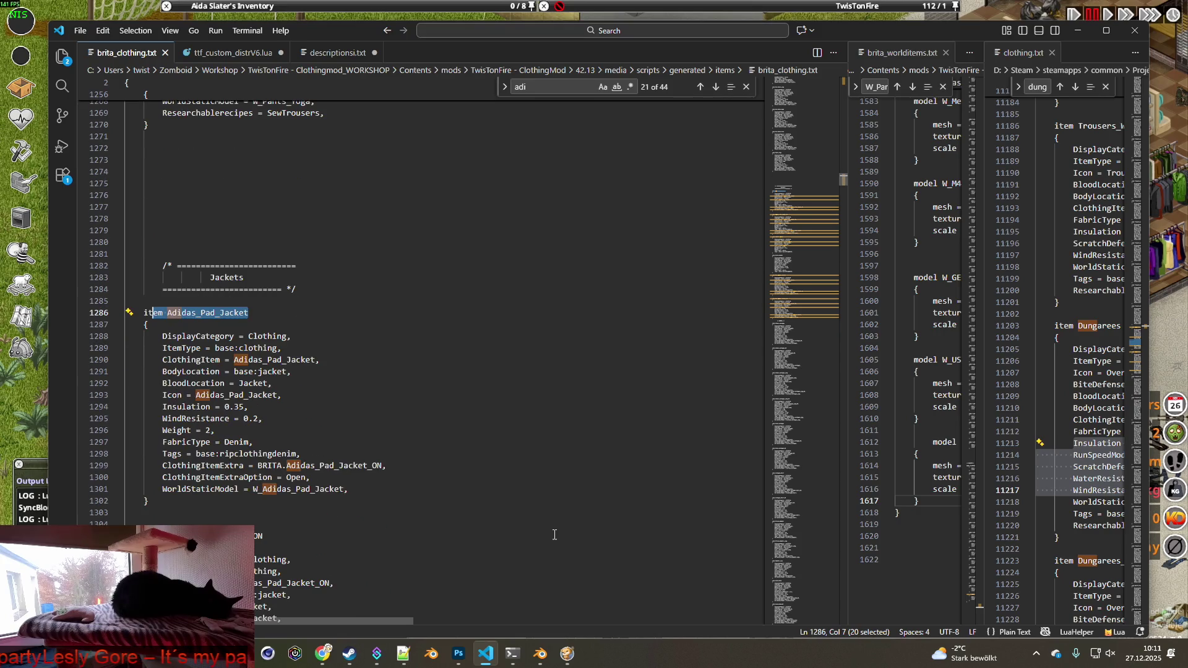
{"action": "left_click", "coordinate": [540, 653]}
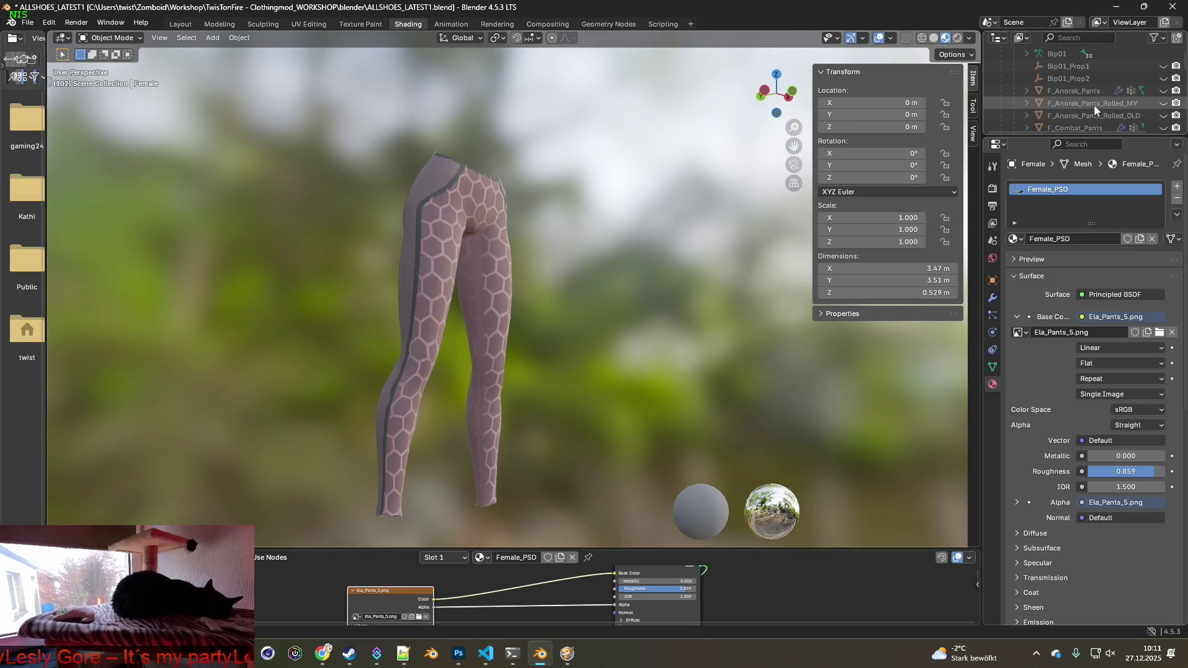
Compare the hex leggings with and without the F_Anorak_Pants camo trousers, leave them hidden, and minimize Blender.
{"action": "left_click", "coordinate": [1163, 92]}
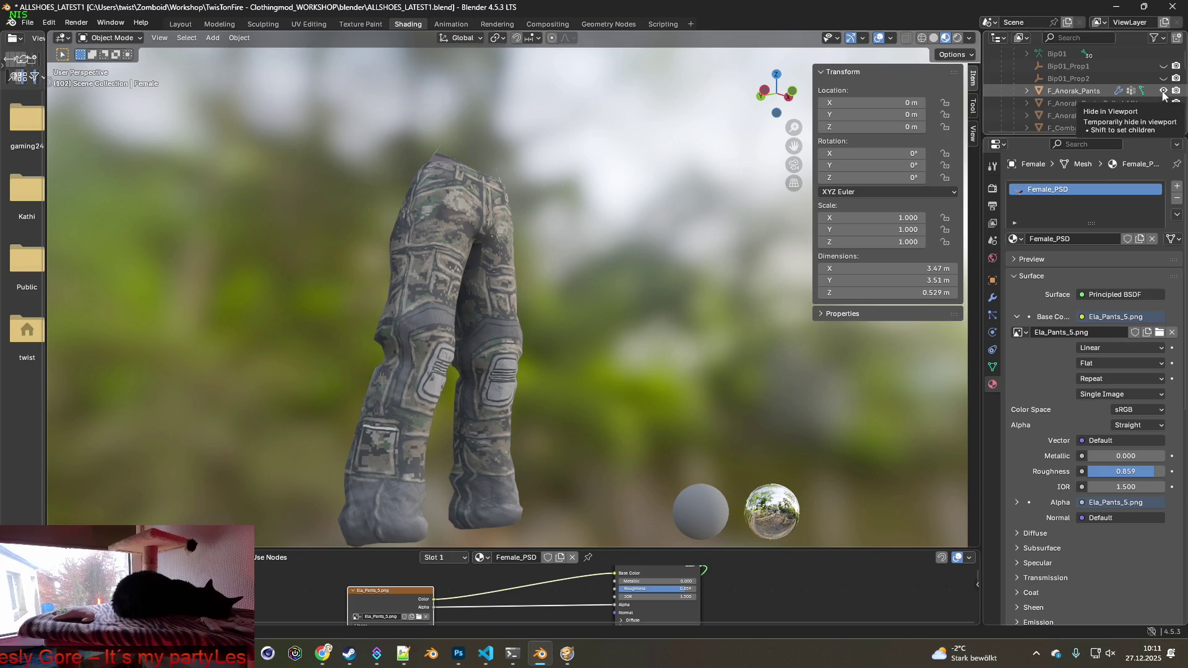
{"action": "left_click", "coordinate": [1163, 91]}
{"action": "left_click", "coordinate": [1163, 91]}
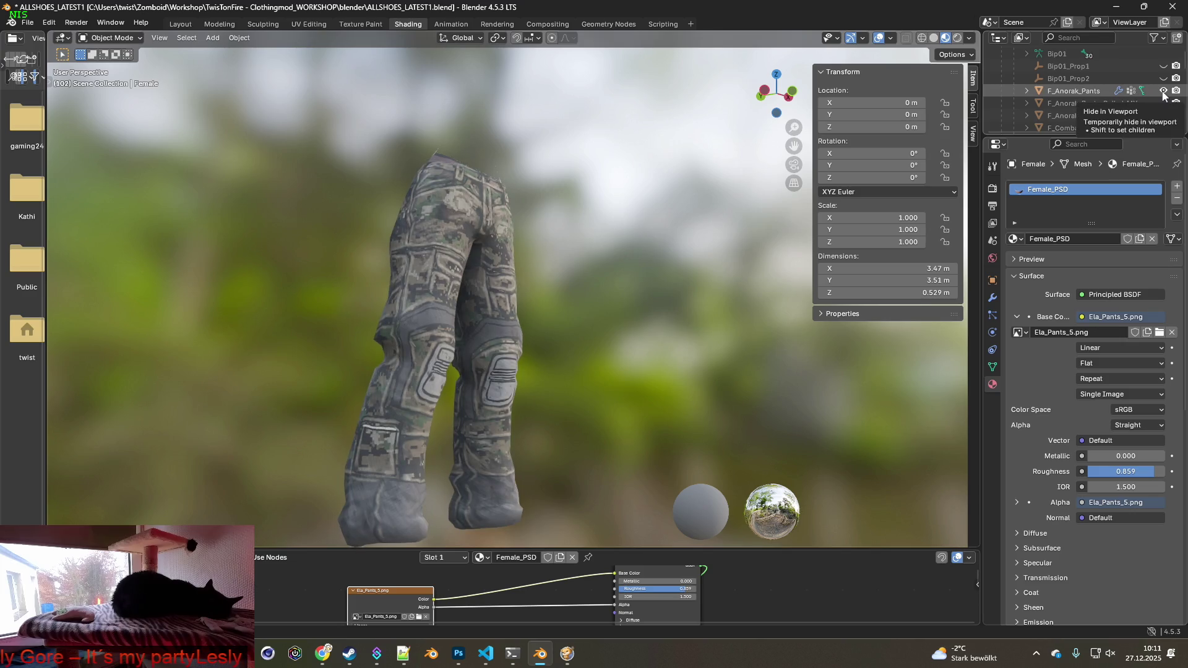
{"action": "left_click", "coordinate": [1162, 92]}
{"action": "middle_click_drag", "start_coordinate": [584, 213], "coordinate": [503, 242]}
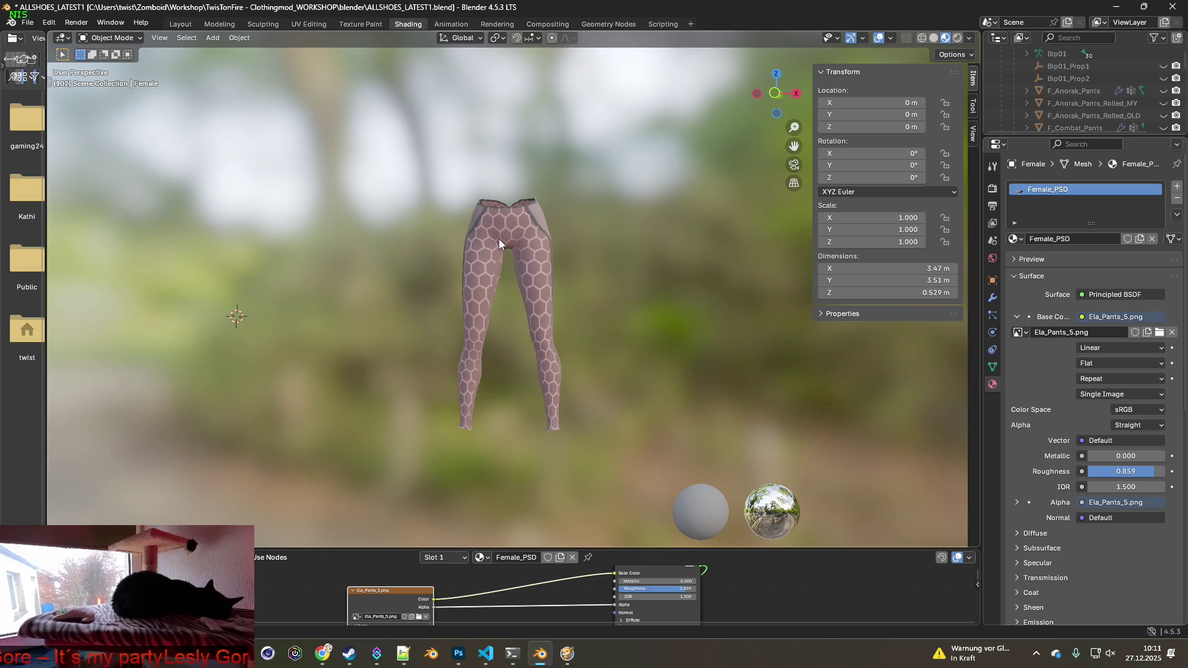
{"action": "left_click", "coordinate": [1115, 7]}
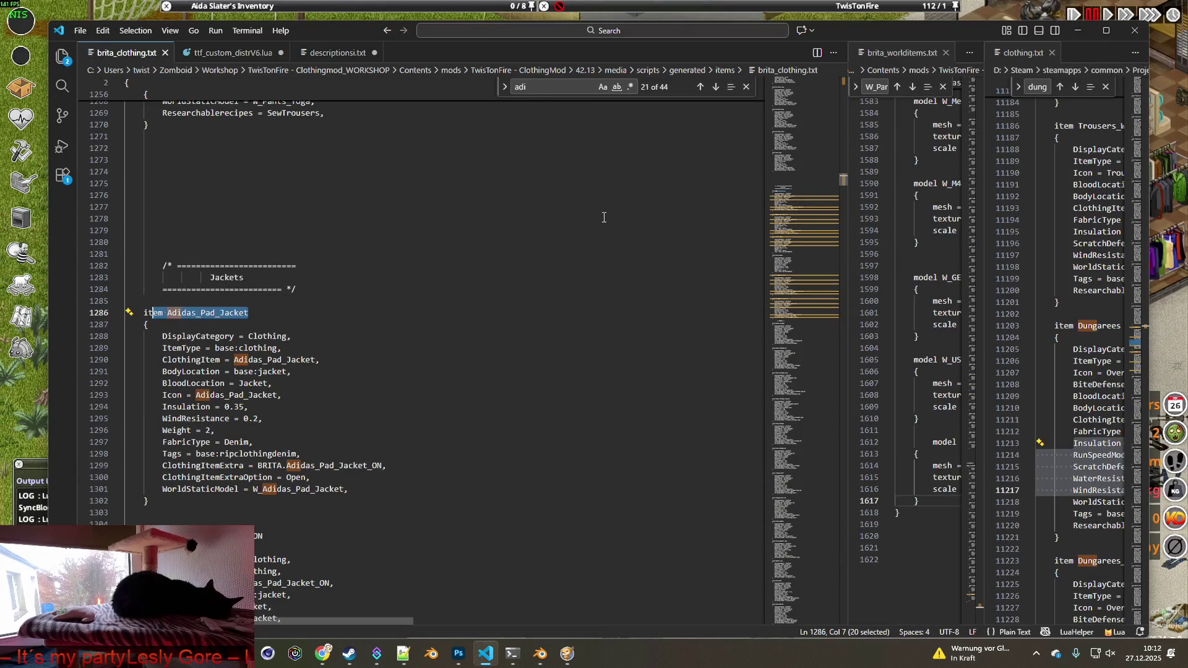
{"action": "scroll", "coordinate": [598, 273], "scroll_direction": "up", "scroll_amount": 20}
{"action": "key", "text": "ctrl+z"}
{"action": "scroll", "coordinate": [604, 282], "scroll_direction": "up", "scroll_amount": 9}
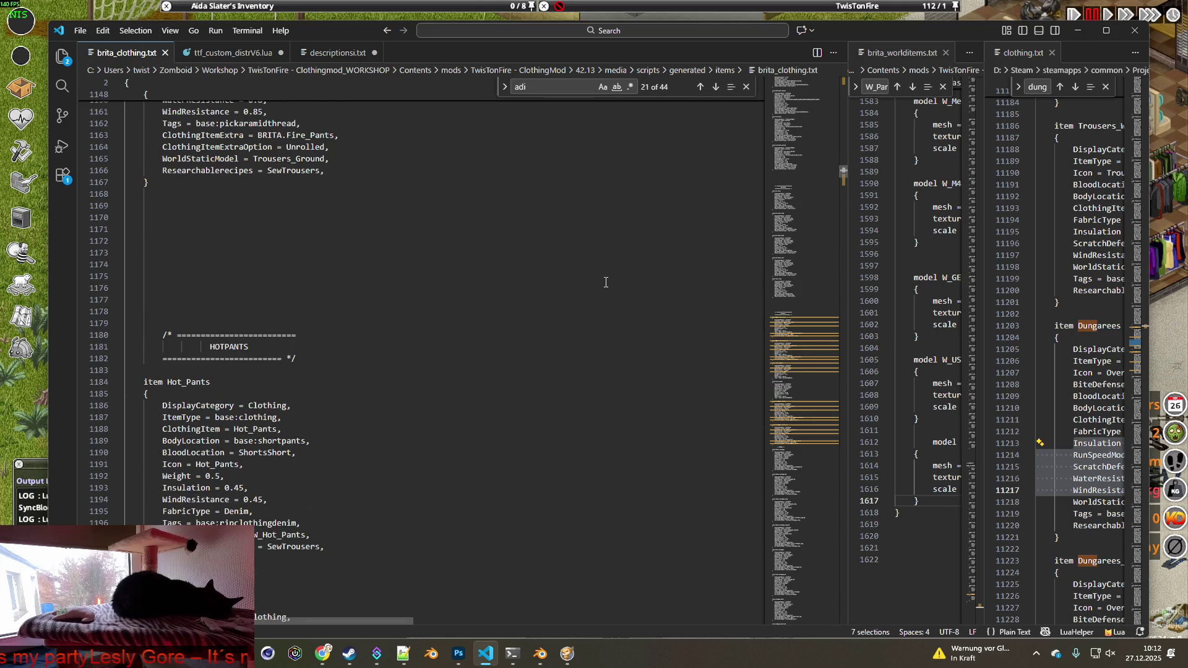
{"action": "scroll", "coordinate": [606, 282], "scroll_direction": "down", "scroll_amount": 3}
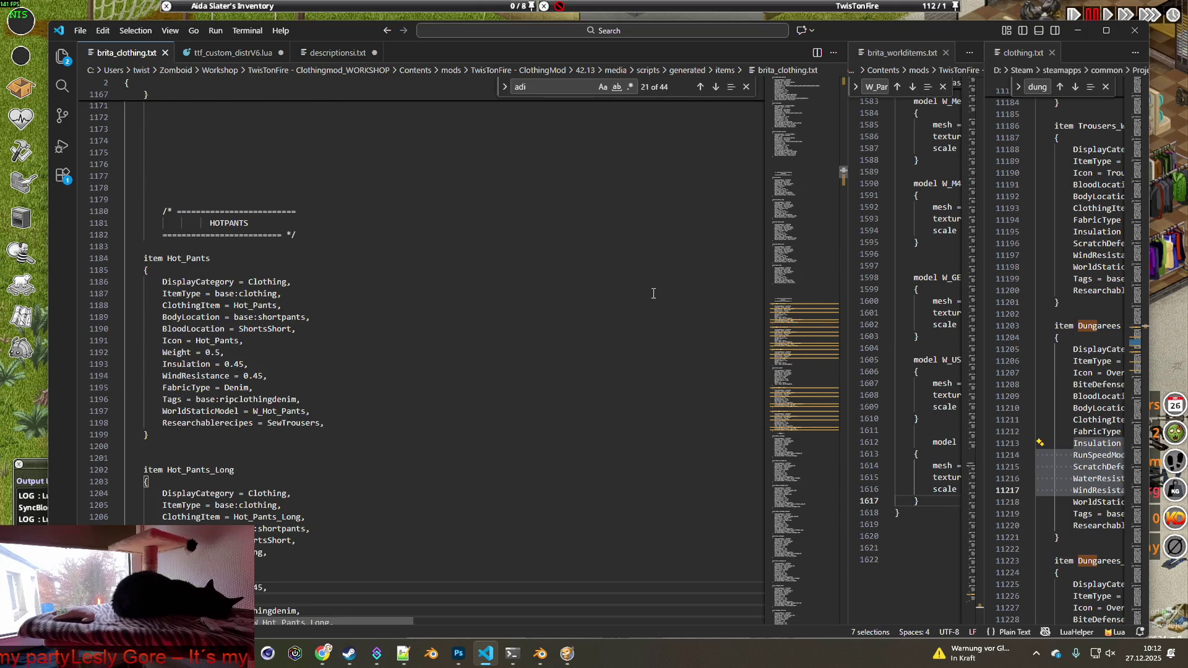
{"action": "left_click_drag", "start_coordinate": [843, 178], "coordinate": [845, 205]}
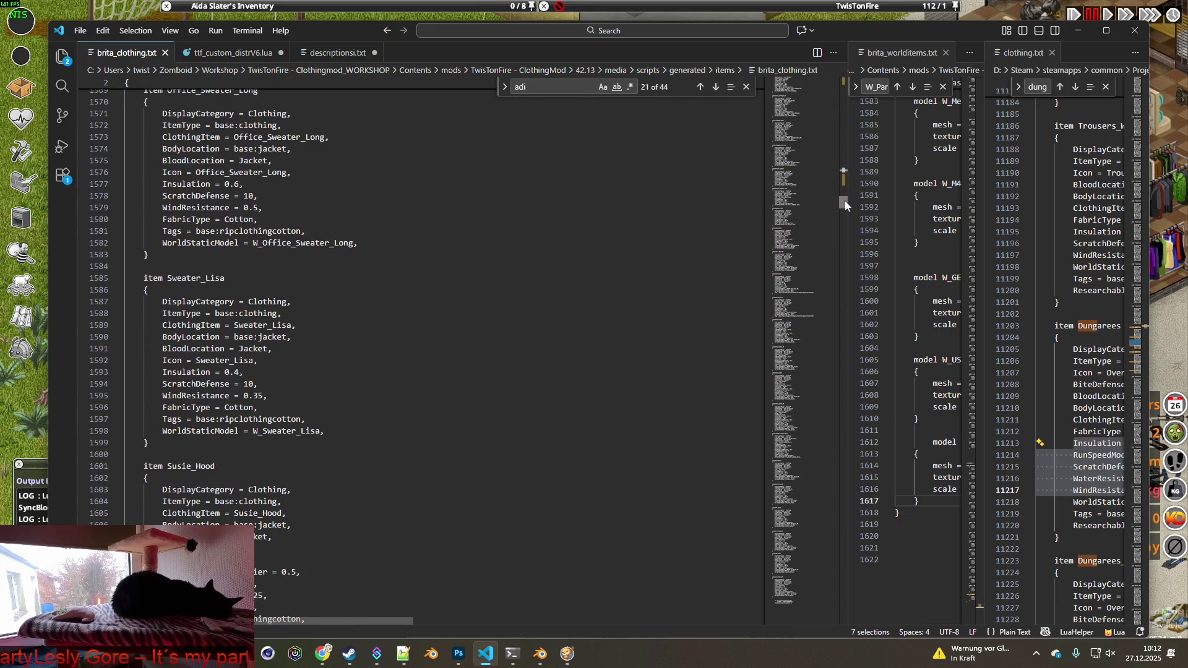
{"action": "double_click", "coordinate": [192, 465]}
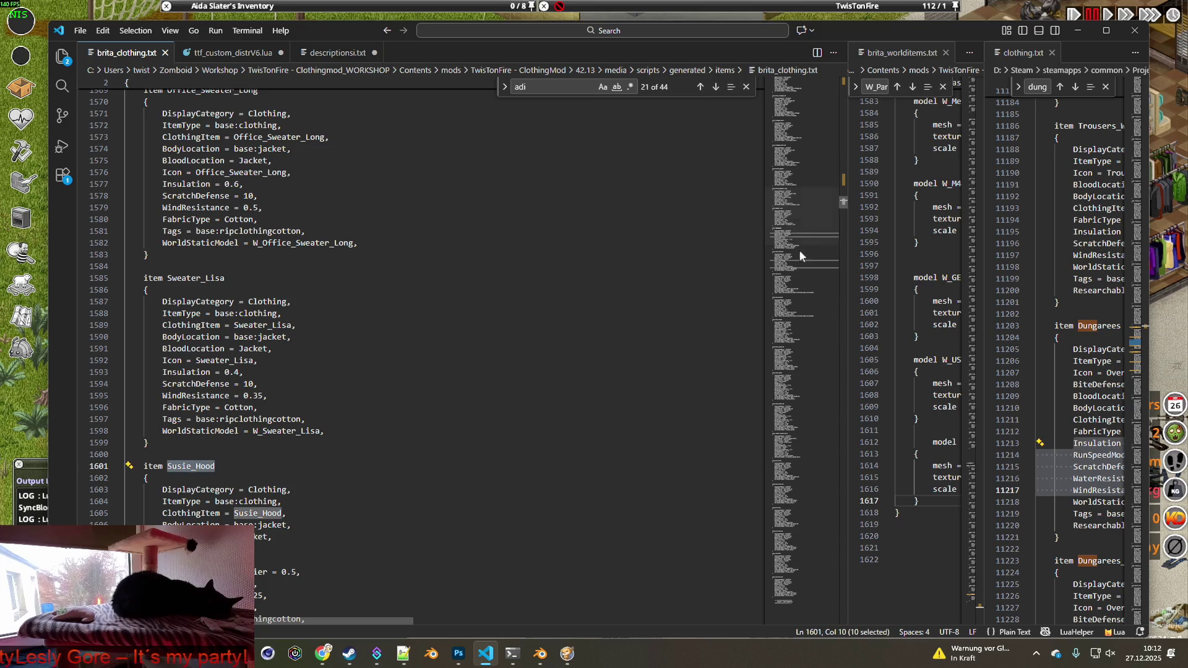
{"action": "left_click_drag", "start_coordinate": [841, 202], "coordinate": [852, 343]}
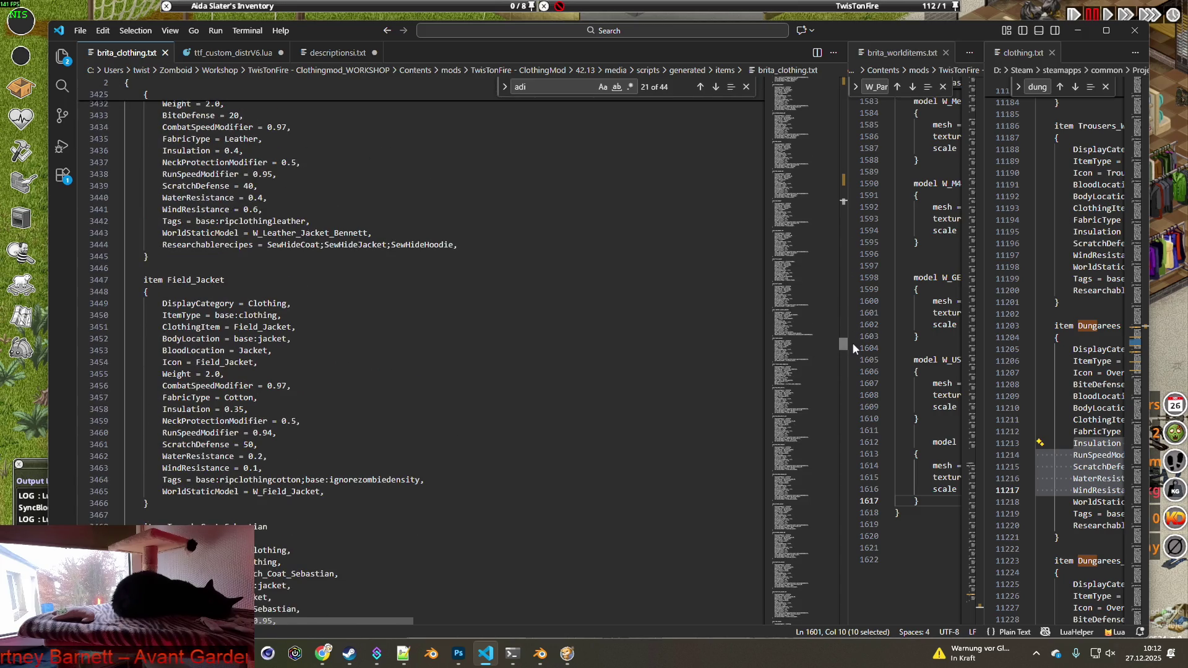
{"action": "scroll", "coordinate": [247, 211], "scroll_direction": "up", "scroll_amount": 5}
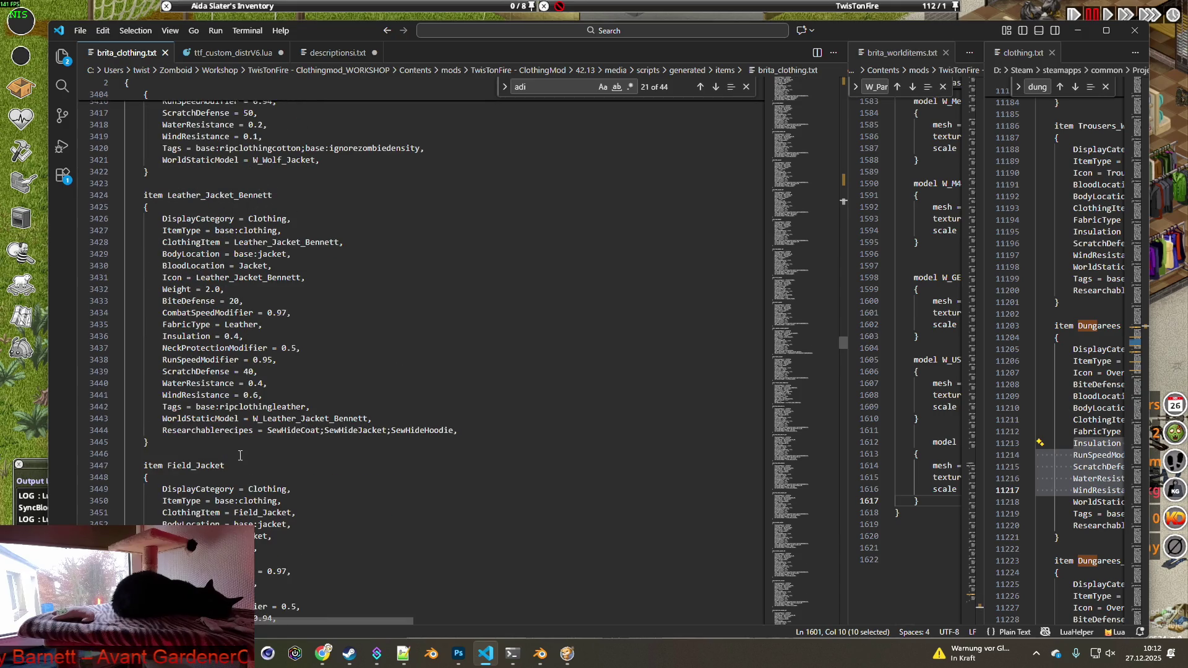
{"action": "scroll", "coordinate": [230, 434], "scroll_direction": "down", "scroll_amount": 1}
{"action": "left_click", "coordinate": [230, 433]}
{"action": "left_click_drag", "start_coordinate": [230, 434], "coordinate": [158, 434]}
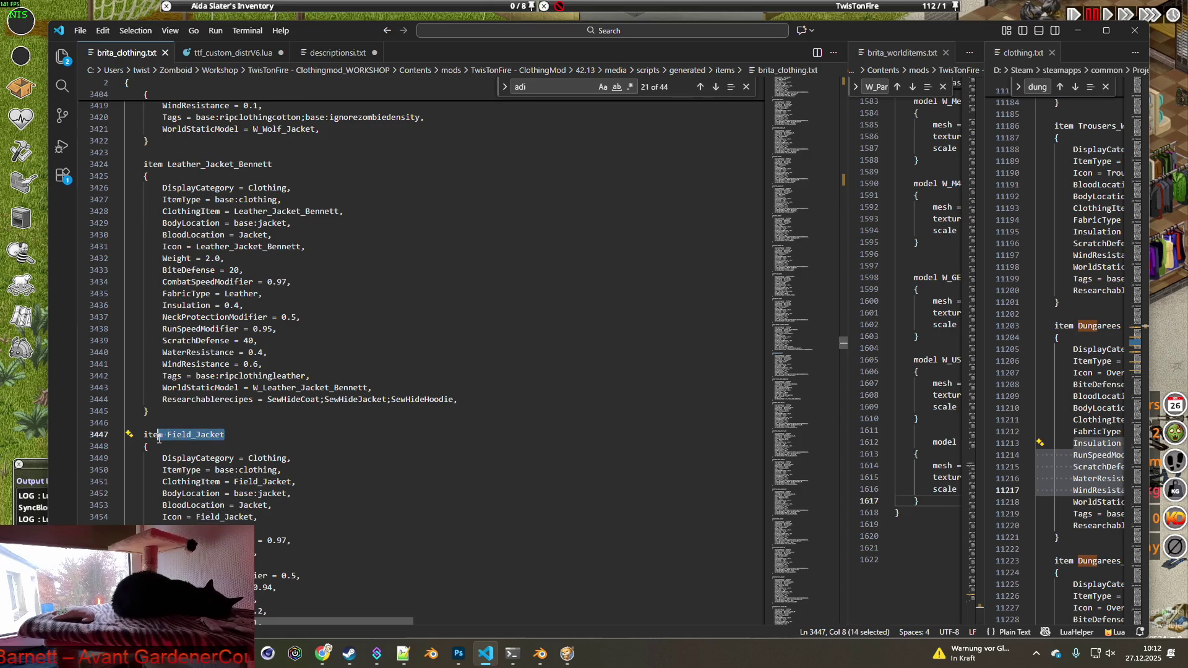
{"action": "scroll", "coordinate": [357, 466], "scroll_direction": "down", "scroll_amount": 18}
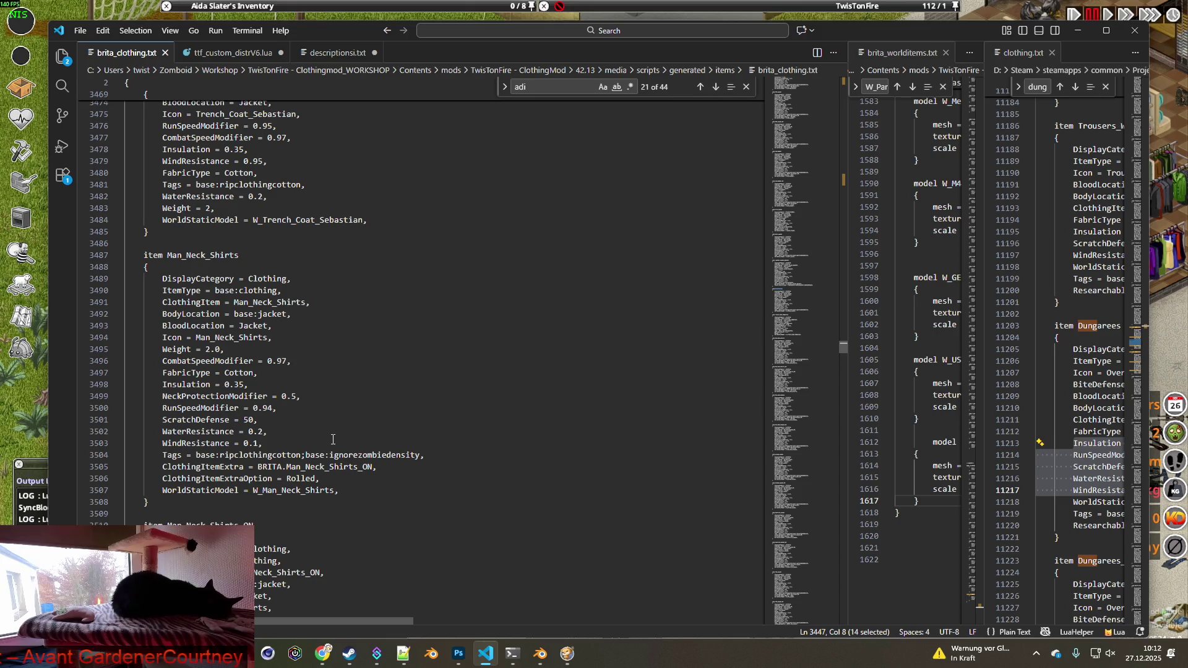
{"action": "left_click_drag", "start_coordinate": [339, 490], "coordinate": [190, 490]}
{"action": "scroll", "coordinate": [347, 493], "scroll_direction": "down", "scroll_amount": 3}
{"action": "scroll", "coordinate": [381, 492], "scroll_direction": "down", "scroll_amount": 5}
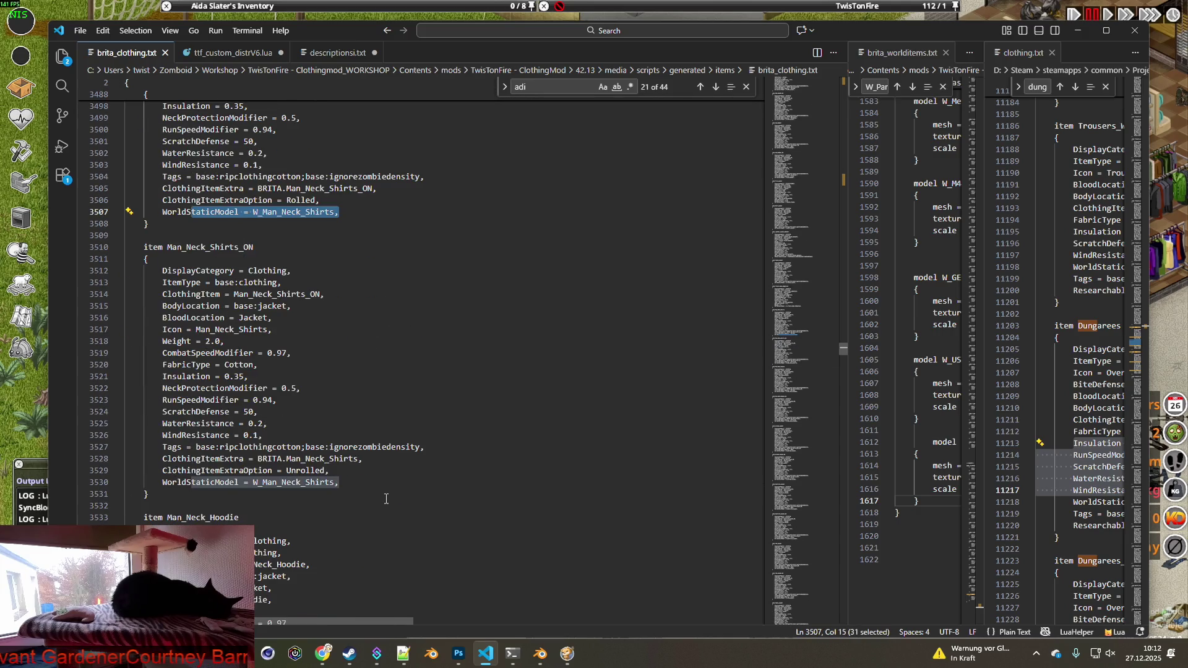
{"action": "scroll", "coordinate": [390, 504], "scroll_direction": "down", "scroll_amount": 18}
{"action": "scroll", "coordinate": [392, 513], "scroll_direction": "down", "scroll_amount": 20}
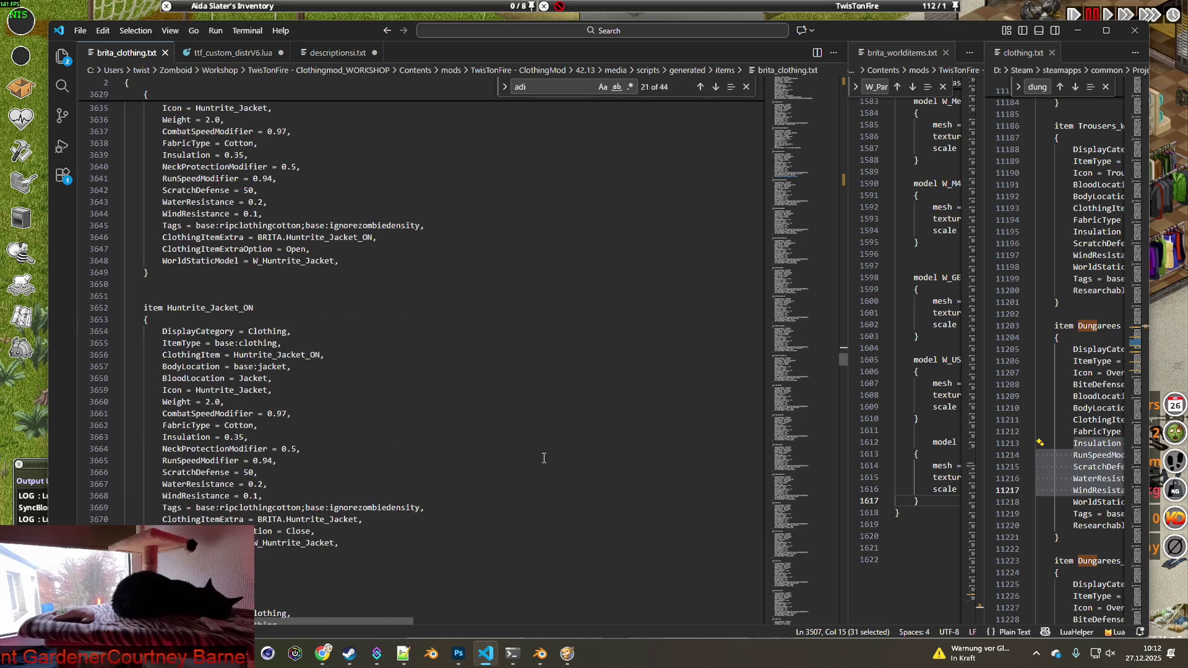
{"action": "scroll", "coordinate": [842, 364], "scroll_direction": "down", "scroll_amount": 4}
{"action": "left_click_drag", "start_coordinate": [842, 363], "coordinate": [847, 433]}
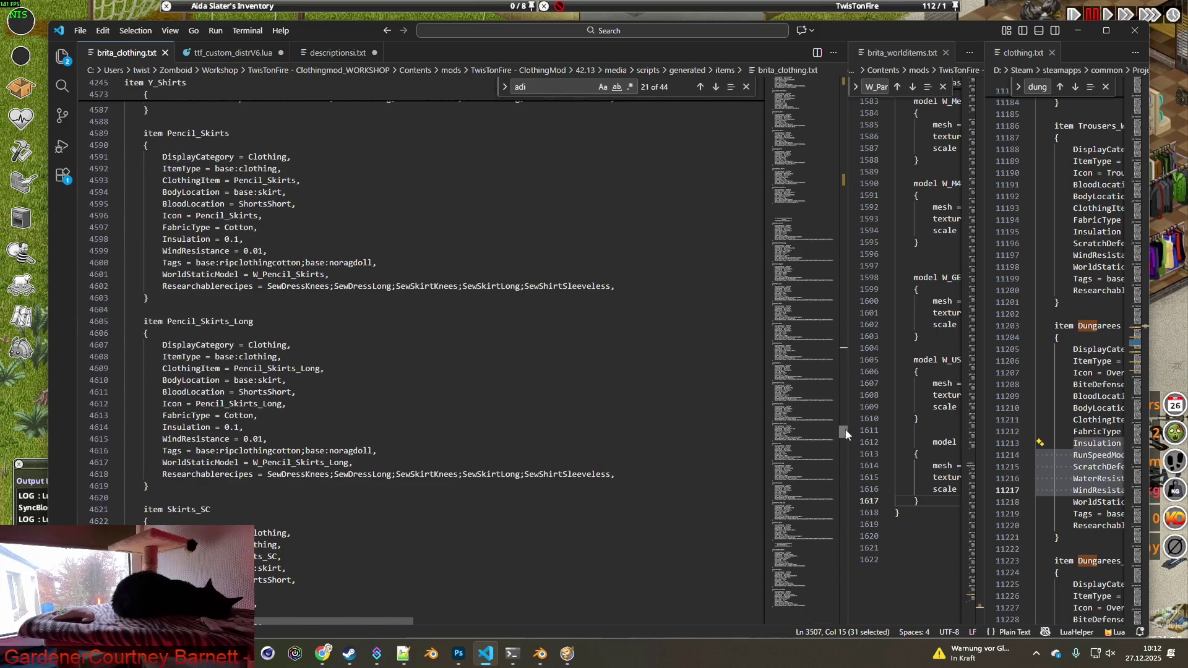
{"action": "scroll", "coordinate": [703, 434], "scroll_direction": "up", "scroll_amount": 10}
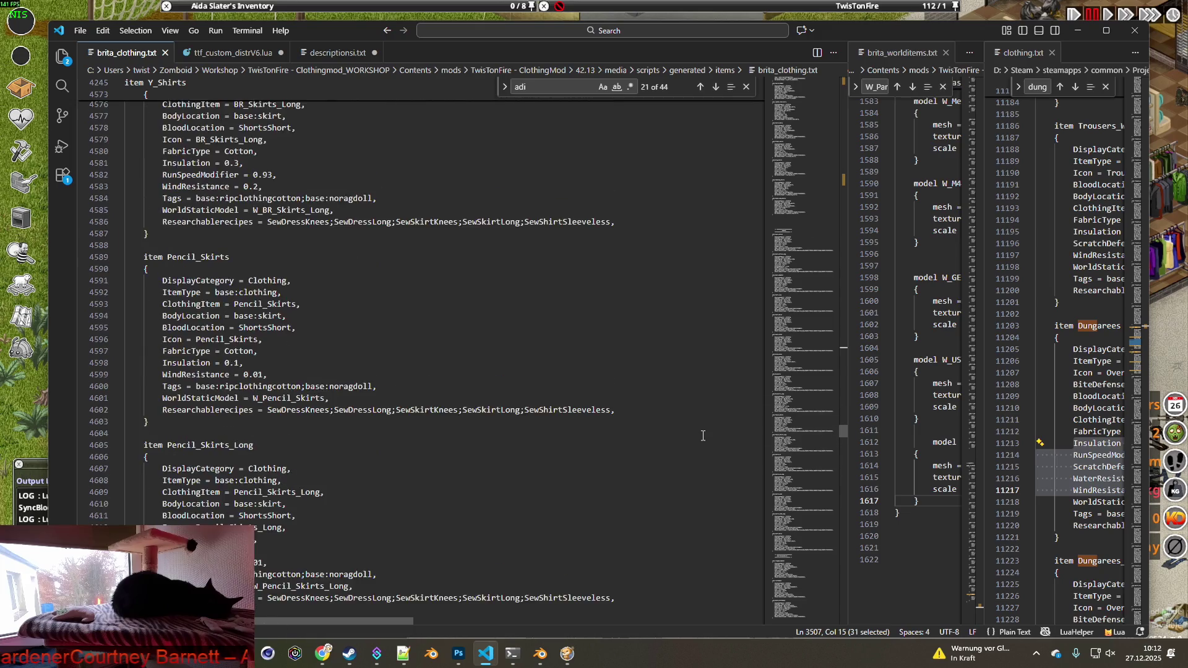
{"action": "scroll", "coordinate": [706, 440], "scroll_direction": "up", "scroll_amount": 6}
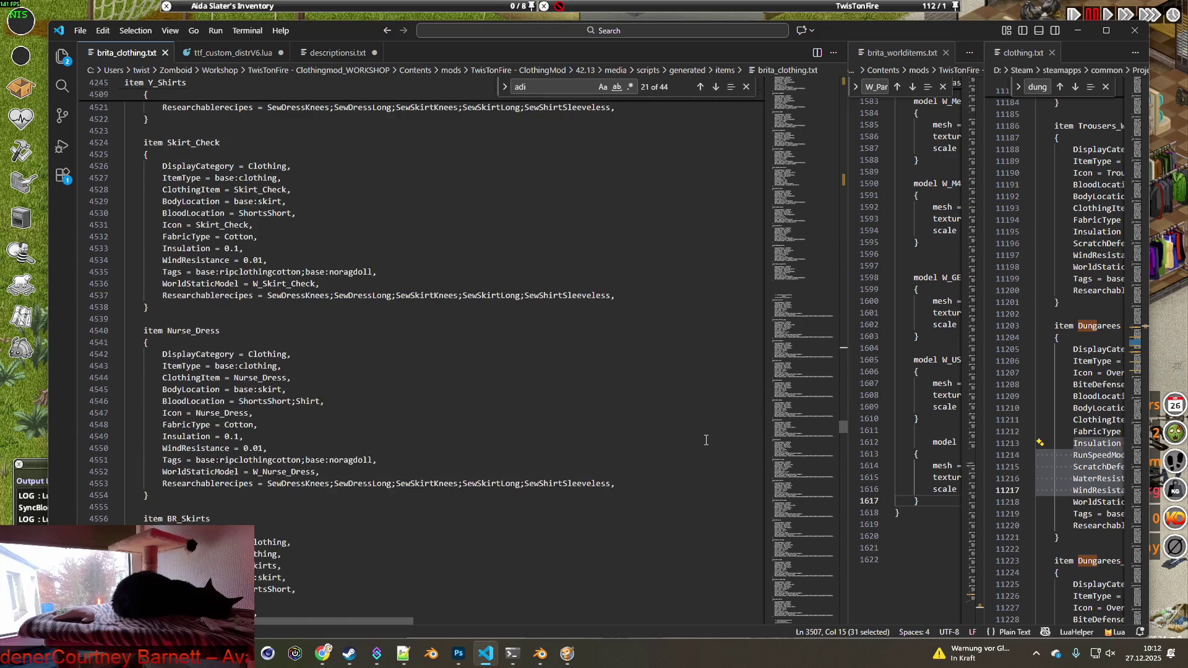
{"action": "scroll", "coordinate": [705, 439], "scroll_direction": "up", "scroll_amount": 8}
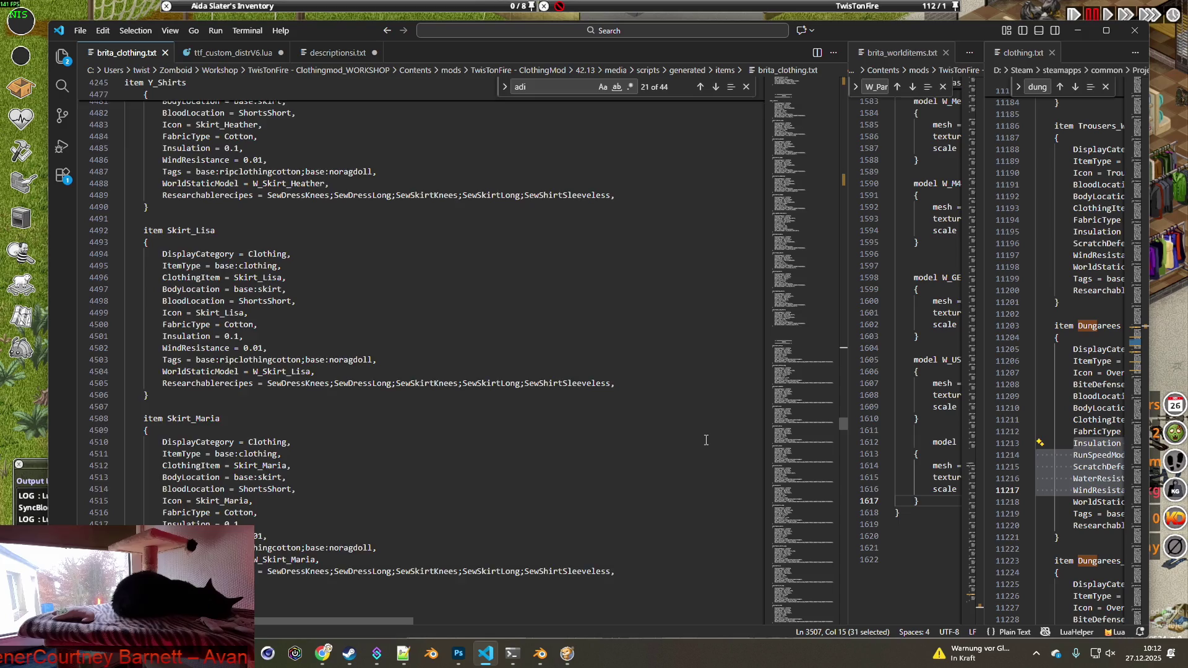
{"action": "mouse_move", "coordinate": [841, 418]}
{"action": "left_mouse_down"}
{"action": "mouse_move", "coordinate": [851, 591]}
{"action": "mouse_move", "coordinate": [844, 352]}
{"action": "left_mouse_up"}
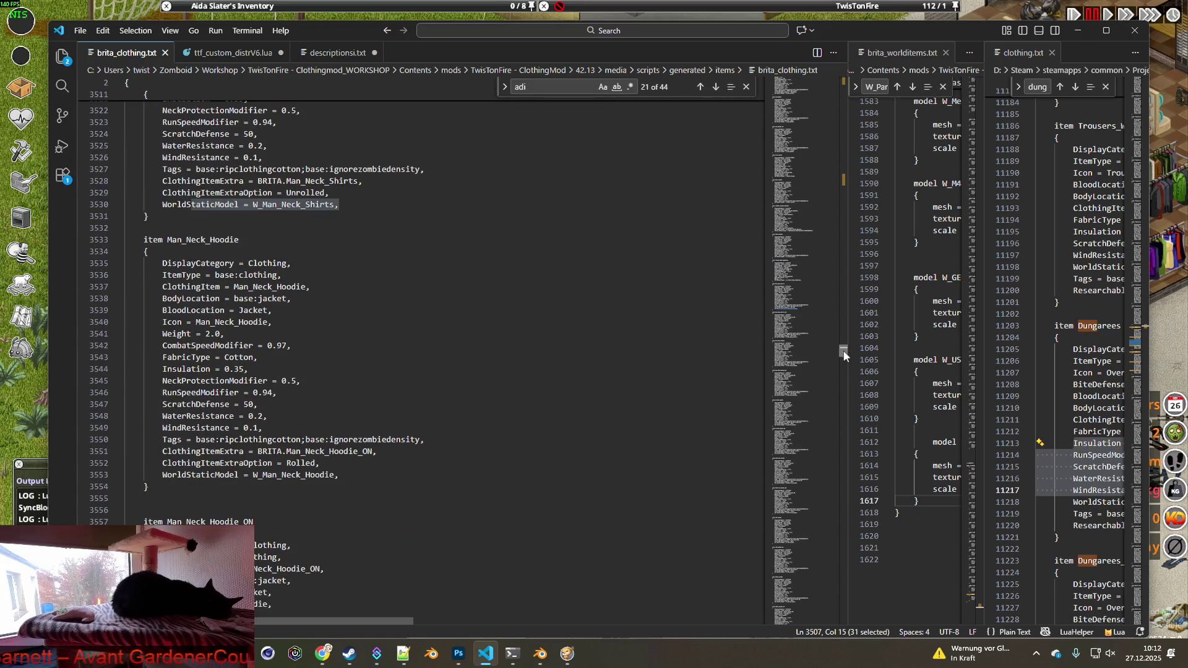
{"action": "left_click", "coordinate": [27, 427]}
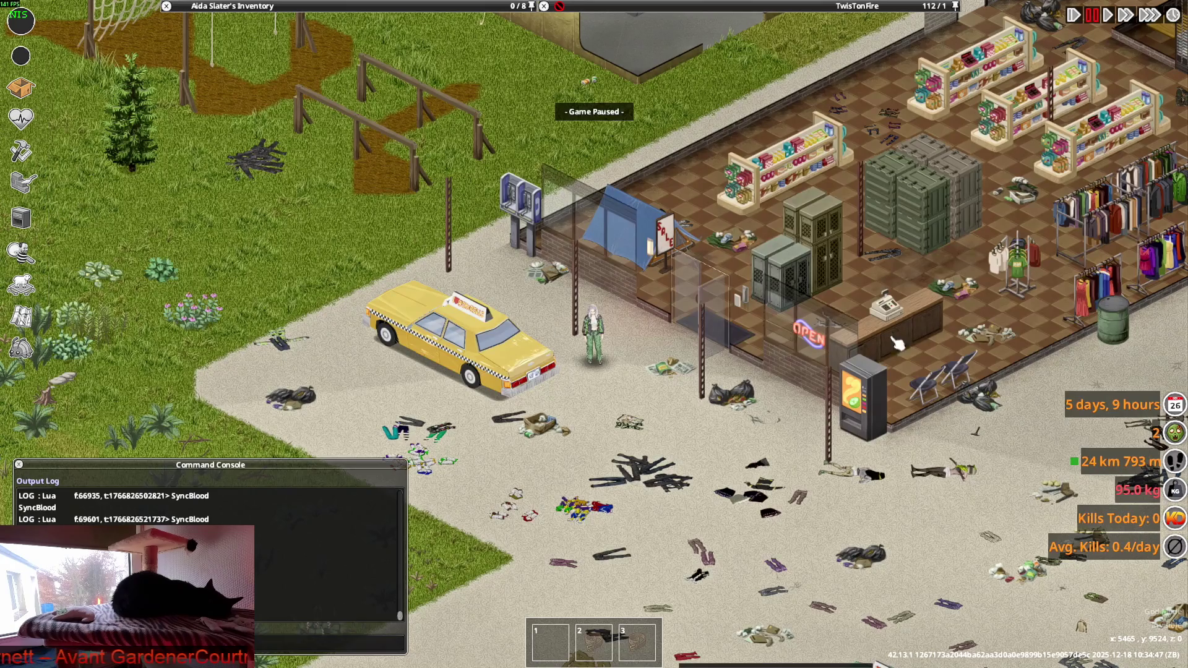
Zoom the game view in on the character wearing green track pants and jacket.
{"action": "mouse_move", "coordinate": [327, 7]}
{"action": "mouse_move", "coordinate": [342, 77]}
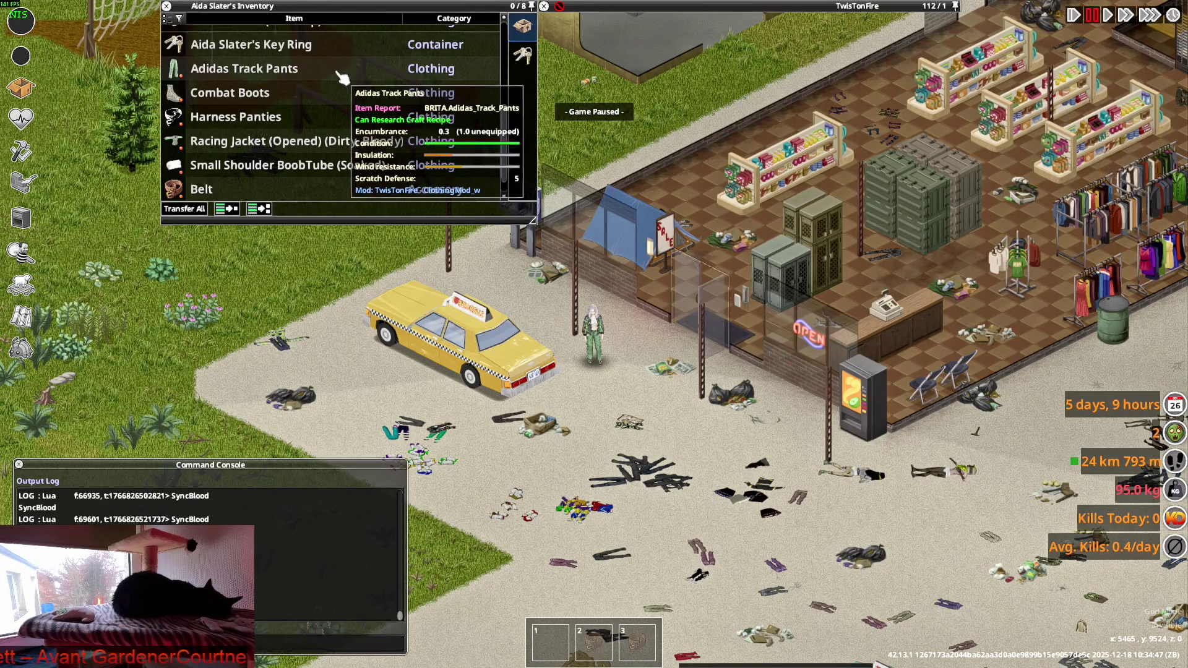
{"action": "scroll", "coordinate": [266, 161], "scroll_direction": "up", "scroll_amount": 5}
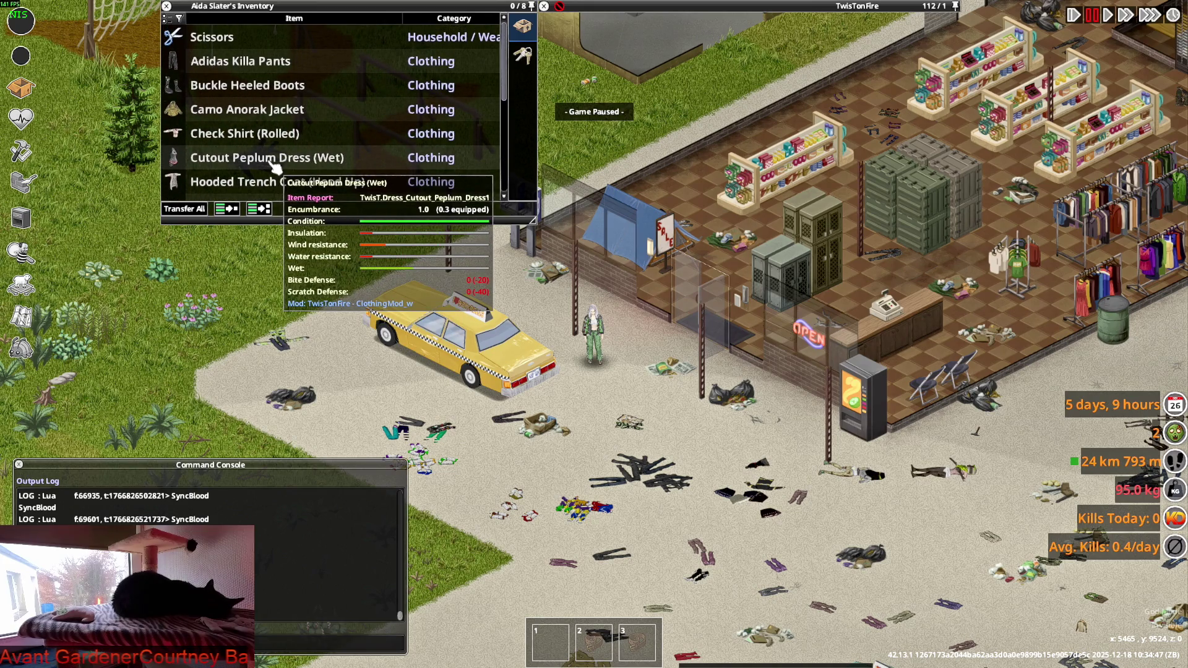
{"action": "scroll", "coordinate": [593, 334], "scroll_direction": "up", "scroll_amount": 5}
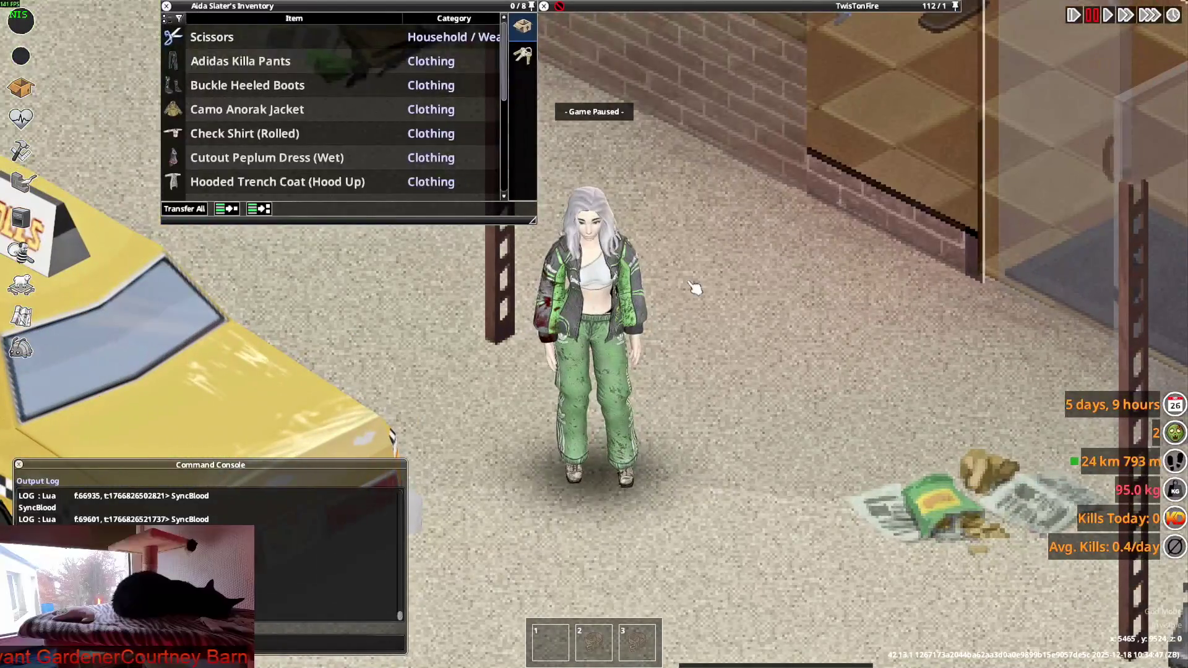
Unpause and walk the character from the taxi along the shop wall, briefly crouching, to the doorway.
{"action": "key", "text": "space"}
{"action": "key", "text": "w"}
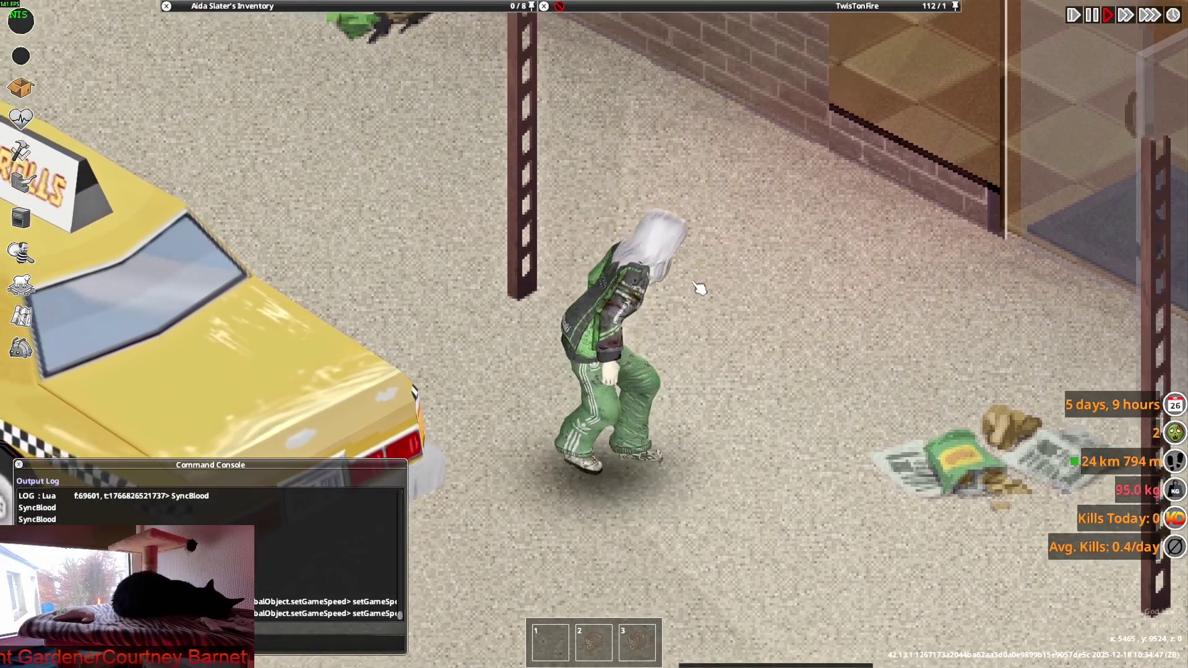
{"action": "key", "text": "c"}
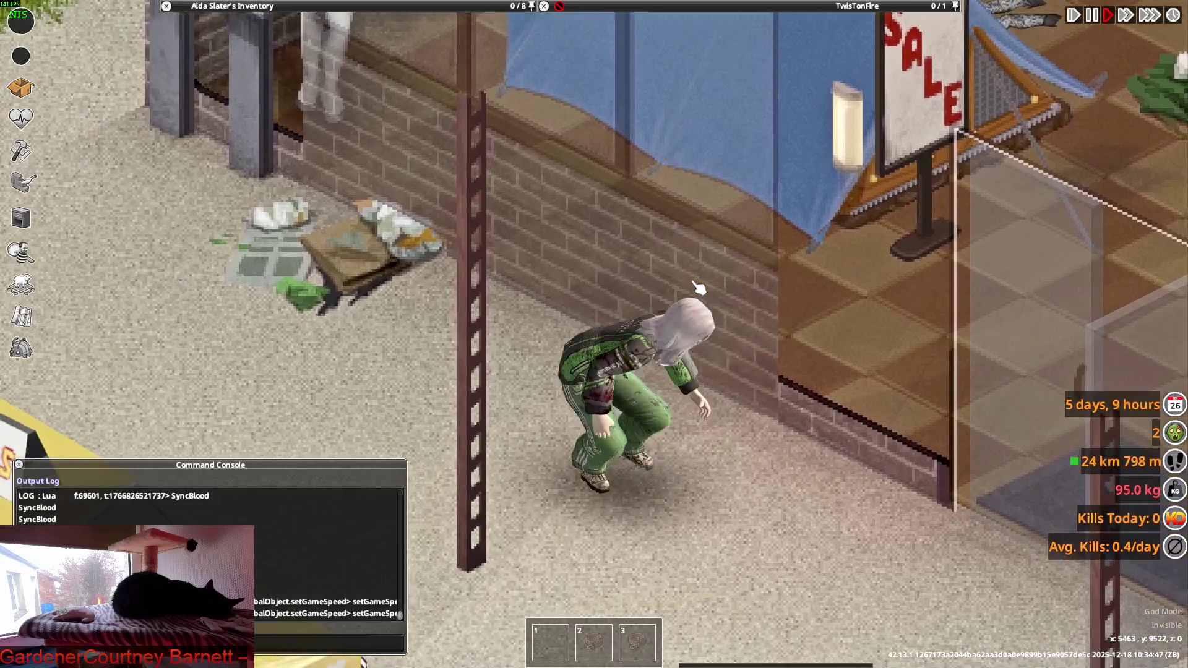
{"action": "key", "text": "c"}
{"action": "key", "text": "w"}
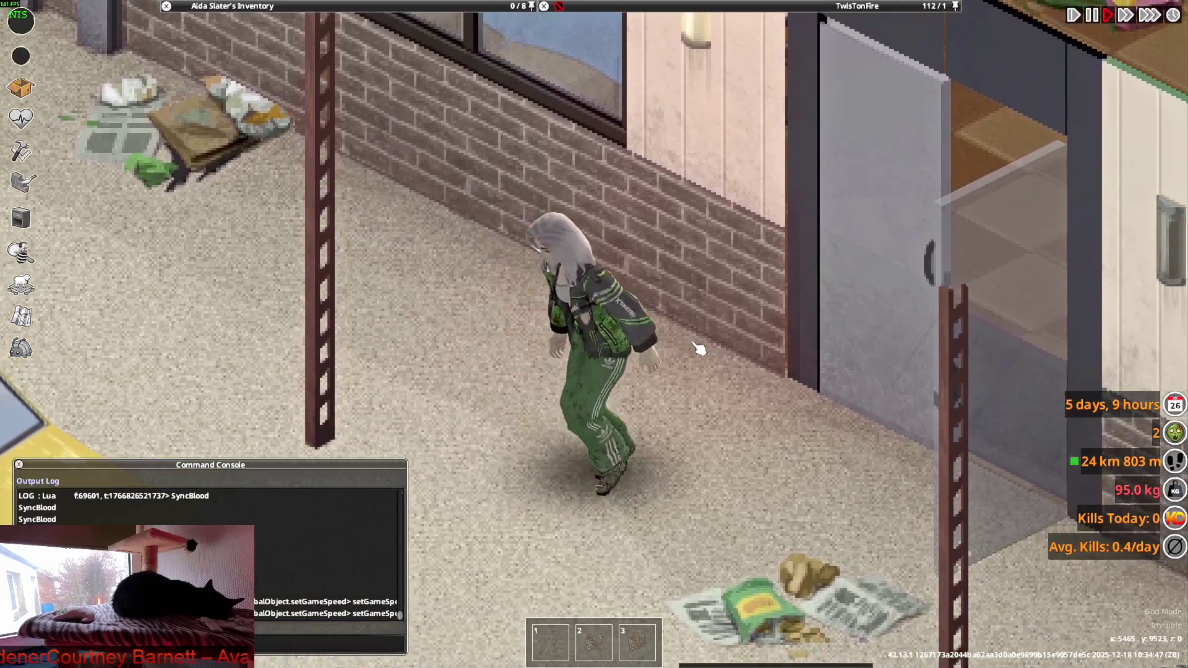
{"action": "key", "text": "d"}
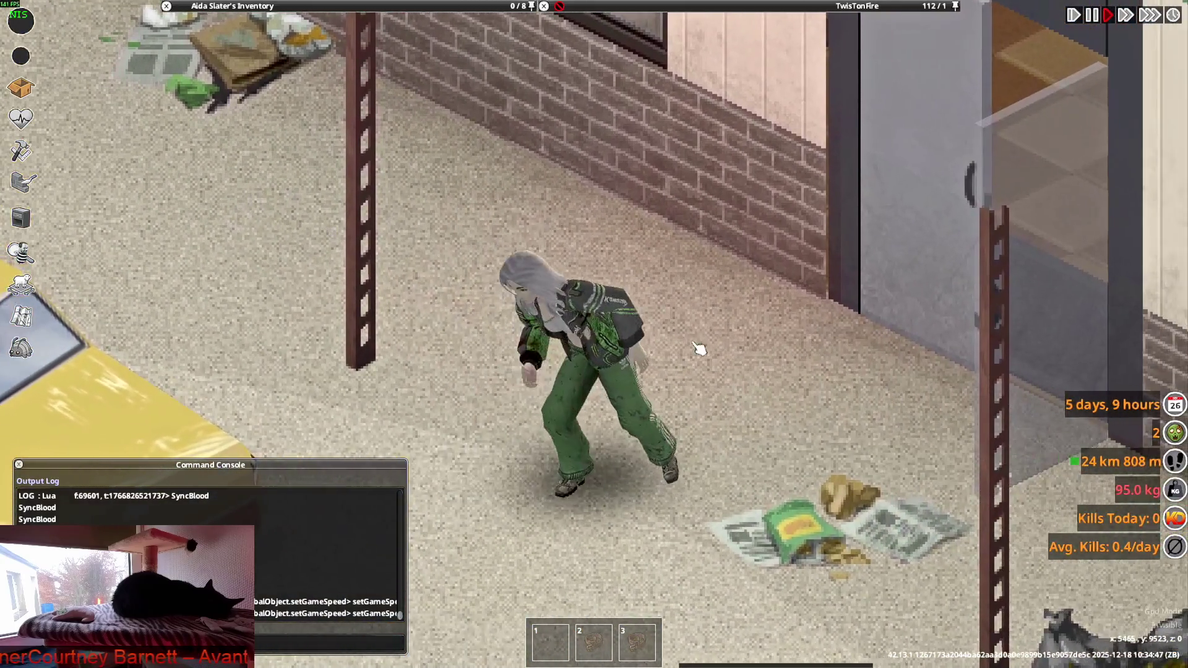